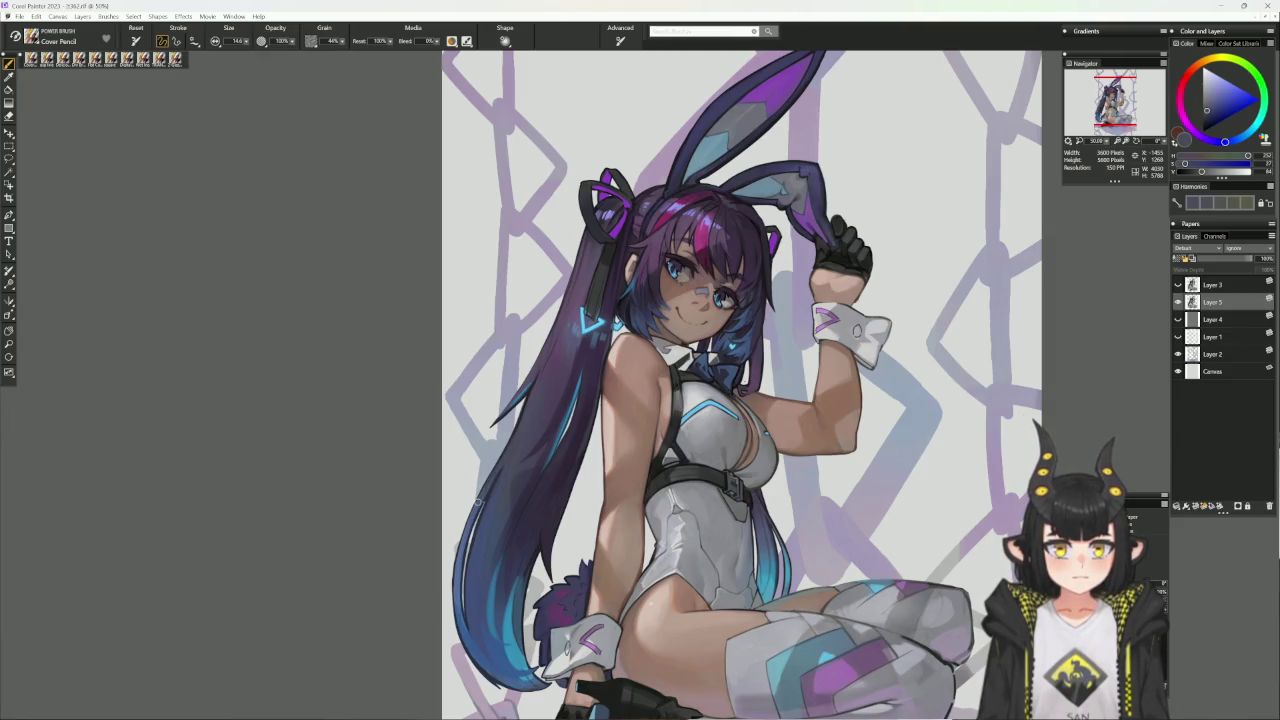
- Paint soft blue highlights on the left hair strands with an enlarged Cover Pencil, sampling the hair's shades
drag(510, 455, 526, 397)
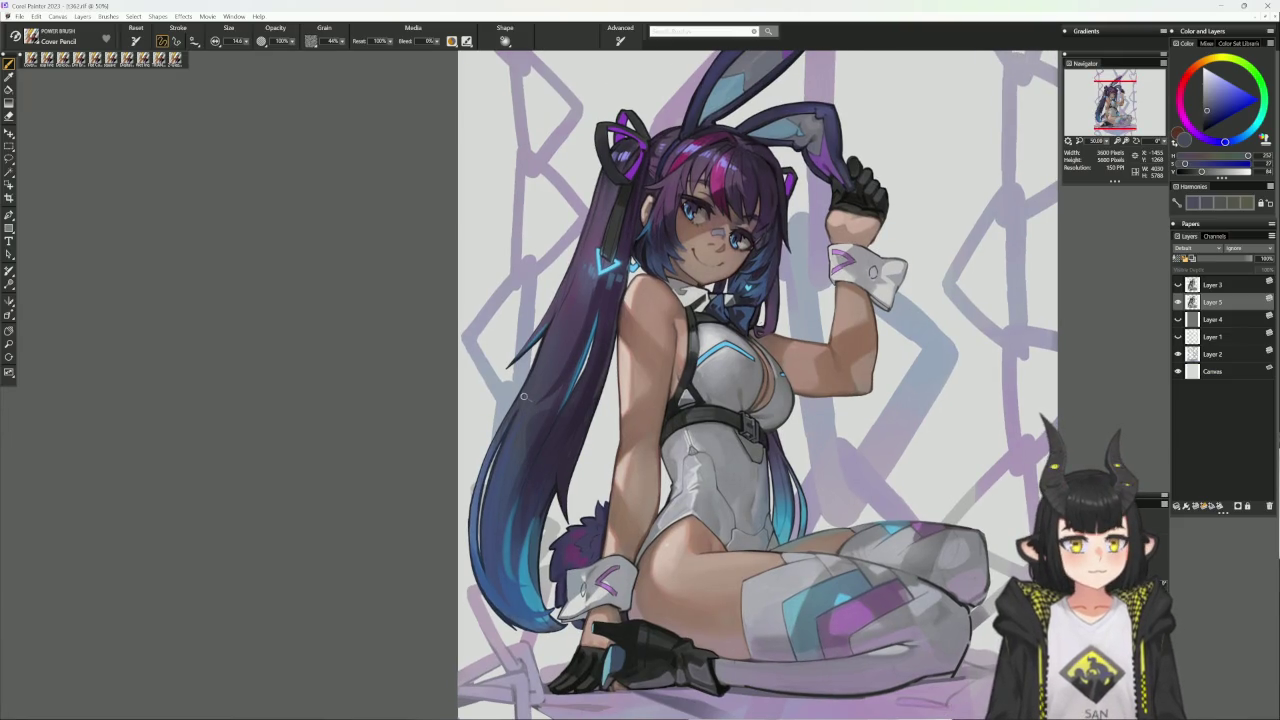
alt+click(522, 400)
key(bracketright)
key(bracketright)
key(bracketright)
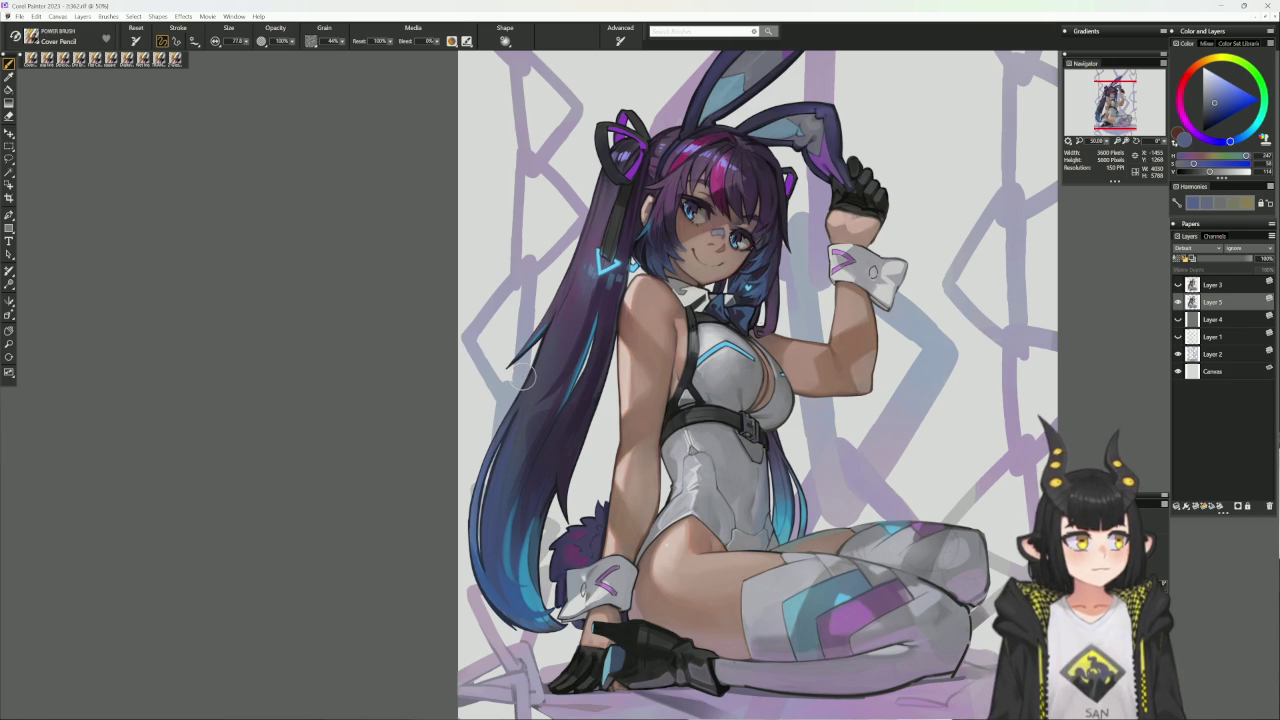
alt+click(514, 406)
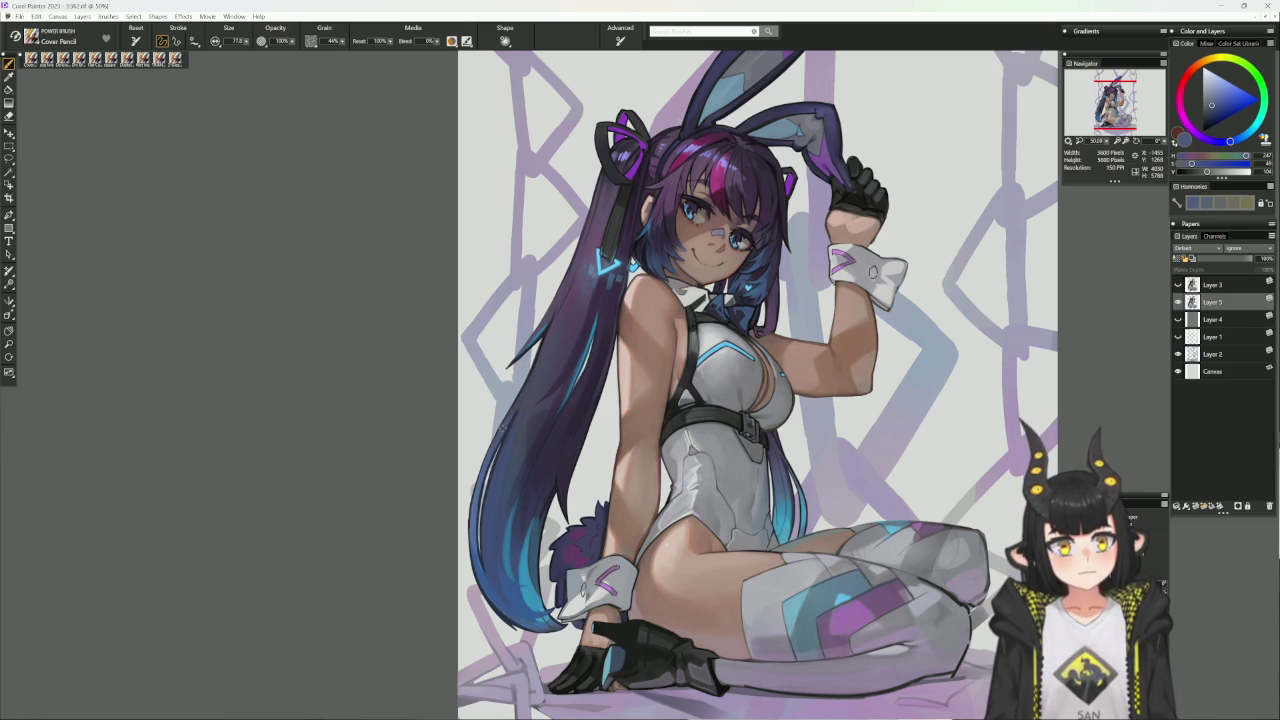
alt+click(516, 410)
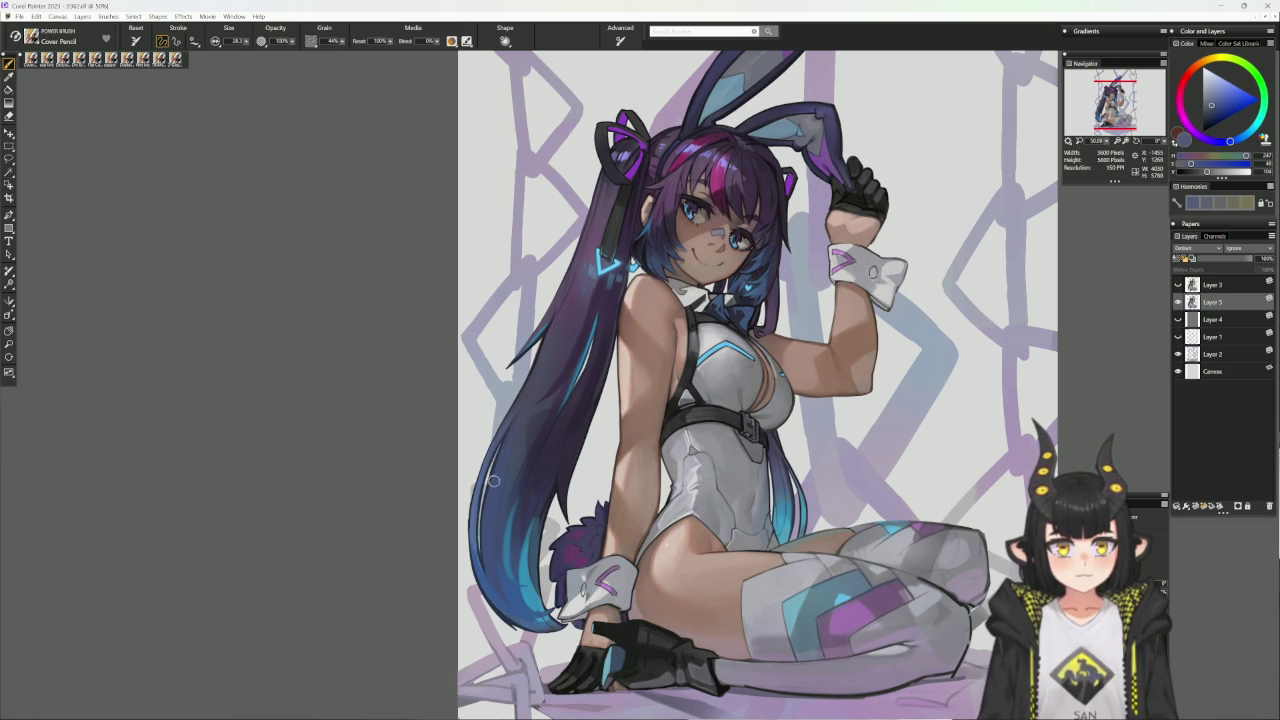
alt+click(500, 455)
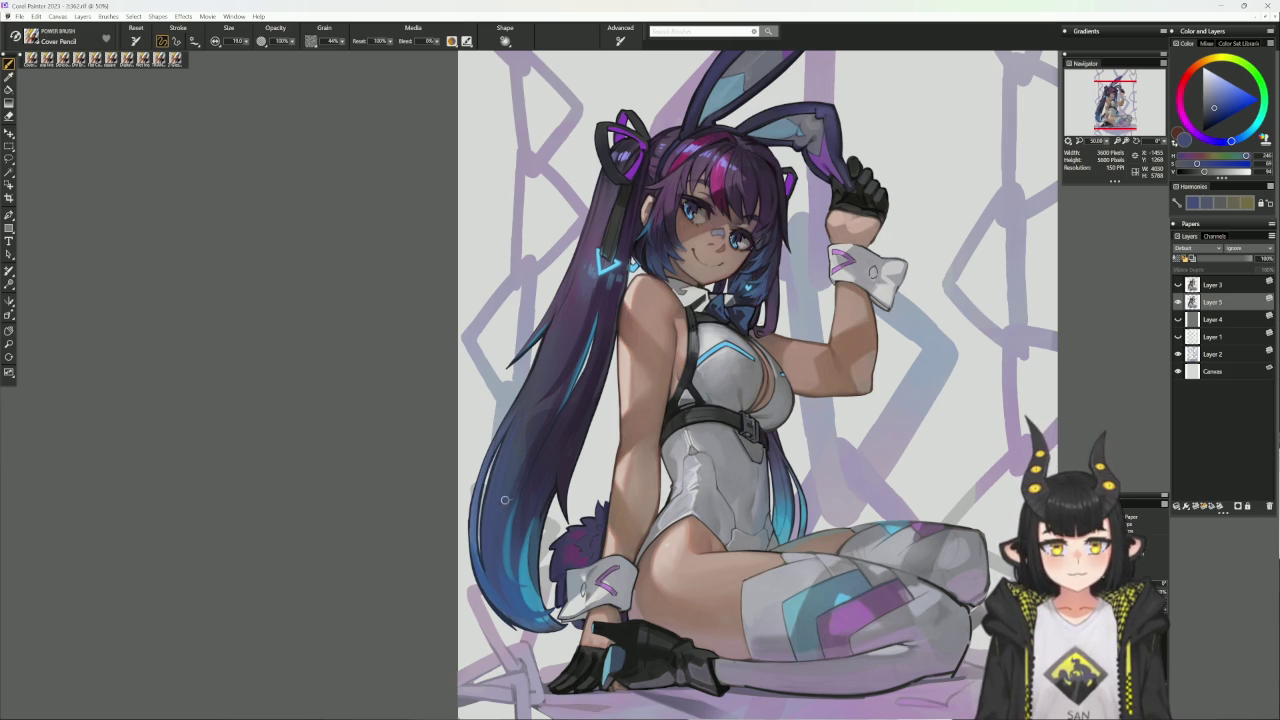
alt+click(488, 496)
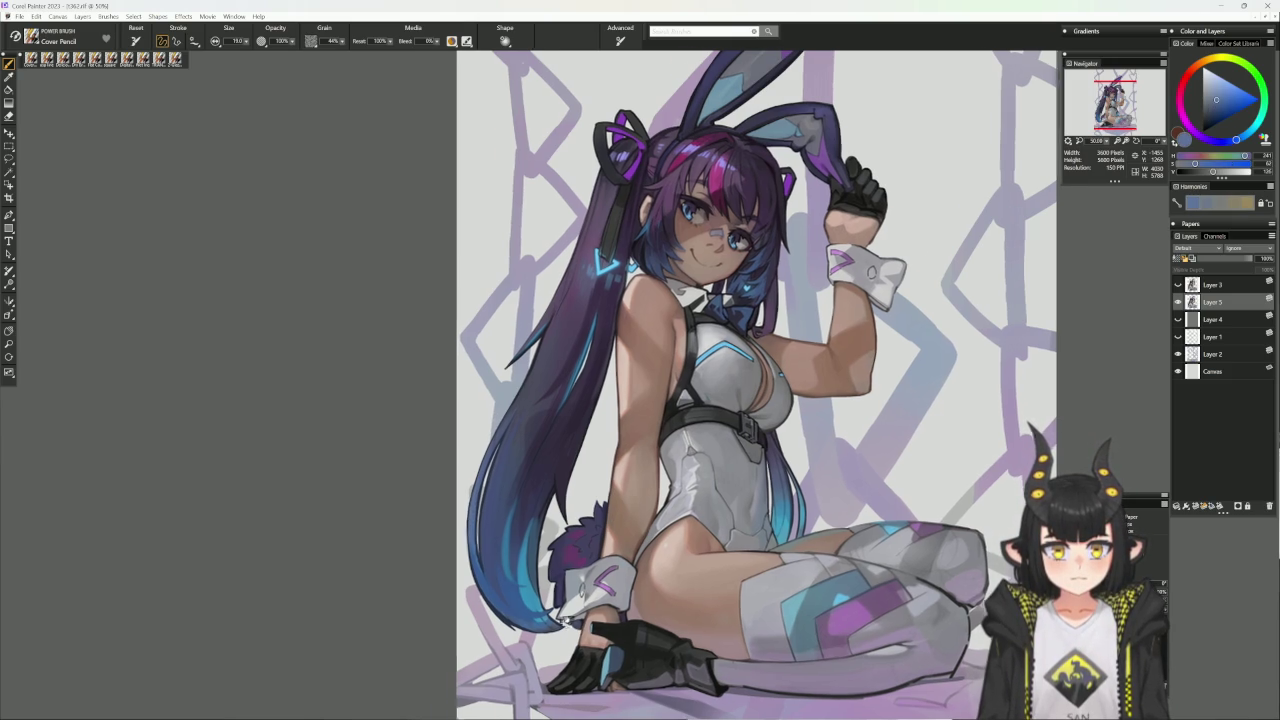
drag(480, 563, 430, 545)
alt+click(430, 546)
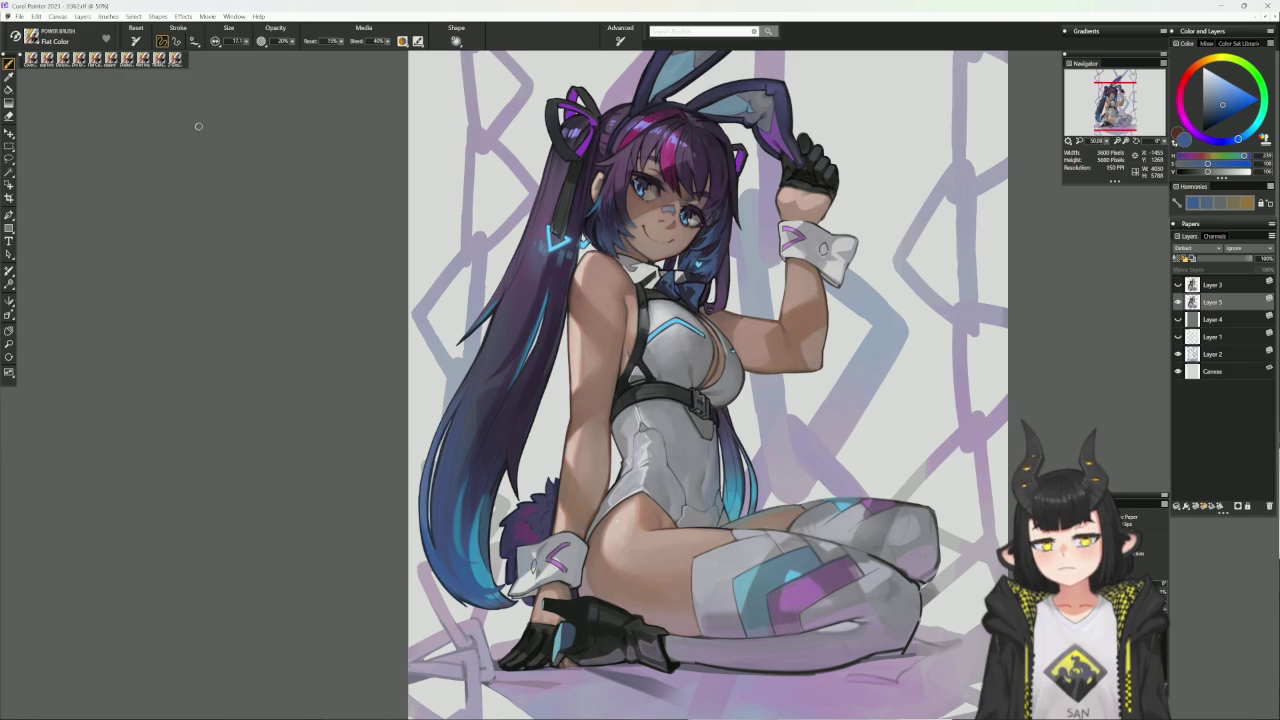
- Use Flat Color at about size 42 to blend dark purple, blue and navy through the lower strands
alt+click(455, 515)
key(bracketright)
key(bracketright)
key(bracketright)
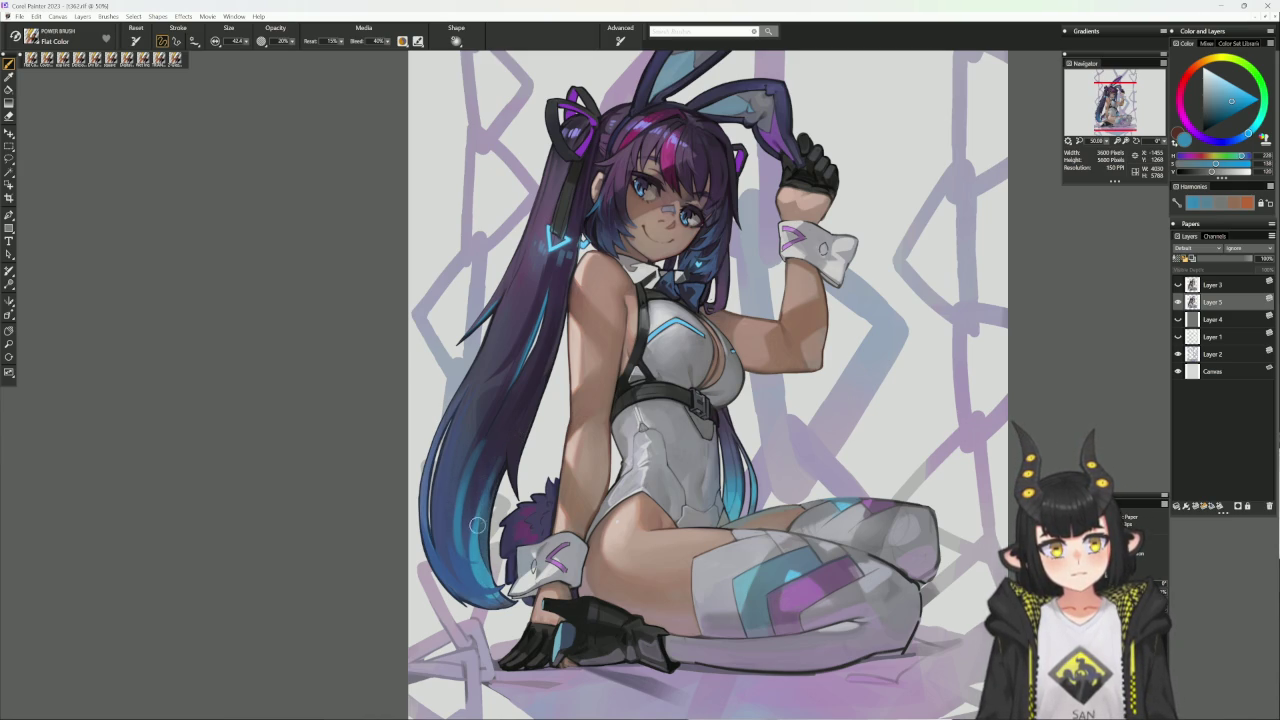
alt+click(500, 452)
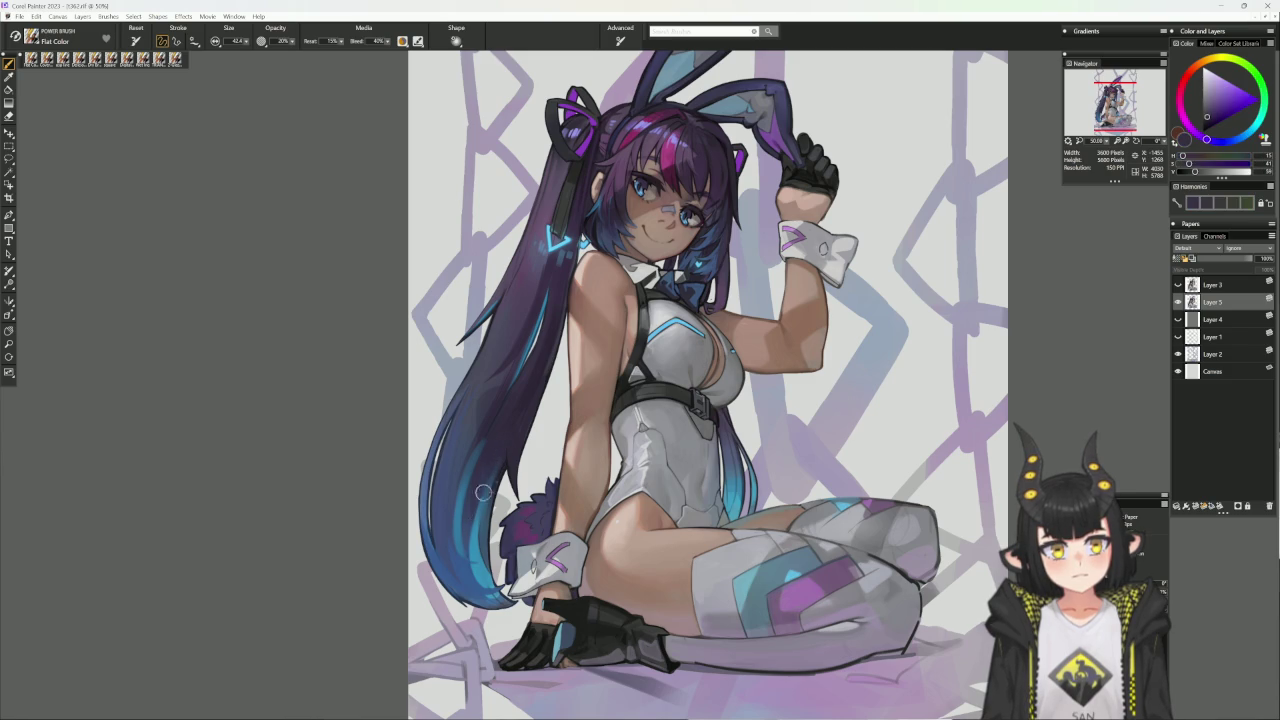
alt+click(500, 460)
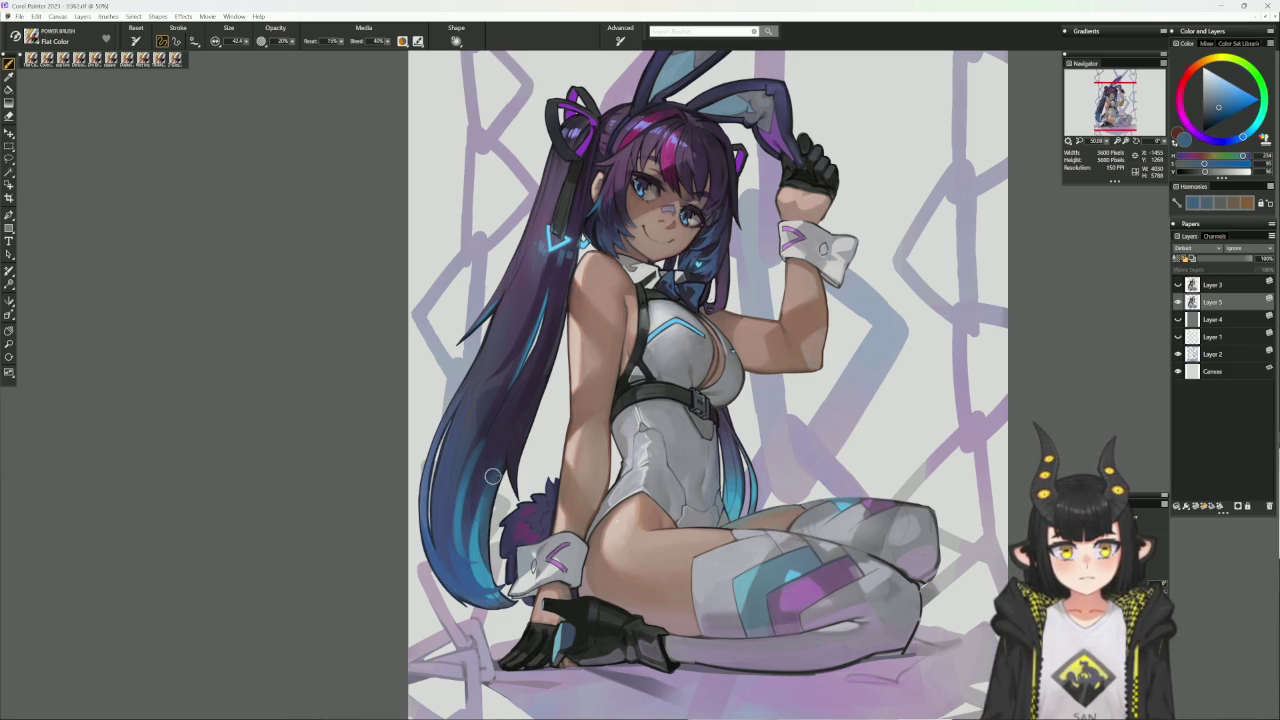
alt+click(492, 481)
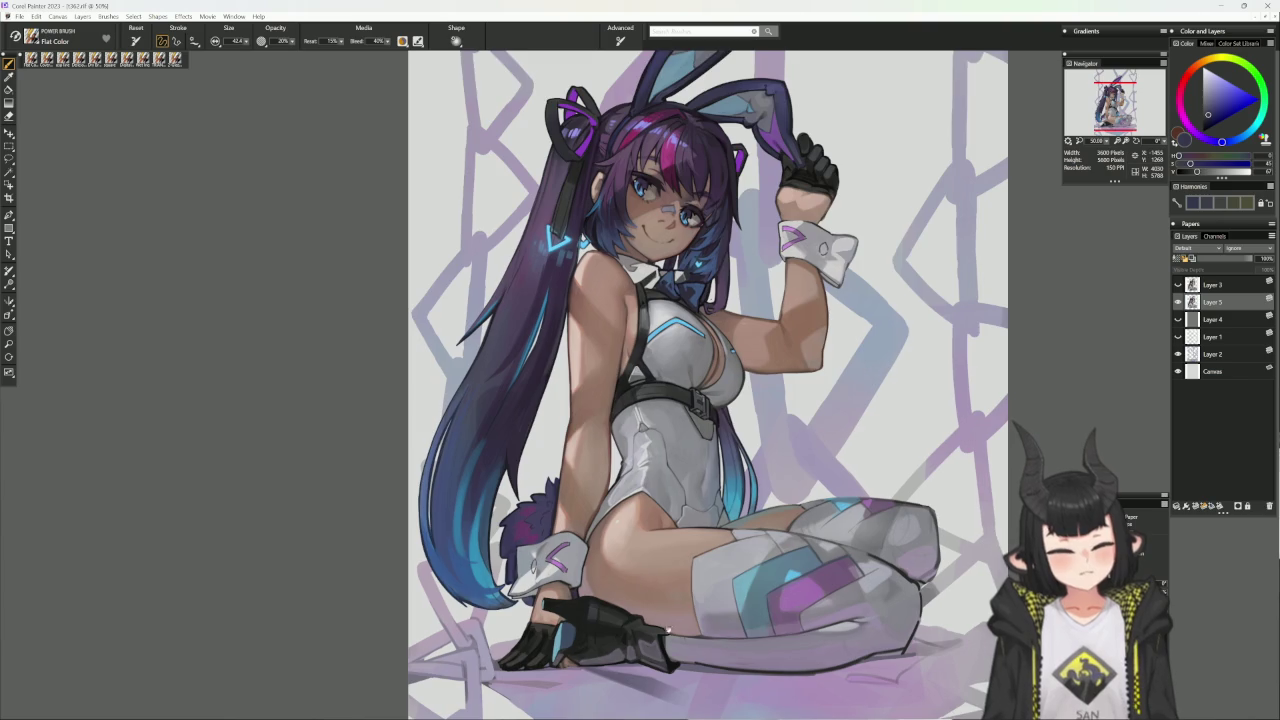
drag(523, 411, 507, 383)
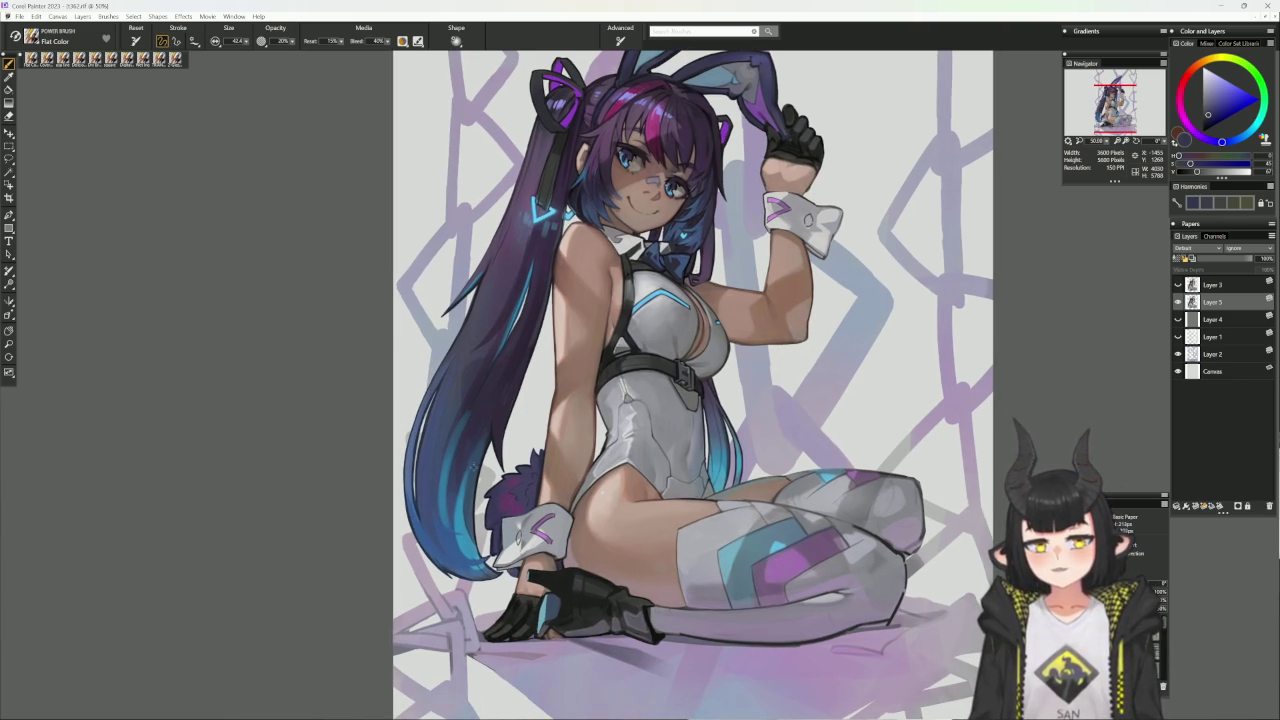
- Refine the hair's blue and purple tones with Flat Color, then select the Wet Ink variant
alt+click(490, 420)
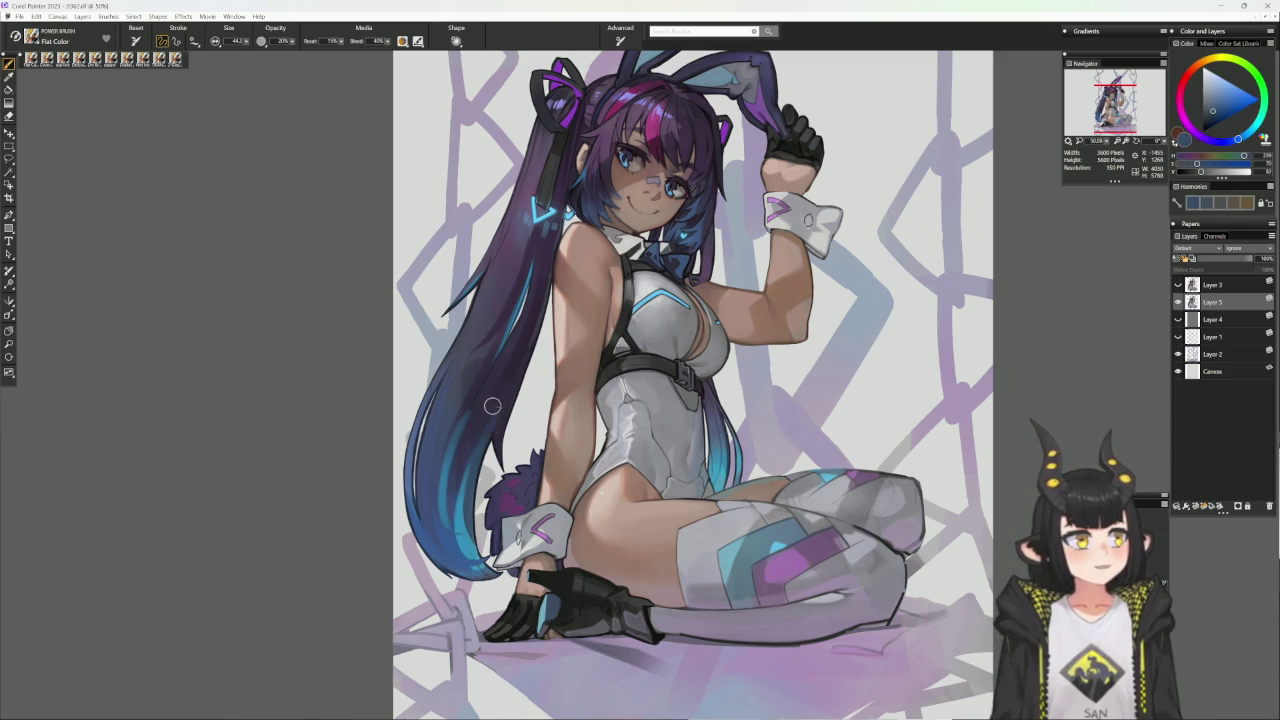
alt+click(496, 400)
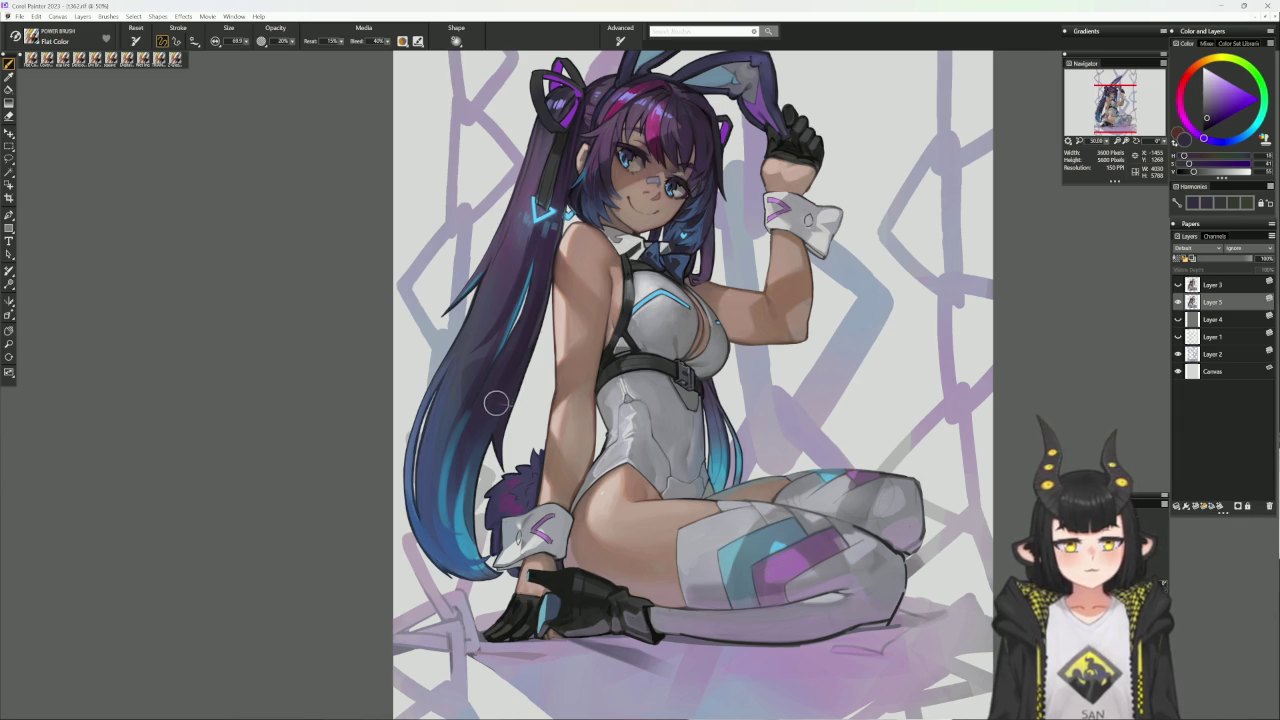
alt+click(465, 493)
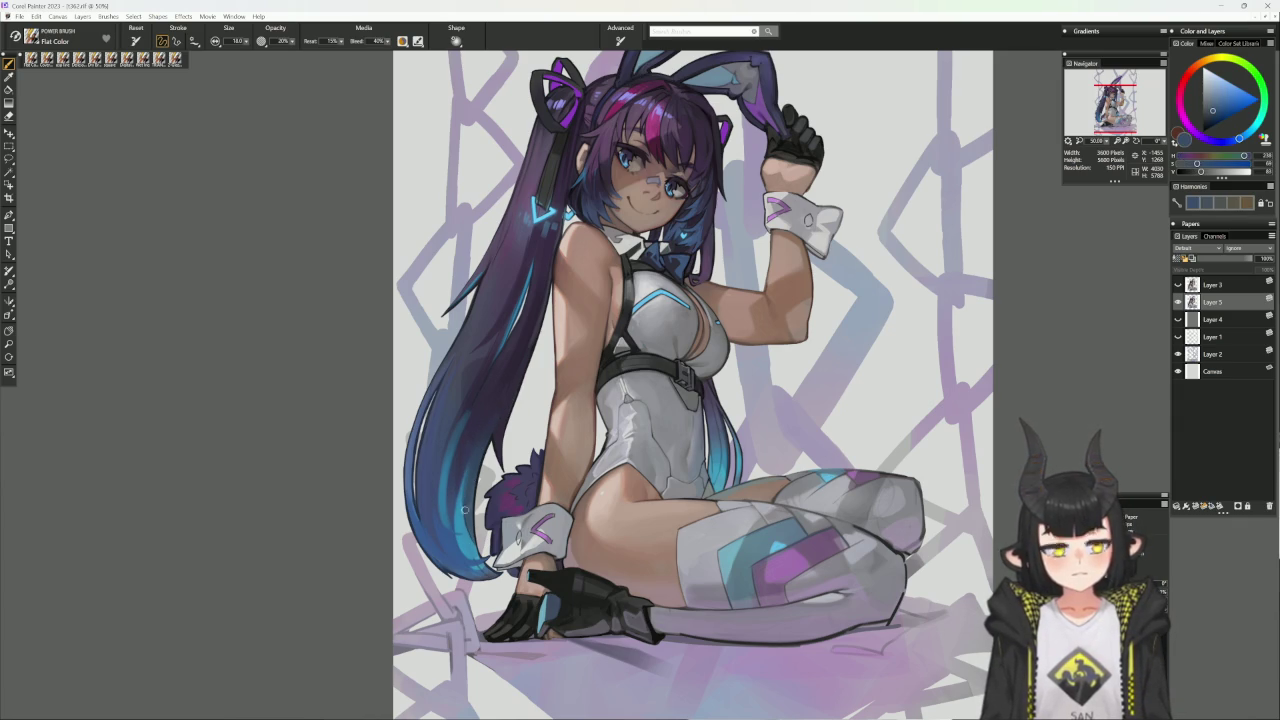
alt+click(467, 450)
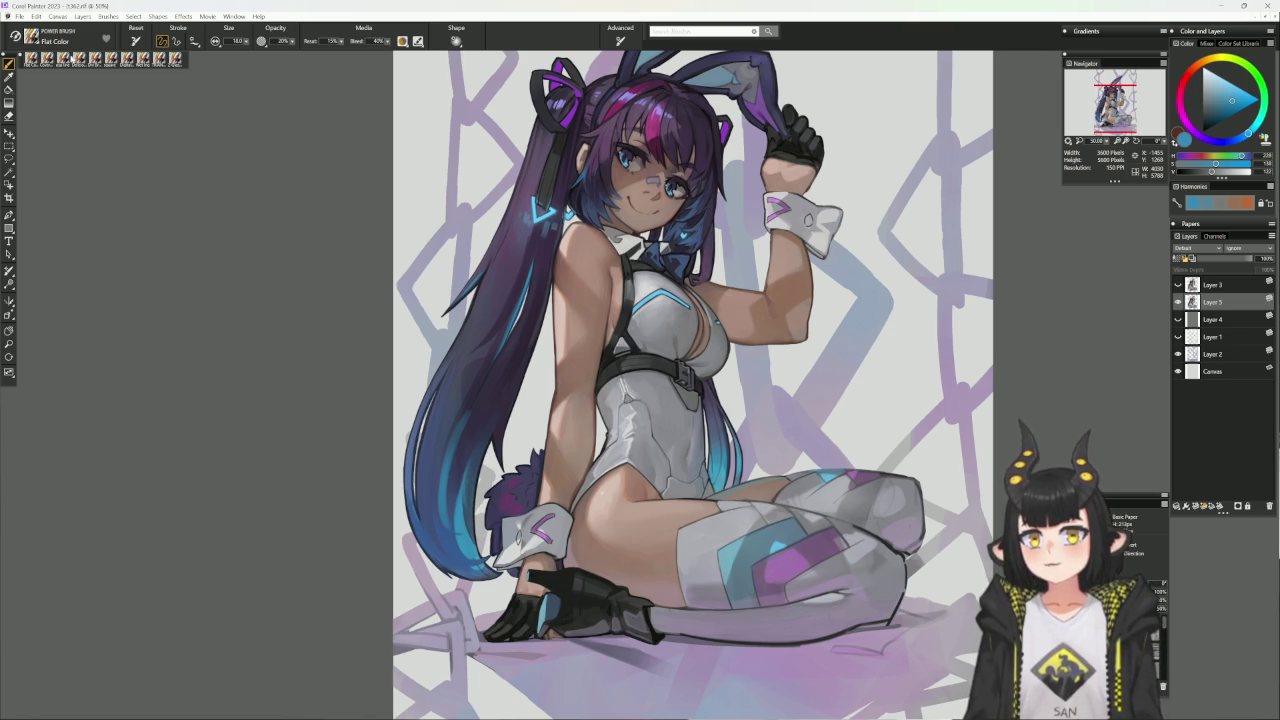
click(175, 58)
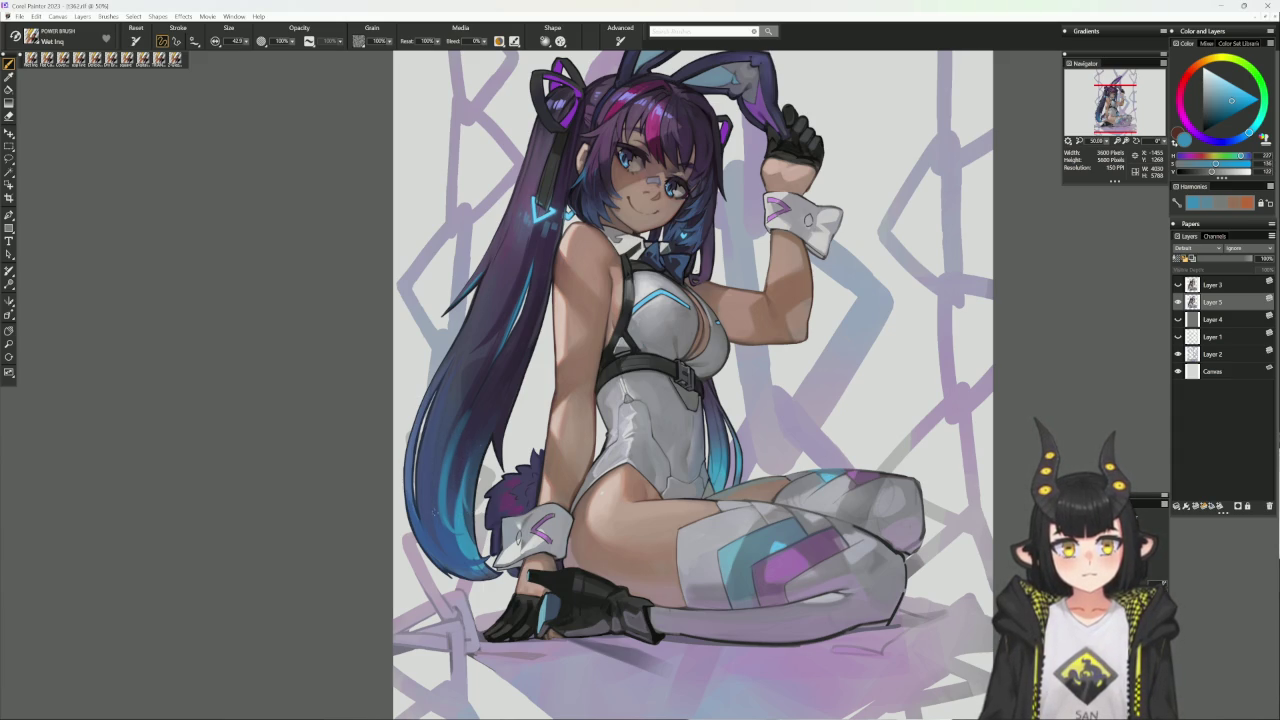
- Ink thin blue and purple strand lines along the hair, ending with a vivid violet loaded
alt+click(448, 537)
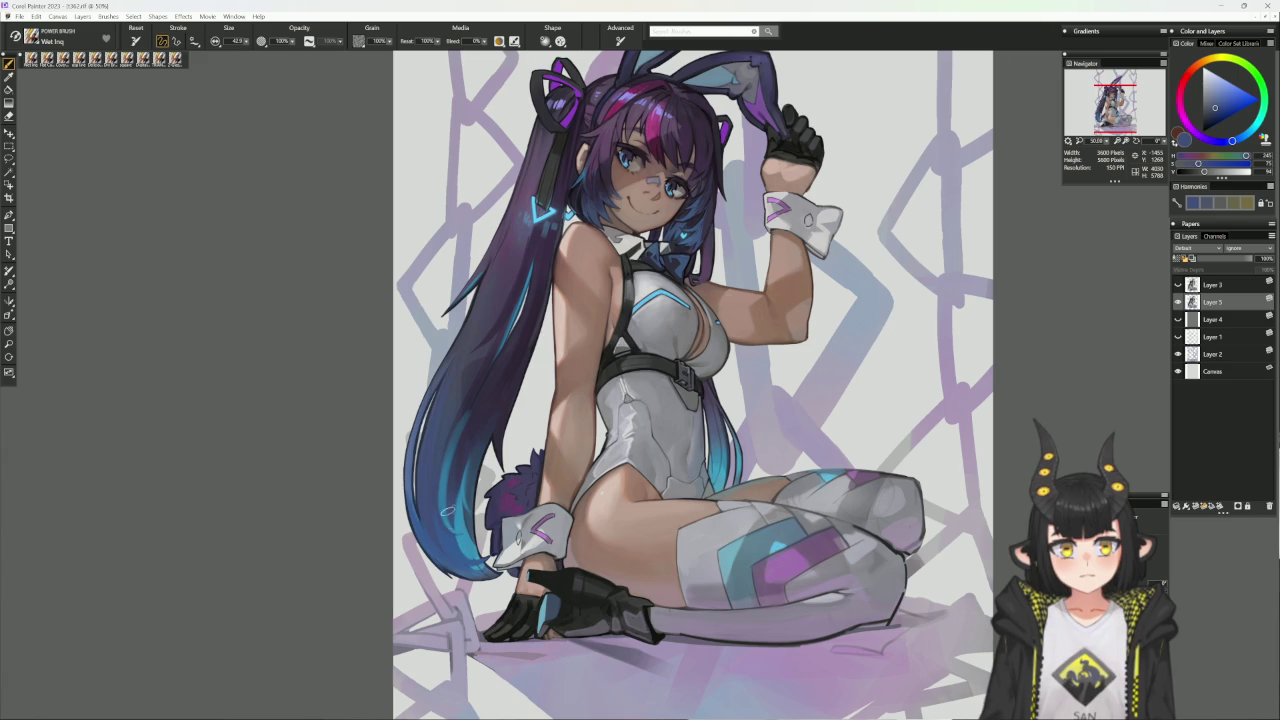
alt+click(440, 507)
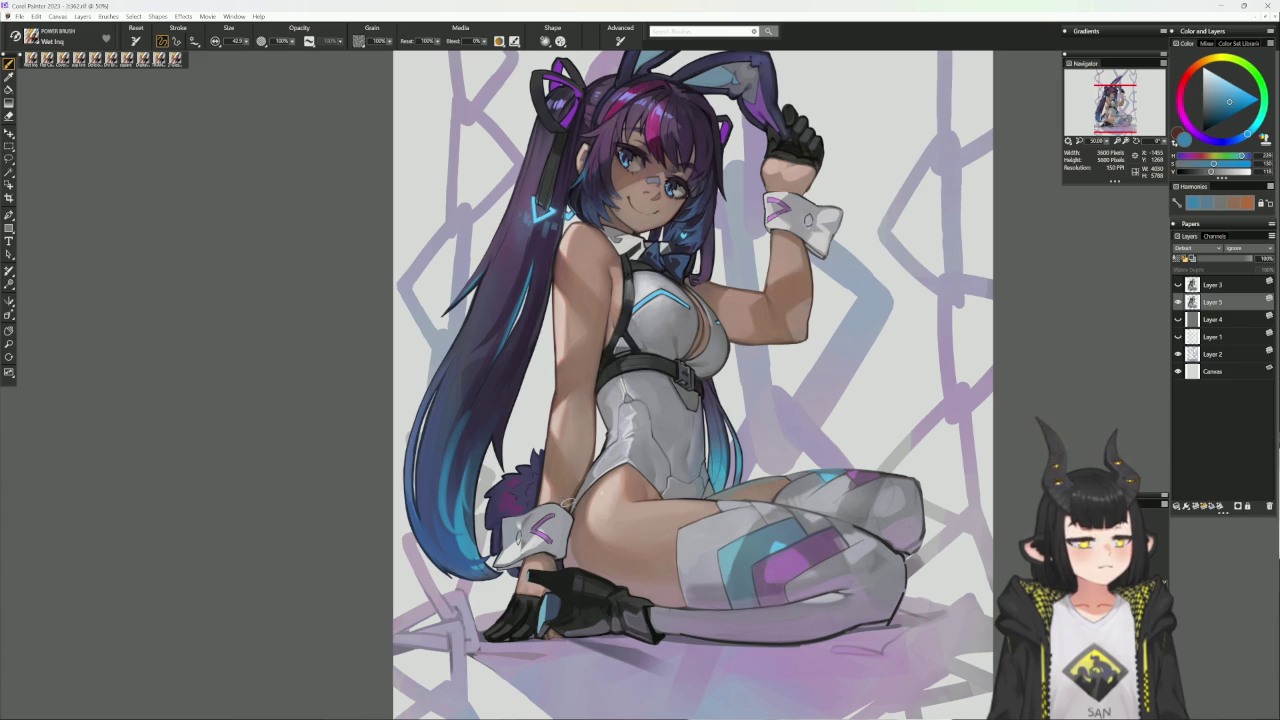
alt+click(468, 404)
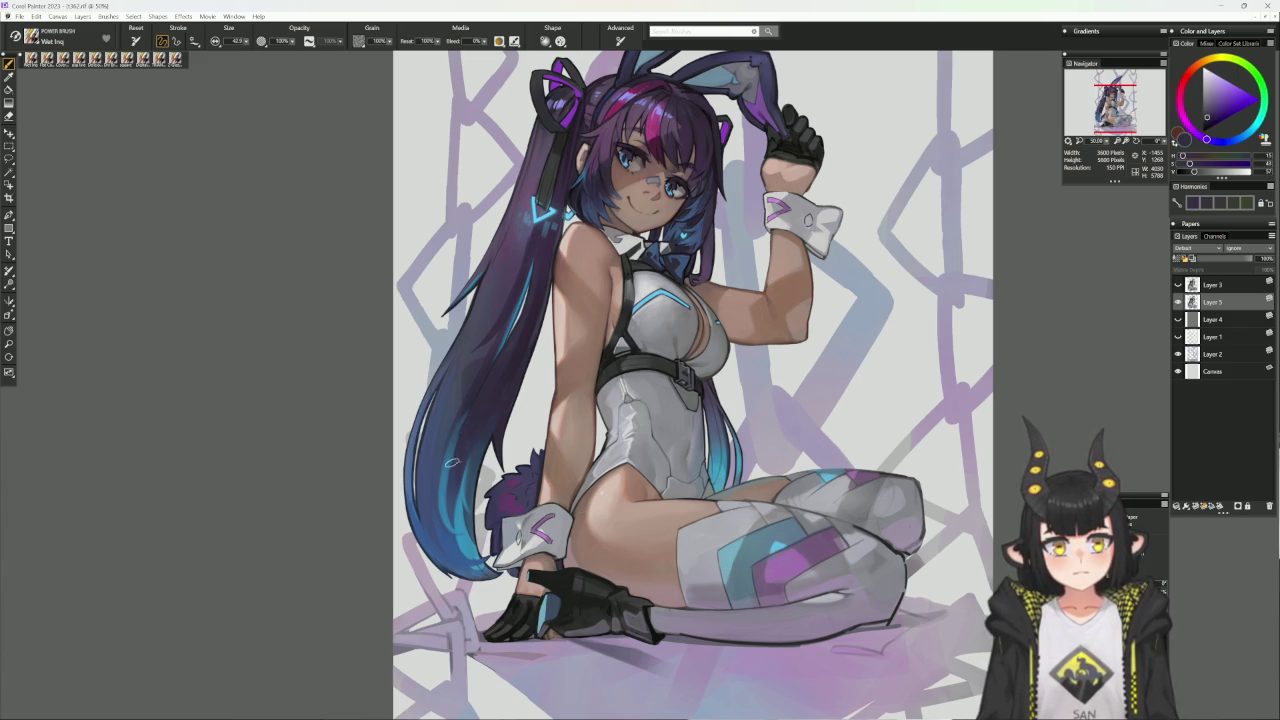
alt+click(452, 450)
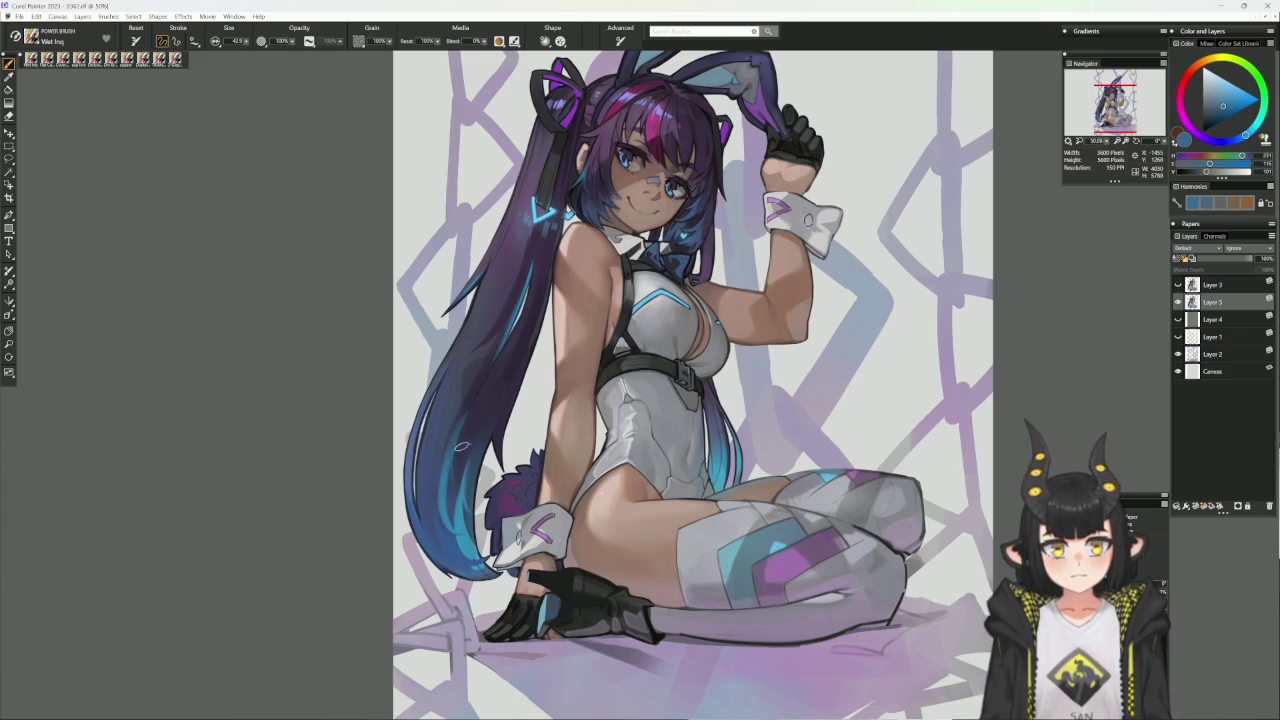
alt+click(466, 405)
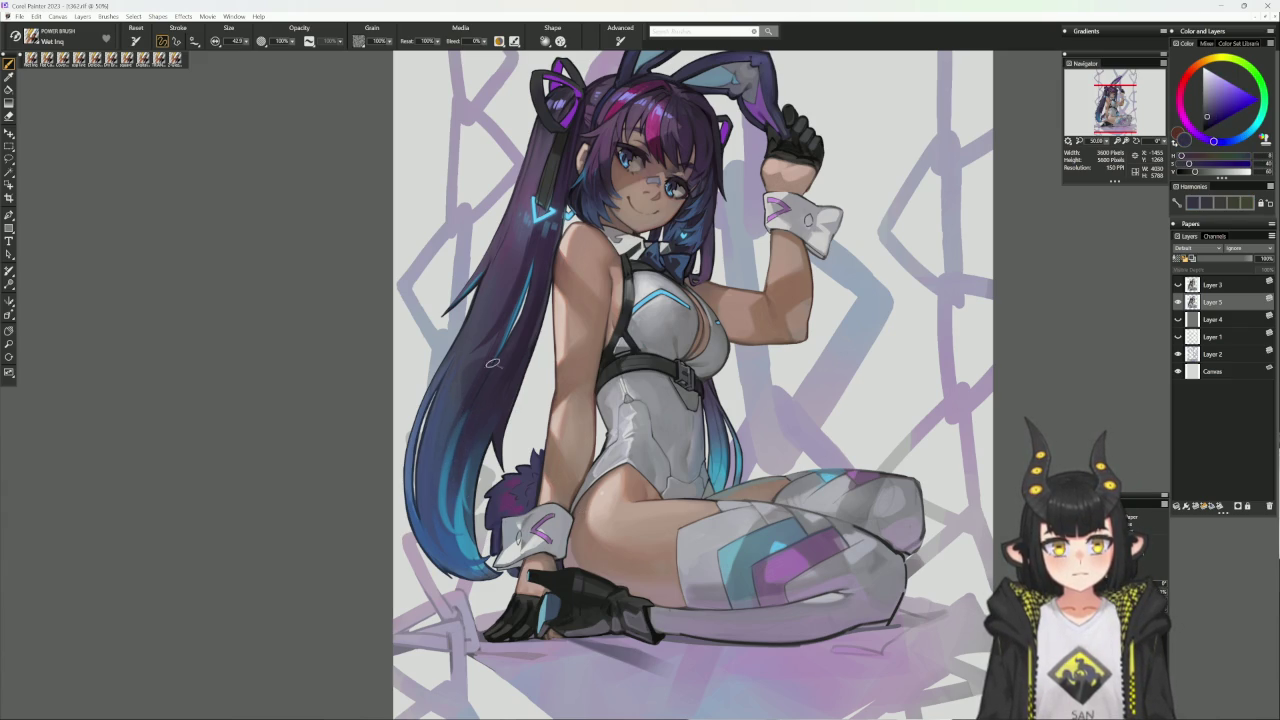
scroll(504, 300, up, 2)
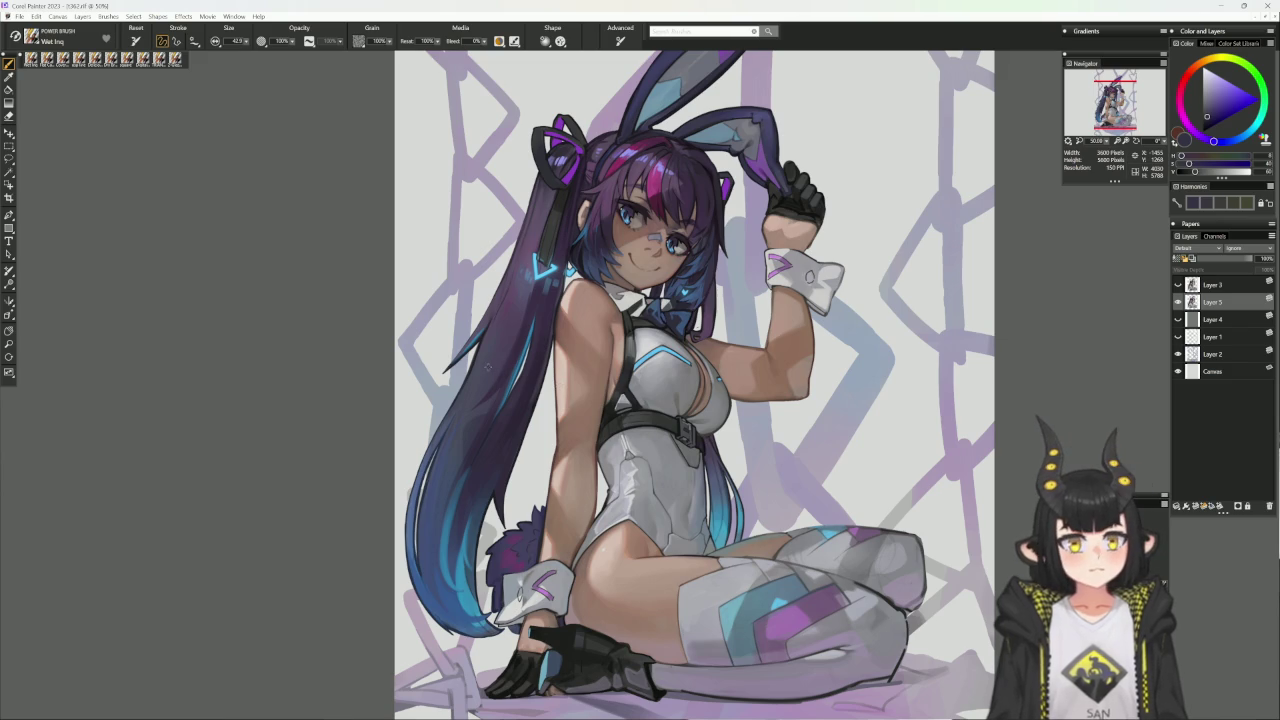
alt+click(495, 402)
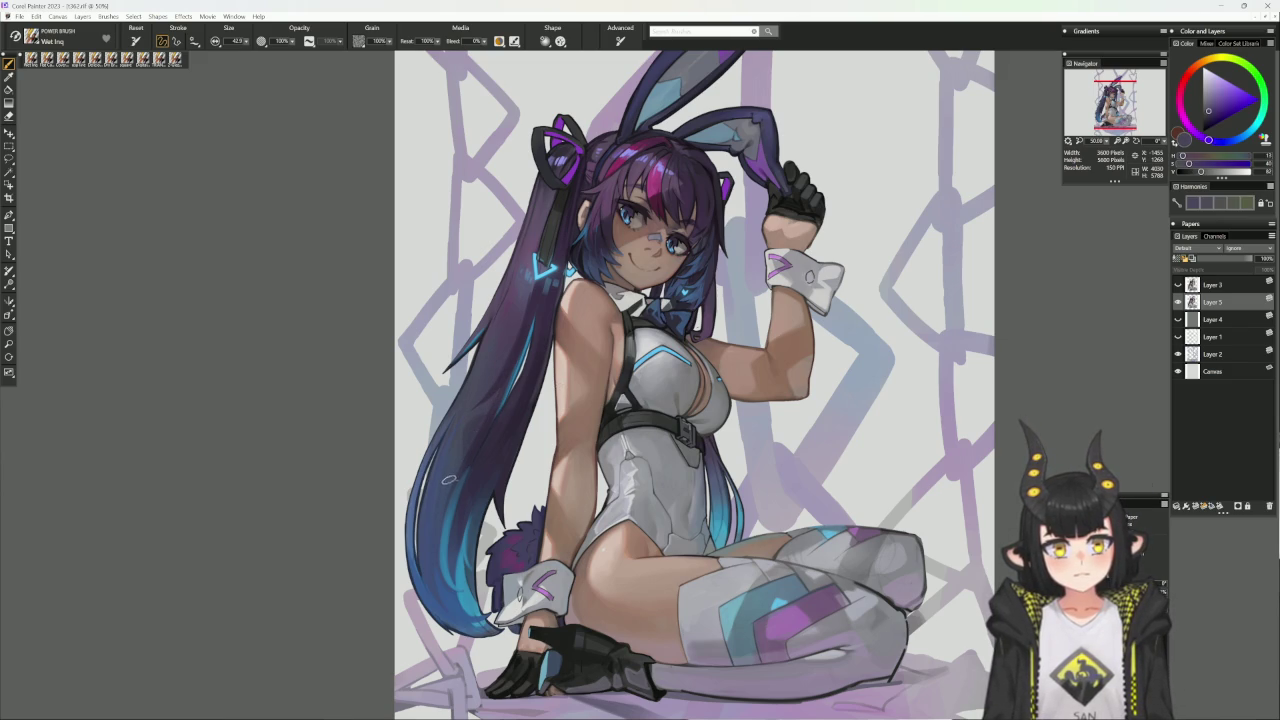
alt+click(469, 423)
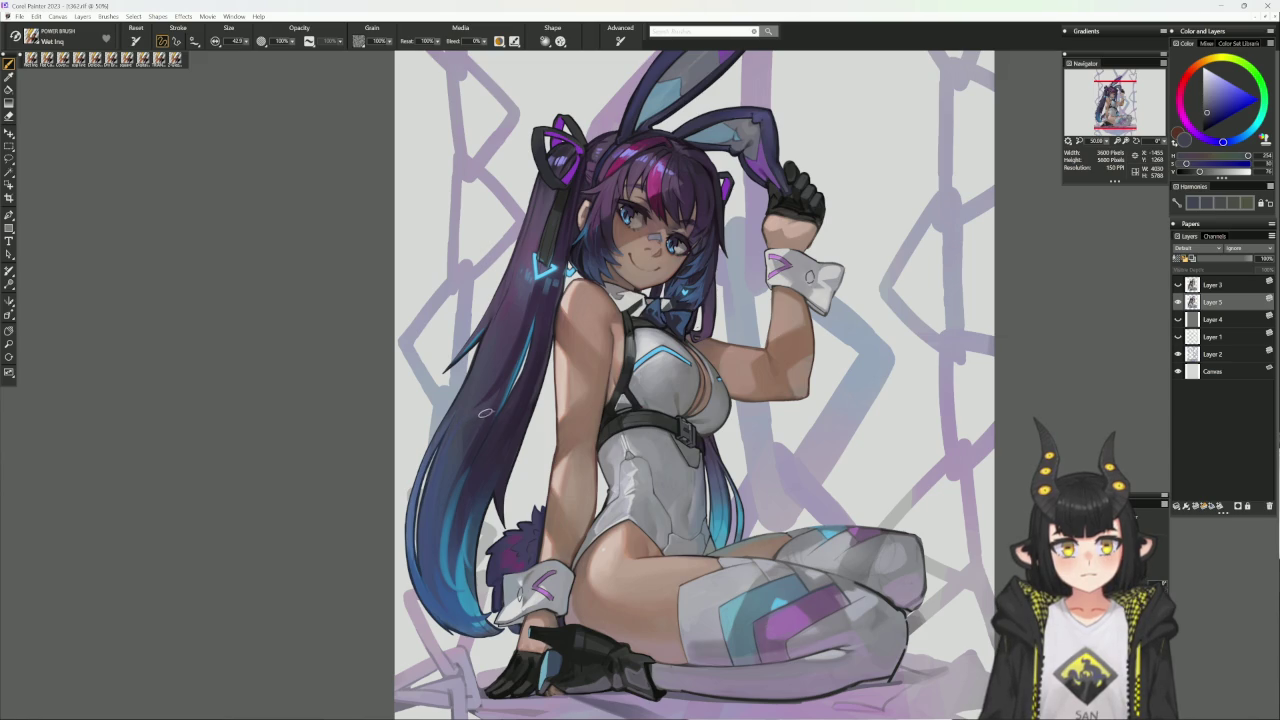
alt+click(492, 402)
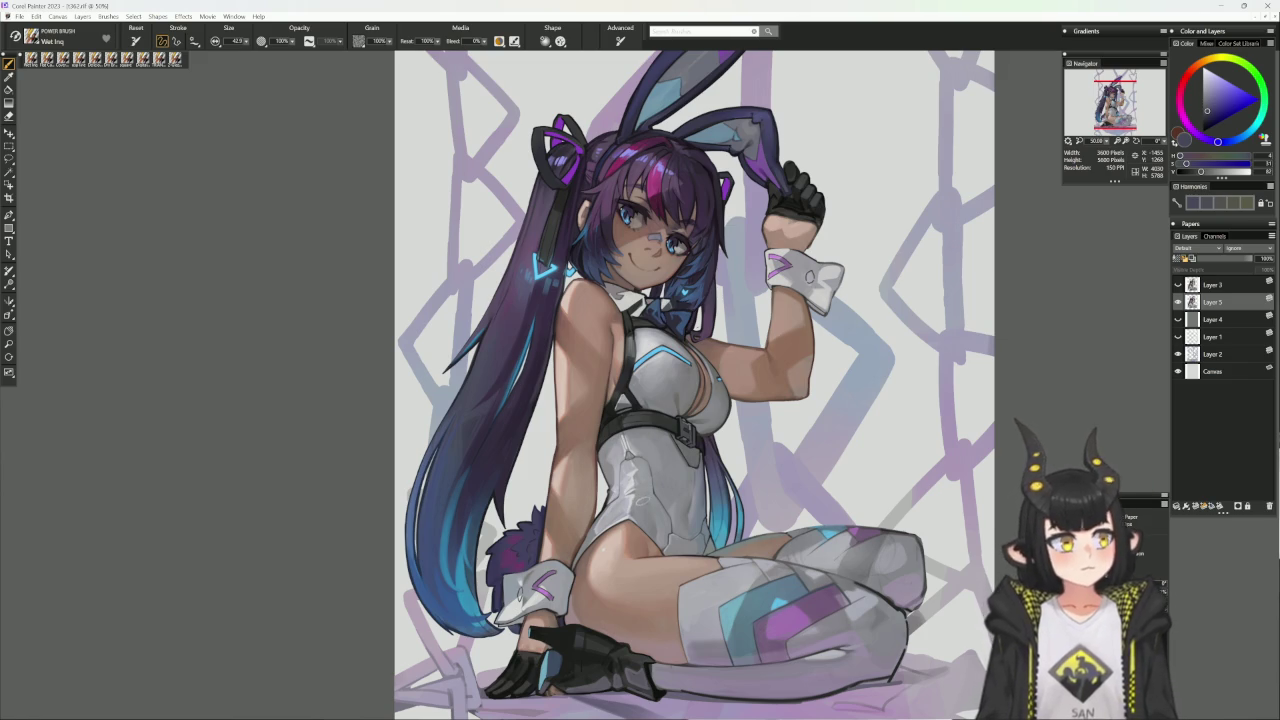
alt+click(494, 313)
drag(551, 219, 523, 295)
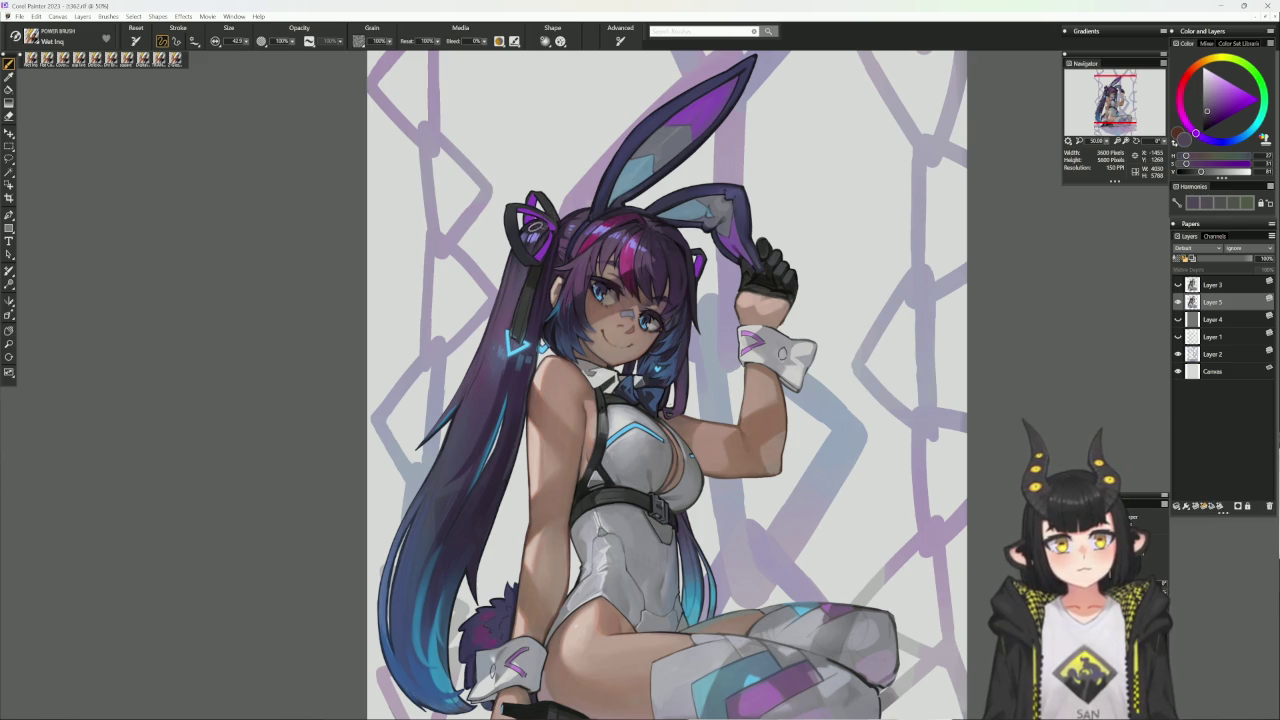
- Sample the hair clip's near-black purple and straighten the canvas to show the head and shoulders
drag(558, 200, 518, 305)
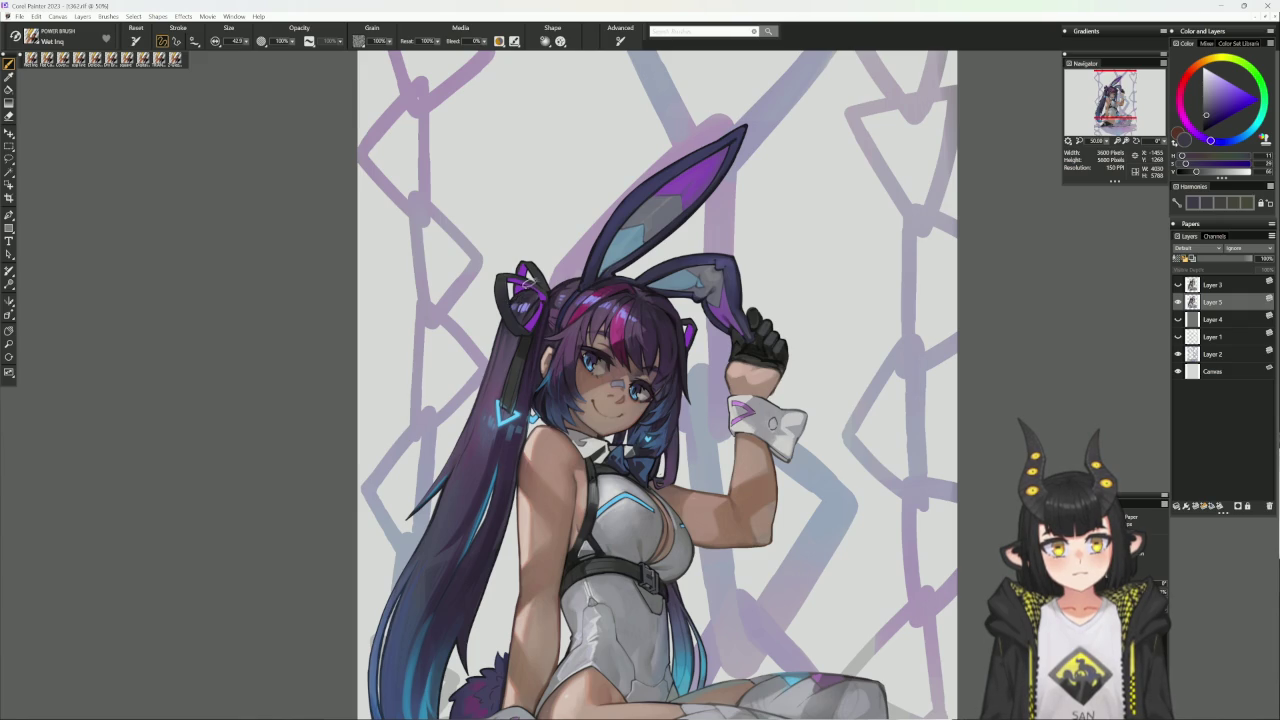
alt+click(521, 302)
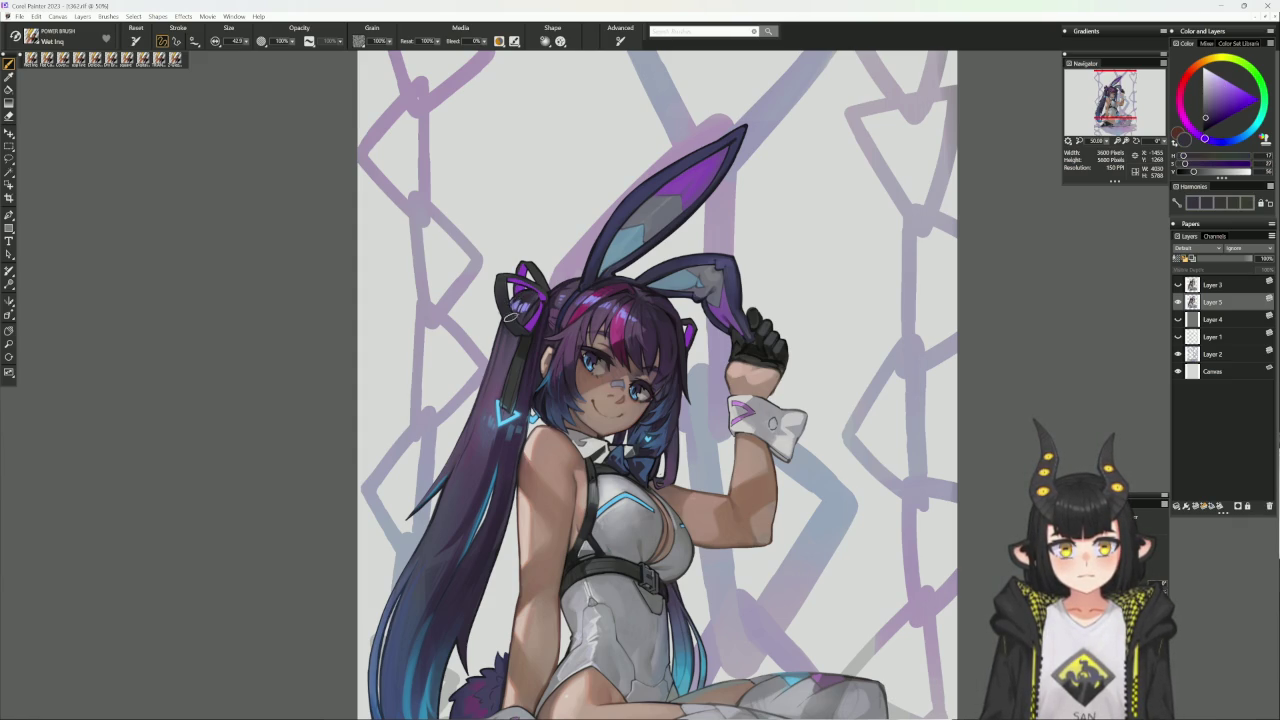
drag(640, 200, 466, 439)
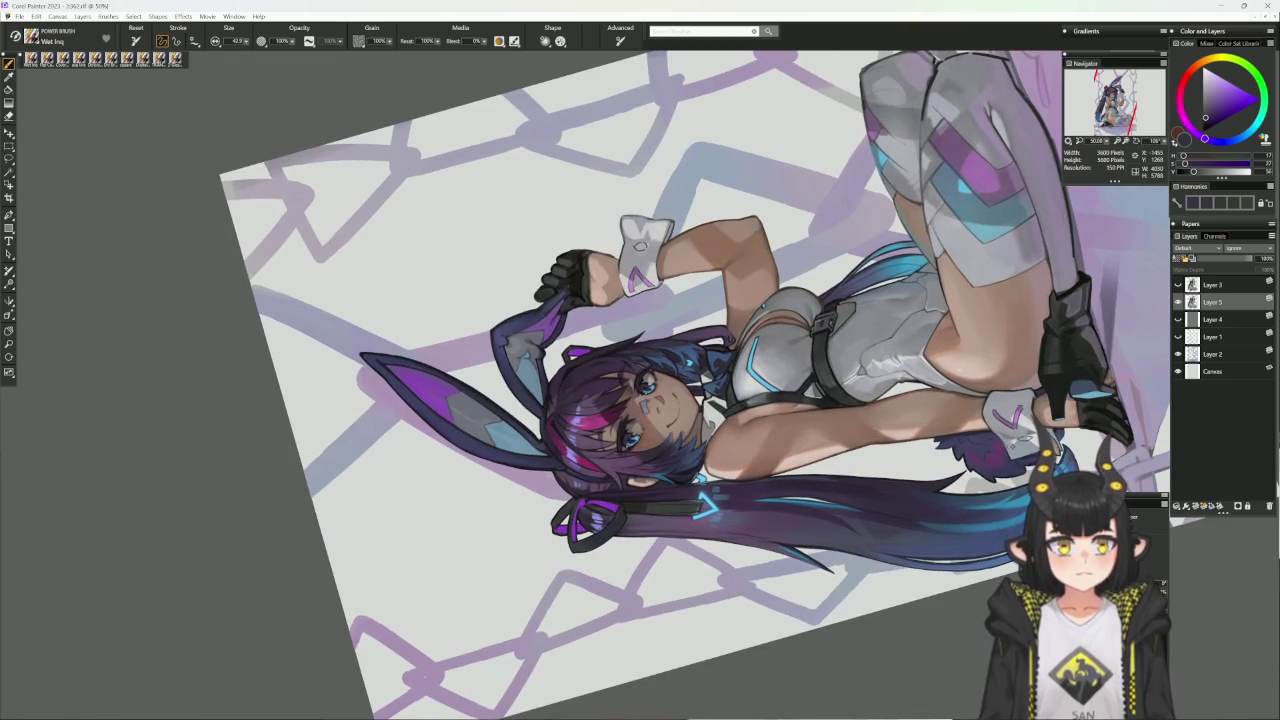
alt+click(958, 405)
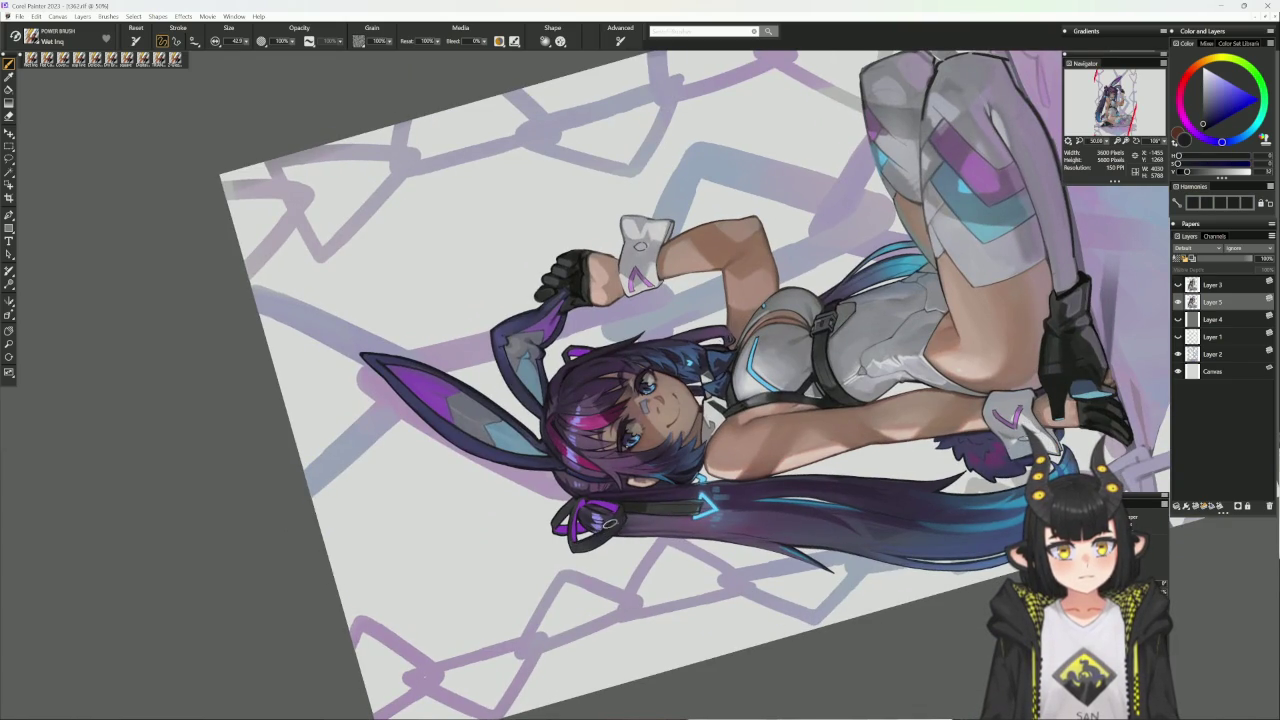
alt+click(615, 522)
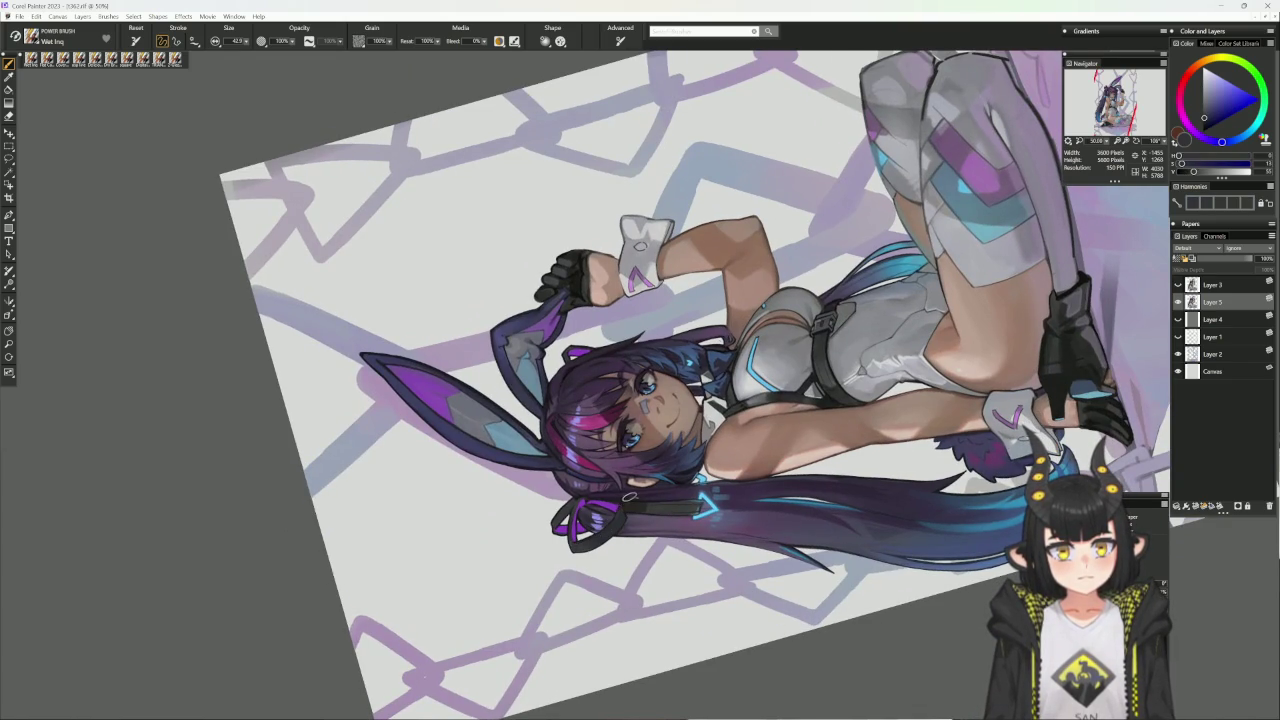
click(624, 500)
drag(602, 353, 580, 412)
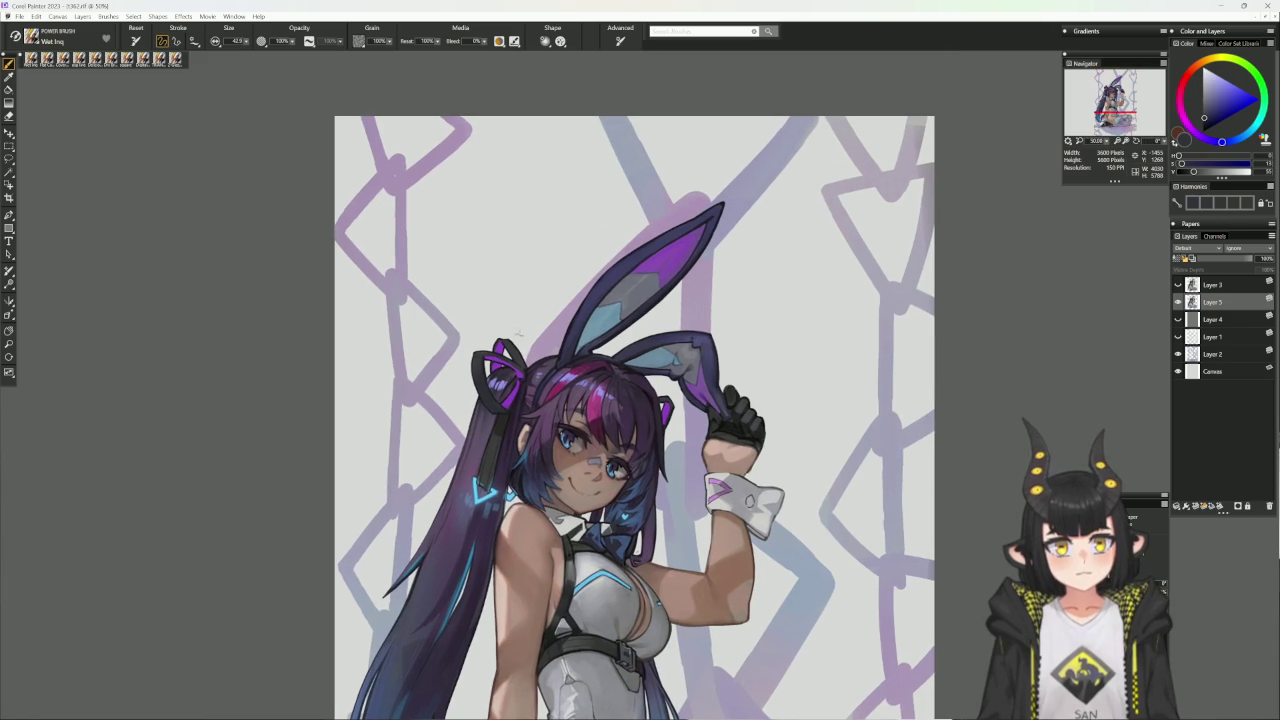
- Paint glowing blue accents on the hair ribbon with the Dry Brush at about size 17
alt+click(514, 354)
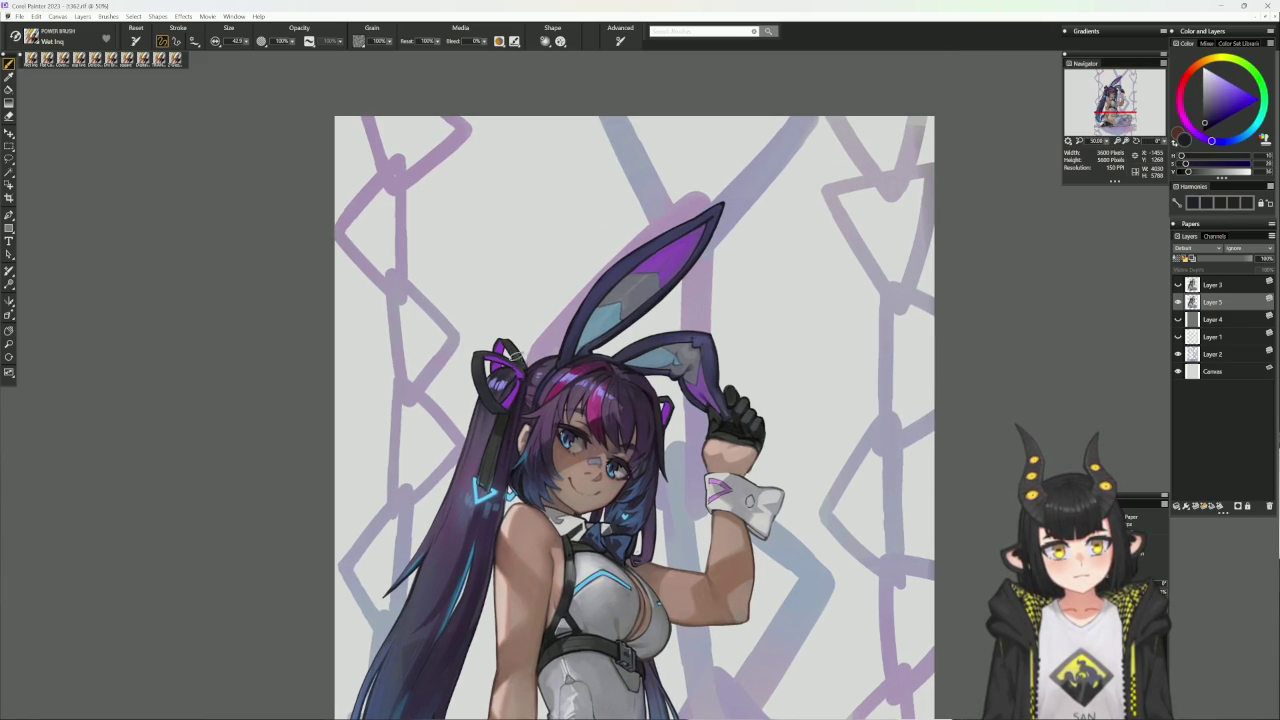
alt+click(513, 348)
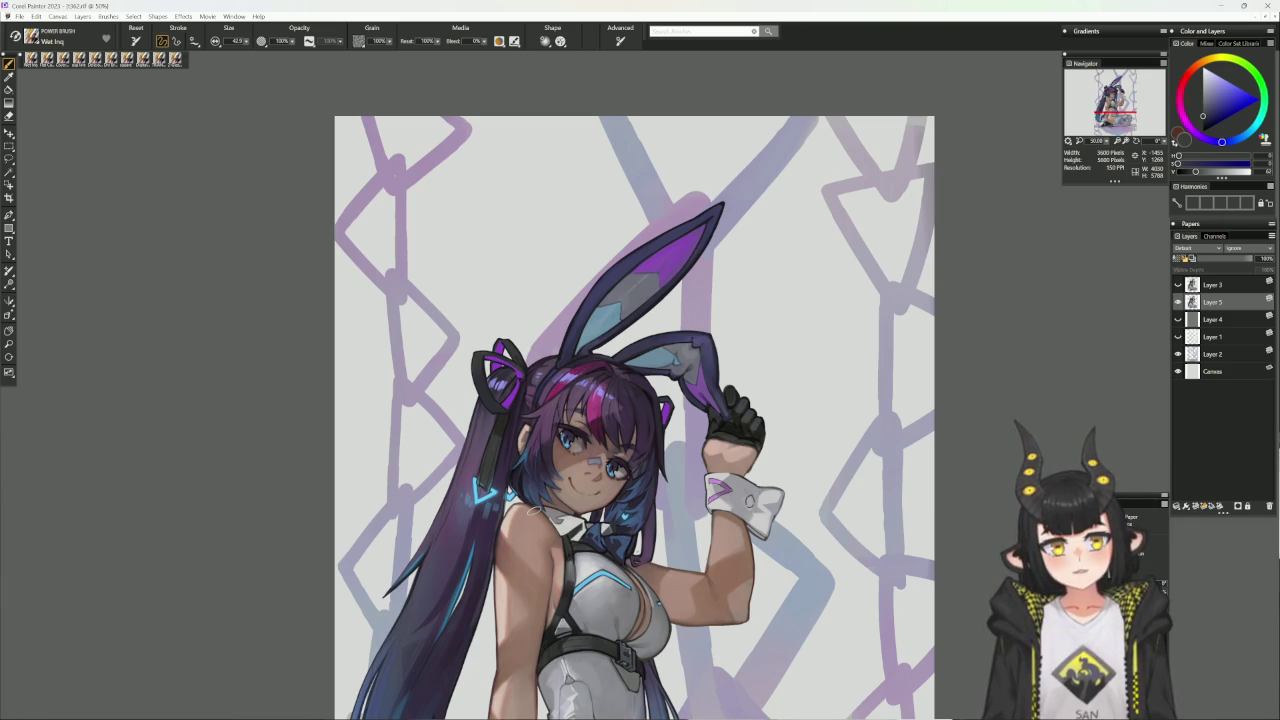
alt+click(521, 371)
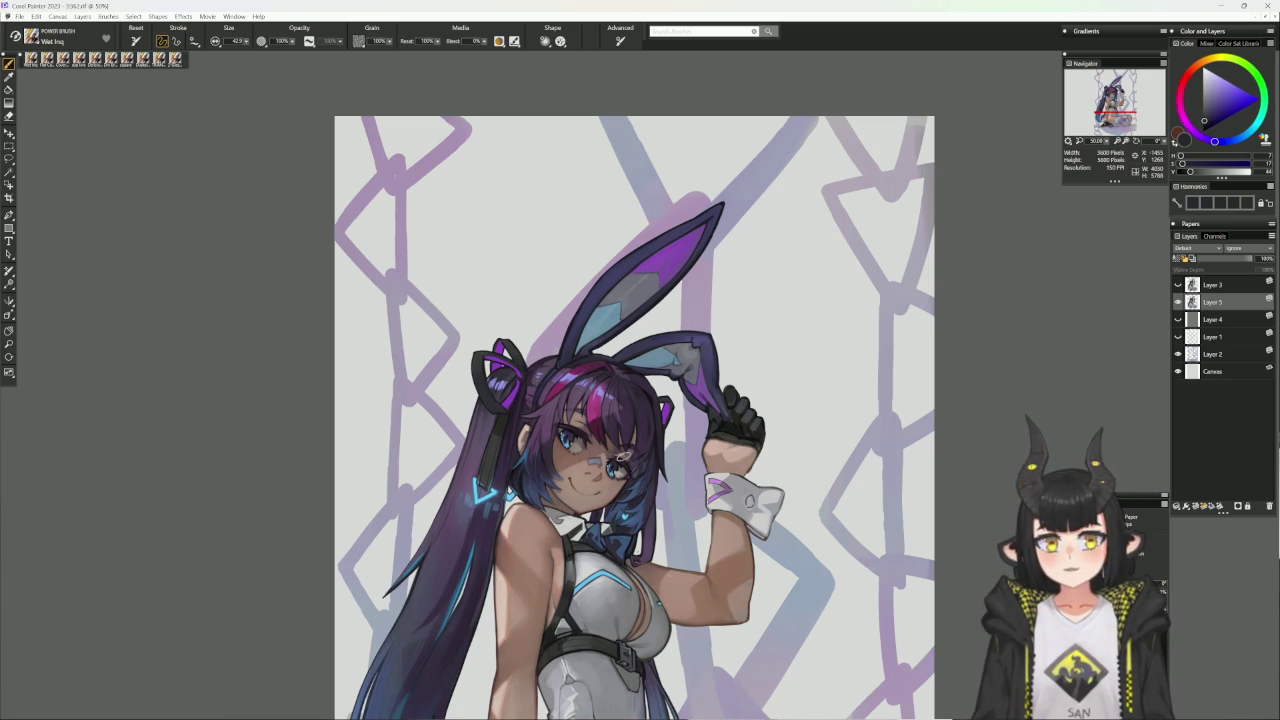
key(/)
alt+click(525, 370)
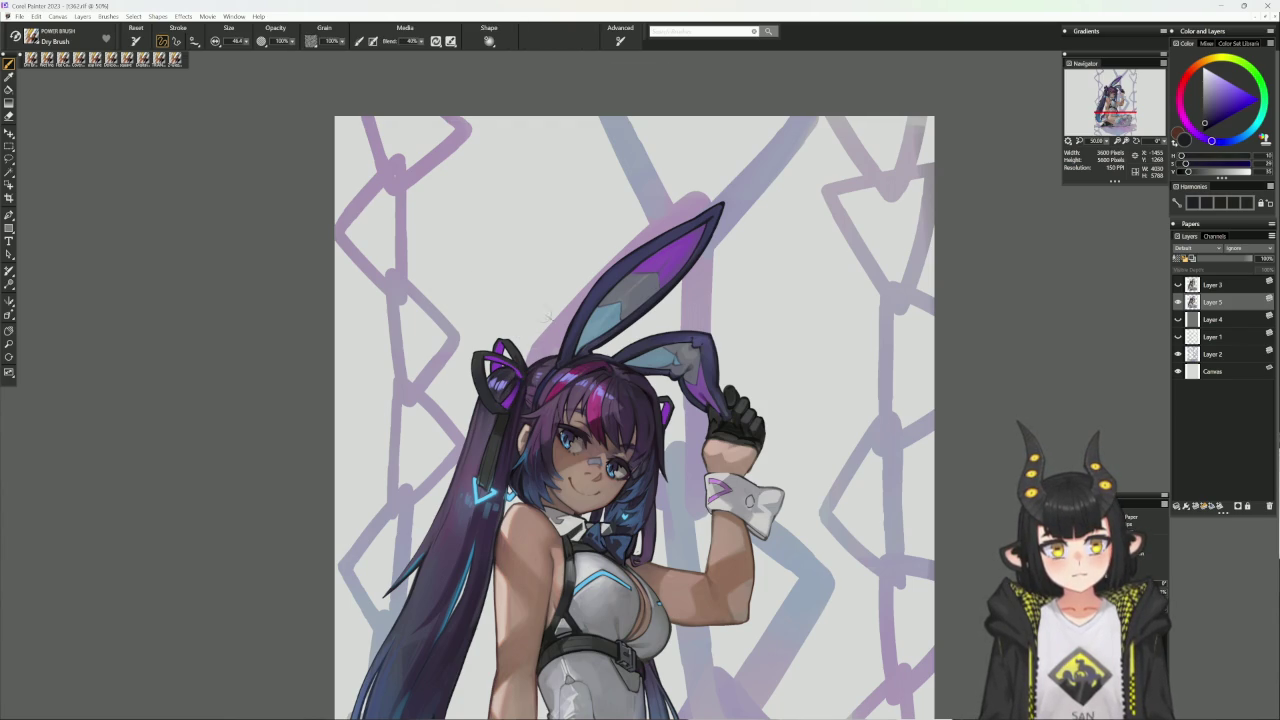
key(bracketleft)
key(bracketleft)
key(bracketleft)
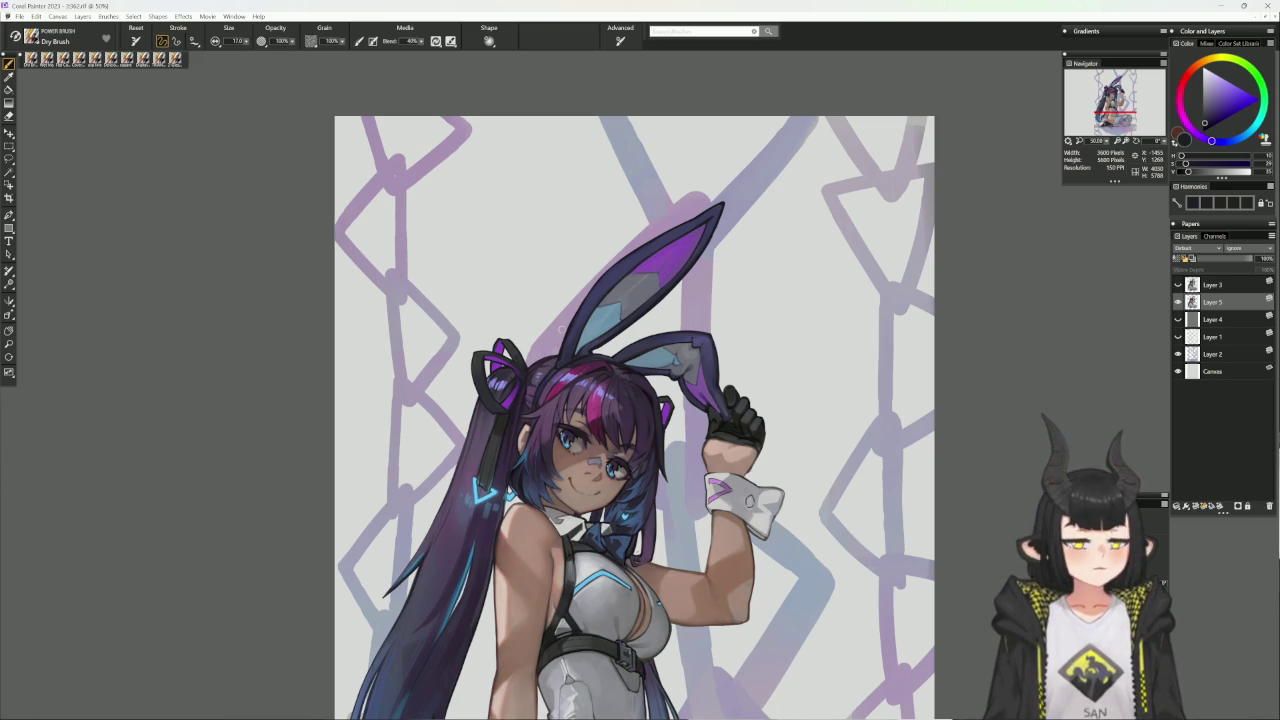
drag(540, 664, 580, 546)
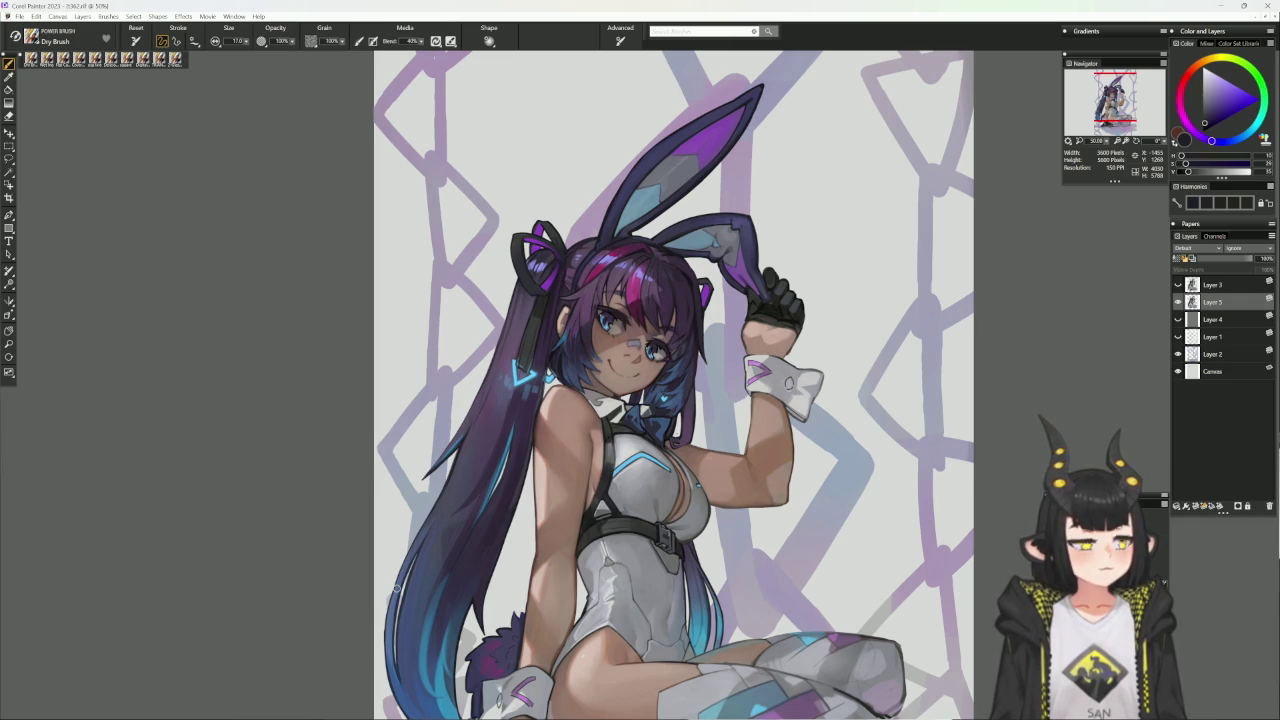
drag(640, 590, 618, 524)
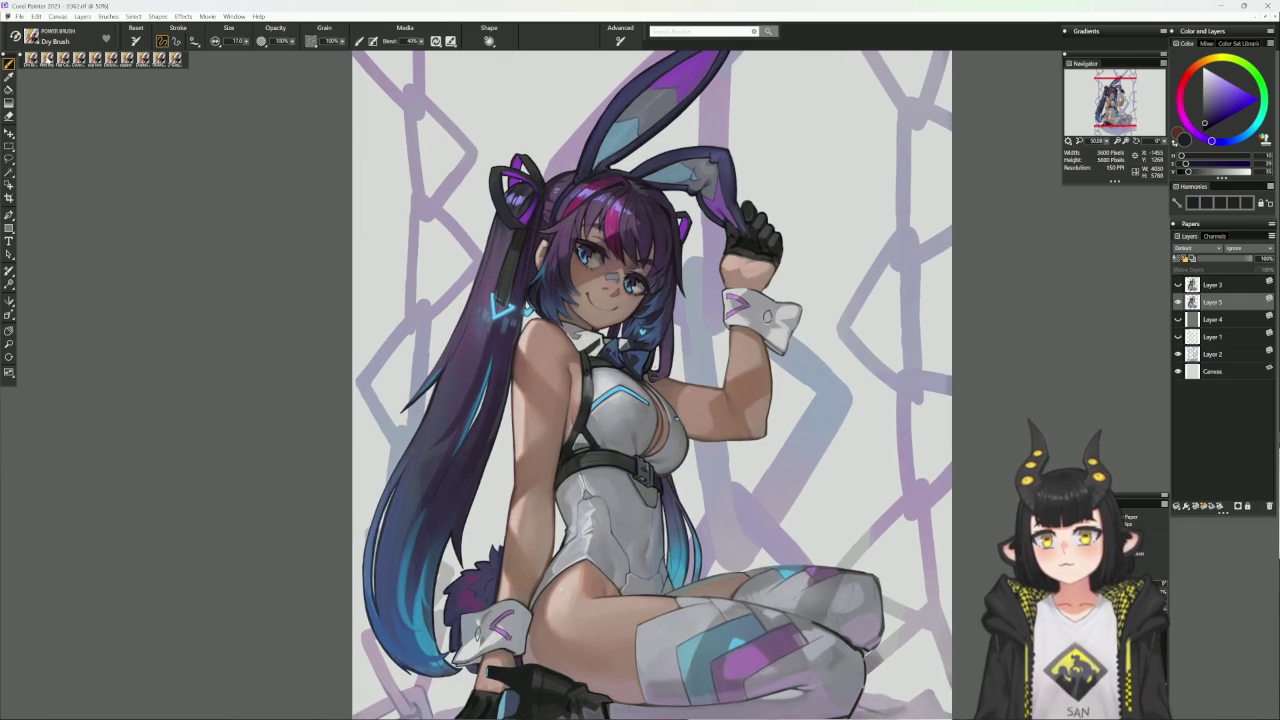
- Refine hair strokes with Wet Ink, framing the seated figure and picking a muted warm tan
click(46, 59)
alt+click(425, 500)
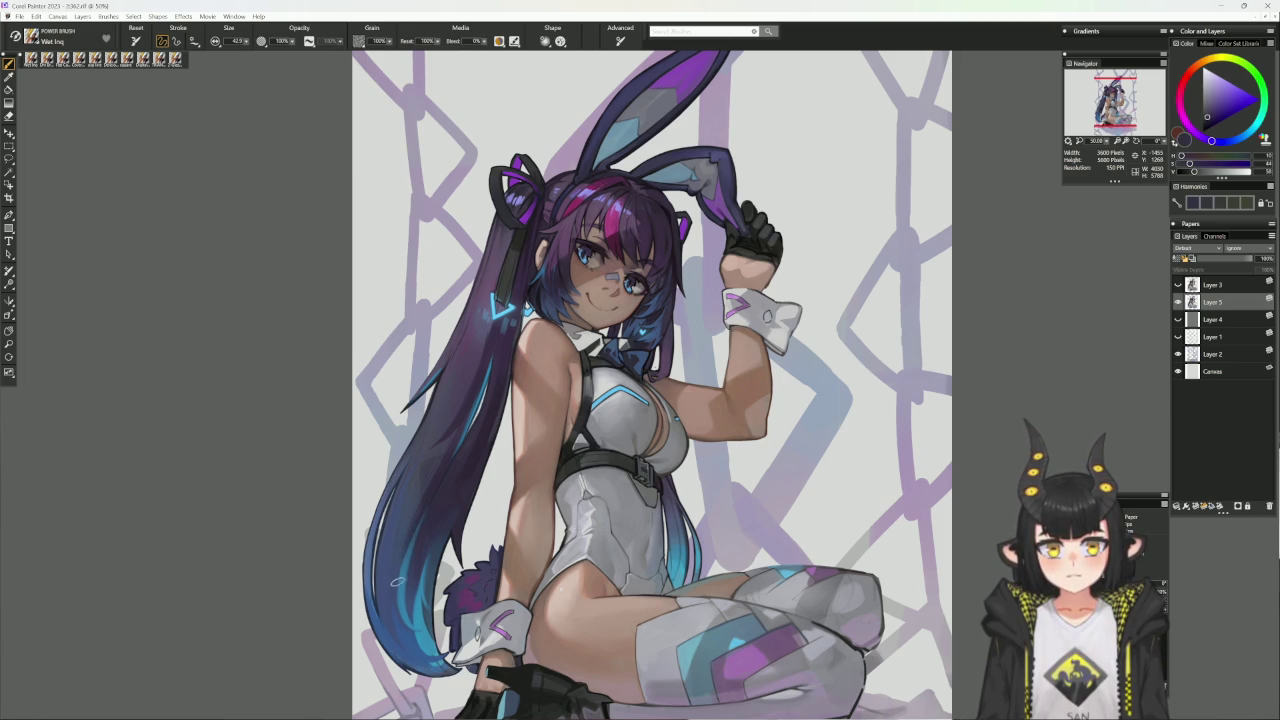
drag(553, 657, 515, 607)
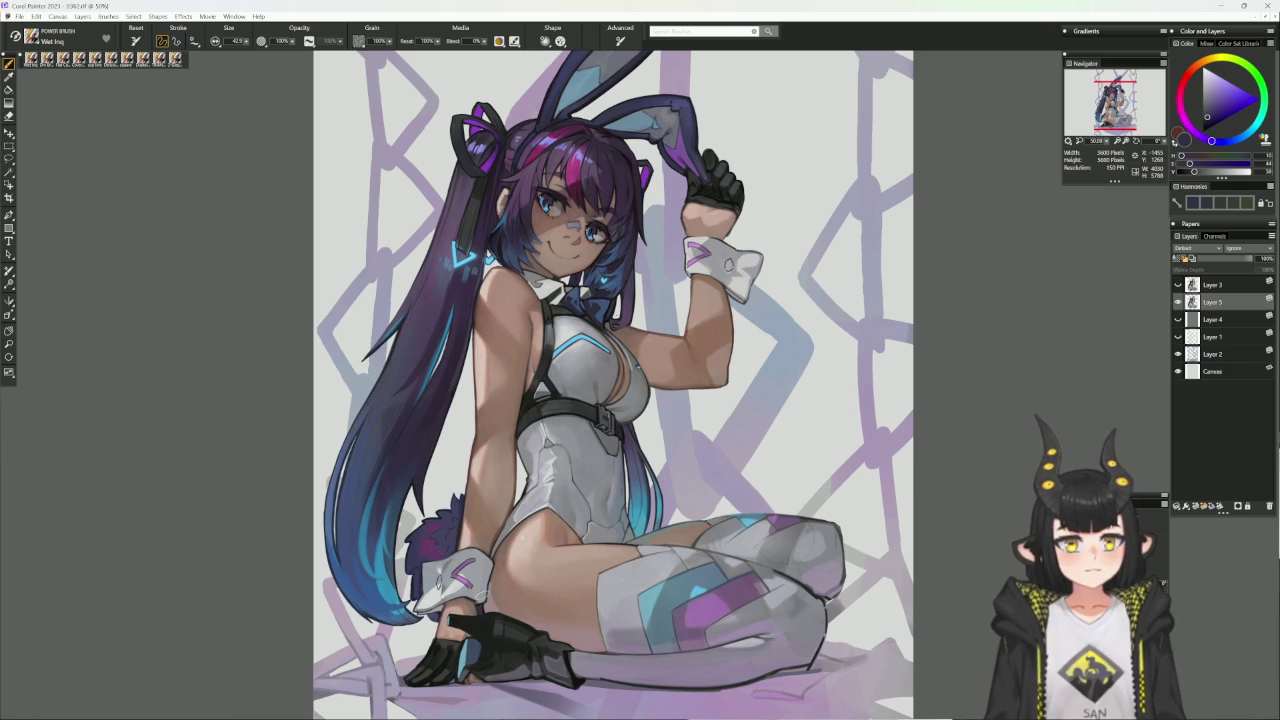
drag(593, 618, 685, 540)
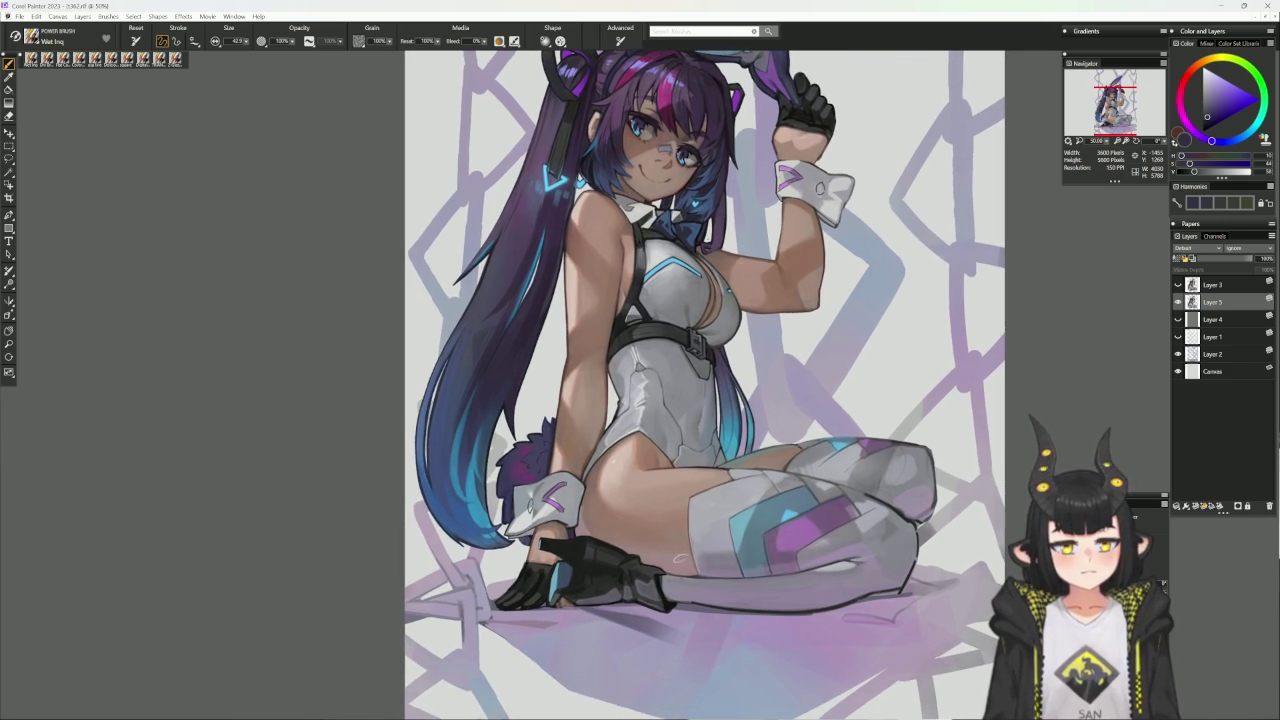
mouse_move(668, 534)
mouse_down()
mouse_move(783, 461)
mouse_move(727, 503)
mouse_up()
alt+click(700, 510)
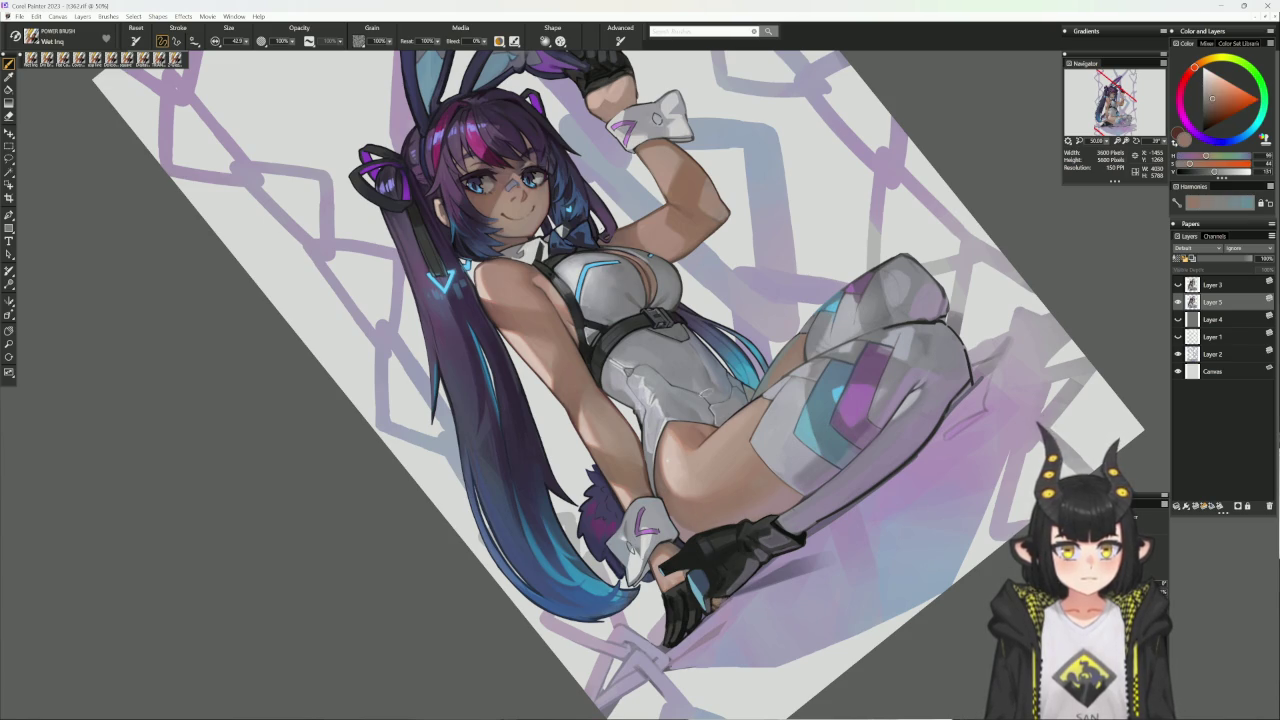
- Shade the lower glove and leg with Cover Pencil in dark brown, grey-pink and purple tones
click(81, 58)
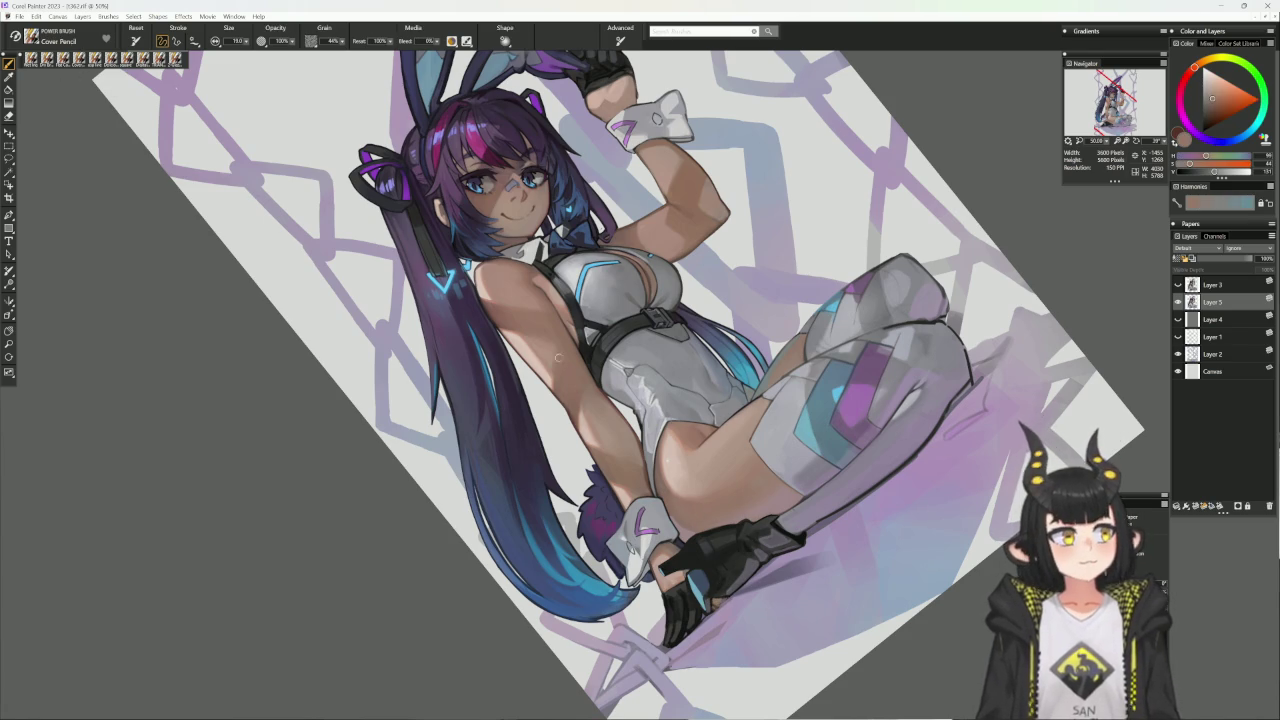
mouse_move(880, 500)
mouse_down()
mouse_move(897, 515)
mouse_move(850, 530)
mouse_up()
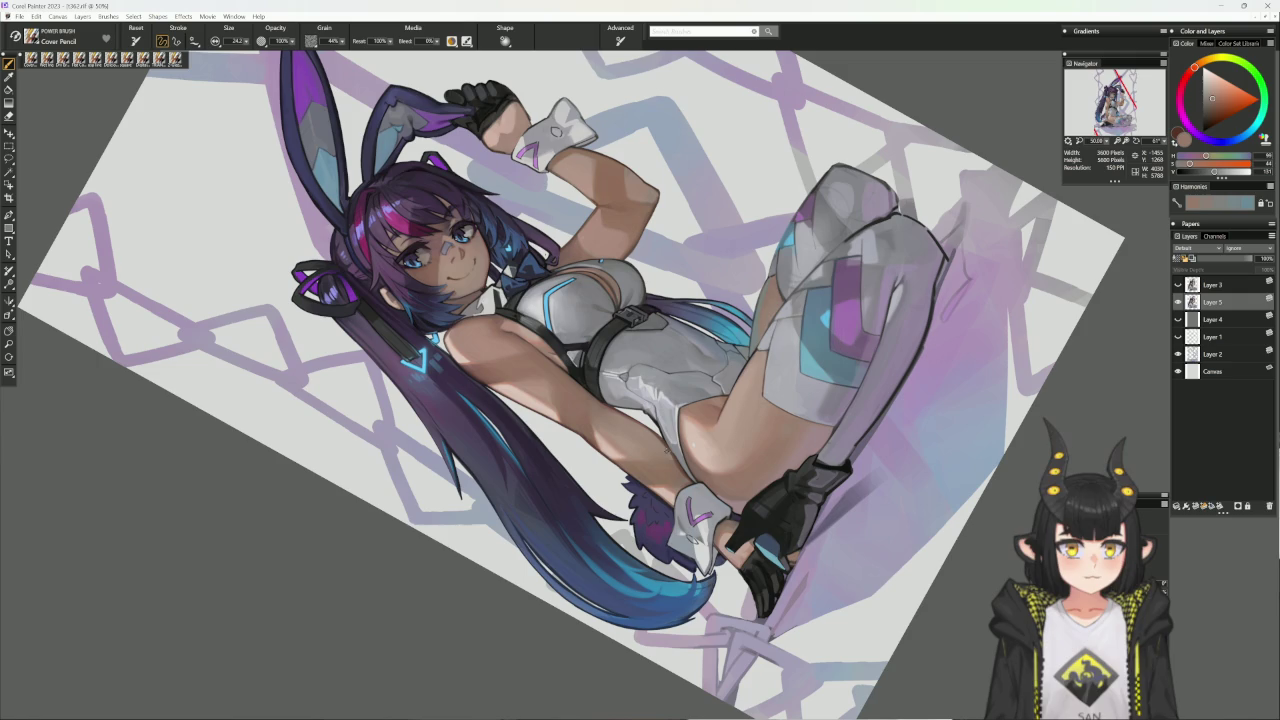
click(1211, 119)
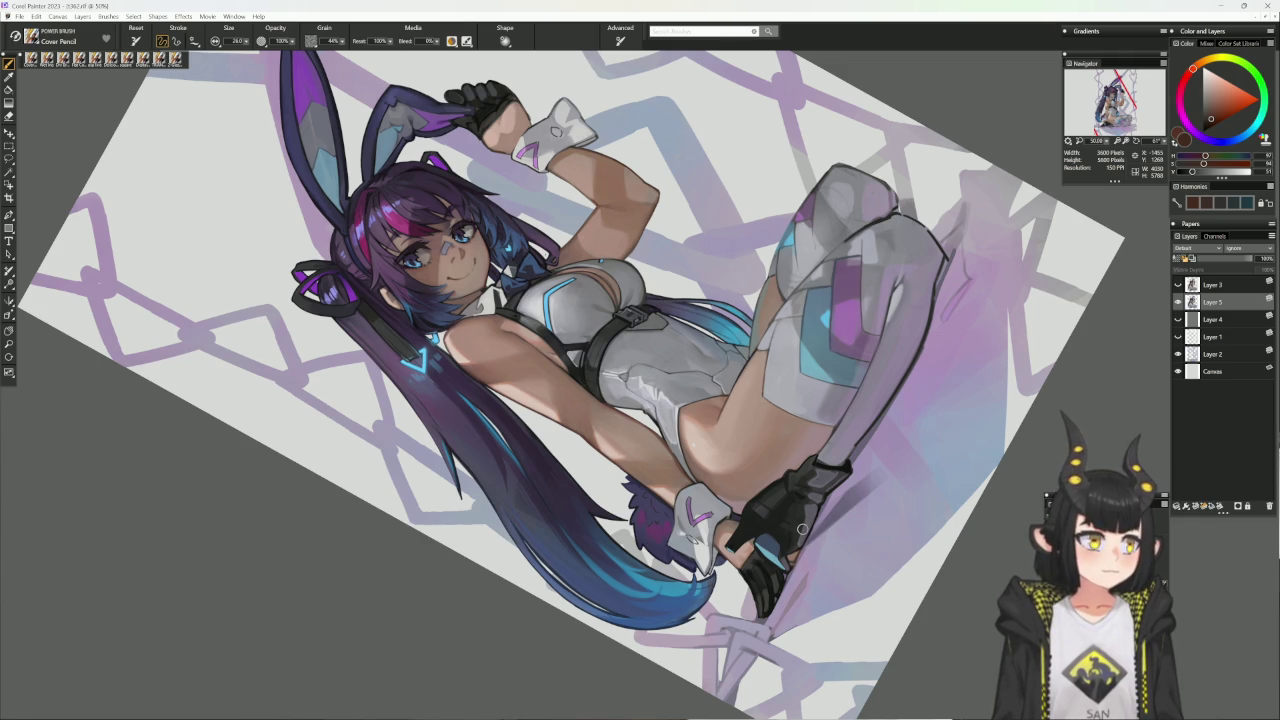
alt+click(795, 540)
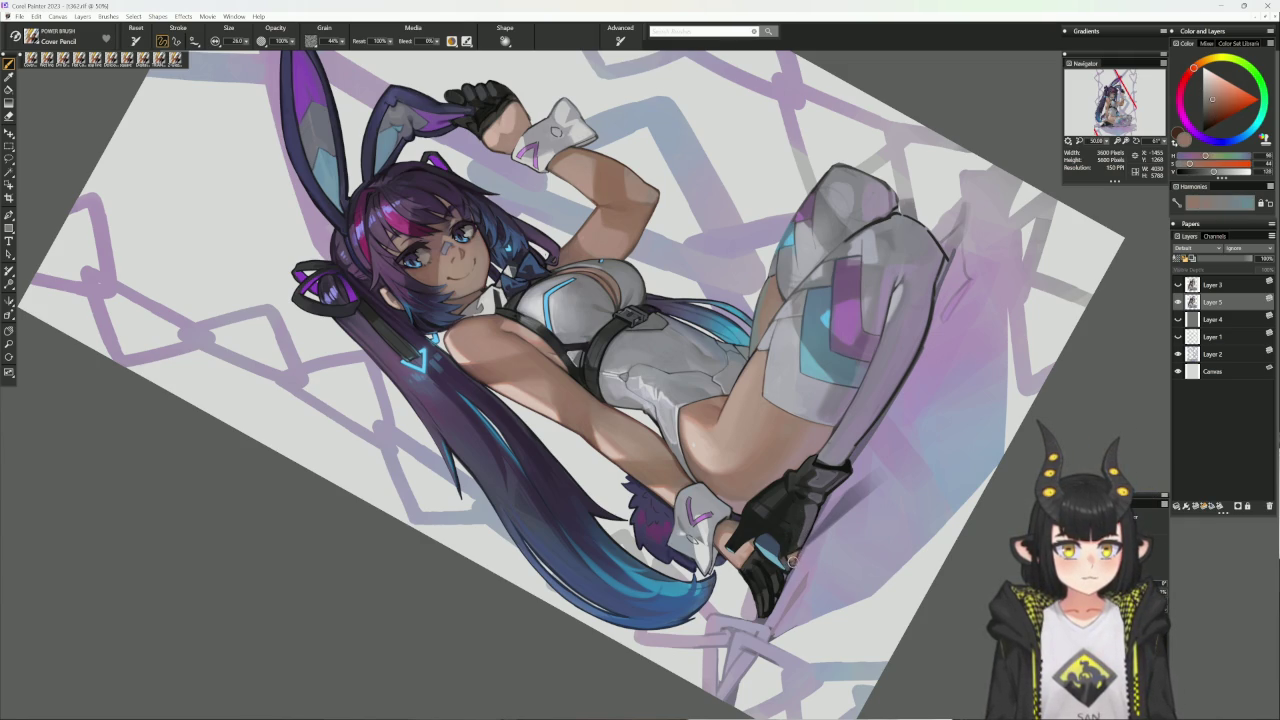
alt+click(794, 556)
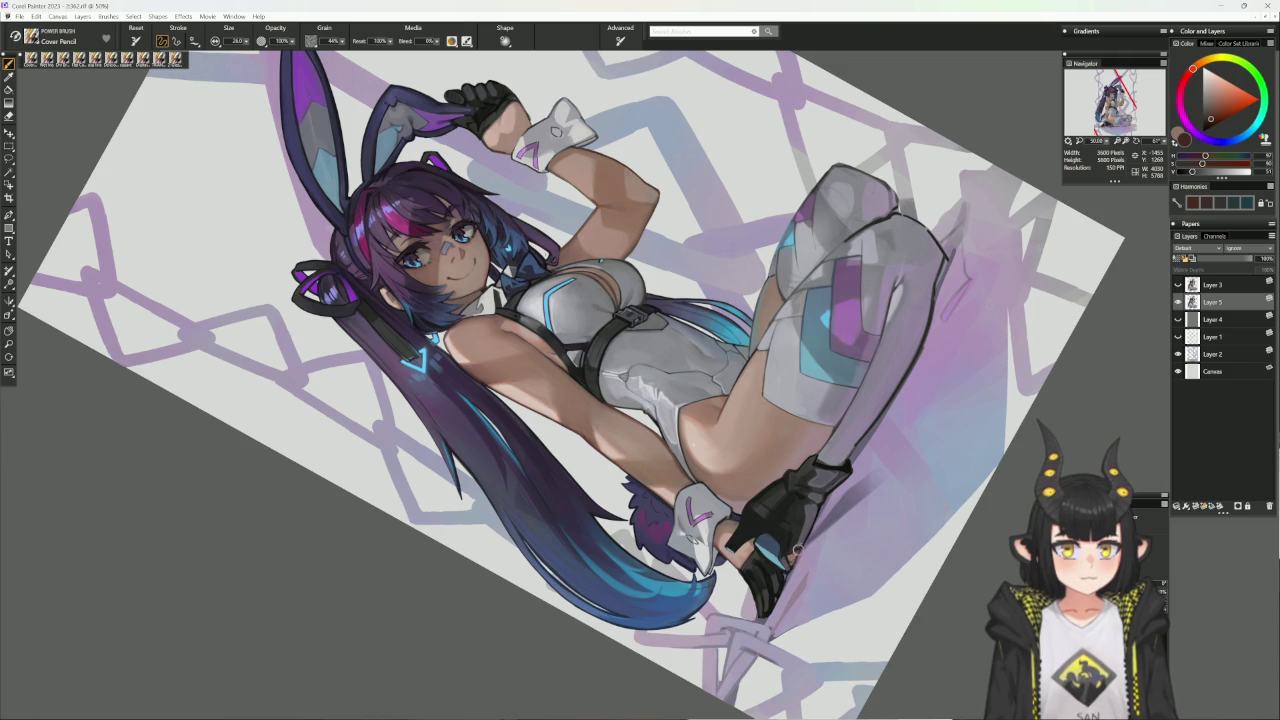
alt+click(801, 545)
alt+click(798, 557)
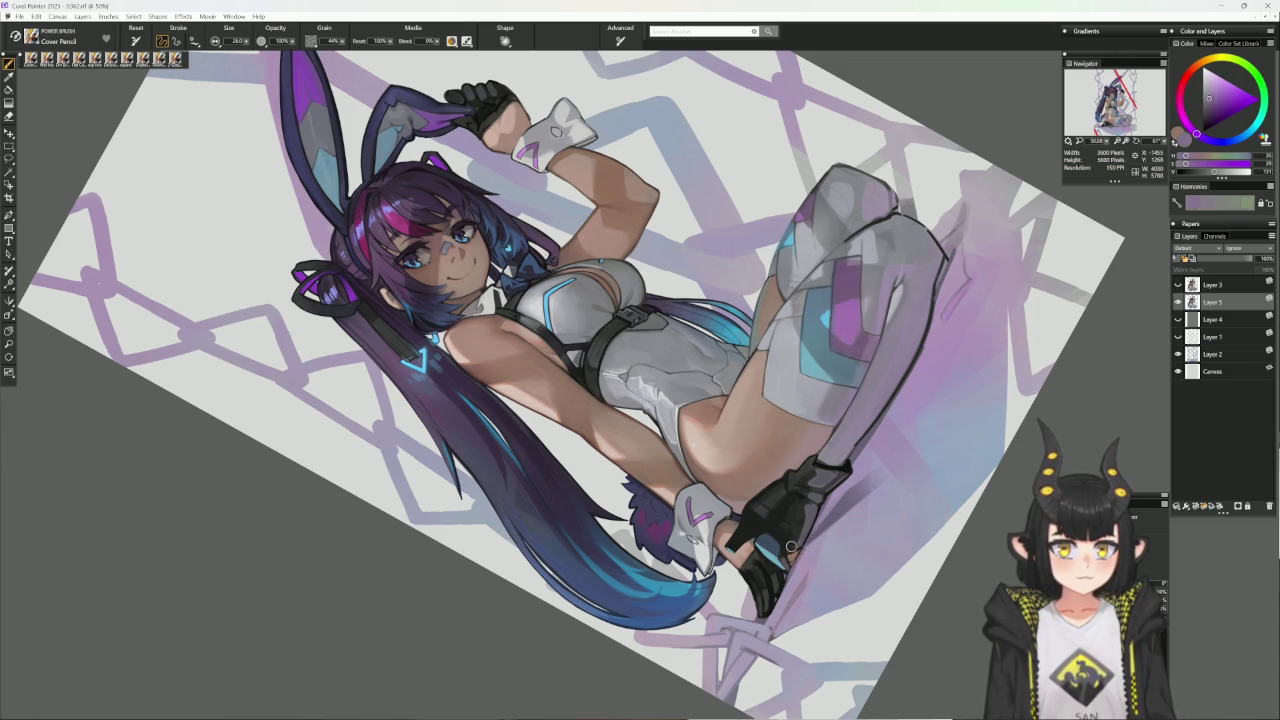
alt+click(792, 545)
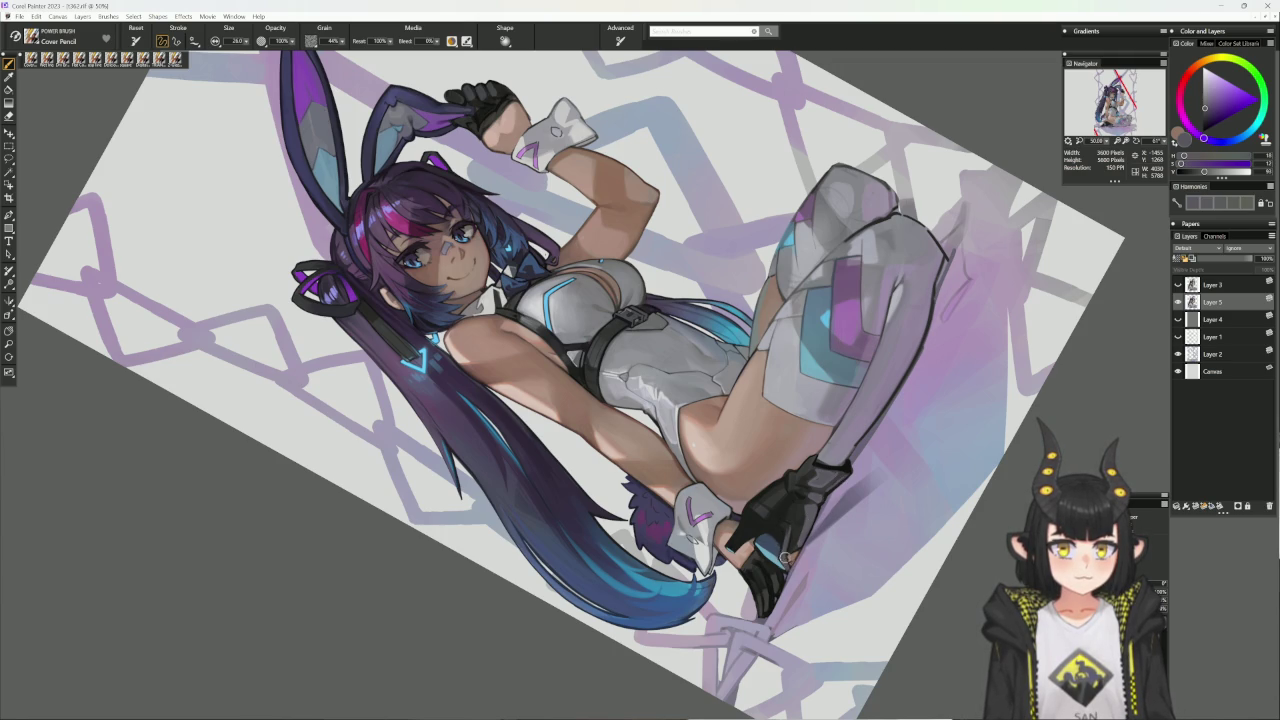
alt+click(780, 548)
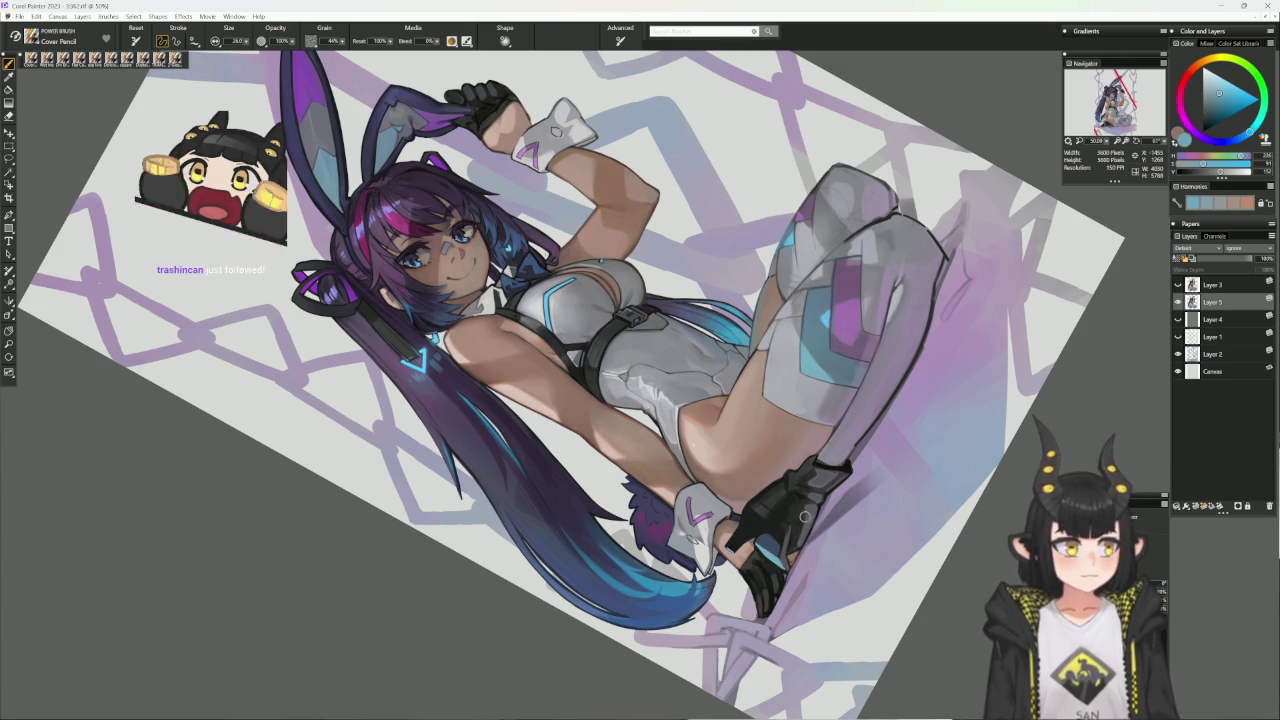
key(ctrl+alt+0)
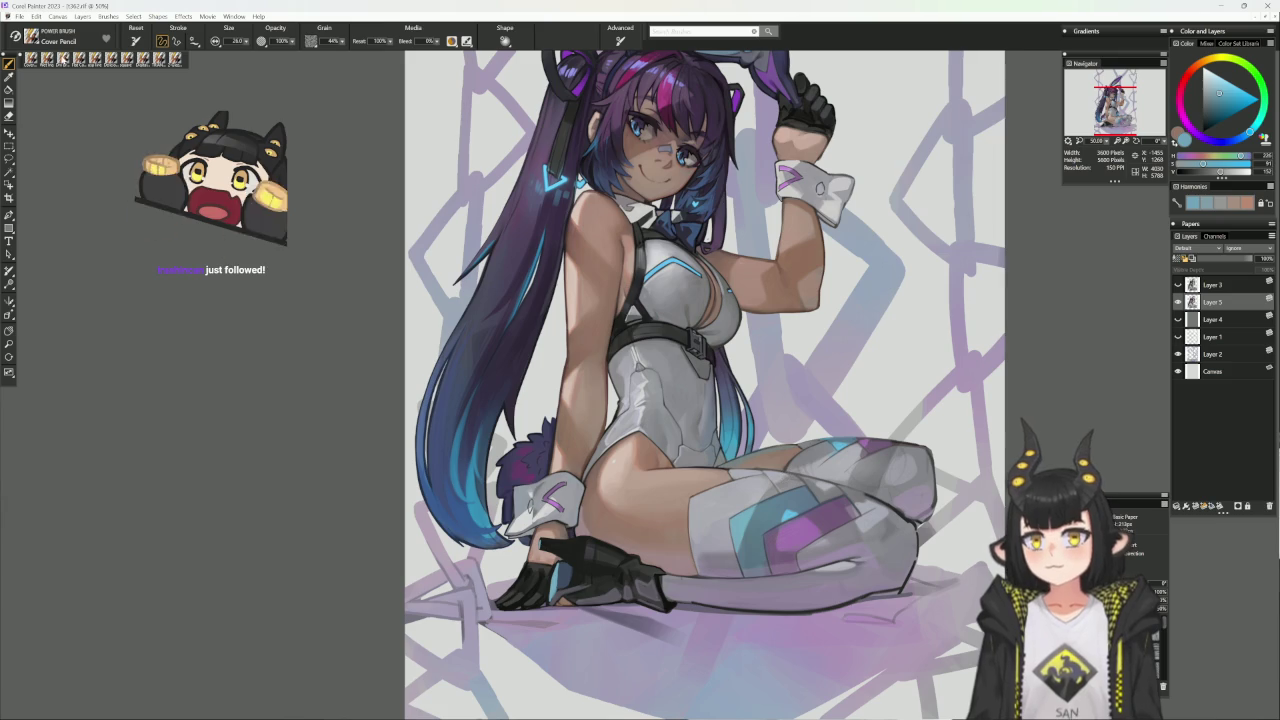
- Paint dark violet shading and blue highlights onto the lower glove with the Dry Brush
click(150, 58)
alt+click(586, 576)
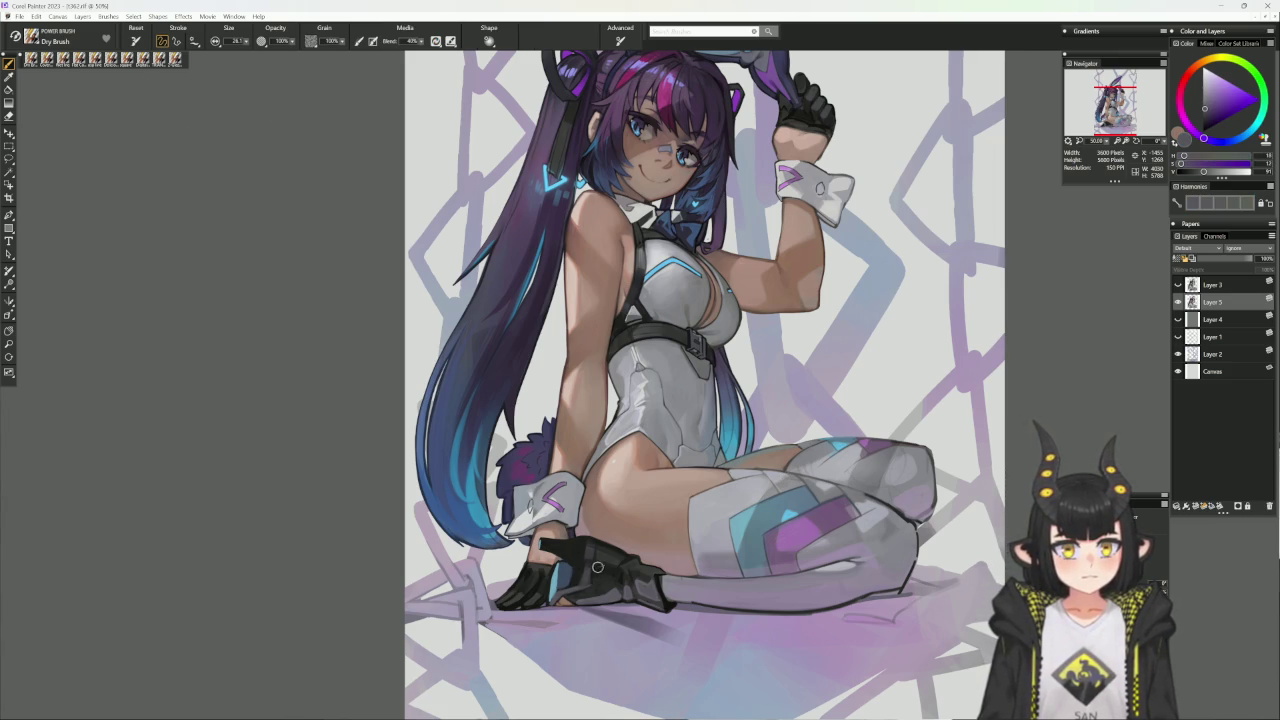
alt+click(594, 570)
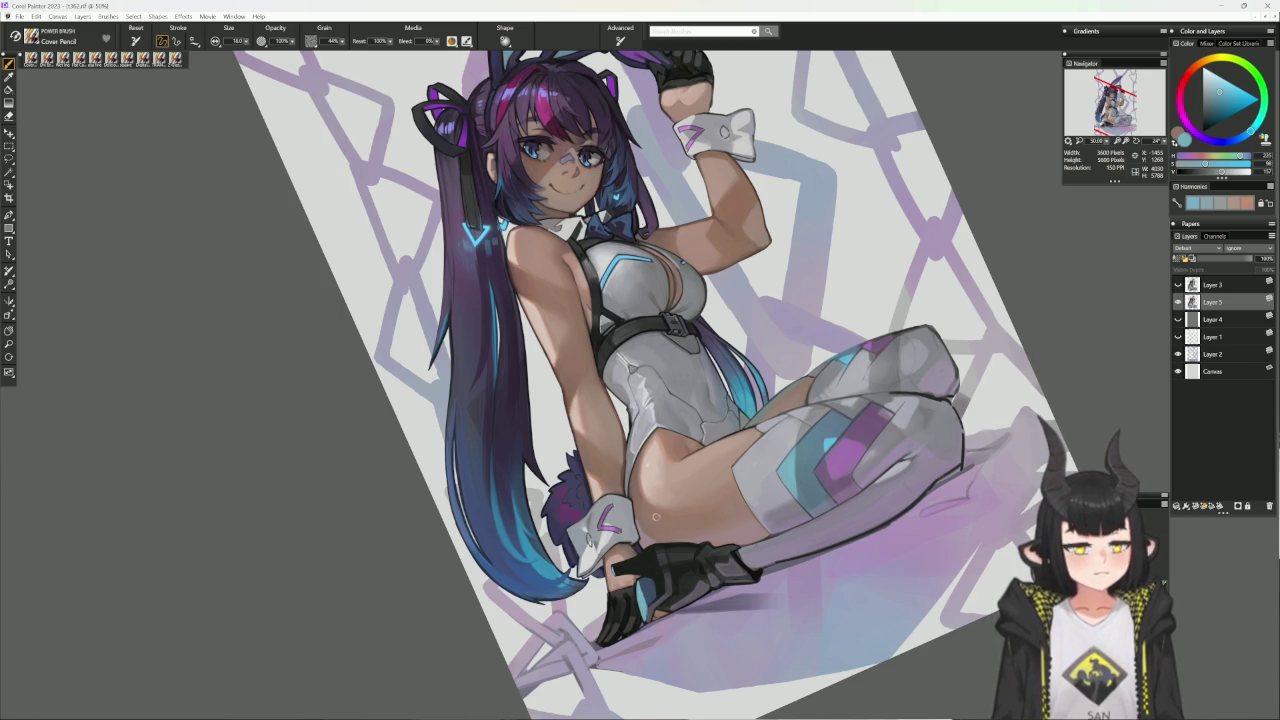
- Sample the glove's dark bluish and near-black colours and enlarge the brush to about 16.5
alt+click(642, 578)
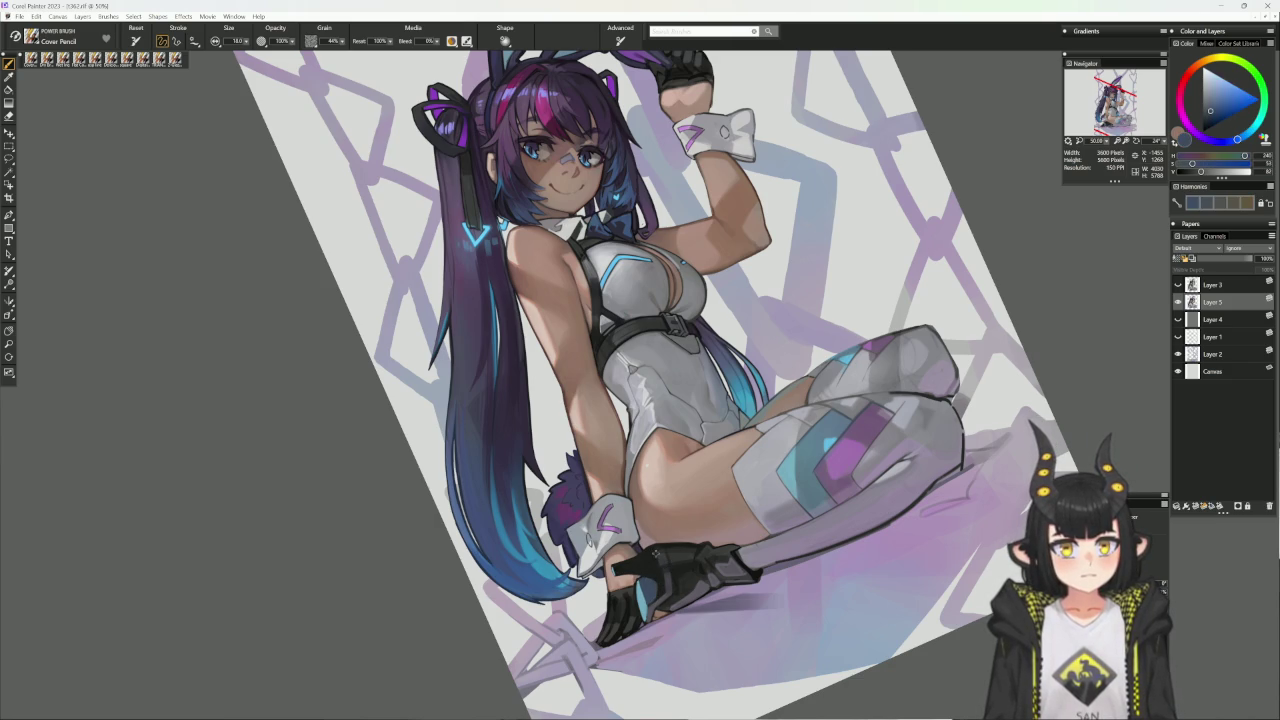
alt+click(653, 552)
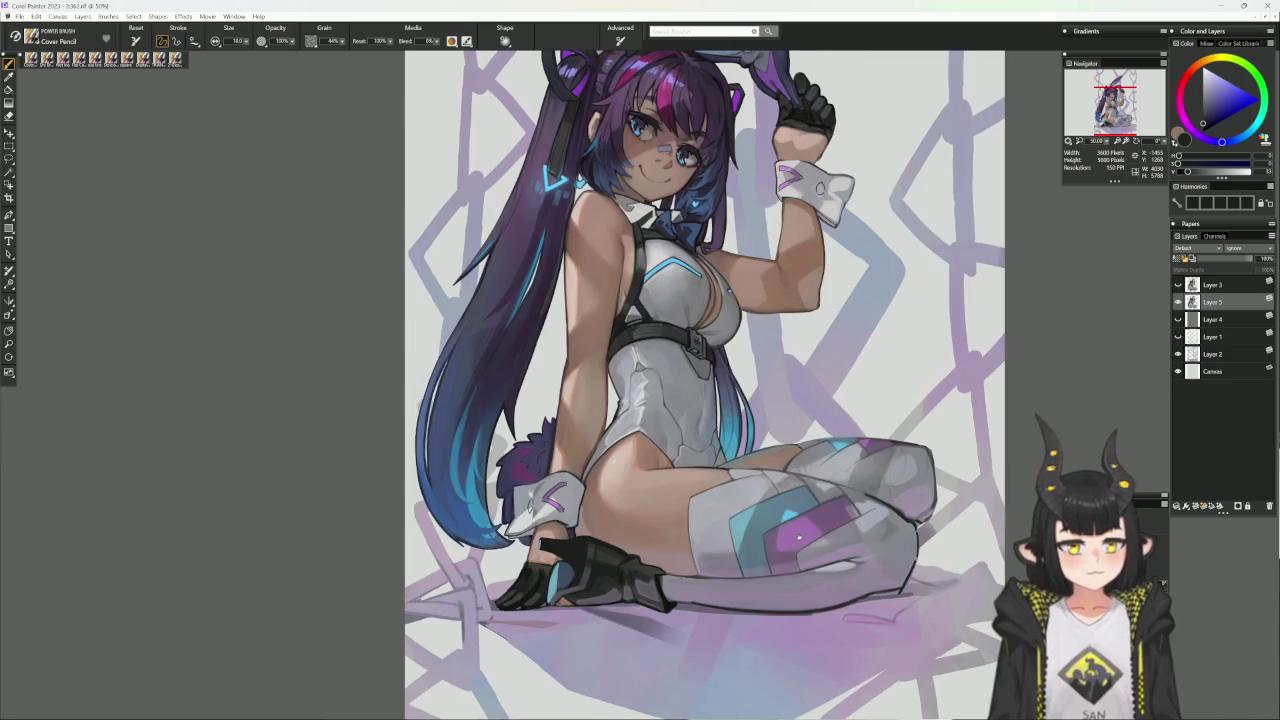
click(686, 538)
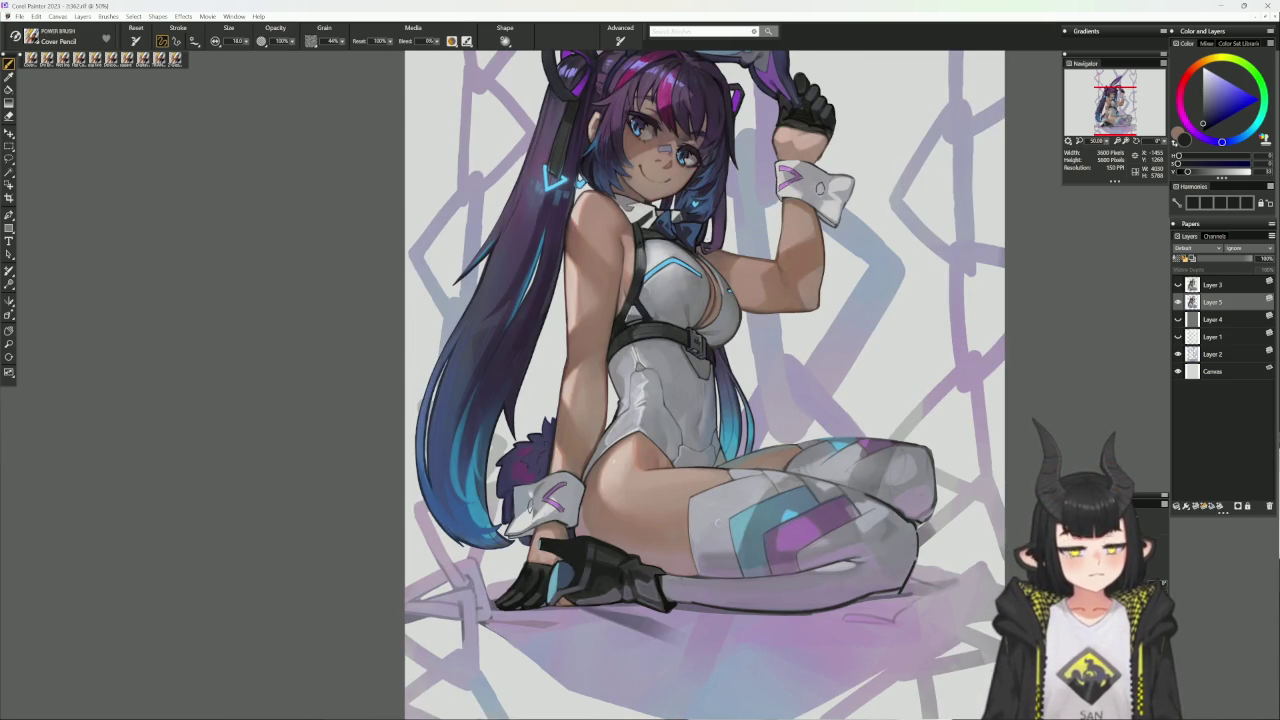
key(bracketright)
key(bracketright)
key(bracketright)
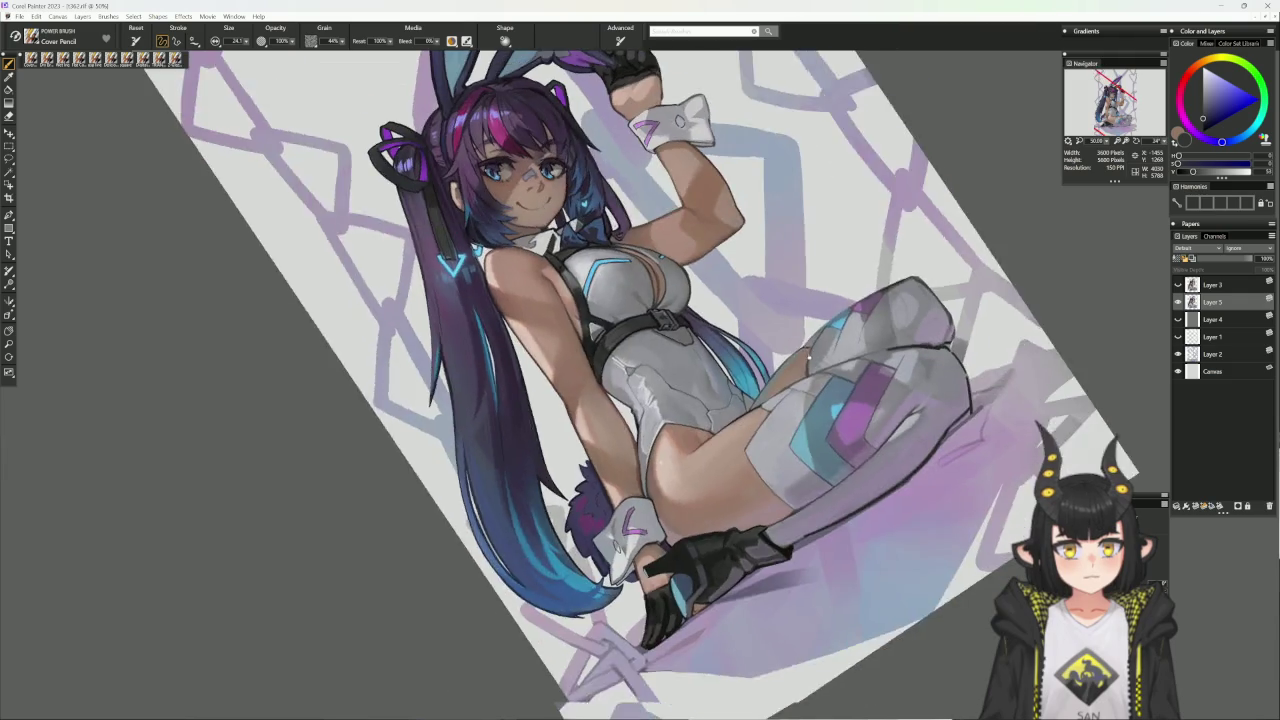
drag(742, 482, 768, 528)
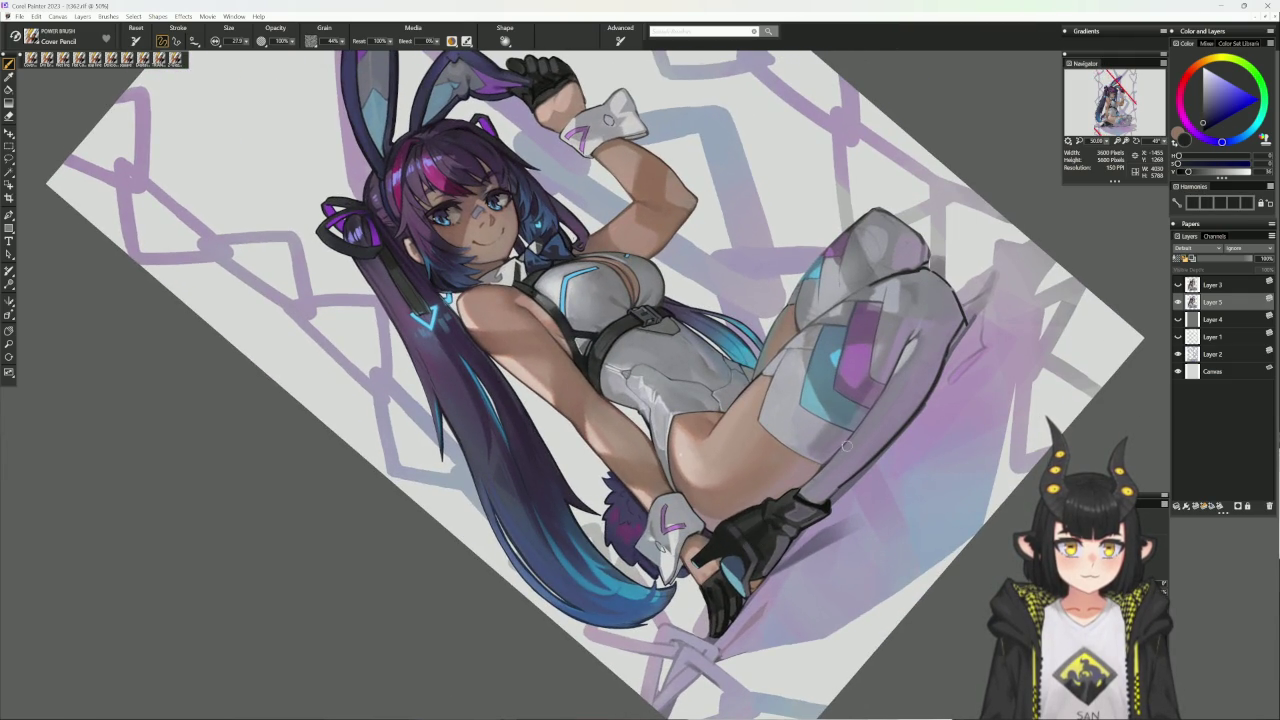
key(ctrl+0)
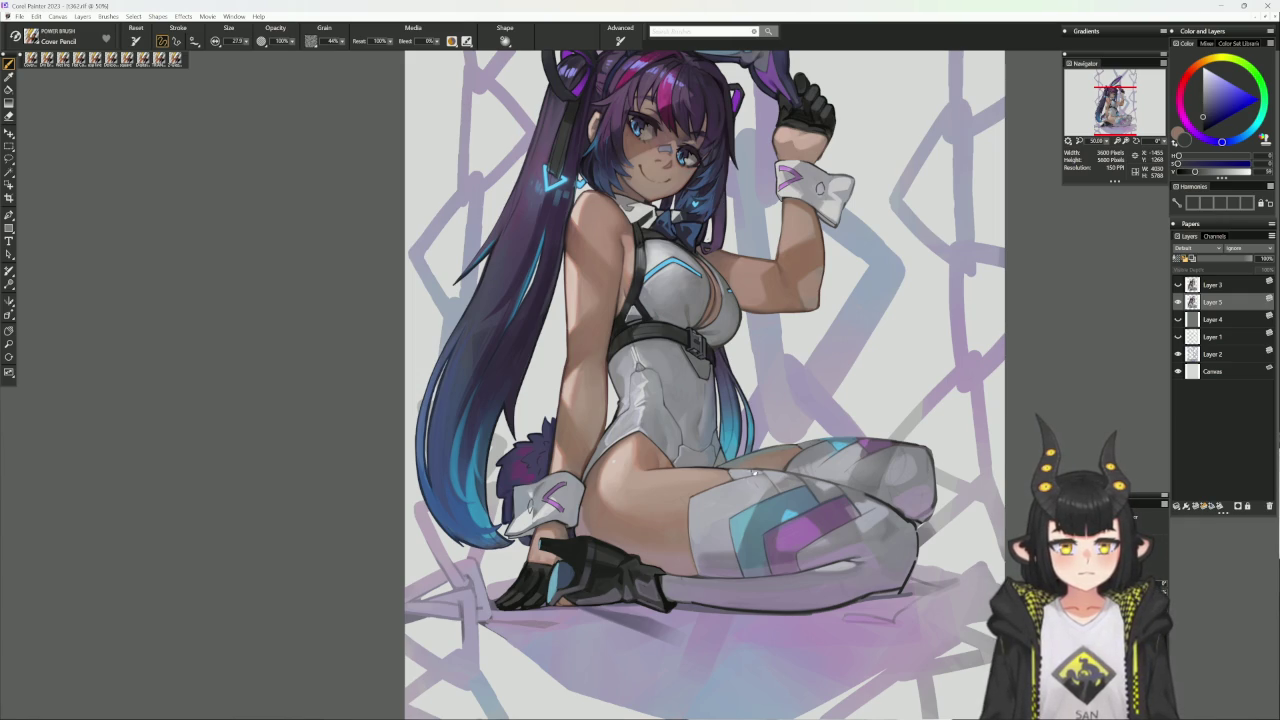
- Pick up darker and lighter tones near the glove, then recentre the painting upright
mouse_move(700, 200)
mouse_down()
mouse_move(860, 260)
mouse_move(900, 300)
mouse_up()
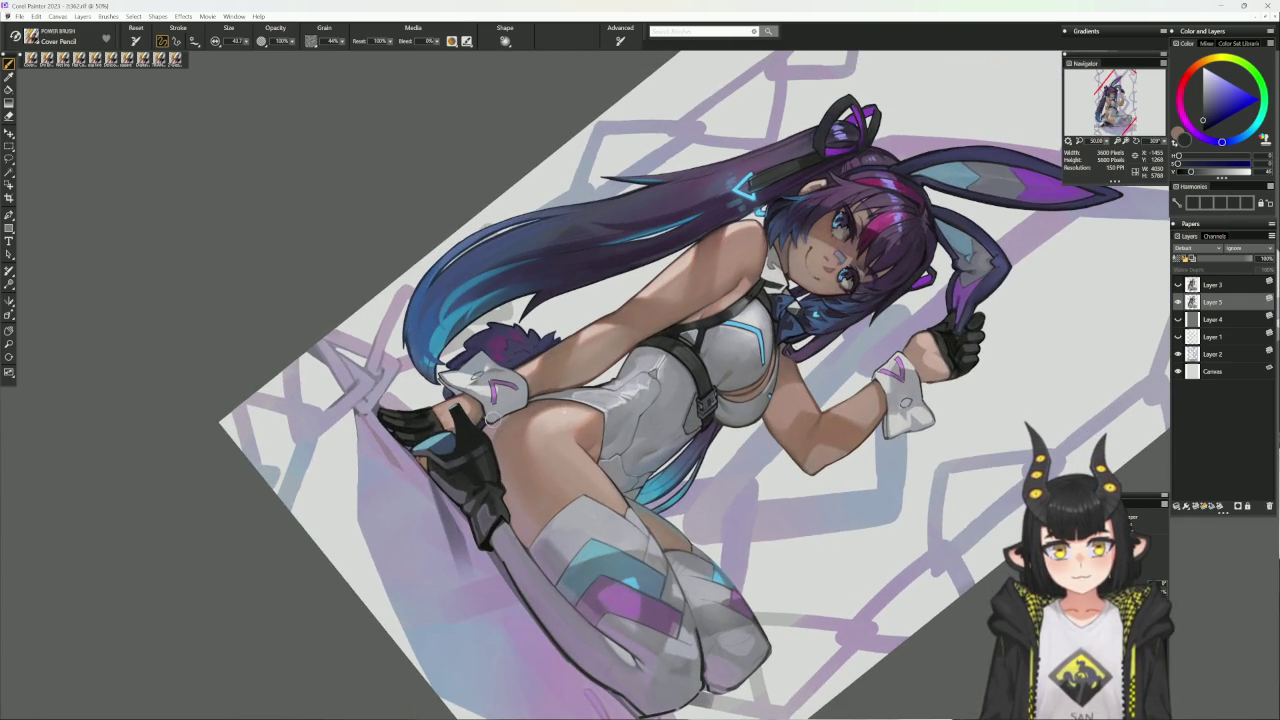
alt+click(474, 446)
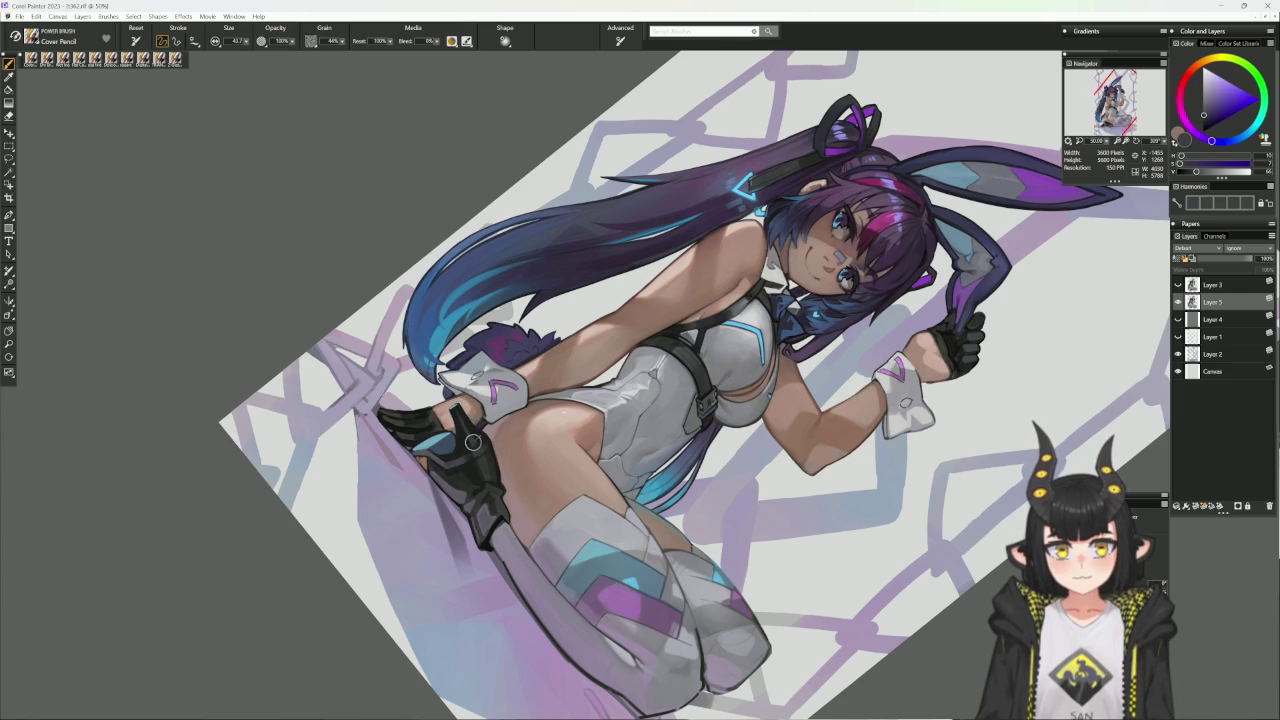
alt+click(471, 439)
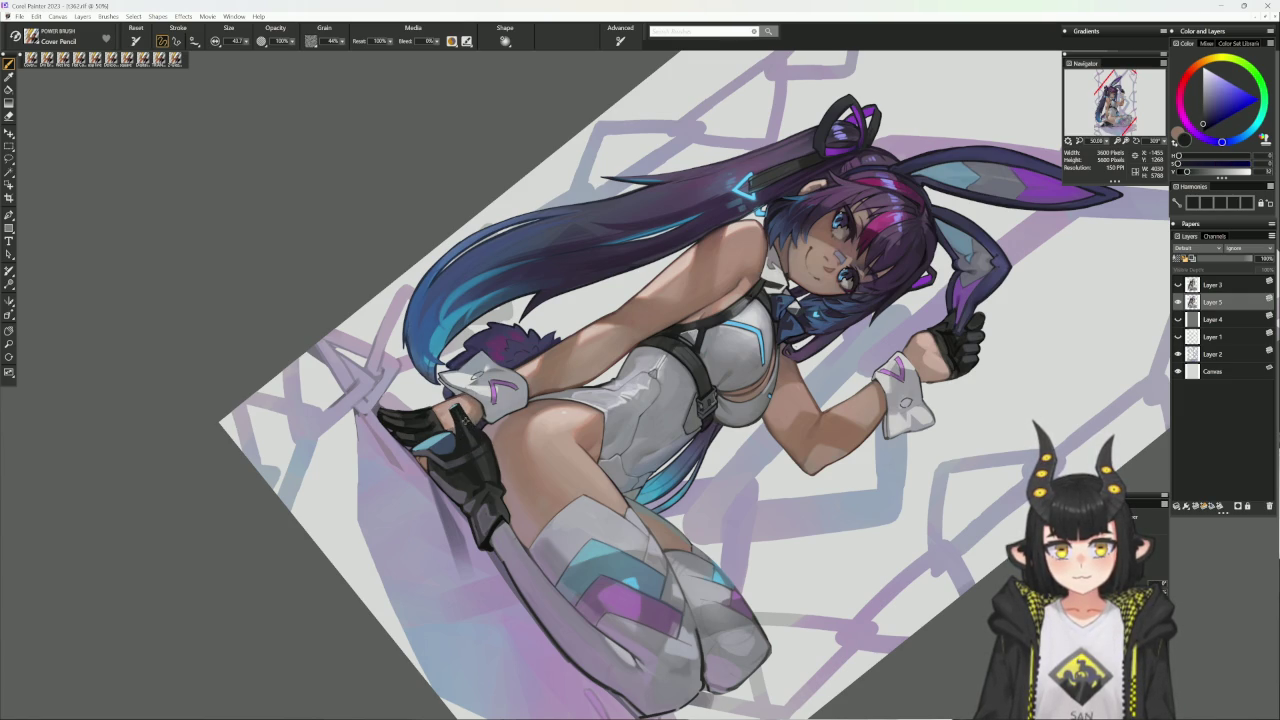
alt+click(471, 439)
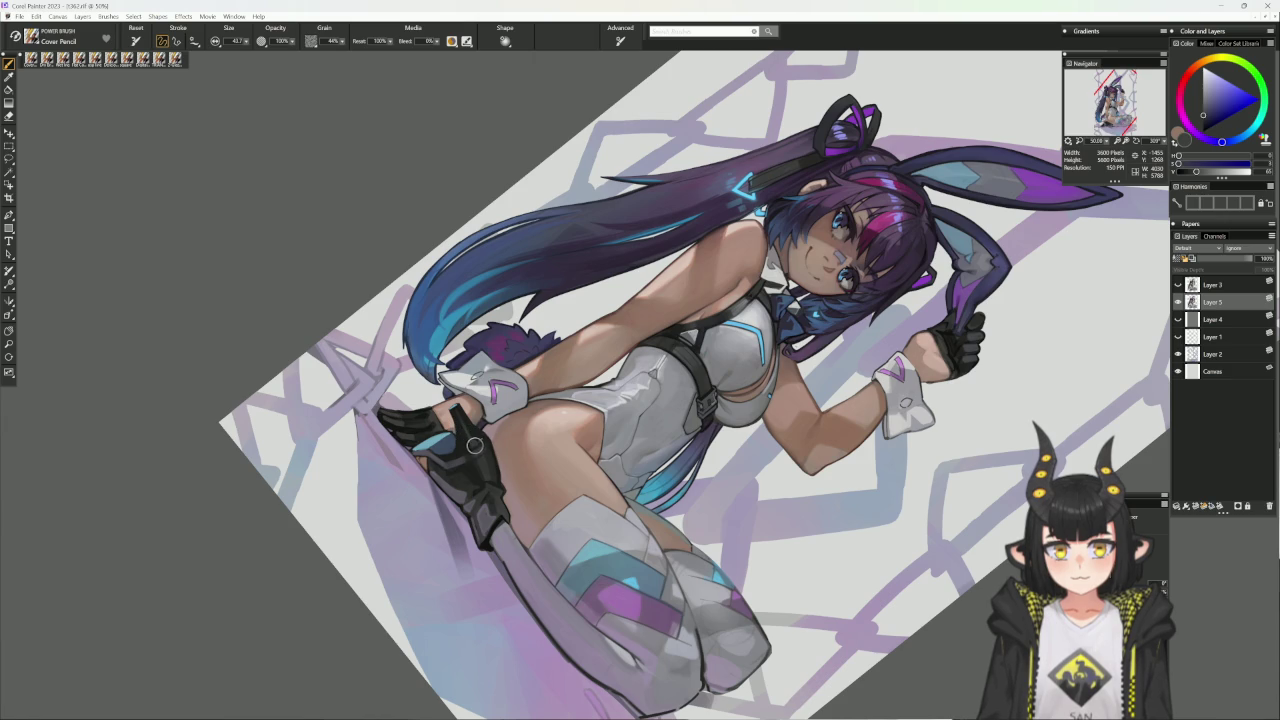
key(ctrl+alt+0)
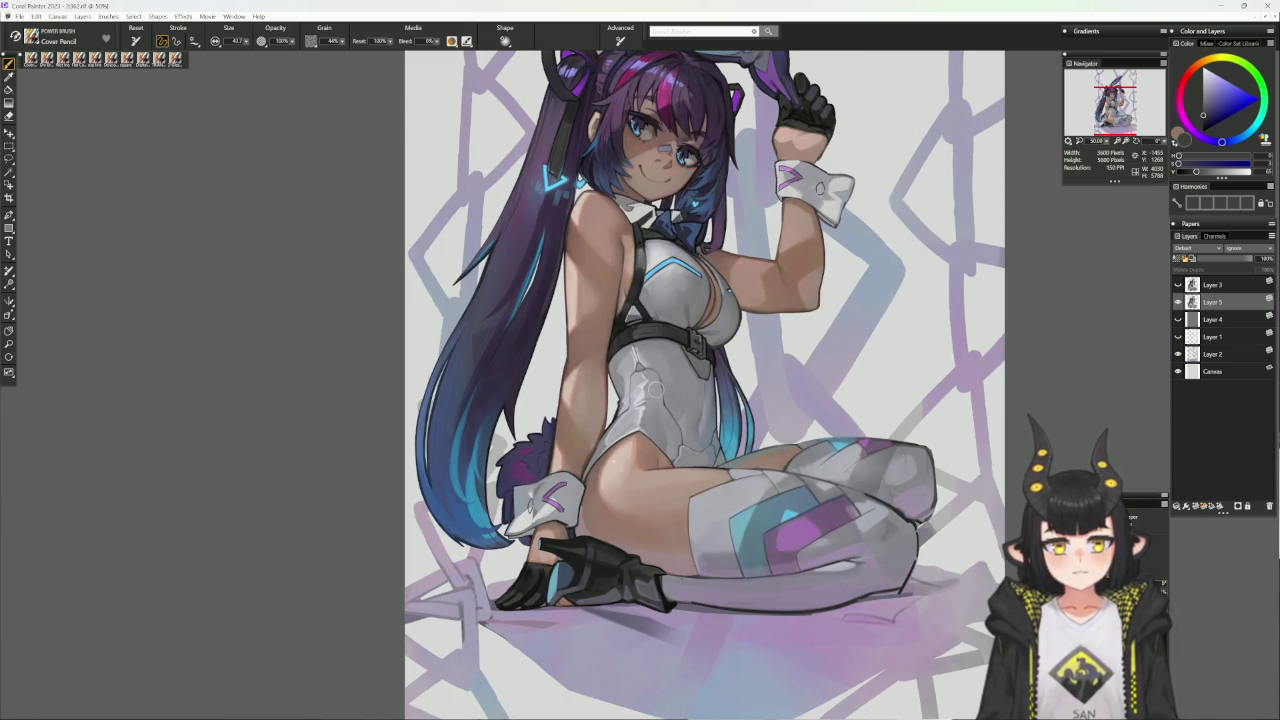
- Sample the dark glove colour then a light blue, and pan up to the bunny ears
alt+click(580, 560)
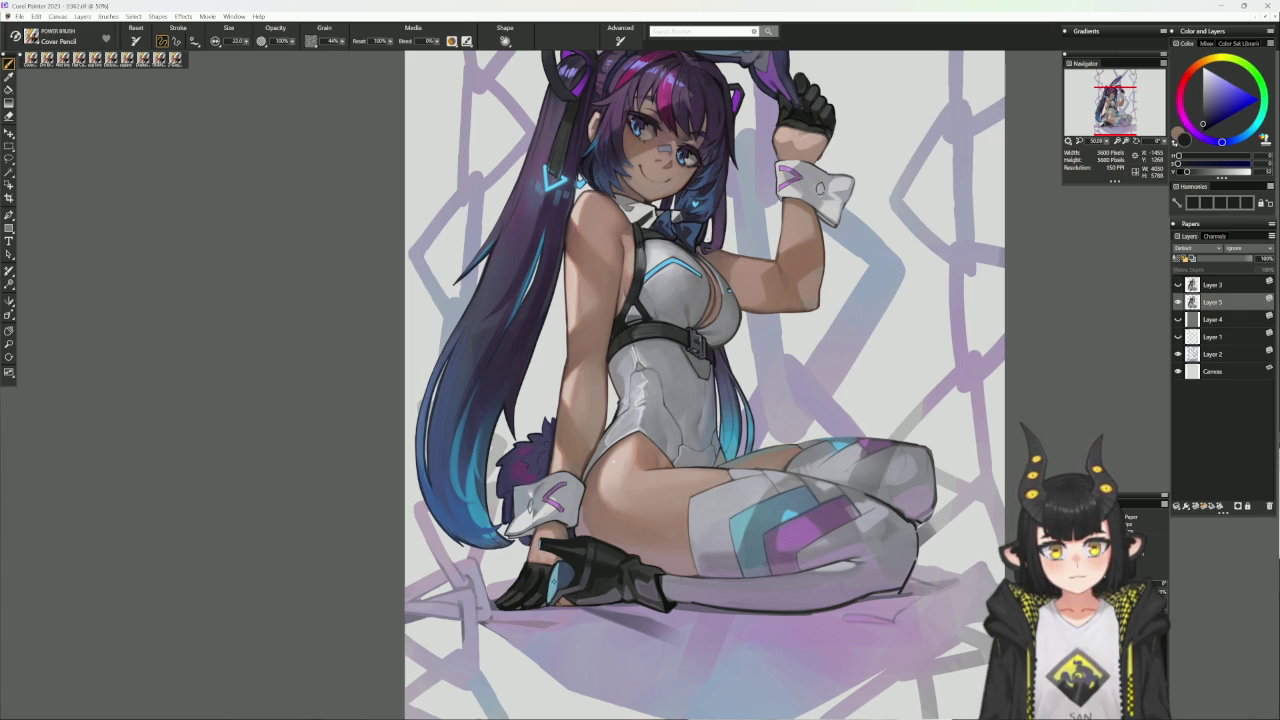
alt+click(557, 574)
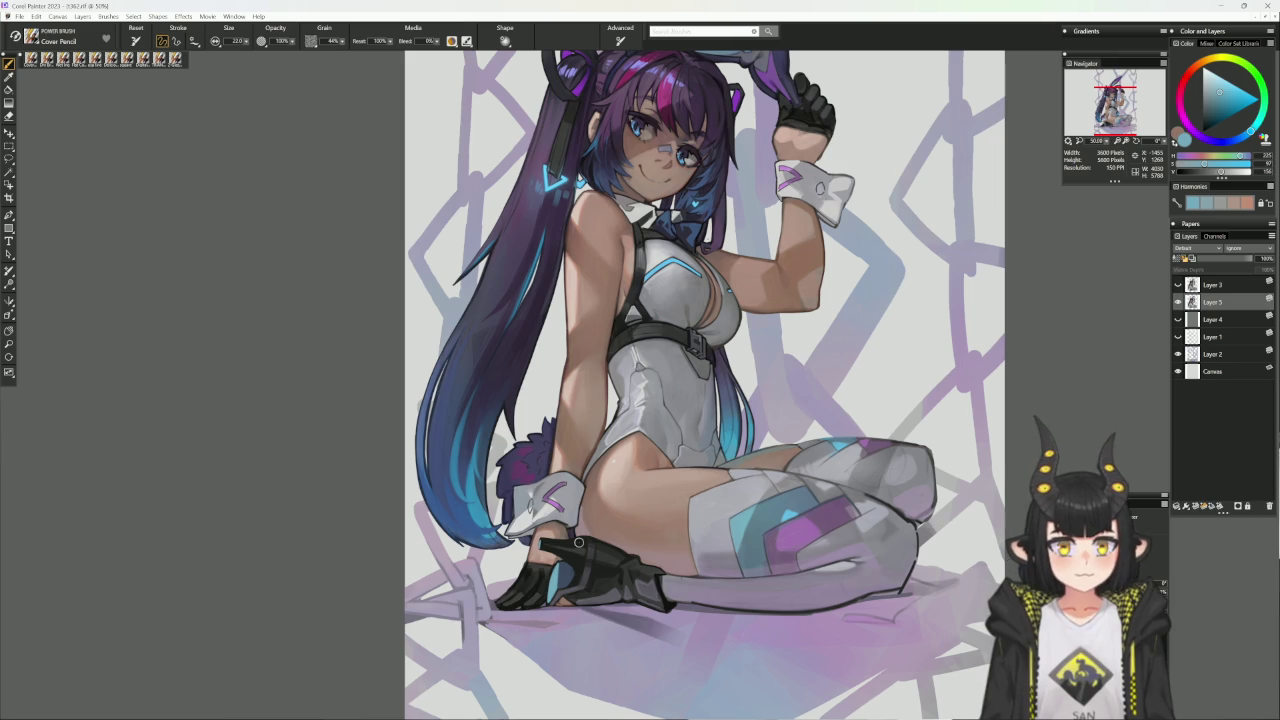
drag(811, 470, 753, 622)
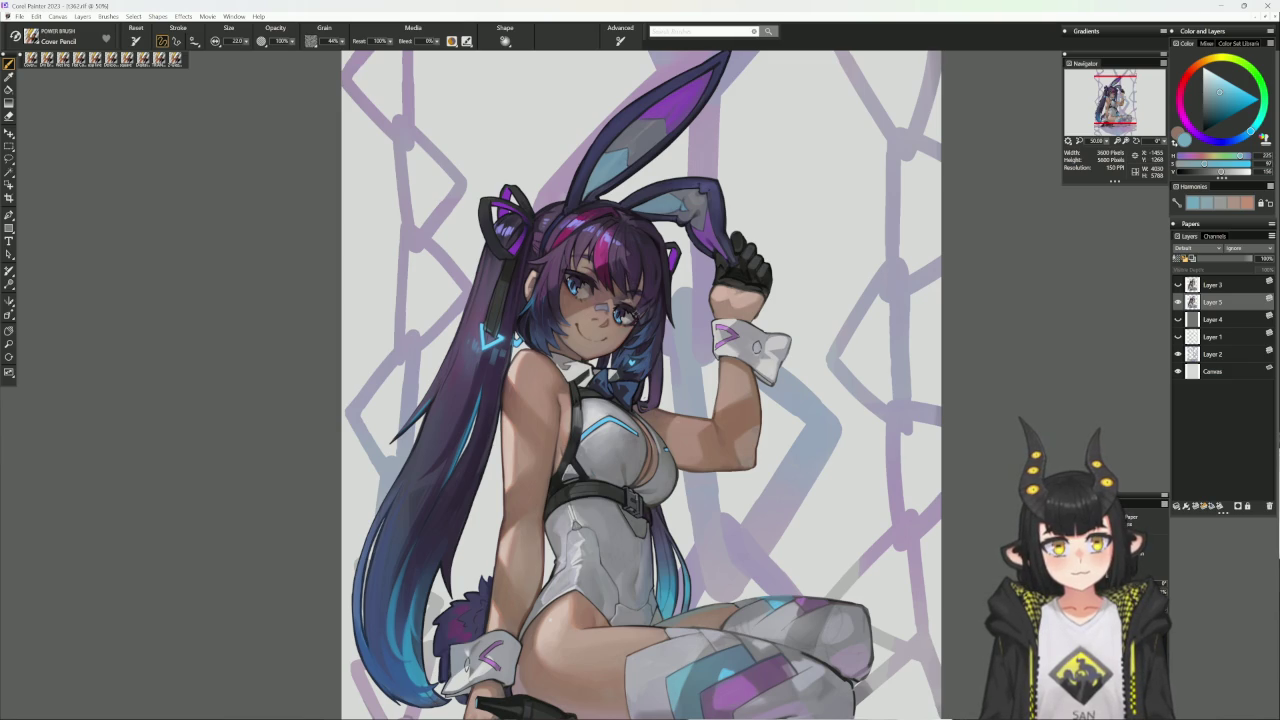
- Sample a dark magenta from the artwork and reframe the figure in view
alt+click(571, 397)
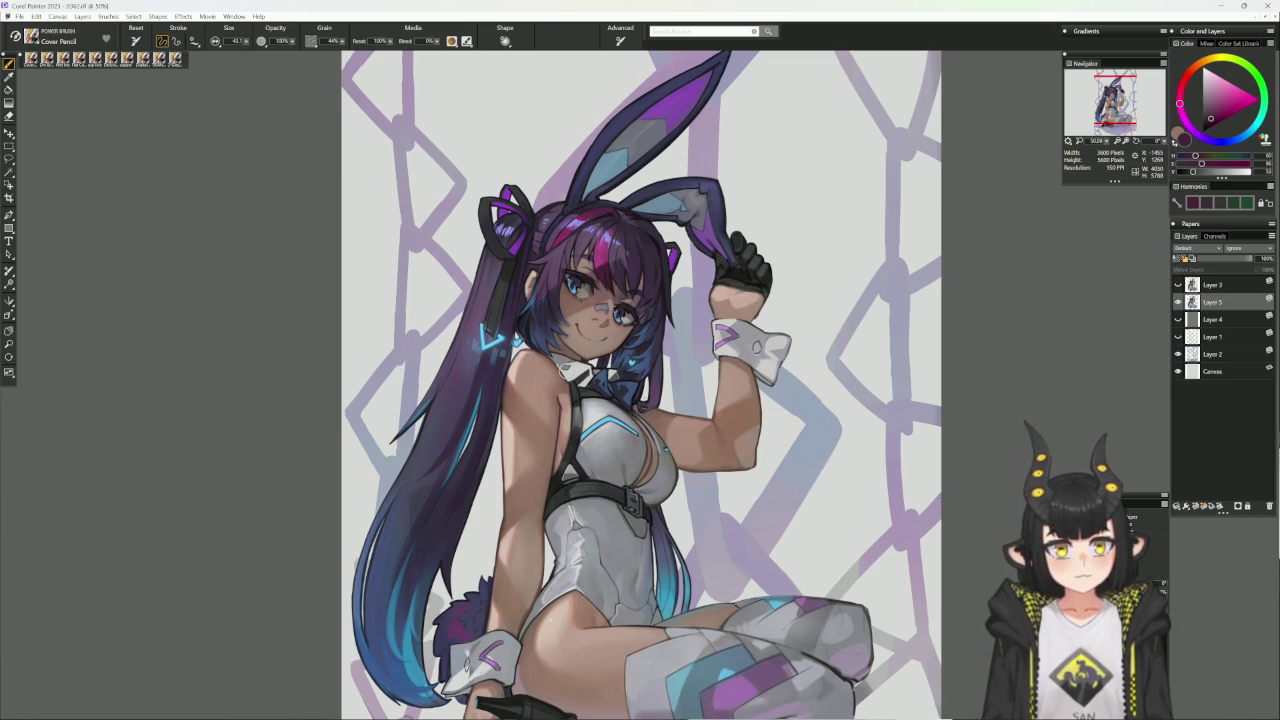
scroll(619, 568, down, 3)
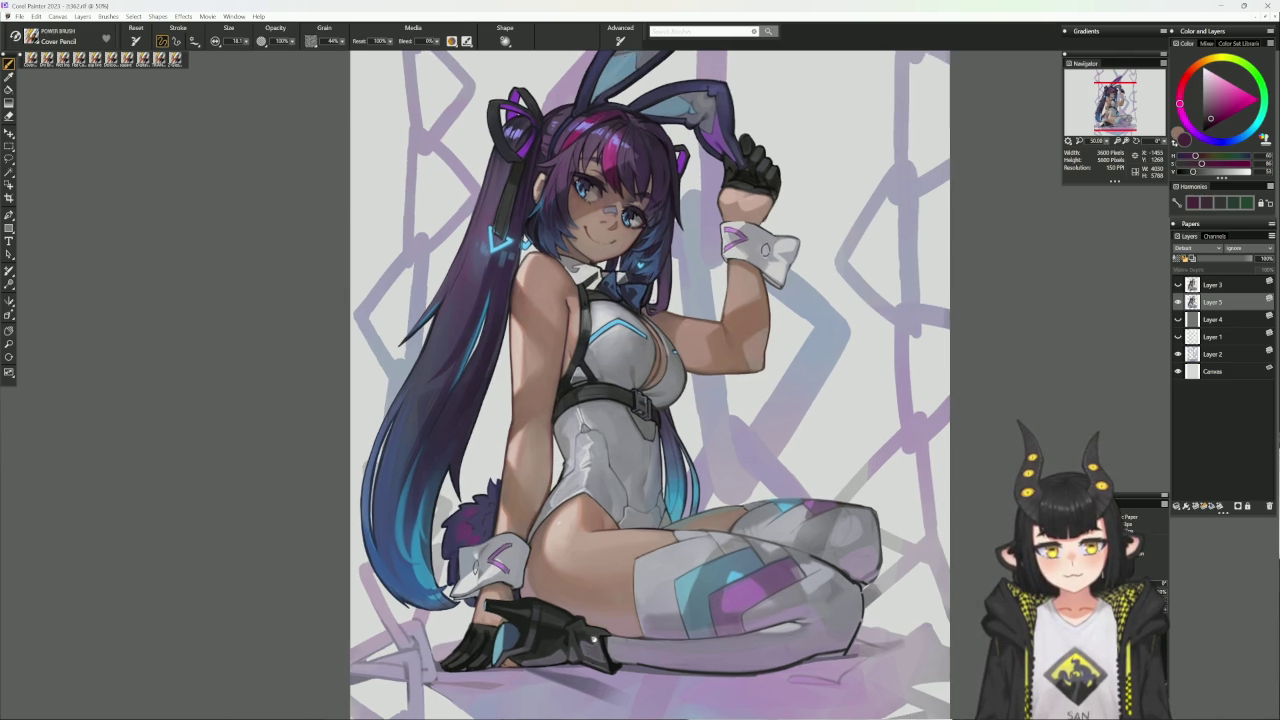
drag(558, 467, 574, 437)
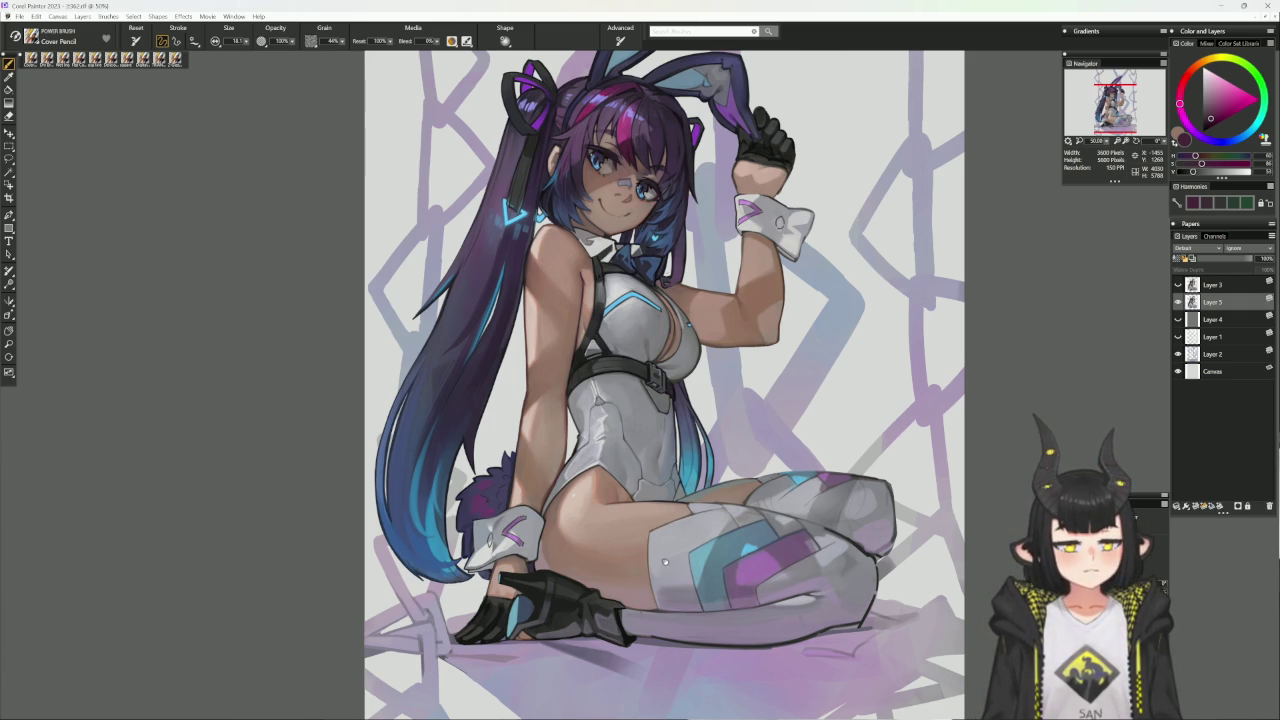
- Tilt the painting about 20° clockwise and drop the selection around the figure
scroll(630, 600, down, 2)
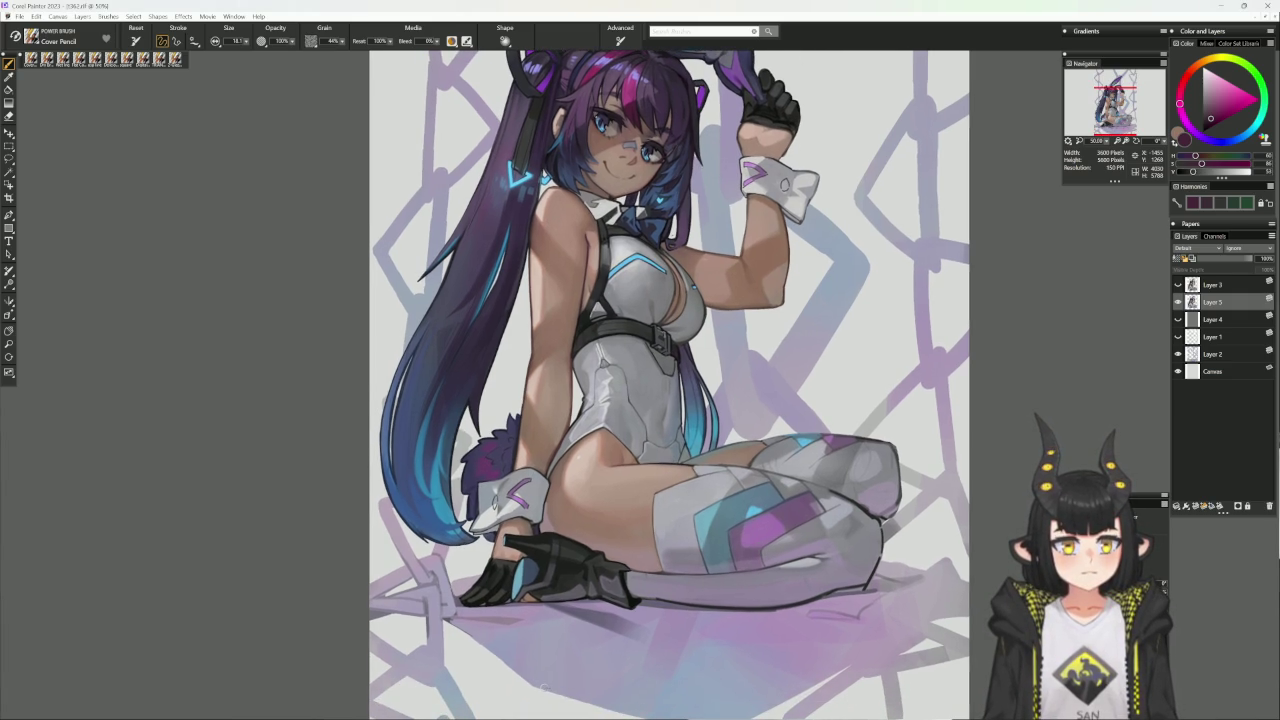
drag(545, 690, 883, 454)
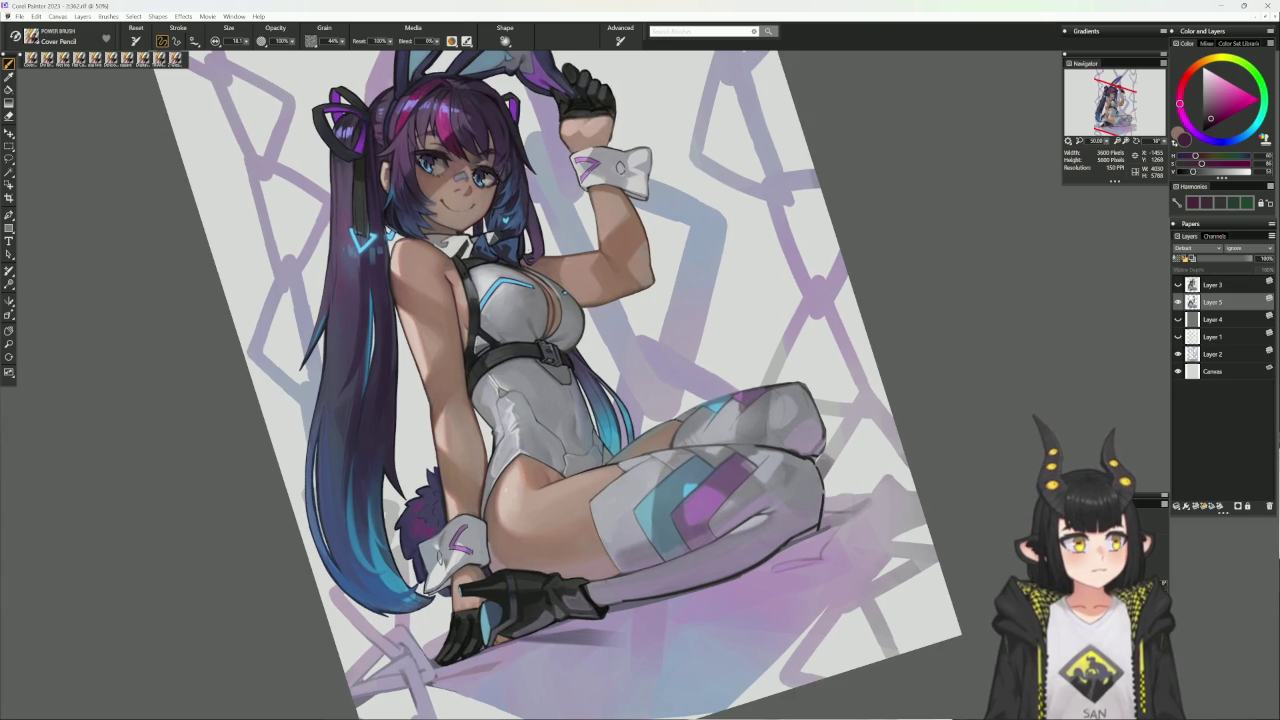
ctrl+click(1192, 301)
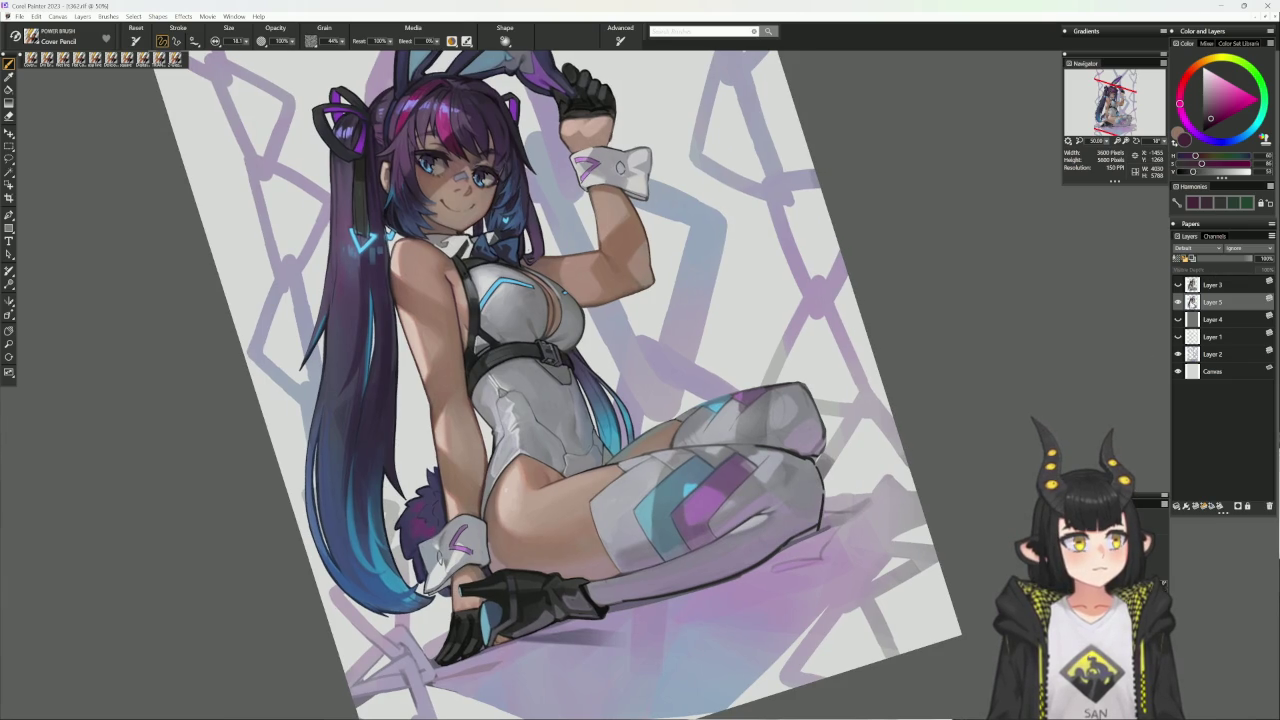
key(ctrl+d)
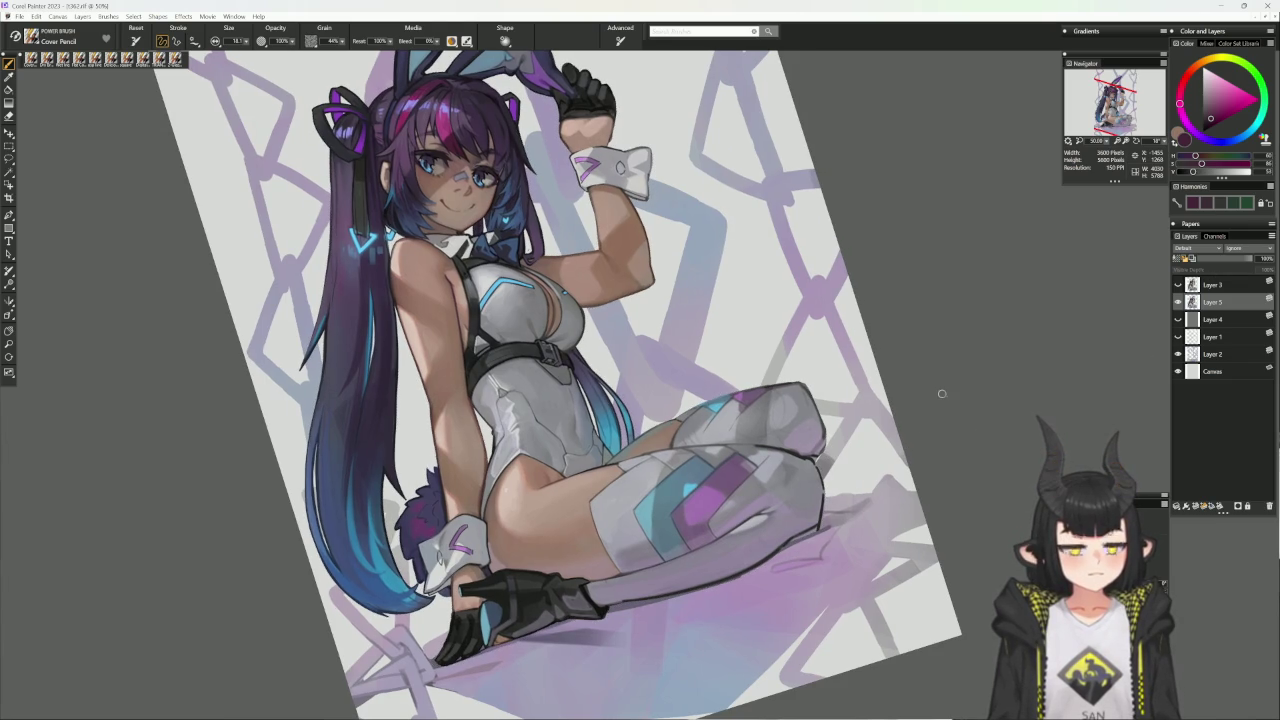
- Enlarge the Eraser to 37.6, hide Layer 4's lattice background, and tilt the canvas
key(n)
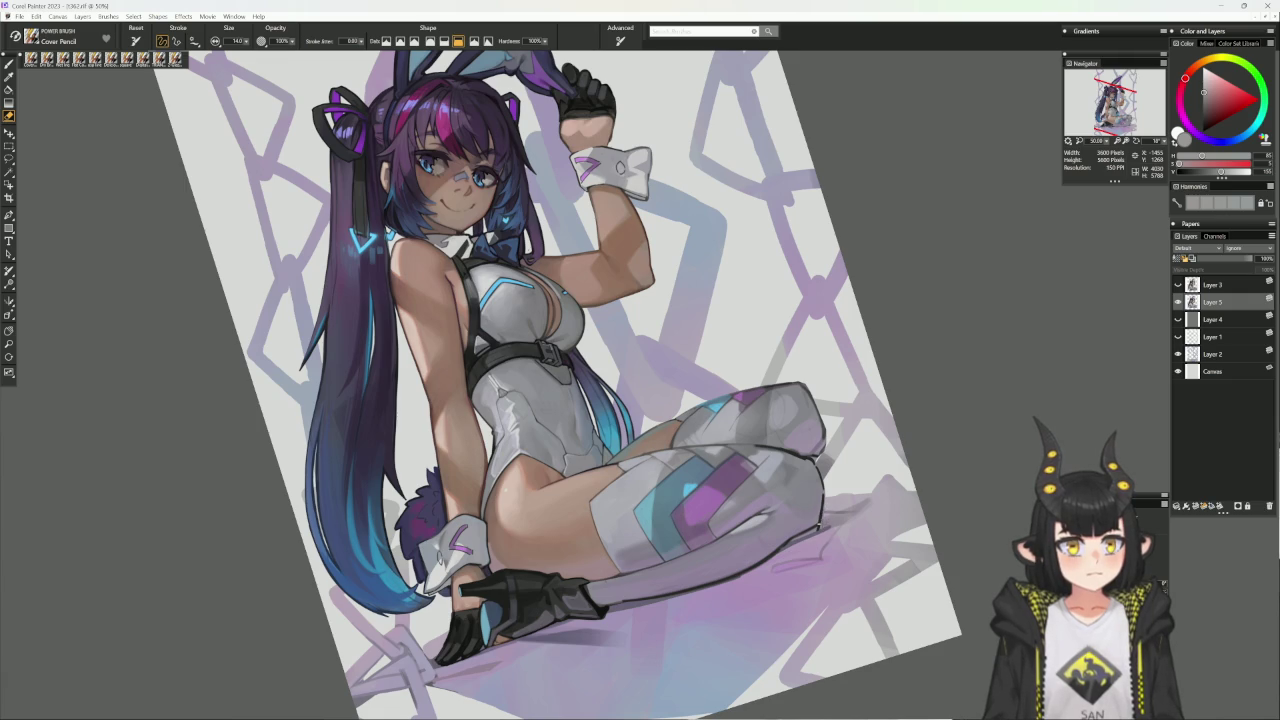
drag(822, 515, 830, 478)
click(1178, 319)
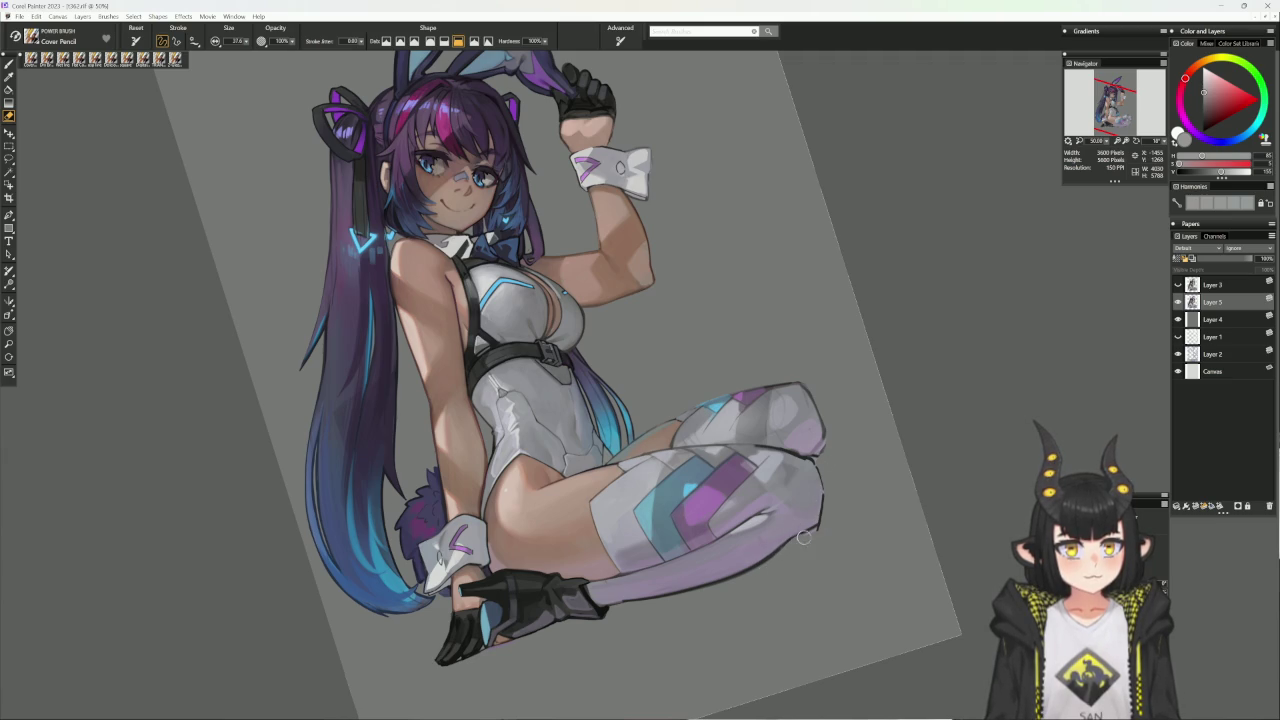
mouse_move(858, 488)
mouse_down()
mouse_move(937, 449)
mouse_move(897, 314)
mouse_move(897, 354)
mouse_move(922, 316)
mouse_up()
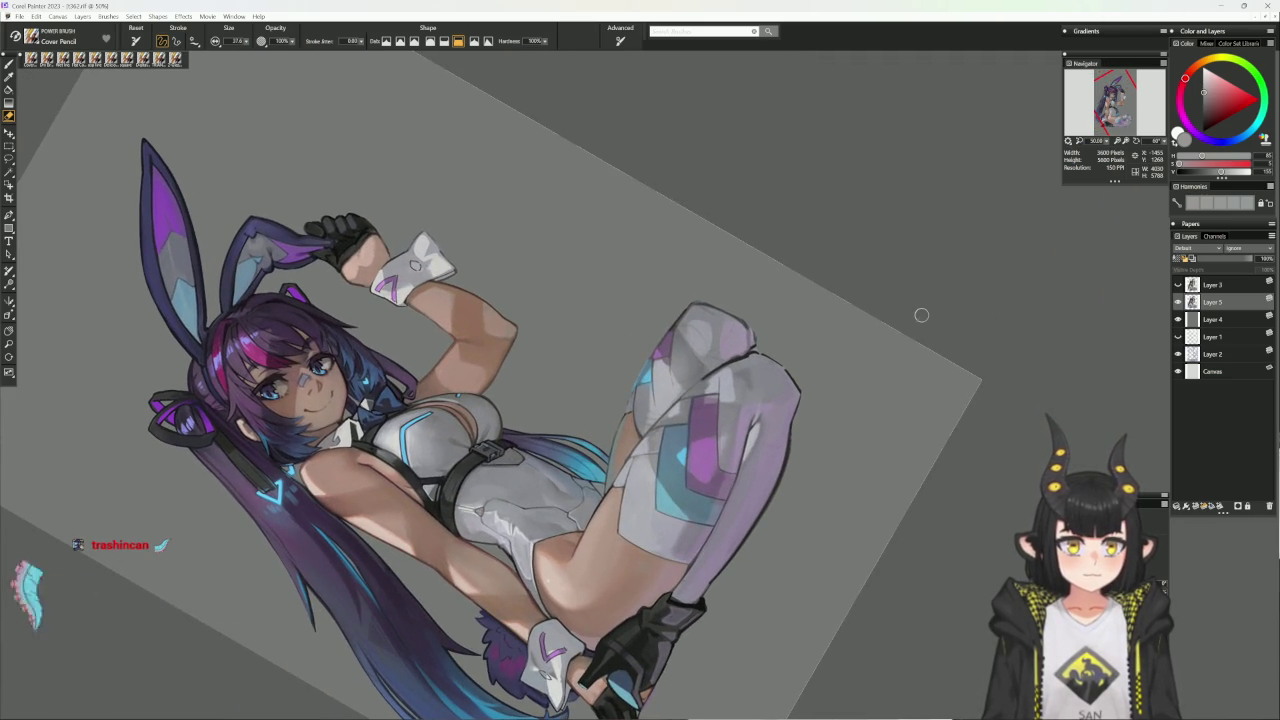
- Sample the leg's lavender-grey with casp line, enlarge the brush, and return to Cover Pencil
key(b)
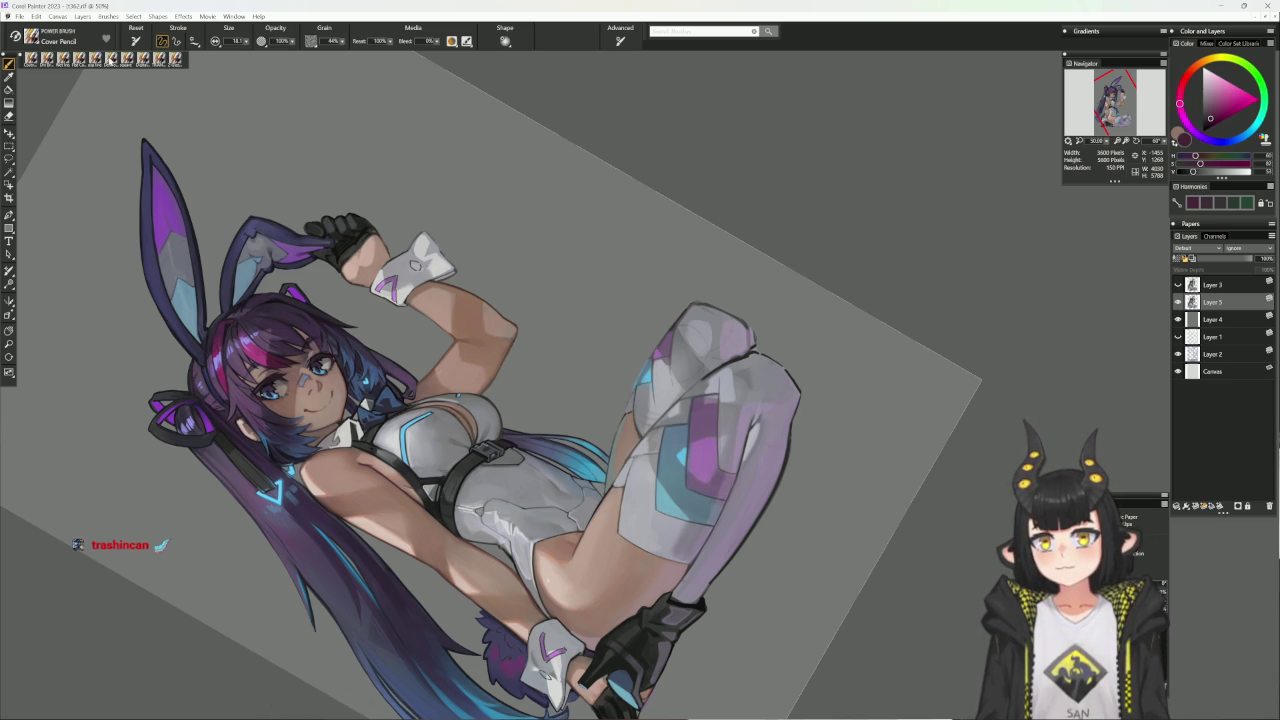
click(102, 60)
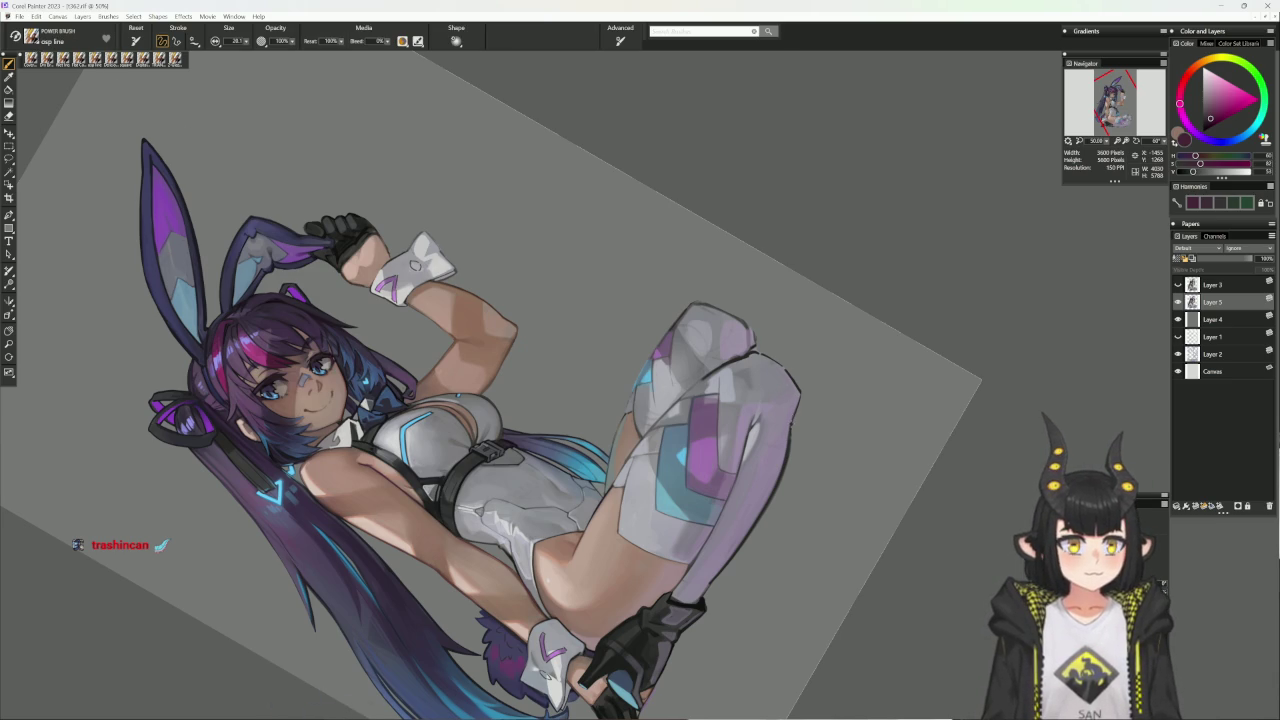
alt+click(799, 392)
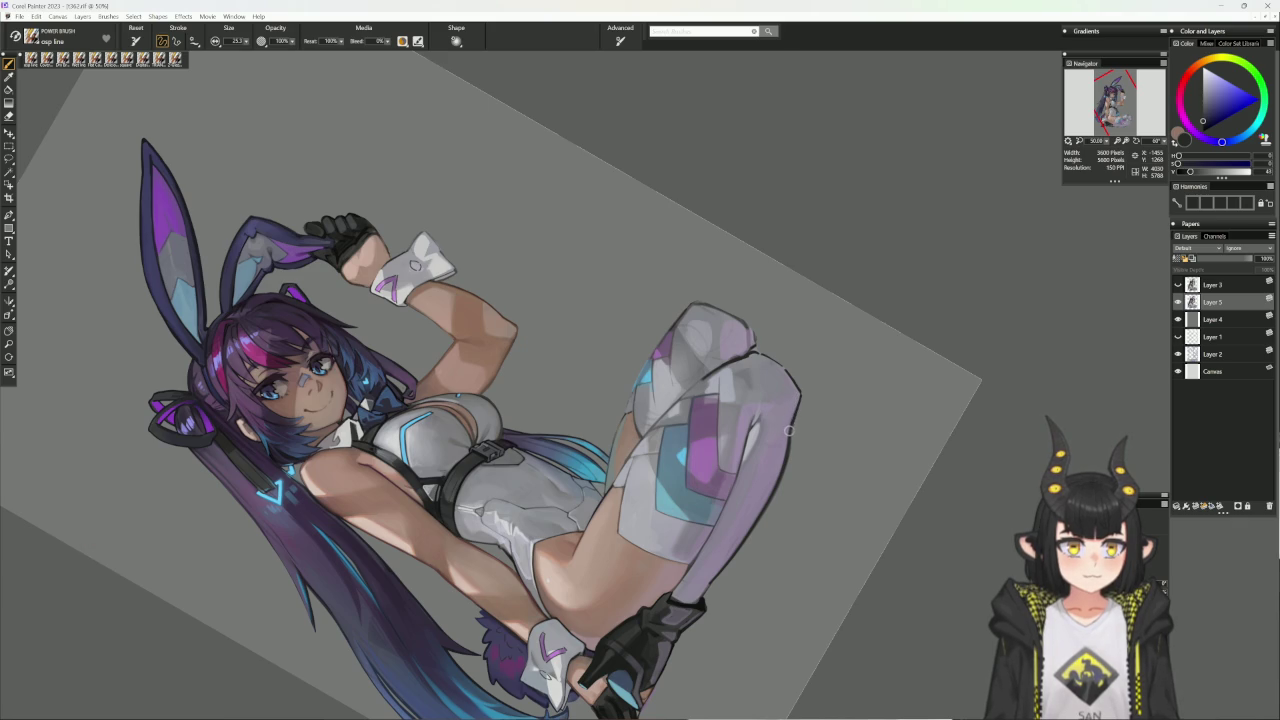
alt+click(795, 400)
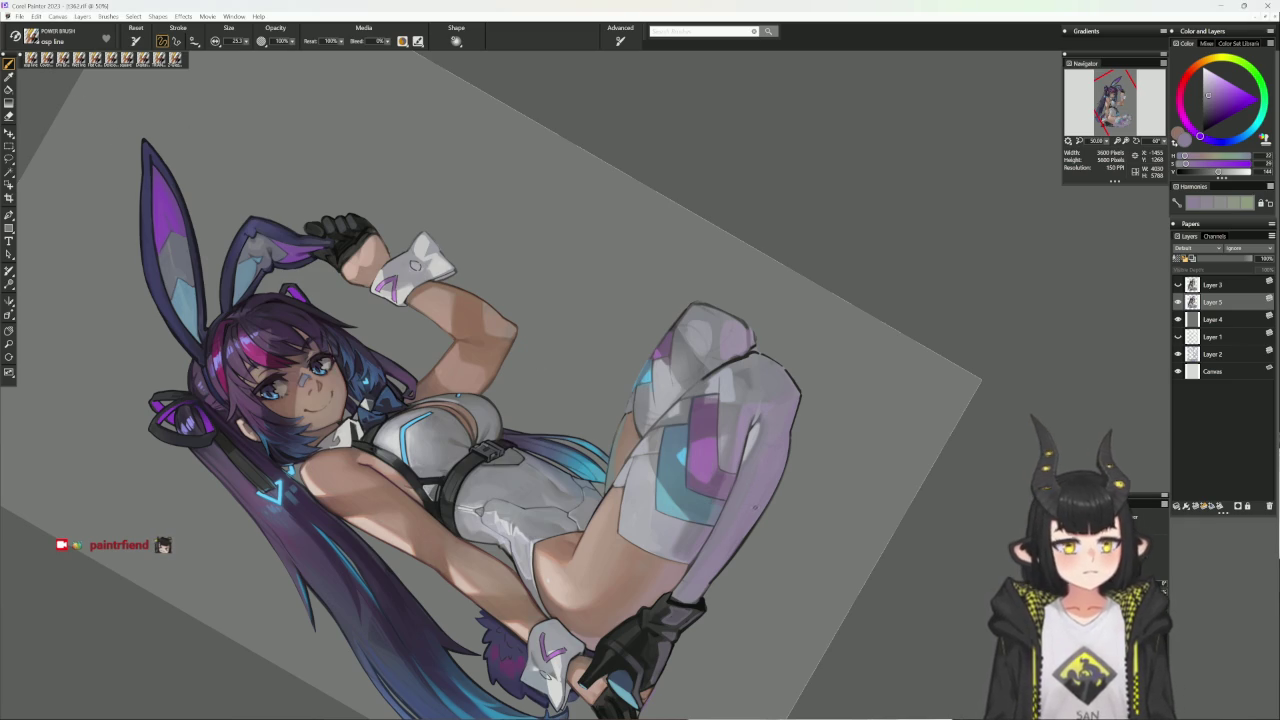
drag(730, 461, 757, 494)
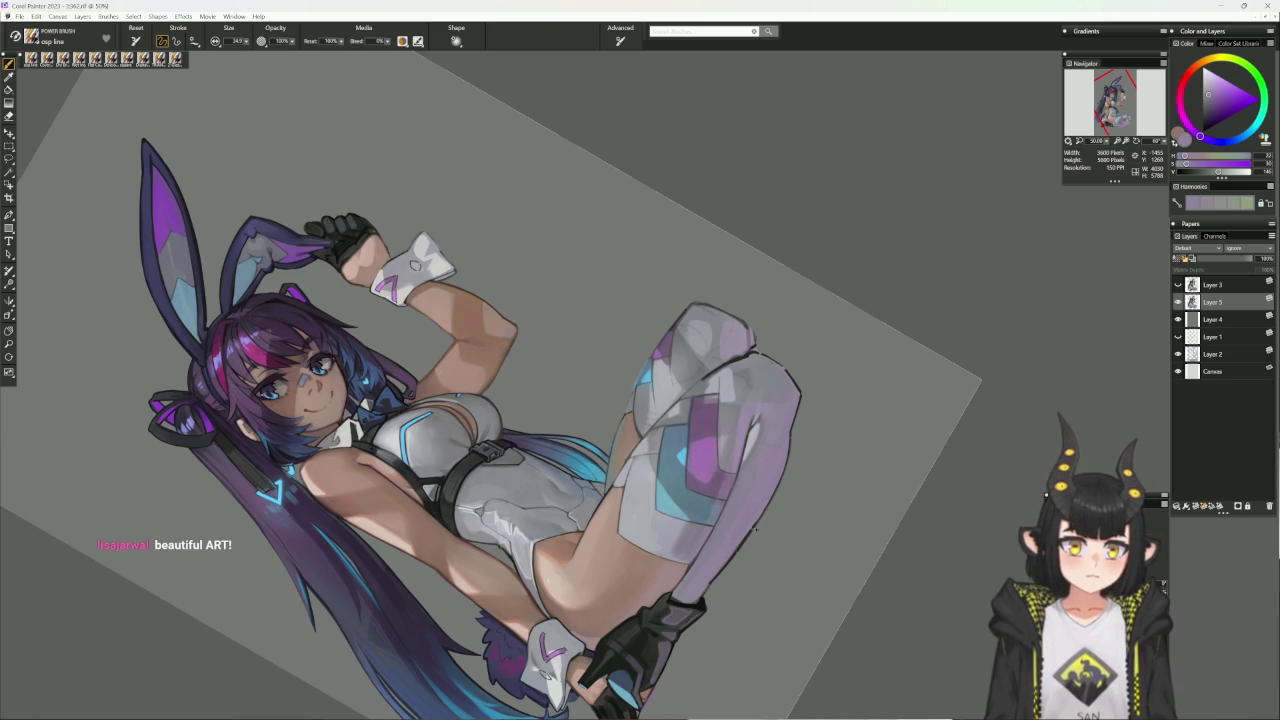
key(b)
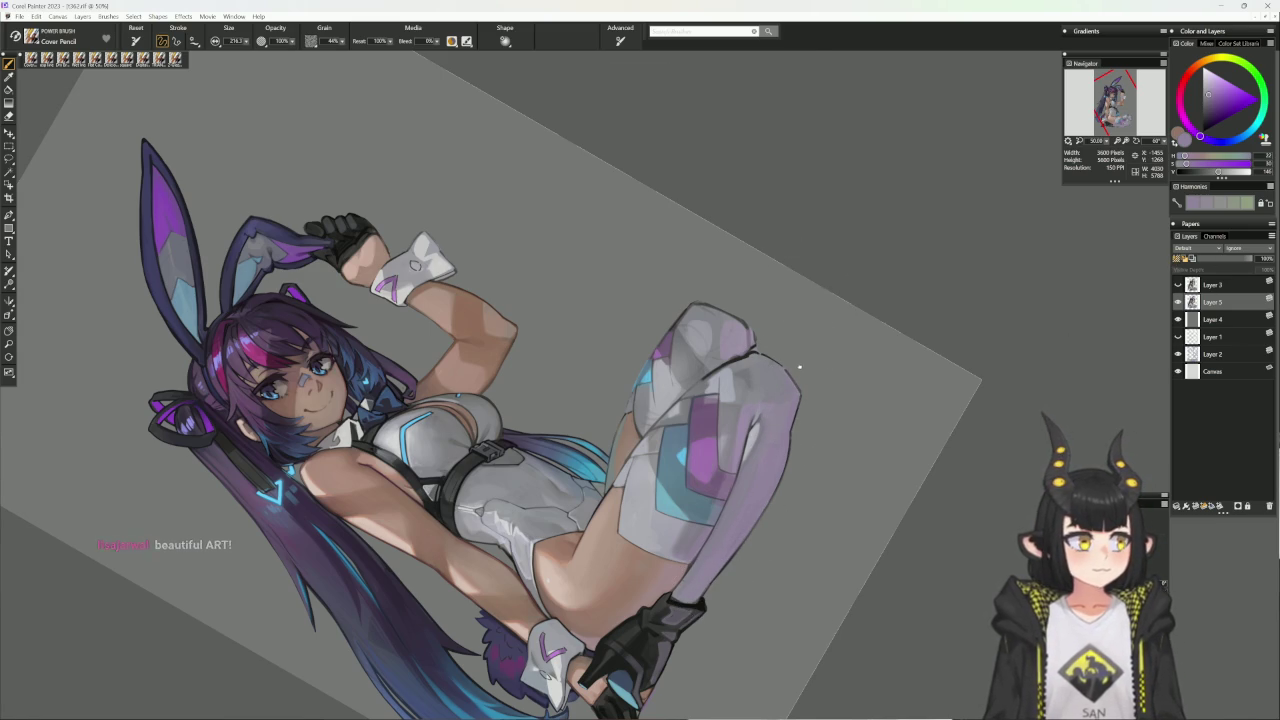
- Straighten and zoom onto the figure, sampling reddish and bluish-grey tones from the leg
drag(799, 366, 729, 386)
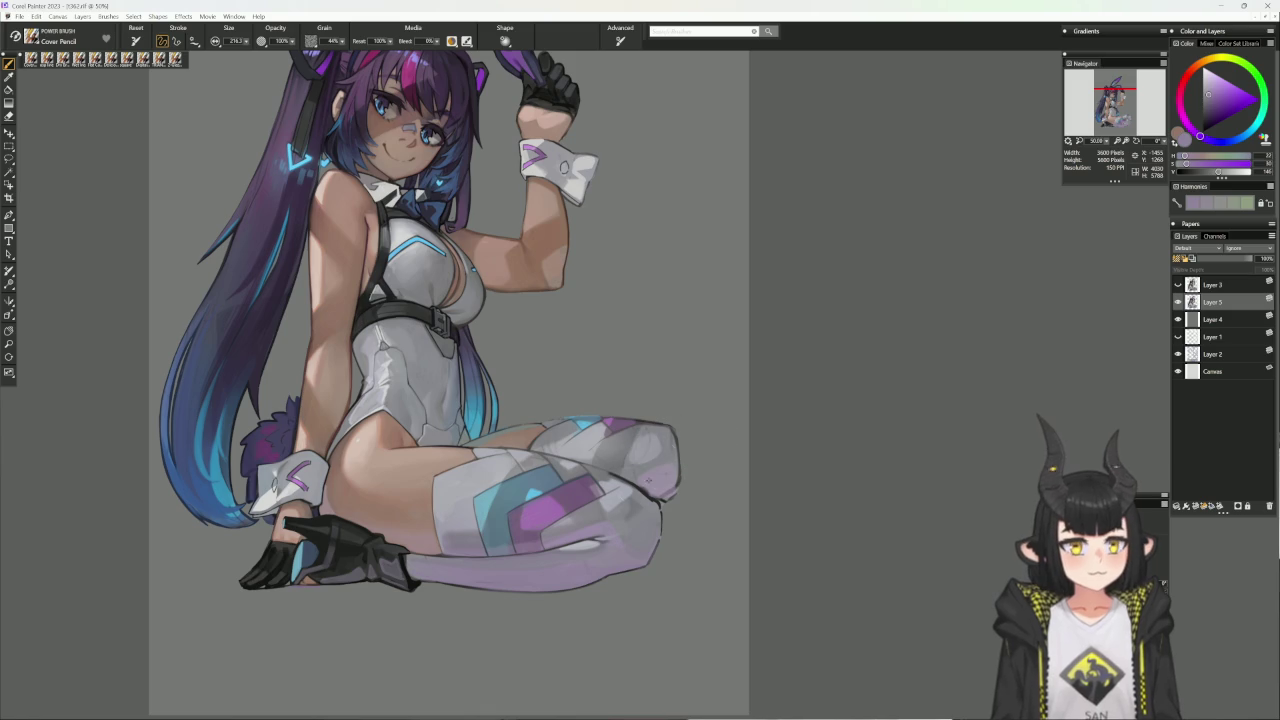
alt+click(659, 502)
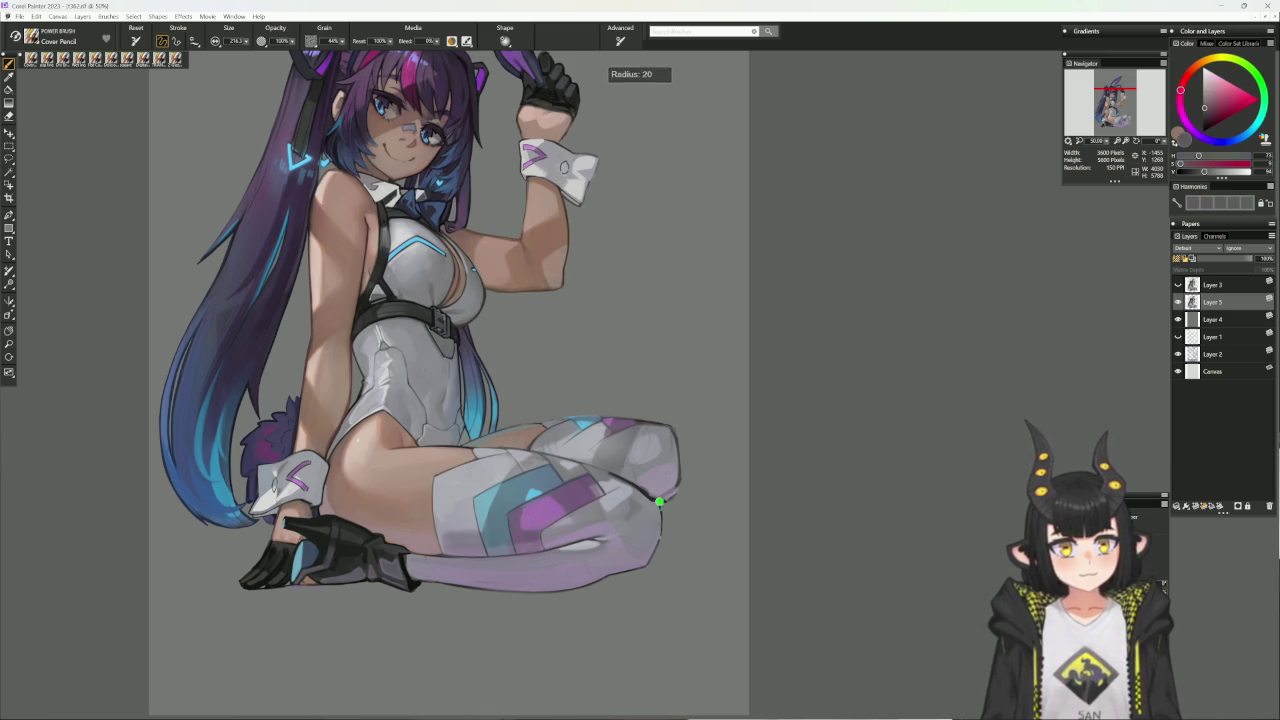
alt+click(659, 502)
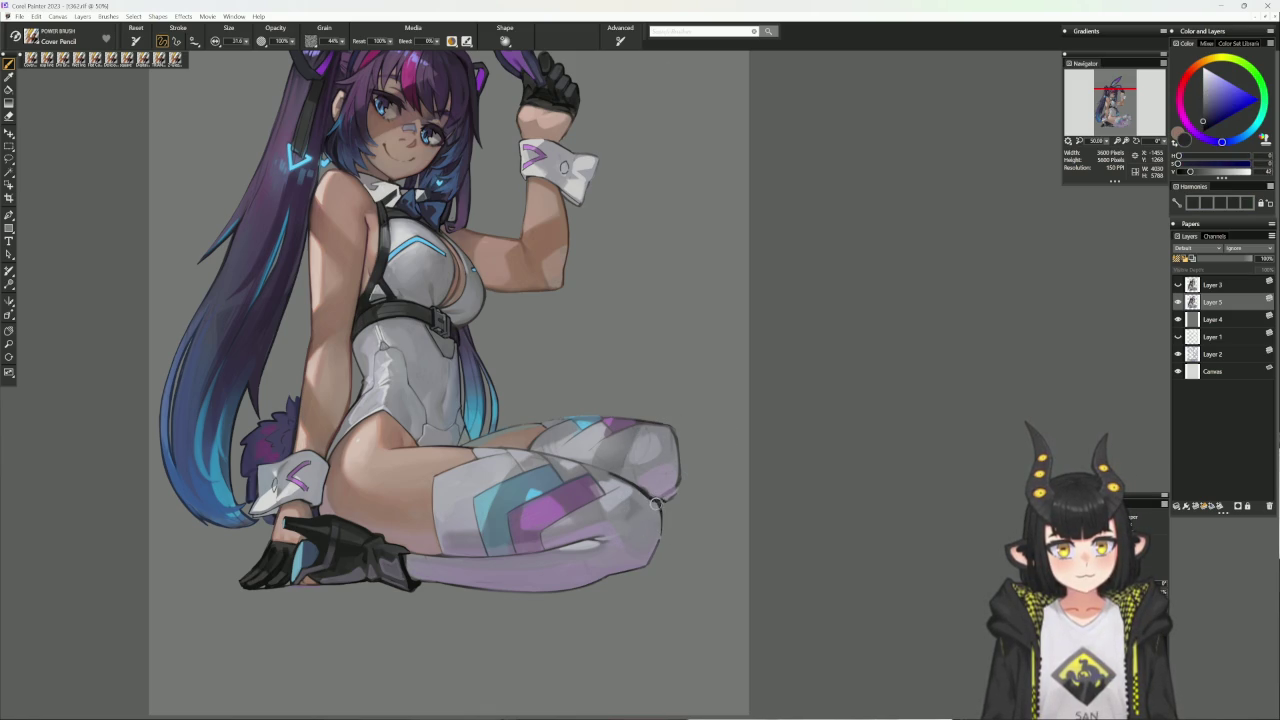
- Zoom onto the boot, shrink the brush to about 24.3, and sample its purplish grey
mouse_move(734, 391)
mouse_down()
mouse_move(723, 517)
mouse_move(669, 531)
mouse_move(534, 463)
mouse_up()
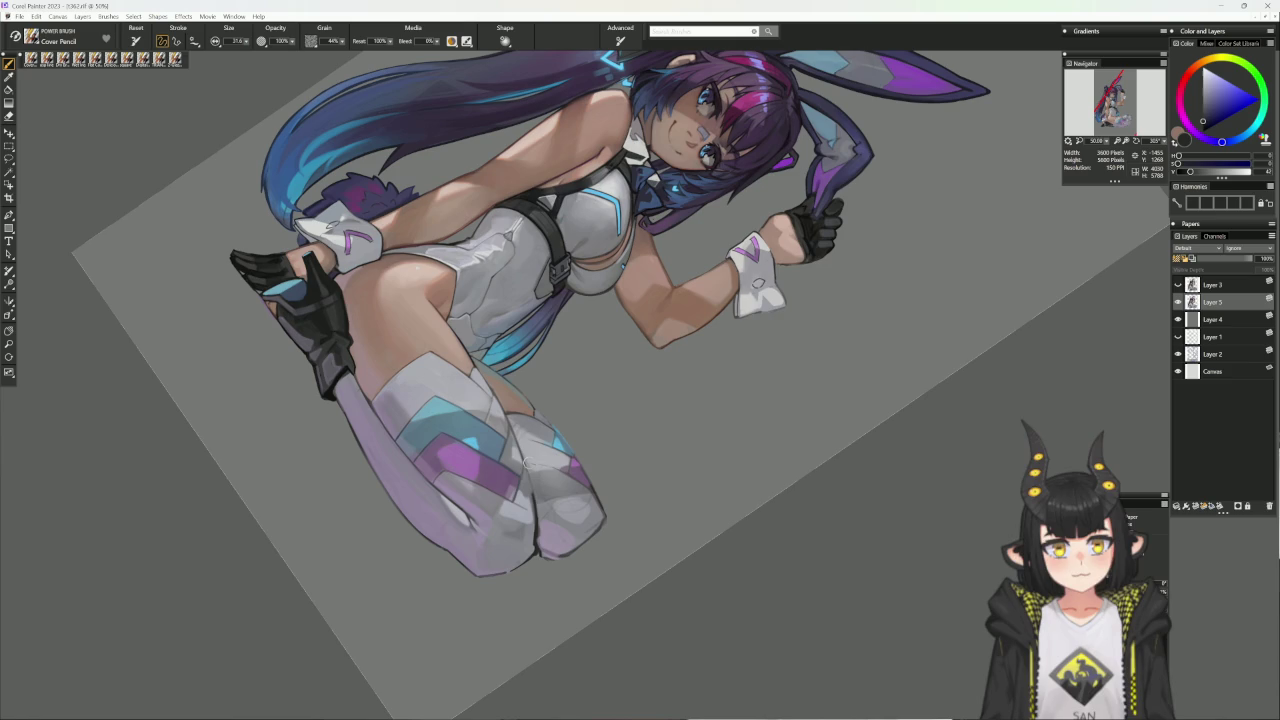
alt+click(534, 463)
key(bracketleft)
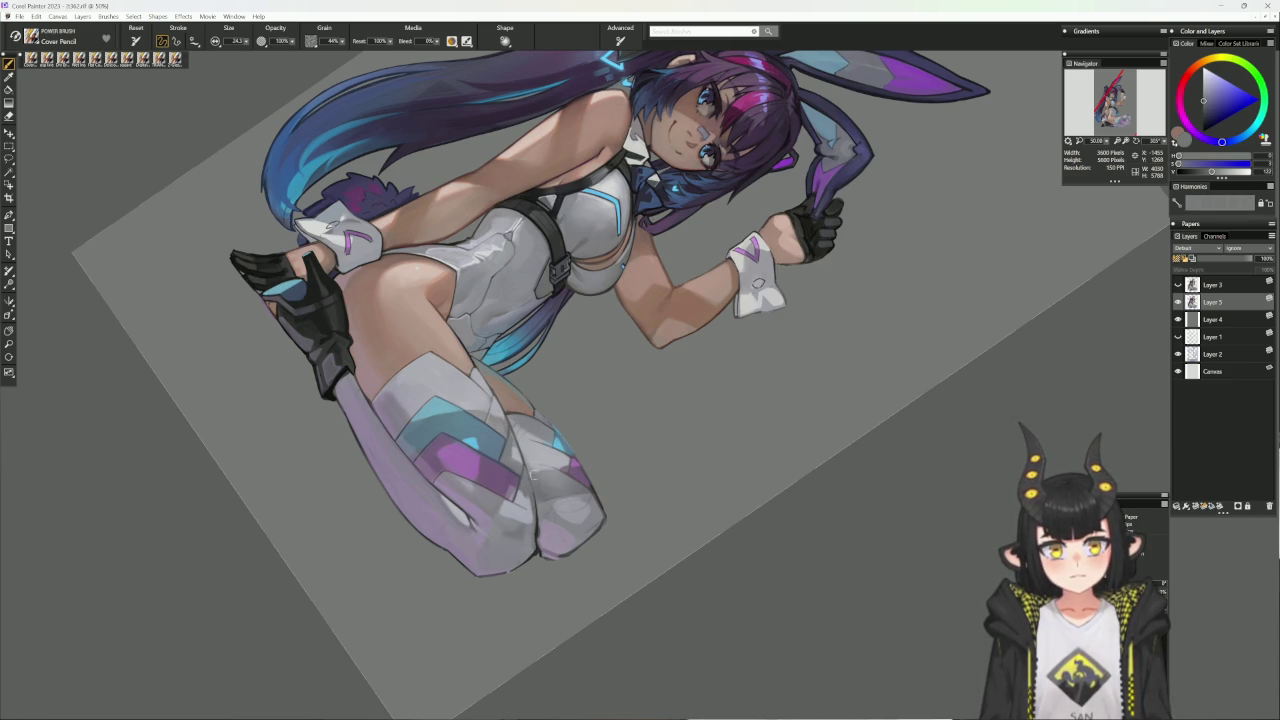
alt+click(541, 535)
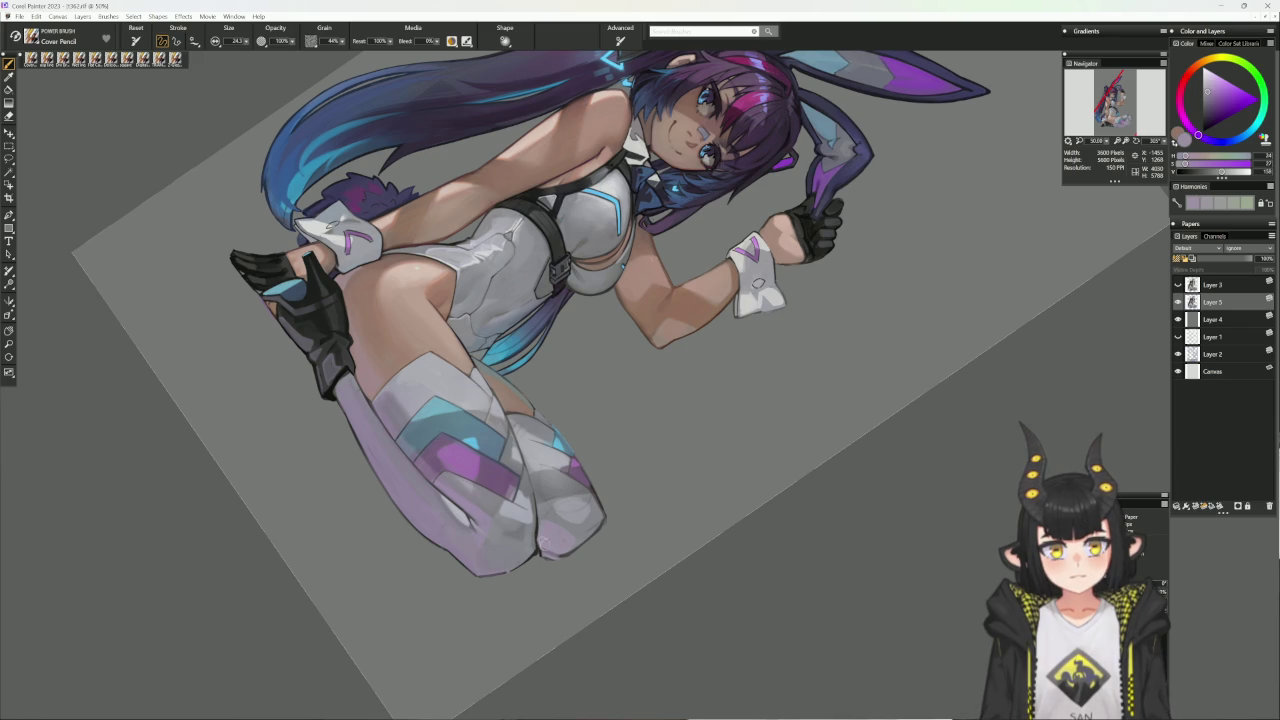
alt+click(542, 549)
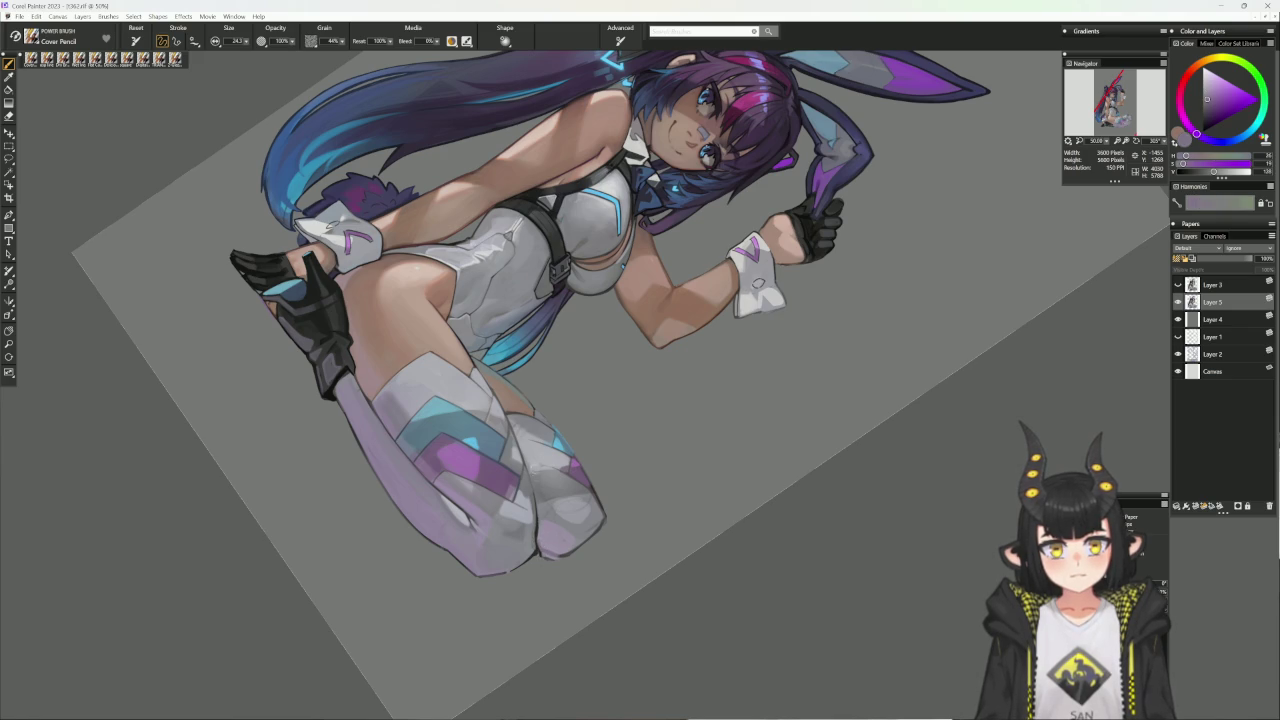
- Sample the boot outline's dark grey, reveal Layer 4's lattice background, and reset canvas rotation
alt+click(522, 462)
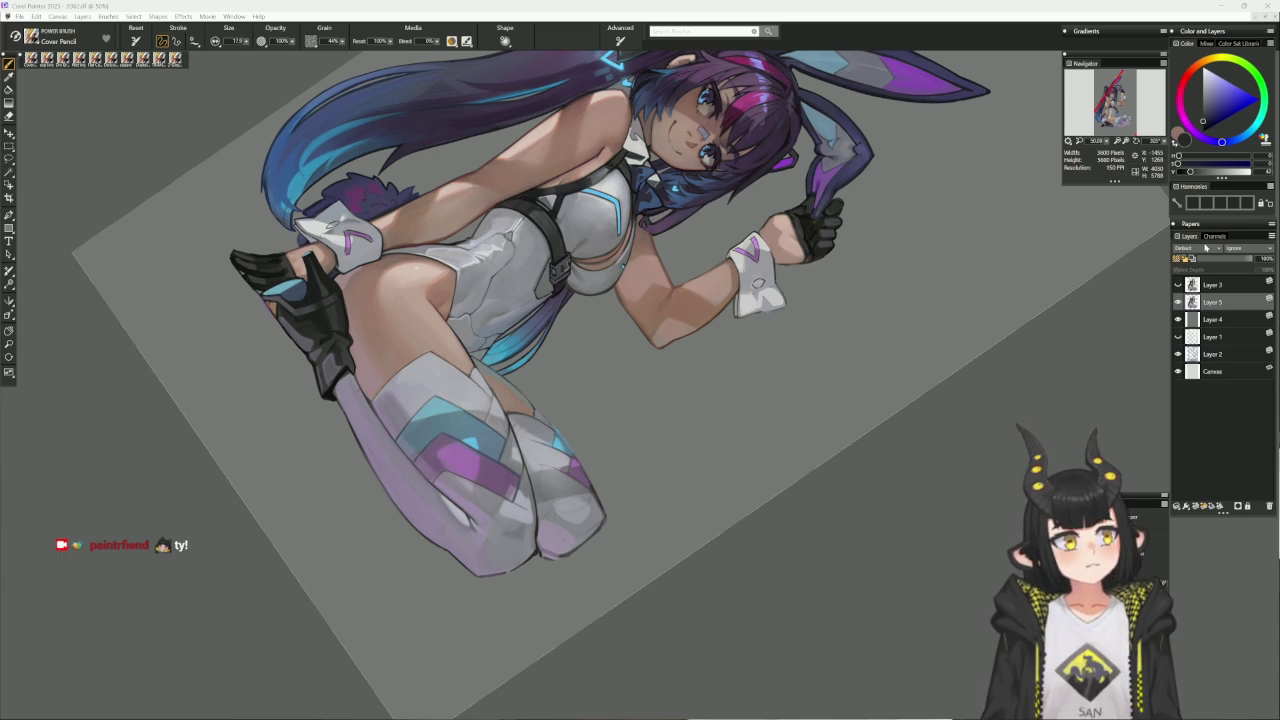
click(1178, 319)
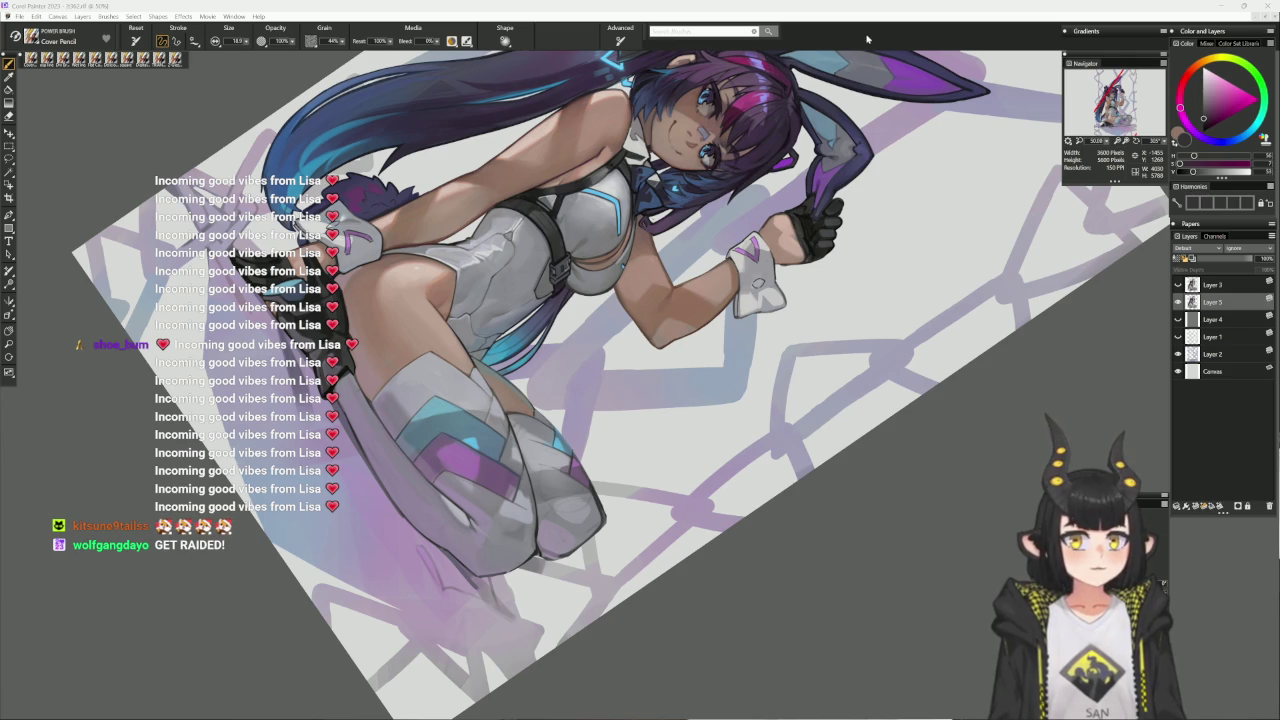
key(ctrl+alt+0)
- Zoom out to 33.3% to see the whole upright illustration
key(ctrl+minus)
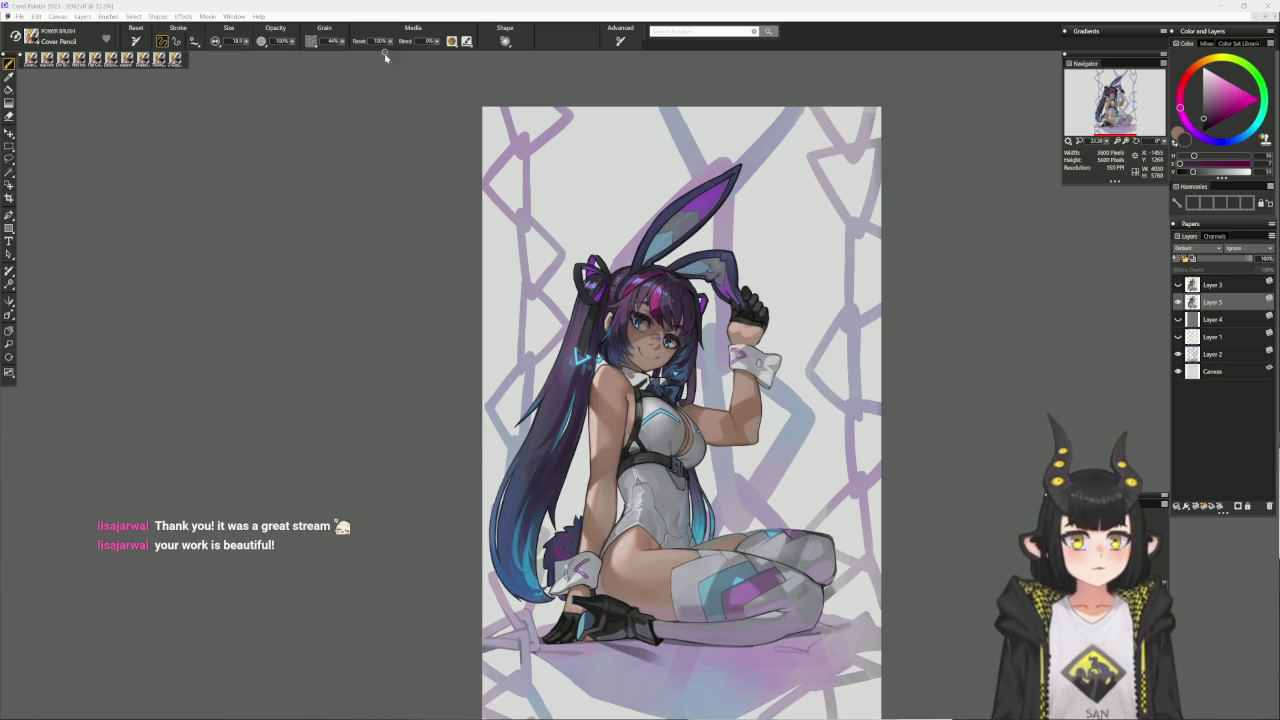
drag(831, 383, 797, 326)
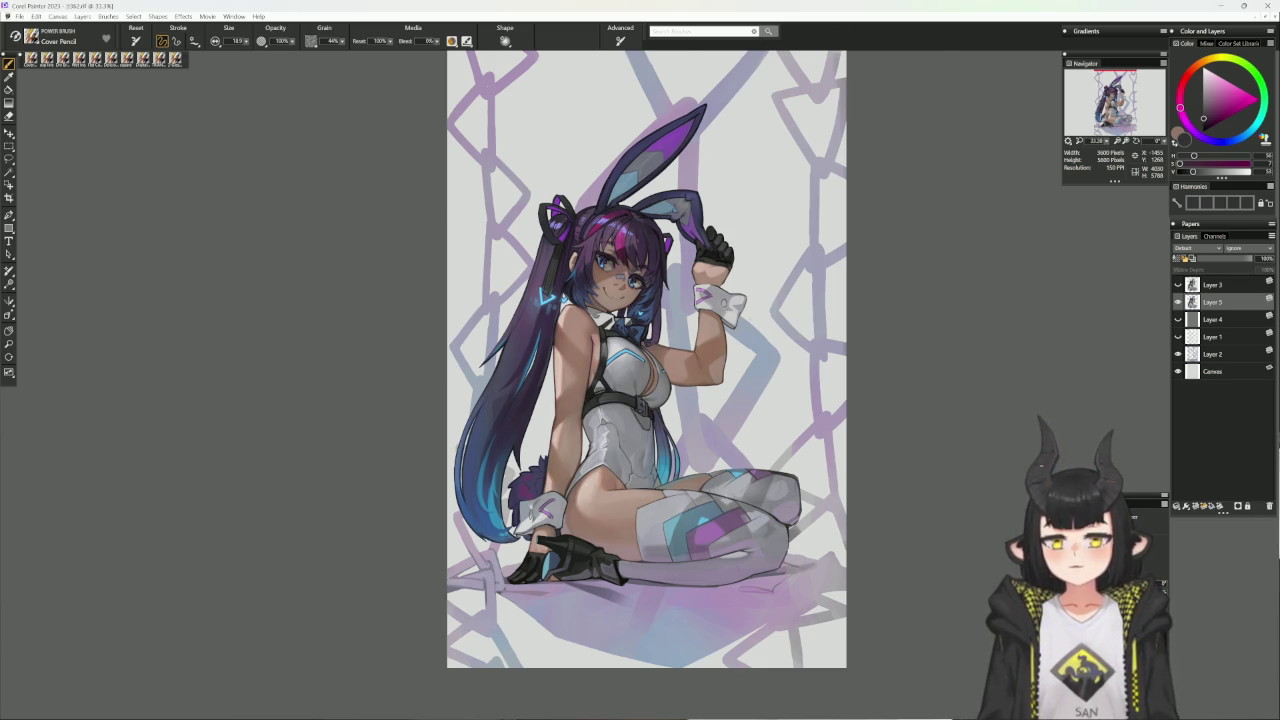
- Zoom in to 66.7%, pan to show the bunny ears, and sample a dark blue
key(ctrl+plus)
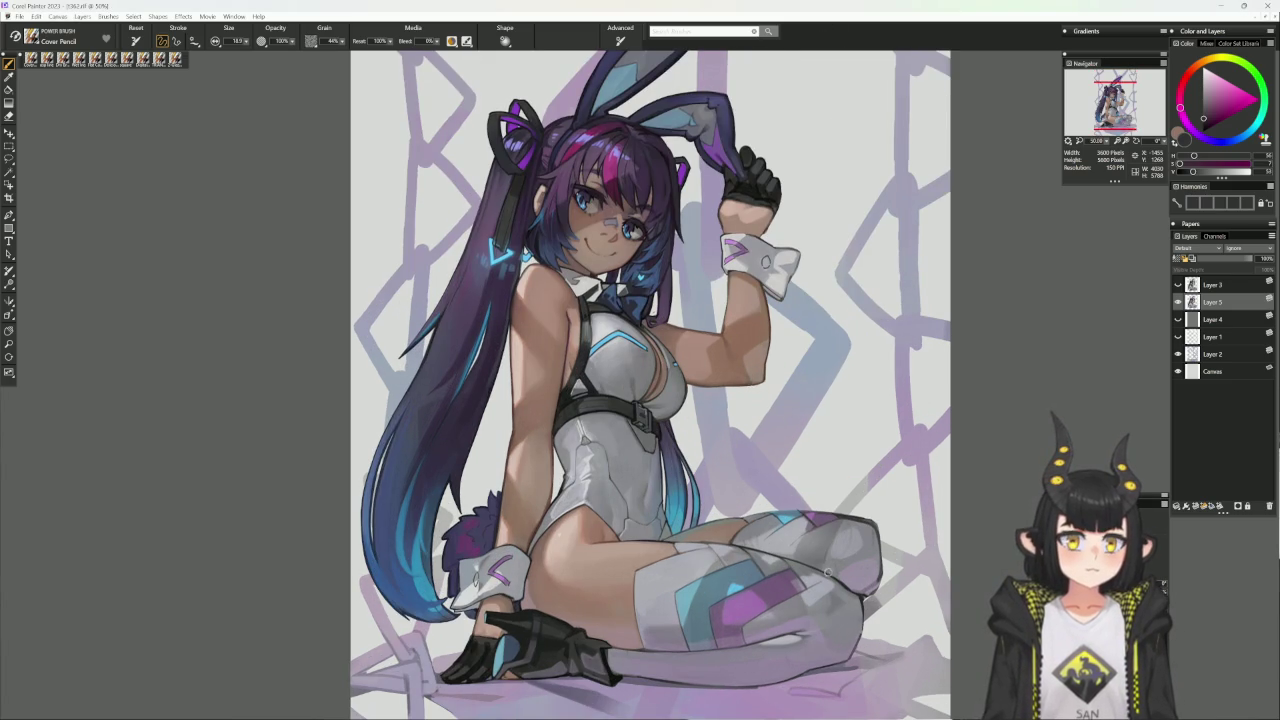
key(ctrl+plus)
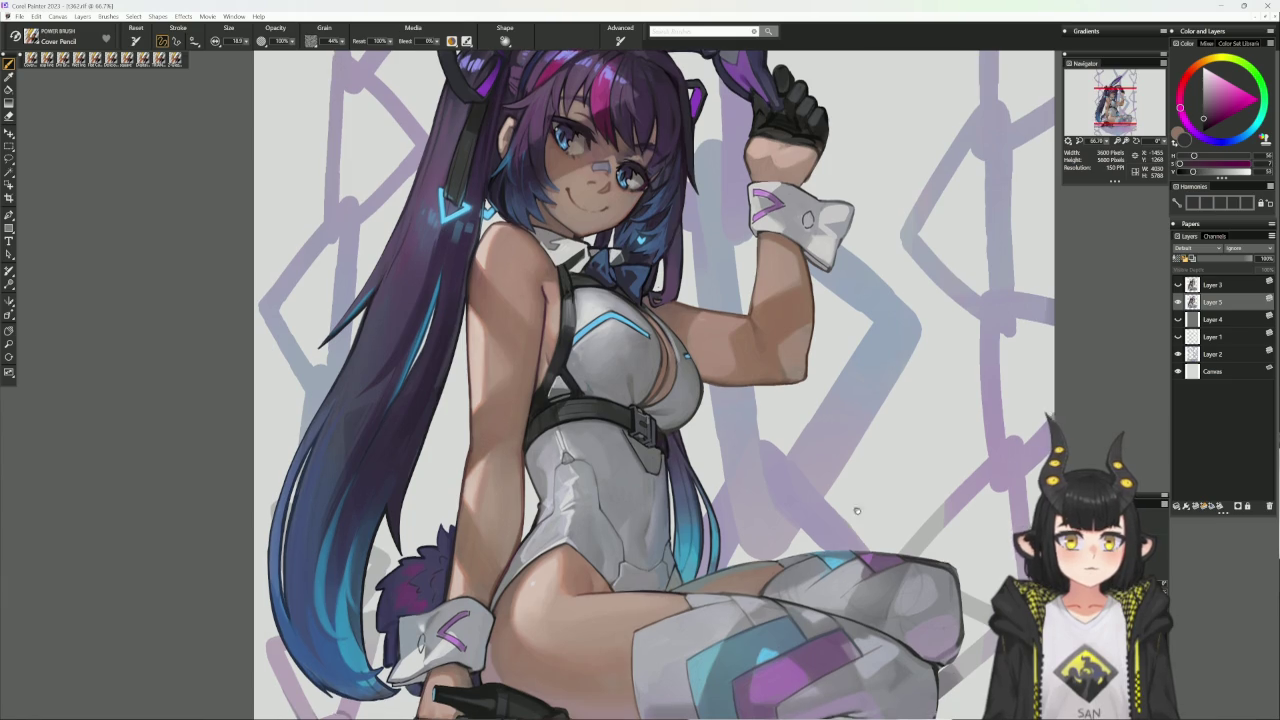
drag(865, 479, 840, 614)
drag(862, 541, 850, 589)
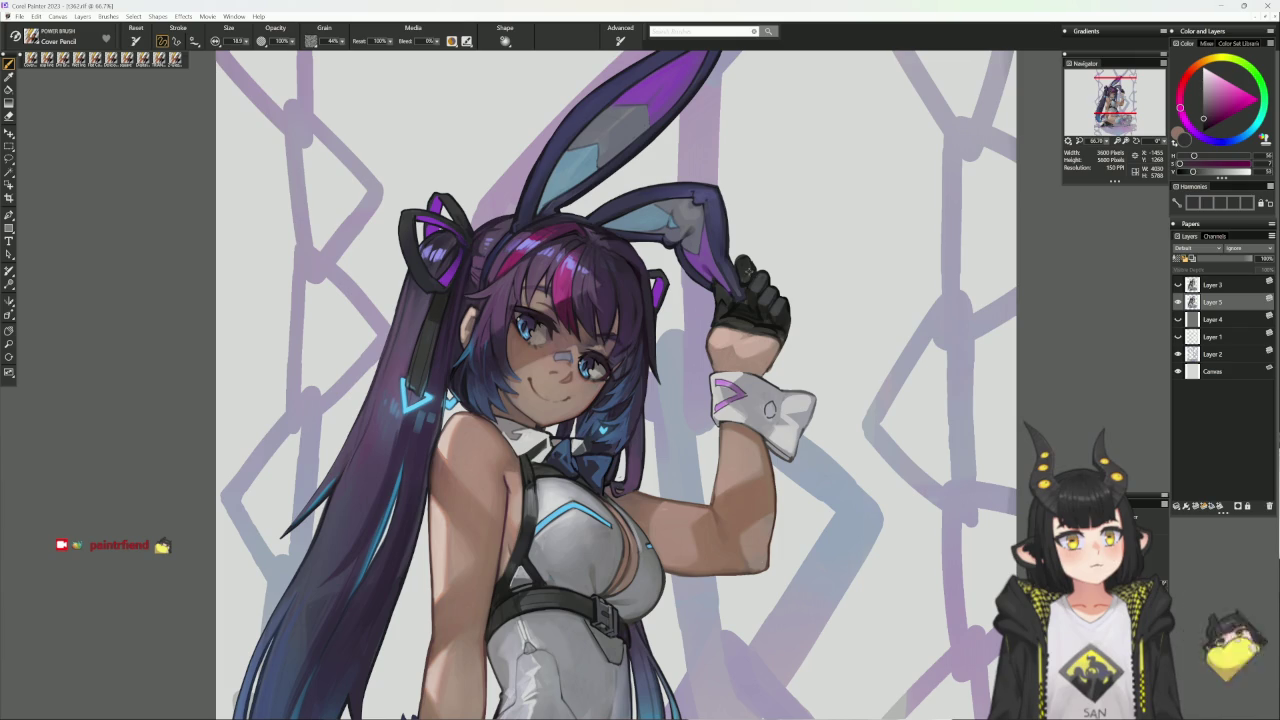
alt+click(750, 278)
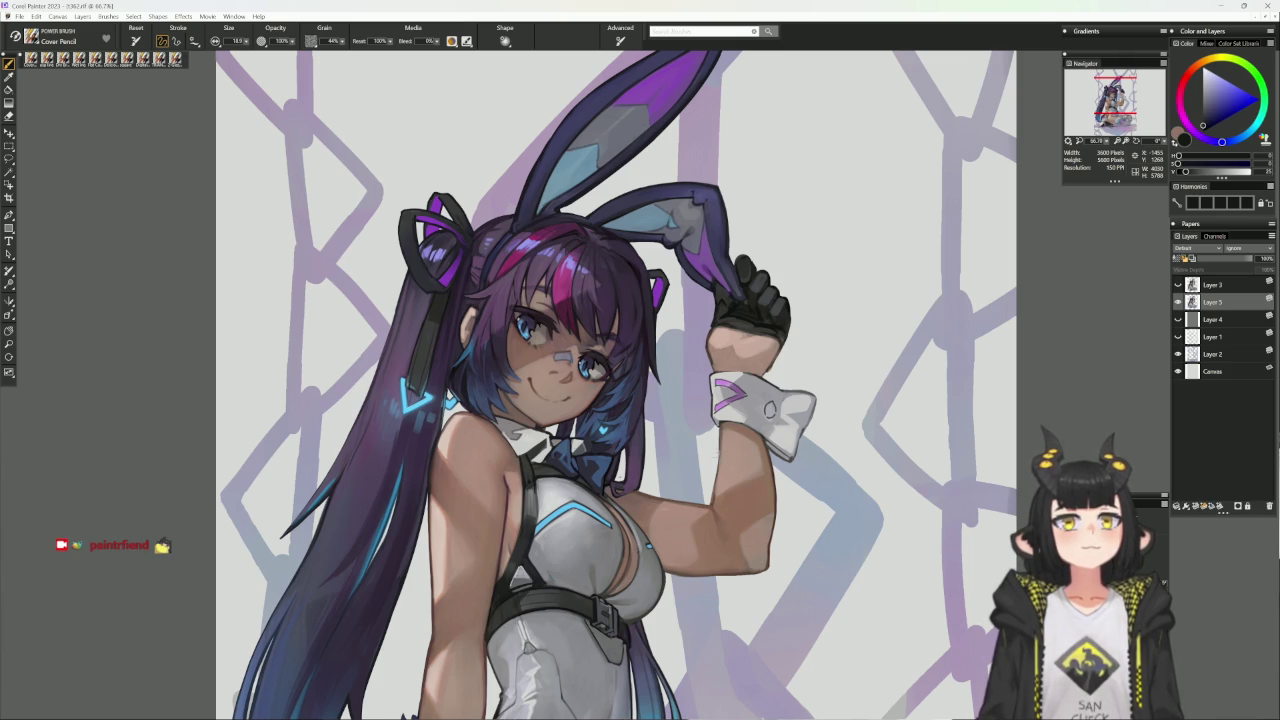
- Sample glove and ear tones, then paint light grey onto the inner bunny ear above the glove
alt+click(745, 298)
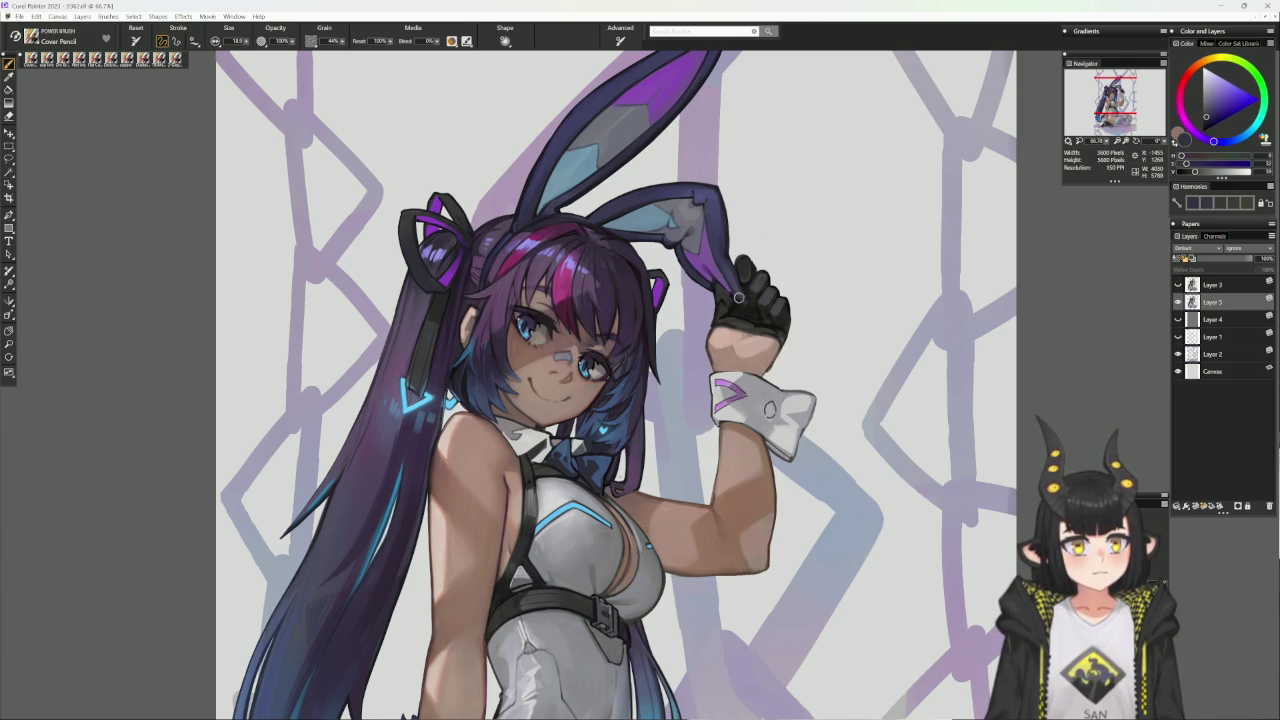
drag(768, 256, 730, 290)
alt+click(704, 320)
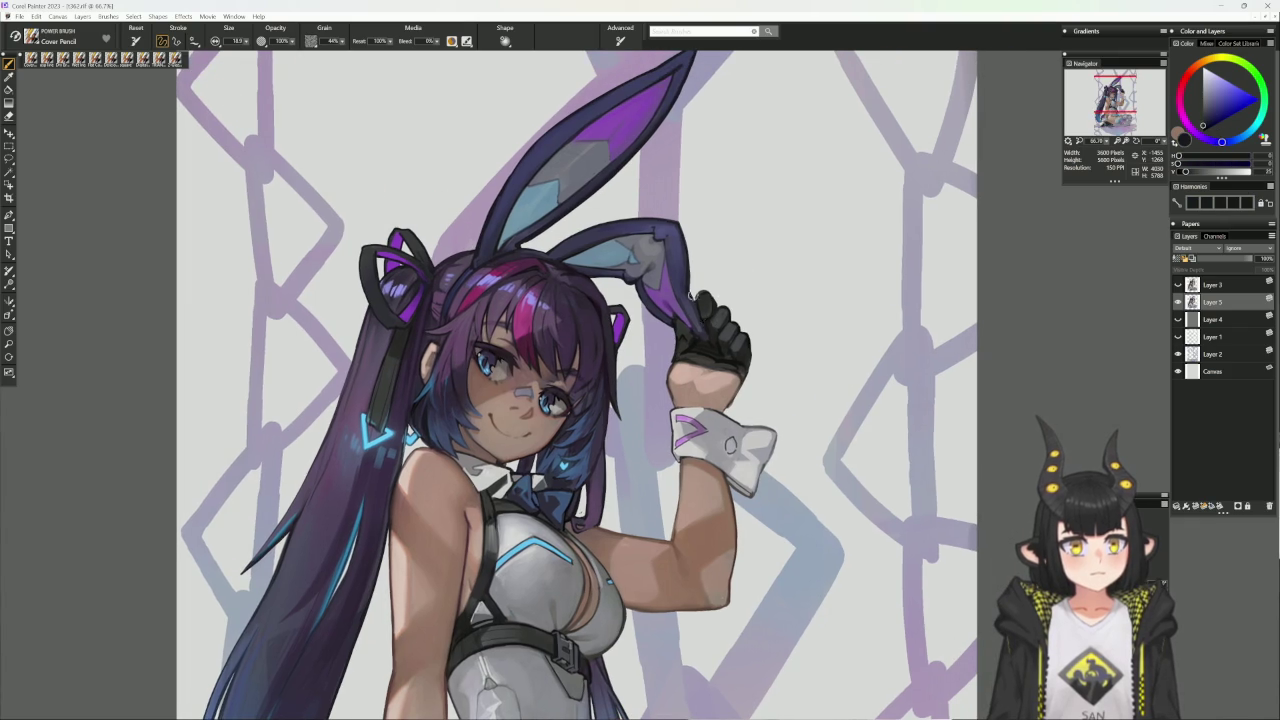
alt+click(697, 322)
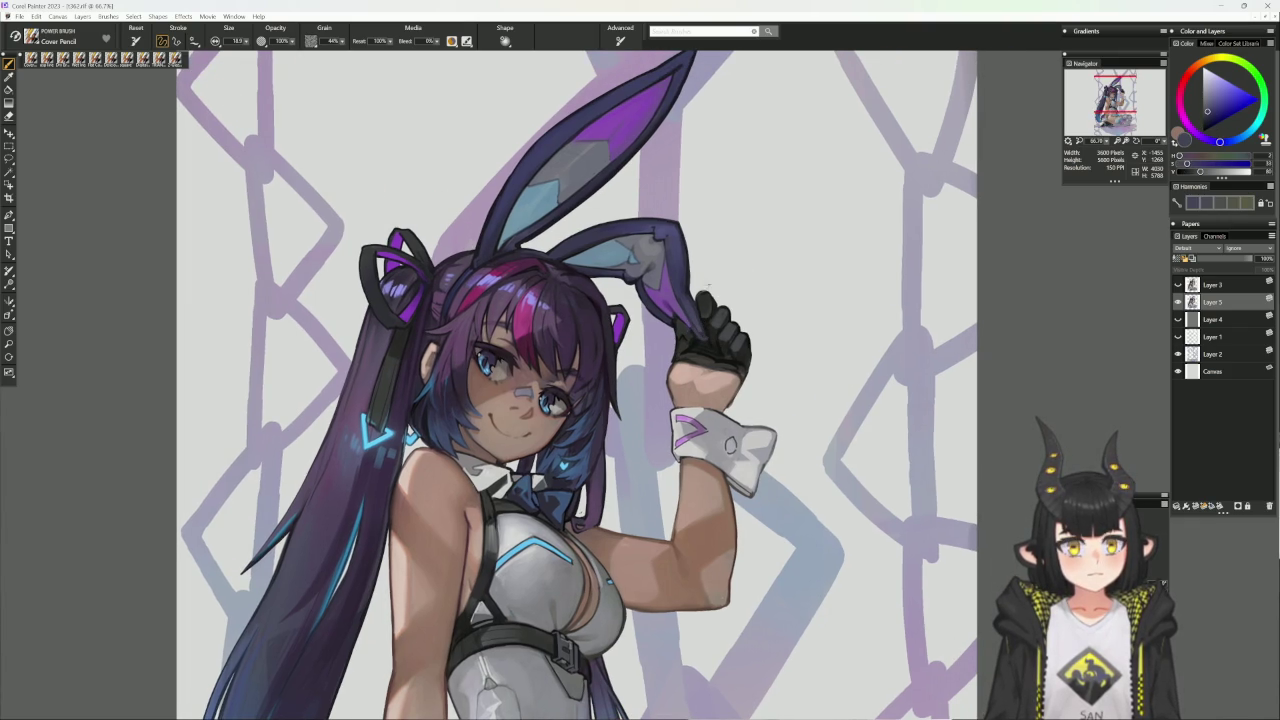
alt+click(695, 320)
alt+click(681, 293)
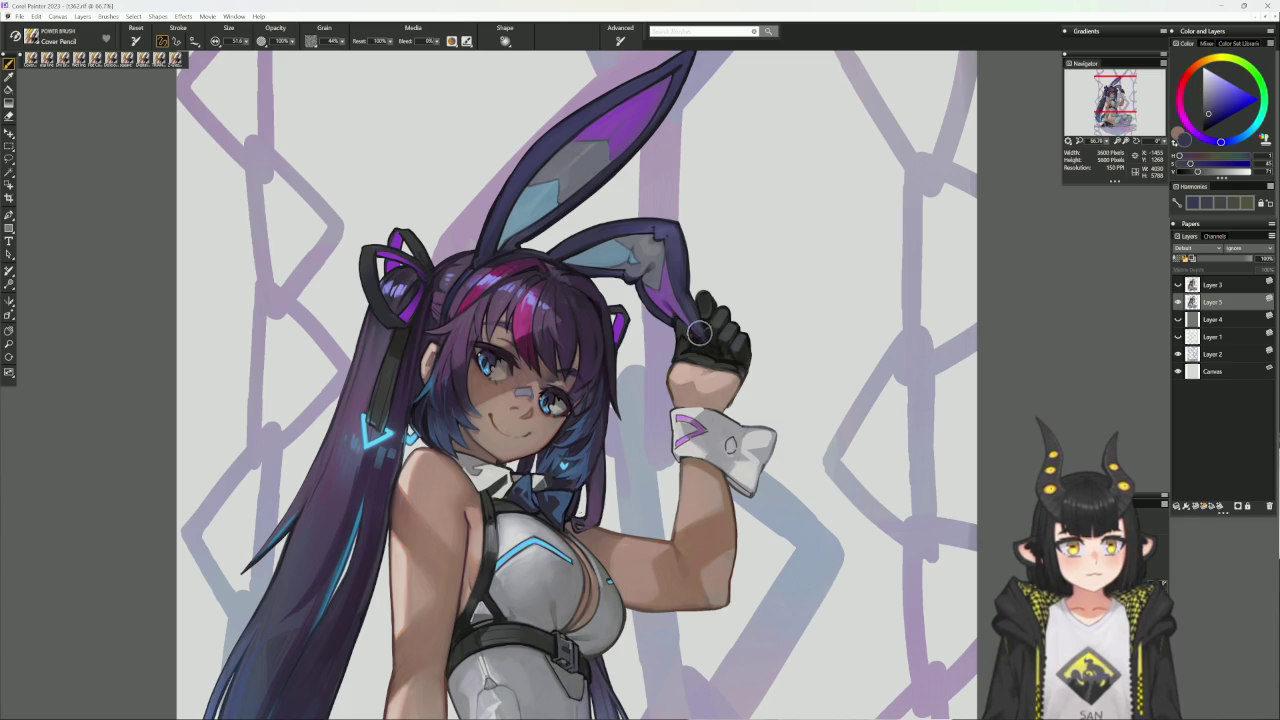
alt+click(703, 330)
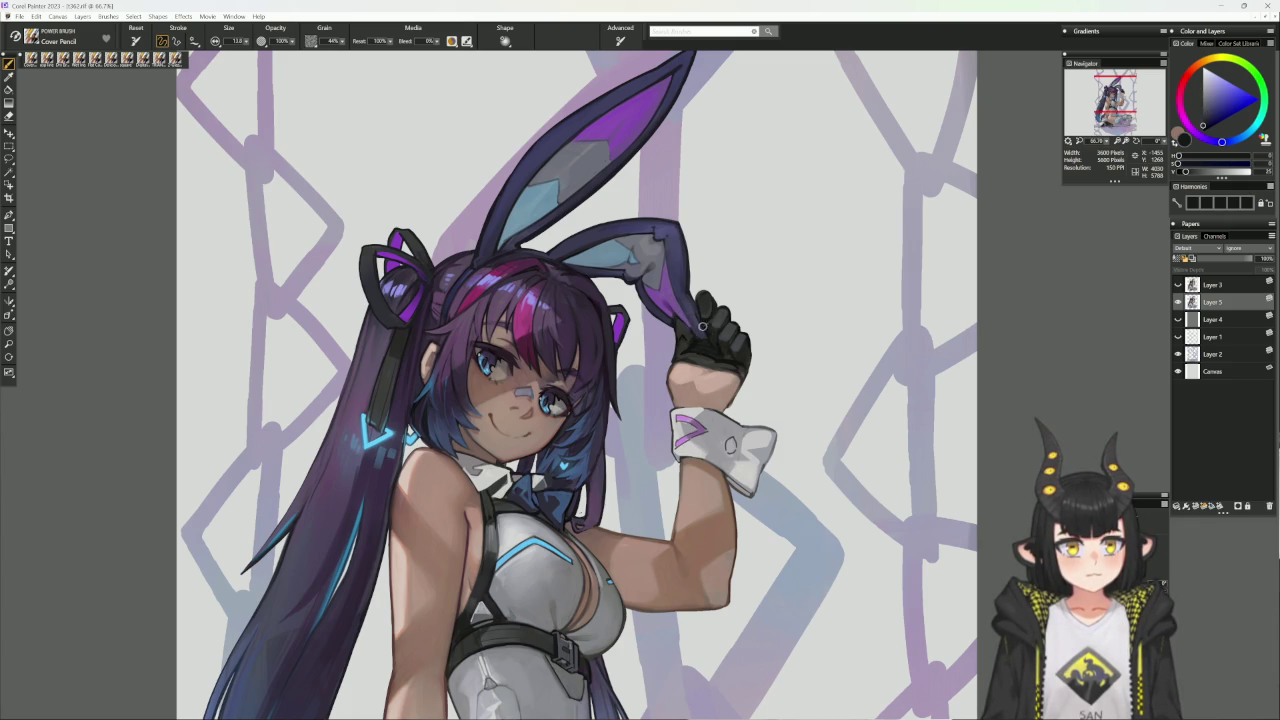
alt+click(694, 310)
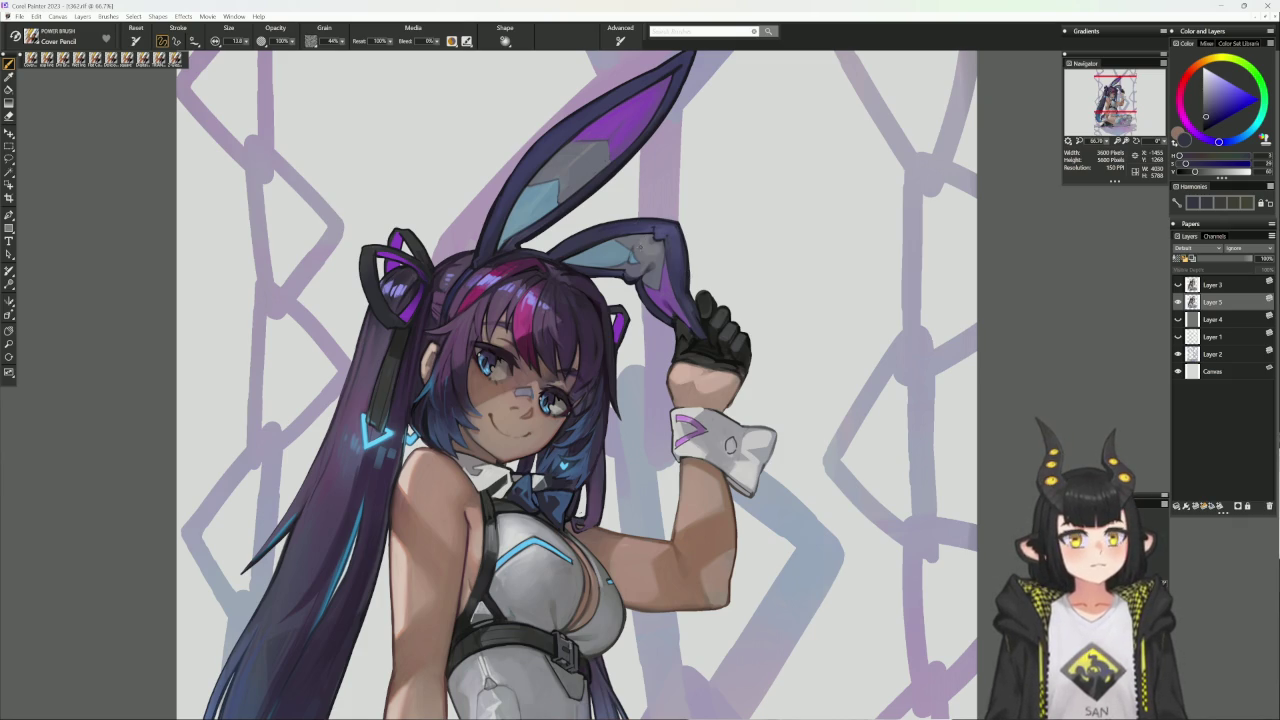
alt+click(650, 235)
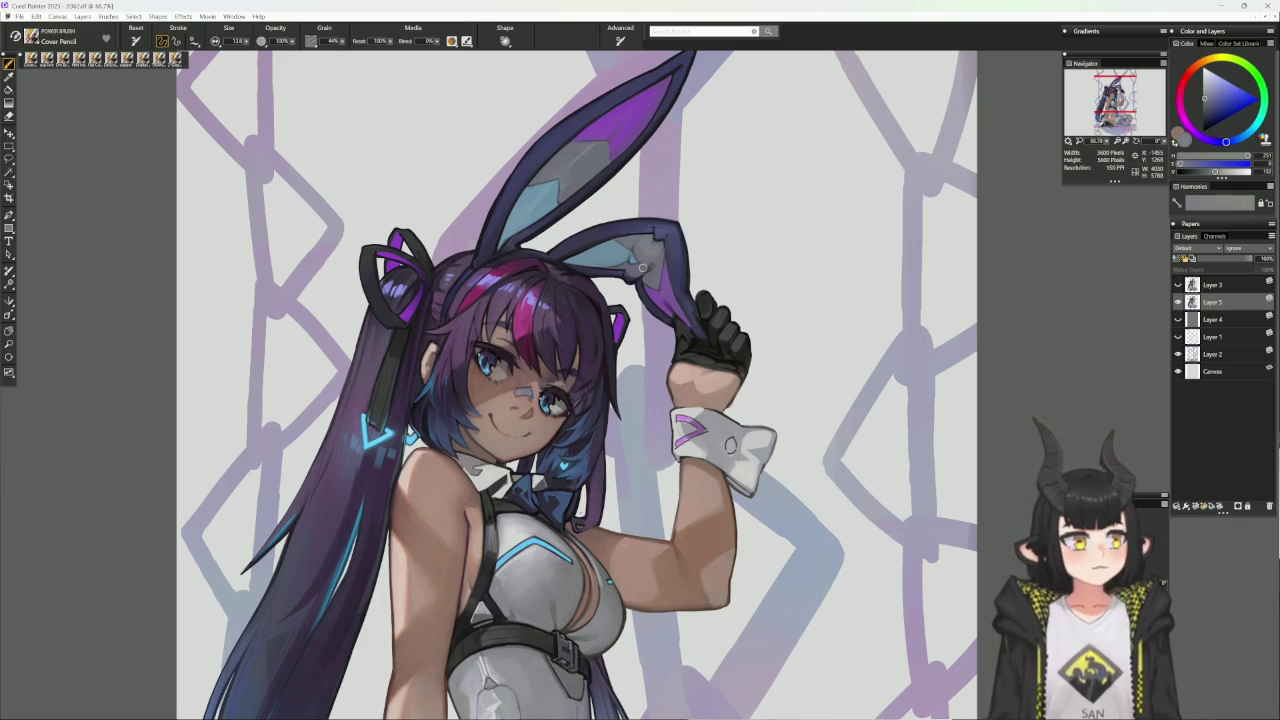
drag(643, 267, 652, 248)
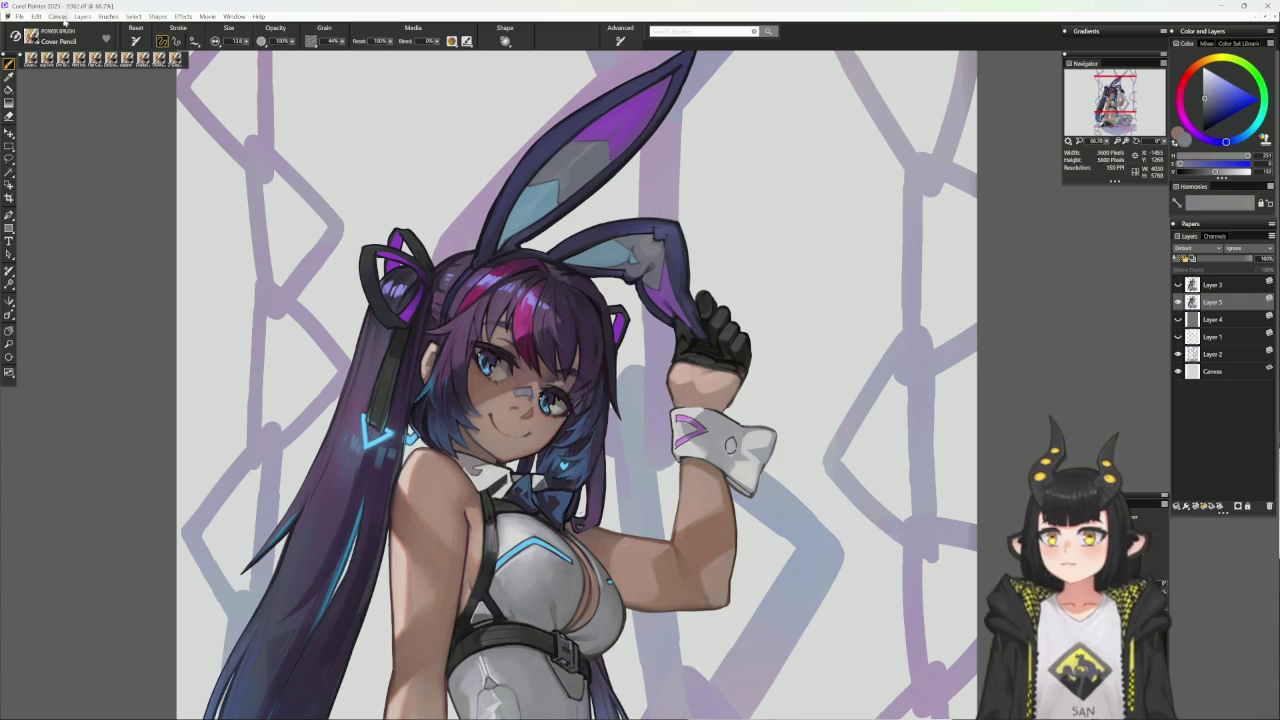
- Save the painting from the File menu
click(20, 17)
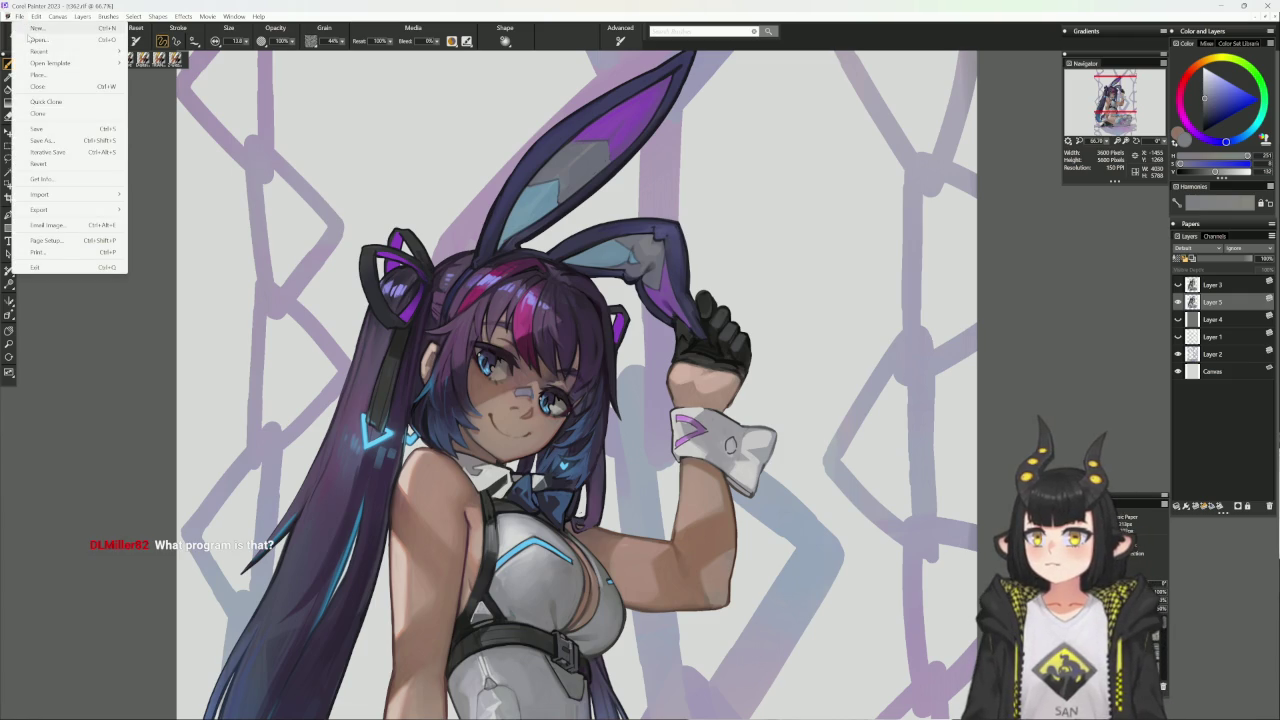
click(45, 129)
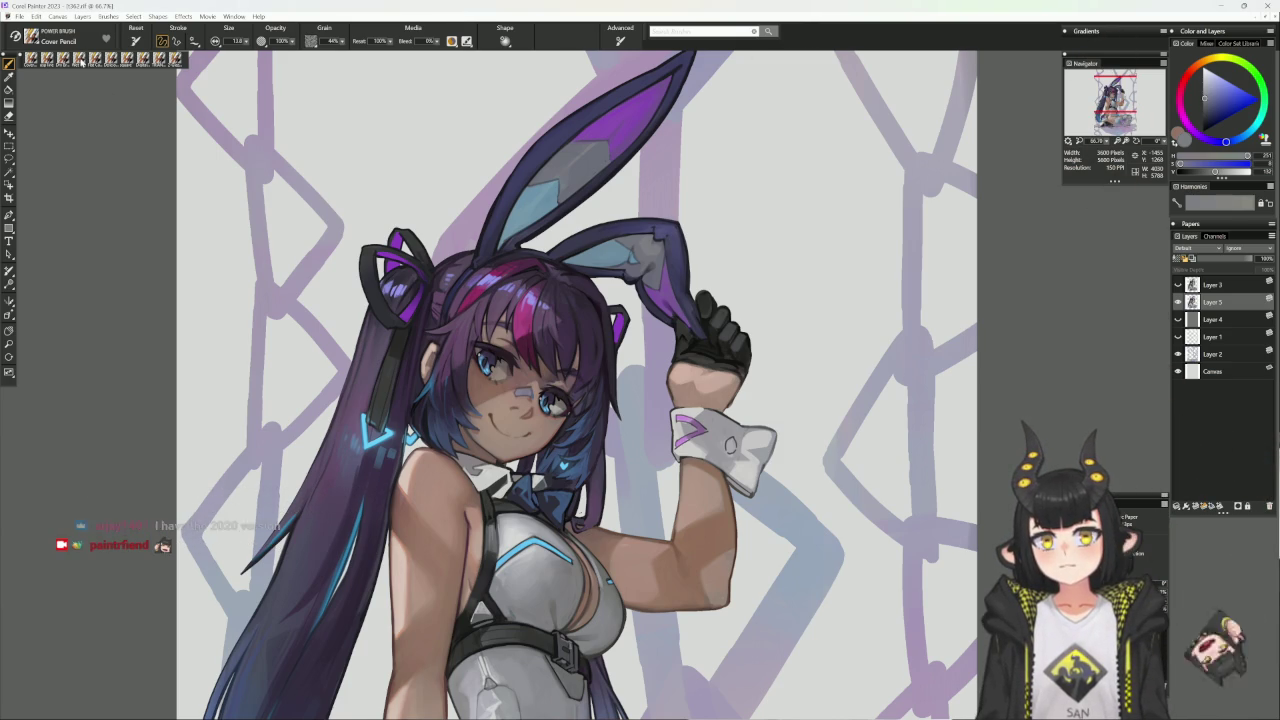
- Switch to the Delicious Flat Color brush and sample skin tones from the face
click(111, 59)
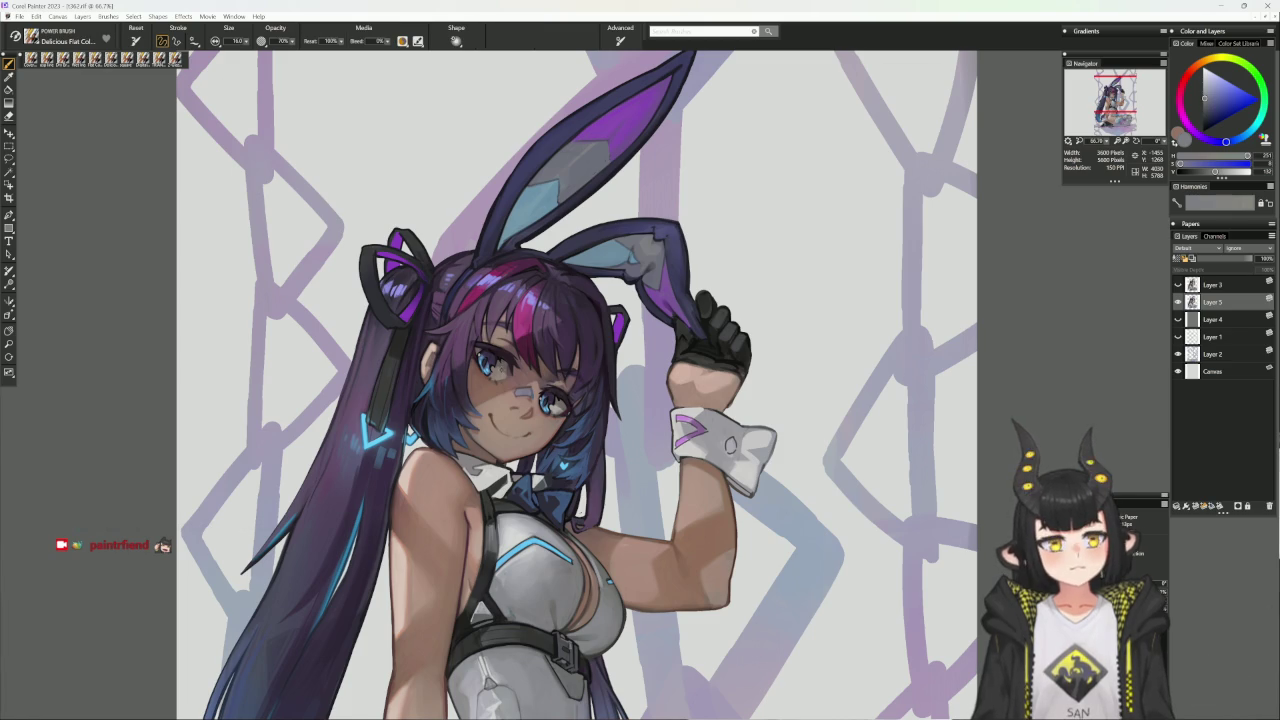
alt+click(492, 378)
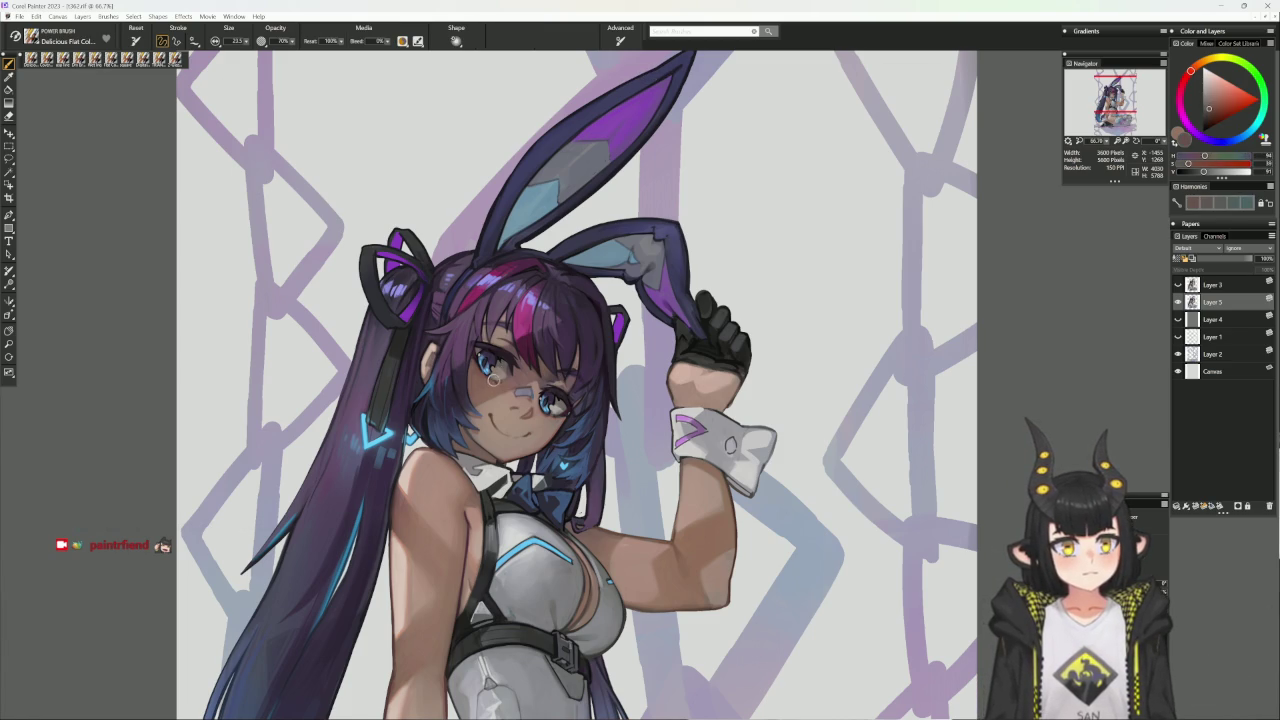
alt+click(491, 381)
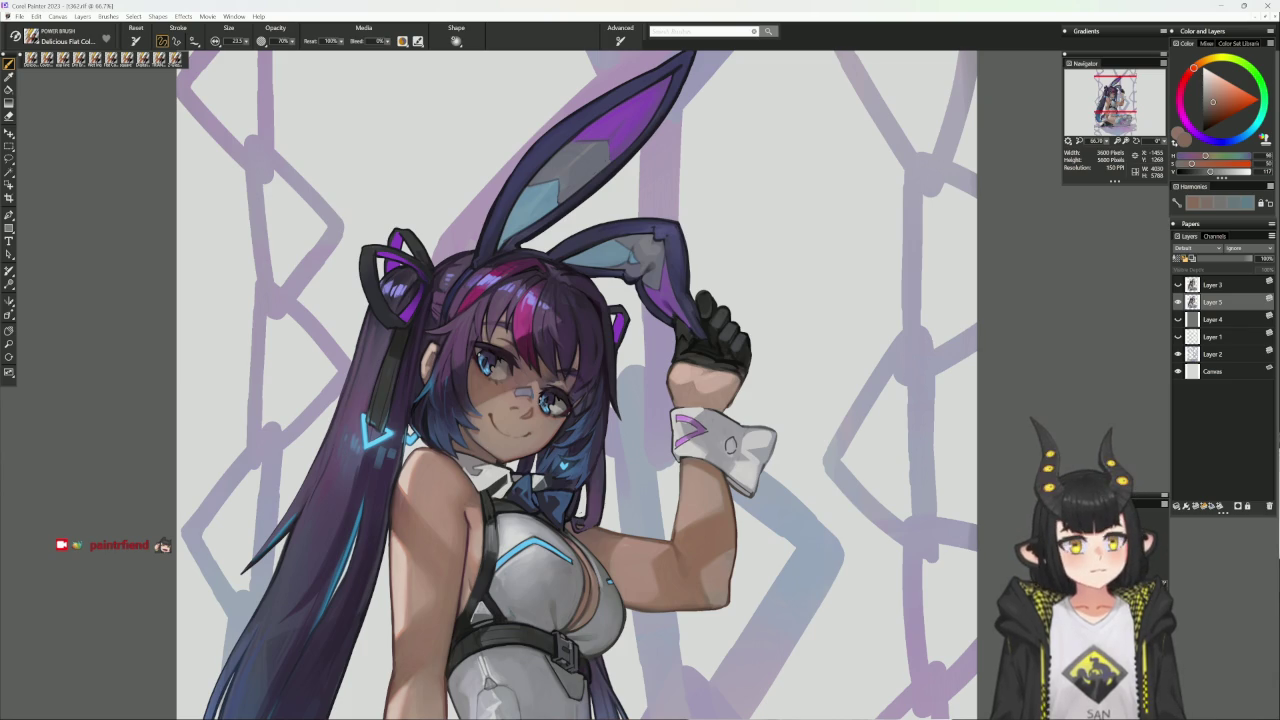
alt+click(547, 415)
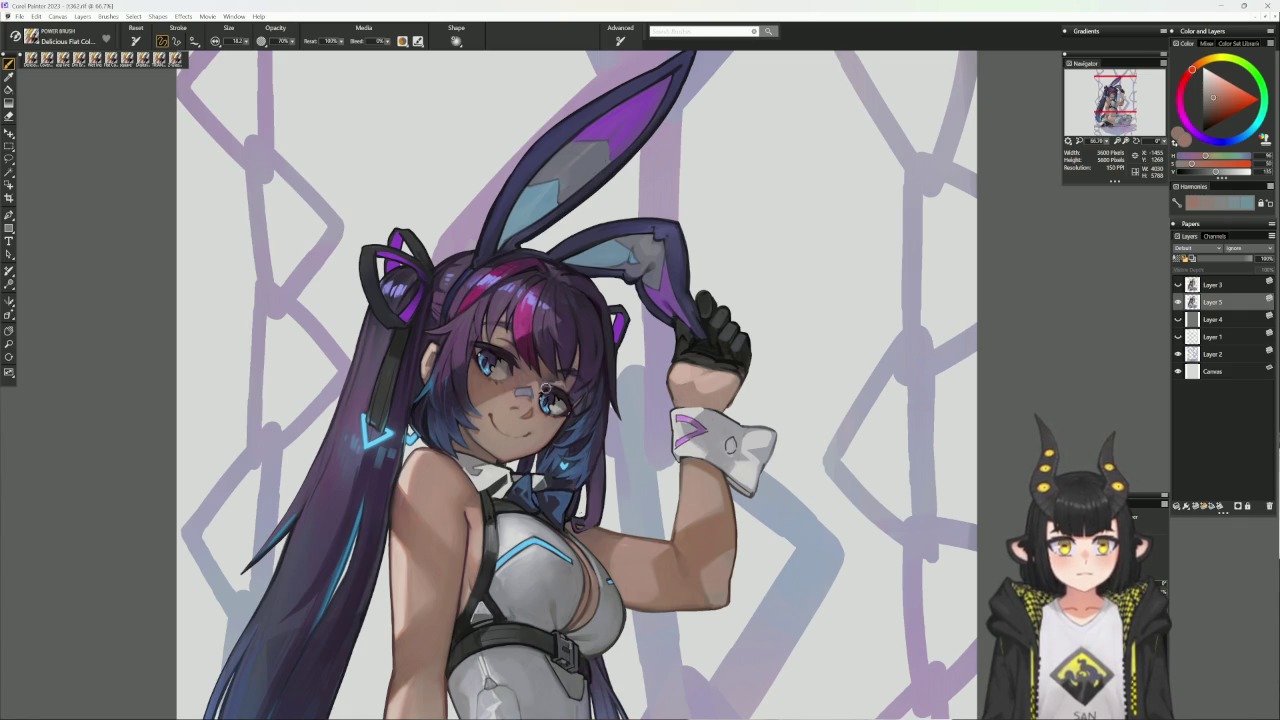
alt+click(522, 402)
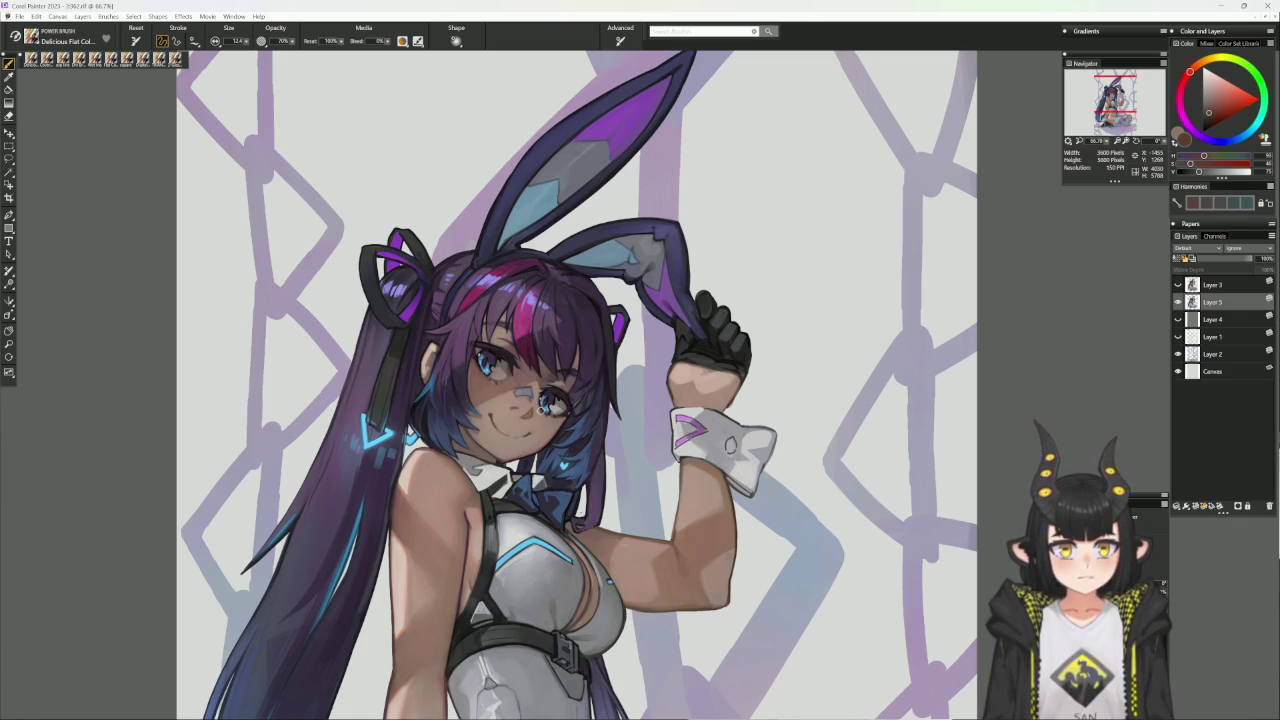
- Sample eye colours ending on a dark magenta, then tilt the canvas about 30°
alt+click(540, 413)
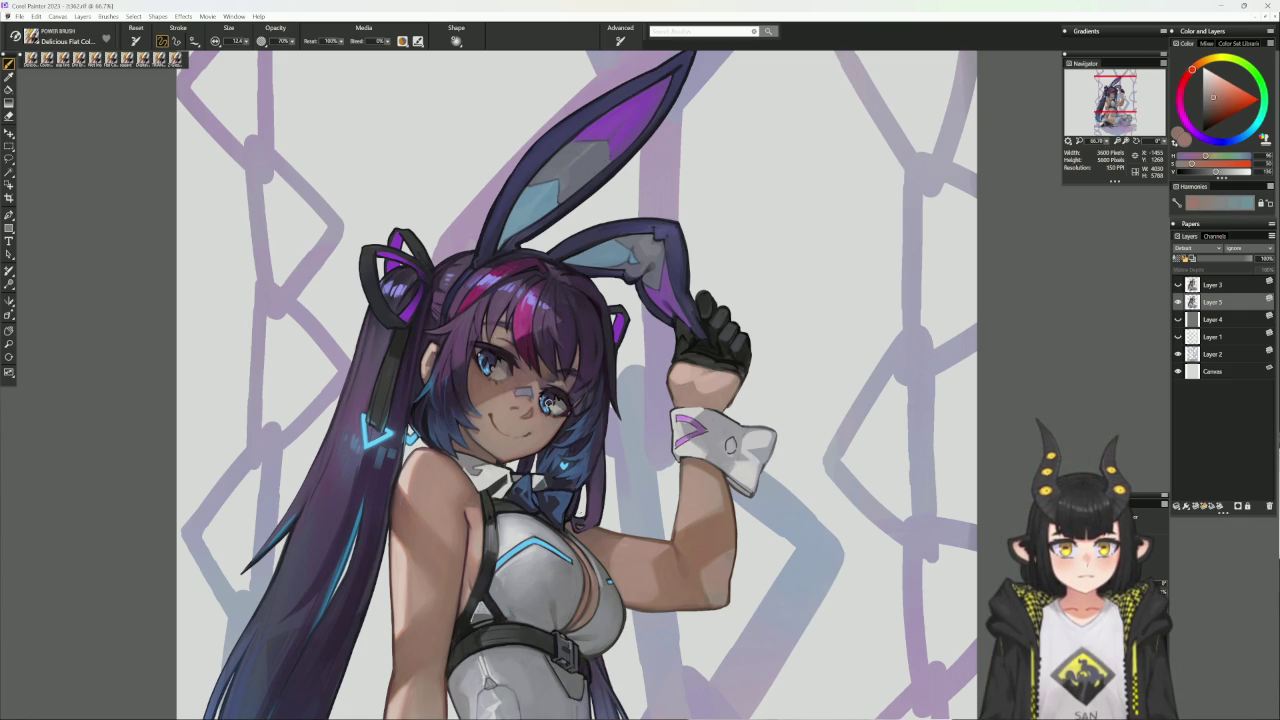
alt+click(553, 413)
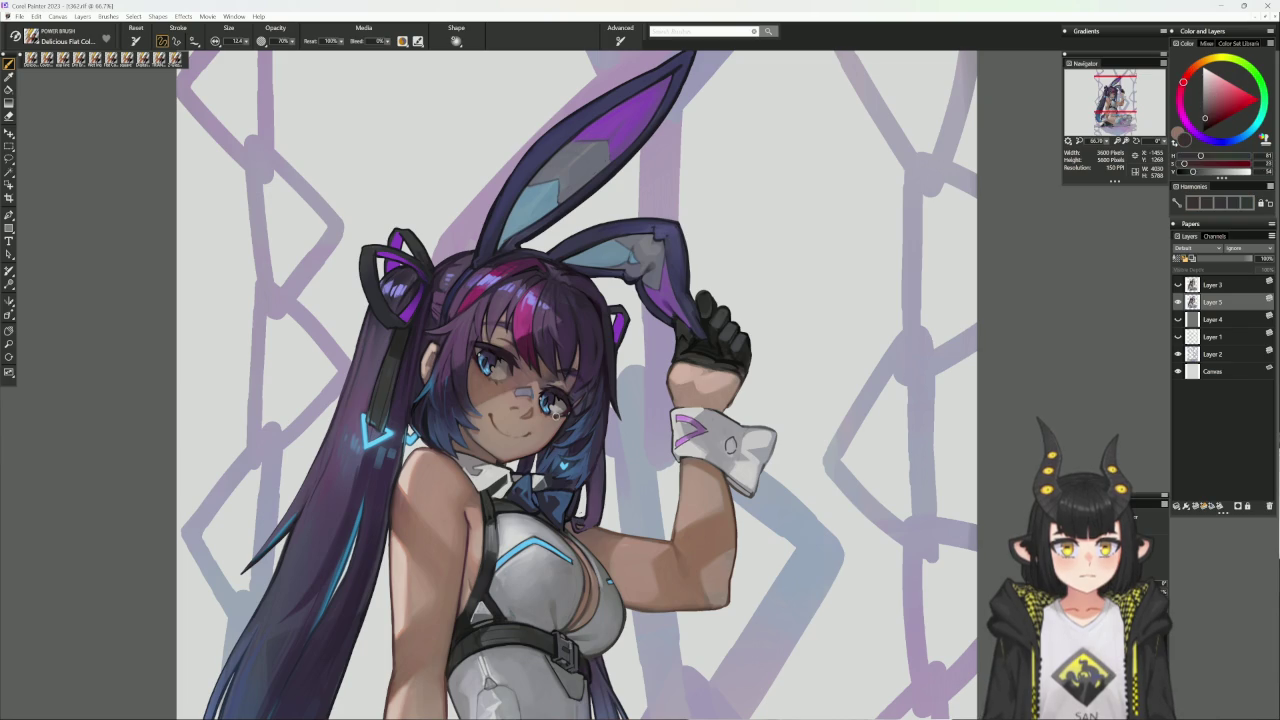
alt+click(550, 402)
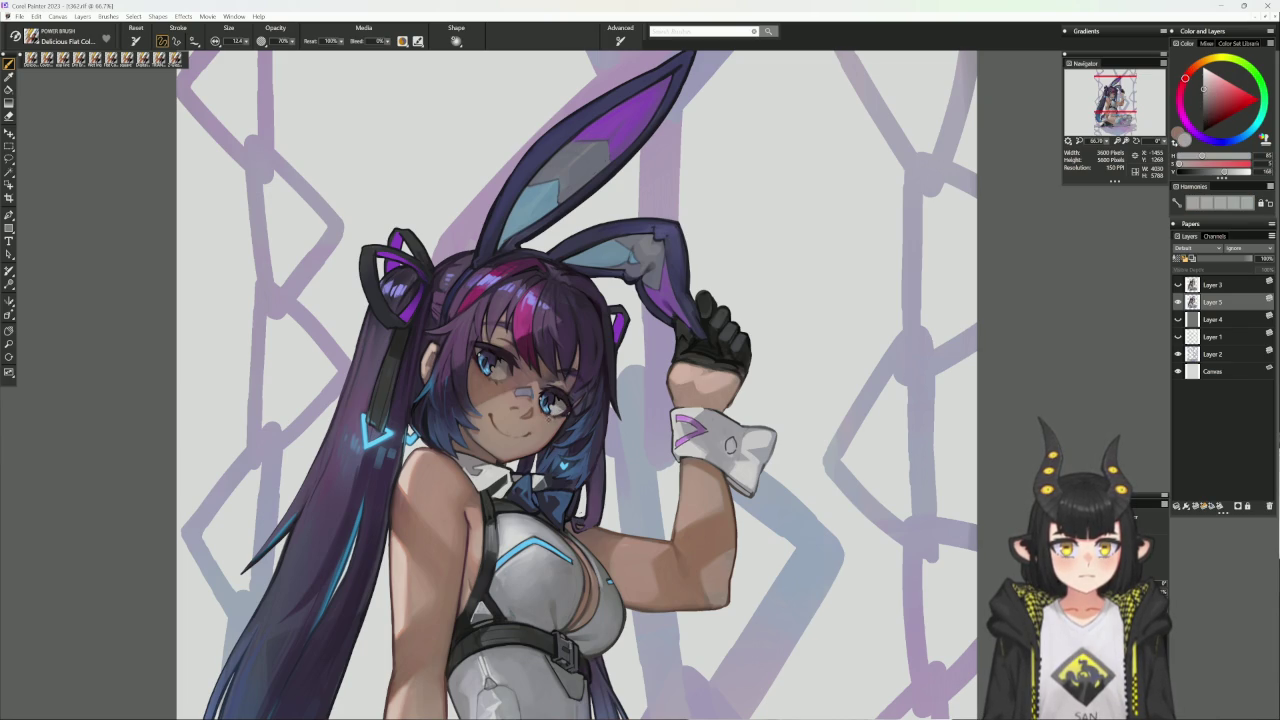
alt+click(558, 402)
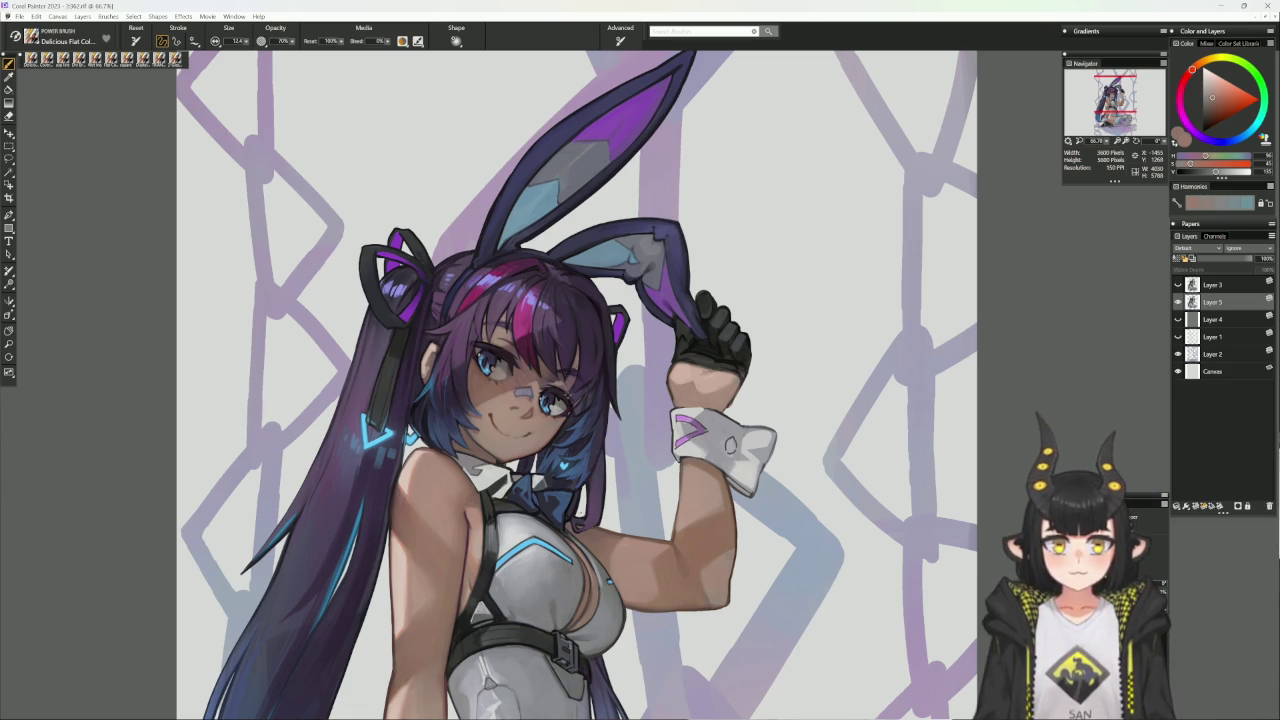
alt+click(564, 411)
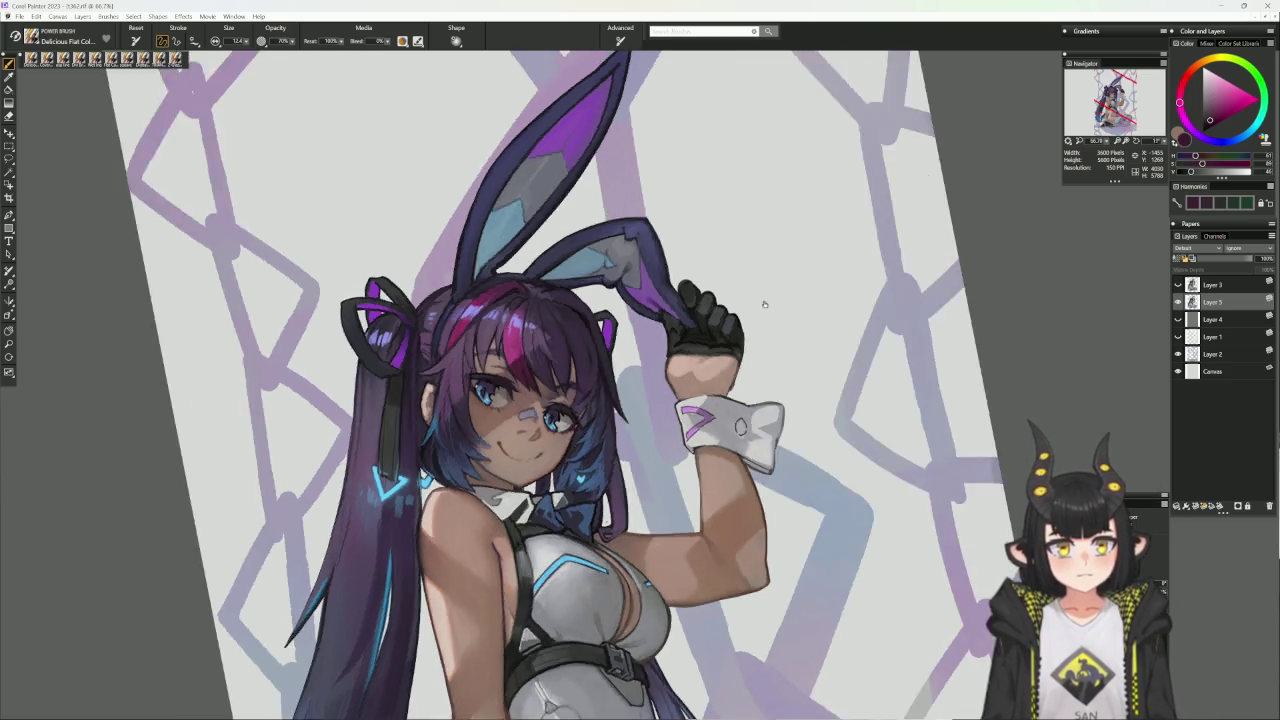
drag(628, 374, 729, 306)
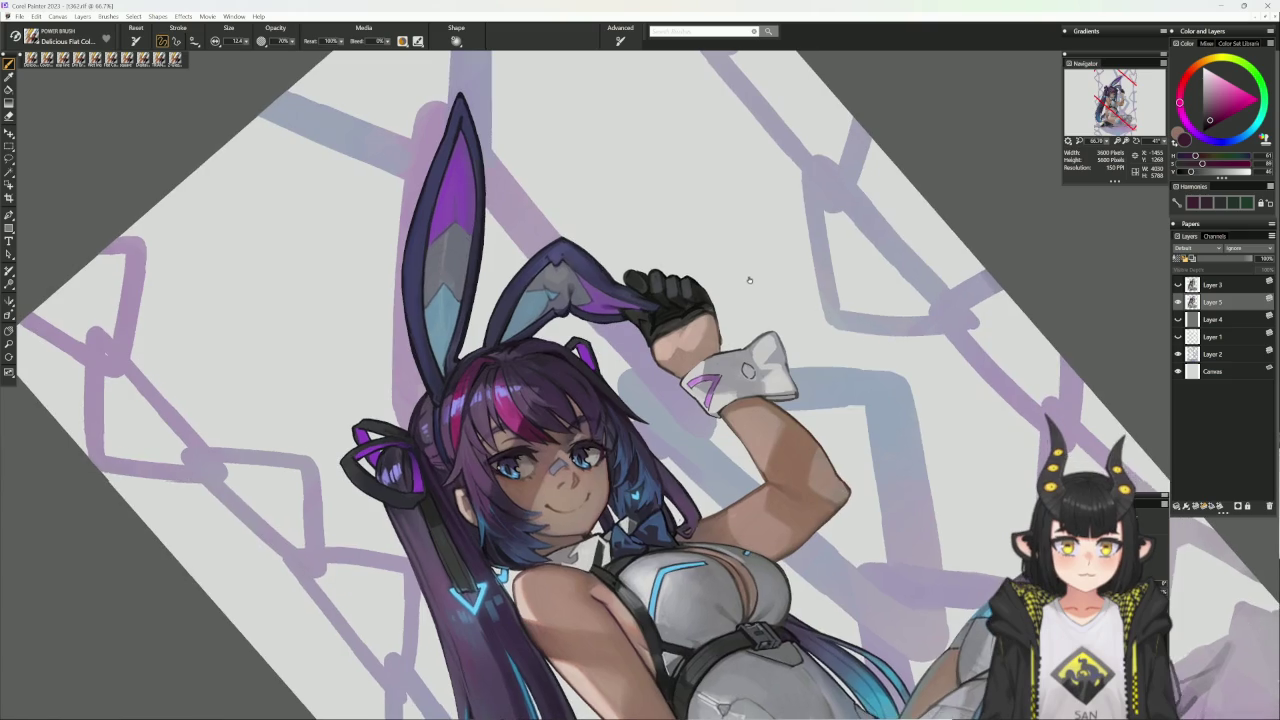
- Switch to Wet Ink, sample a pink from the hair, and repaint the bangs' highlights
alt+click(605, 502)
key(1)
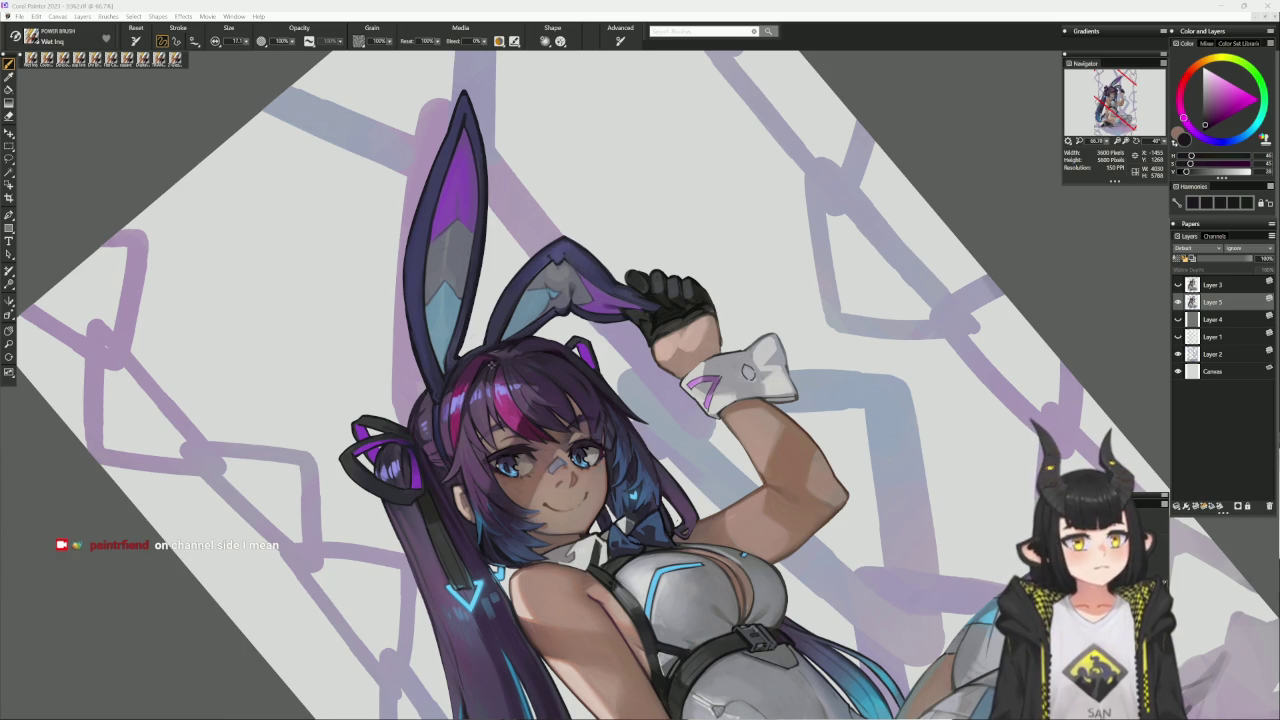
alt+click(497, 353)
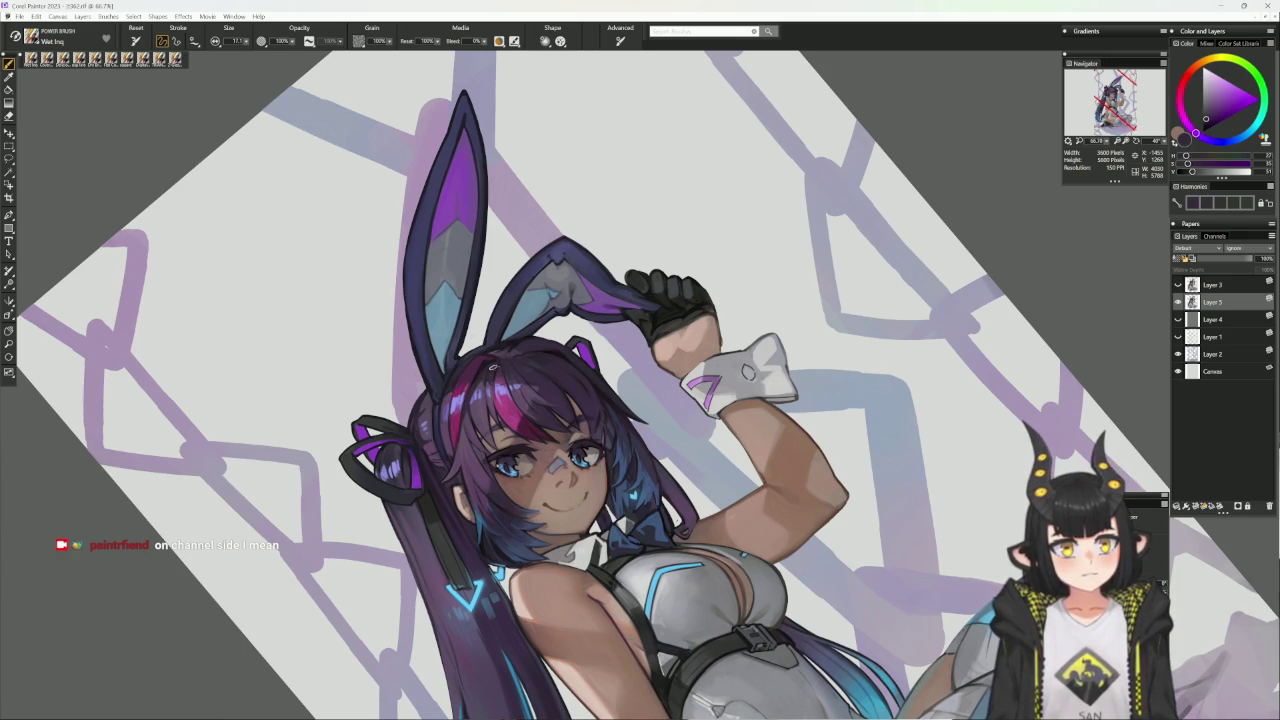
alt+click(499, 365)
alt+click(497, 370)
alt+click(516, 352)
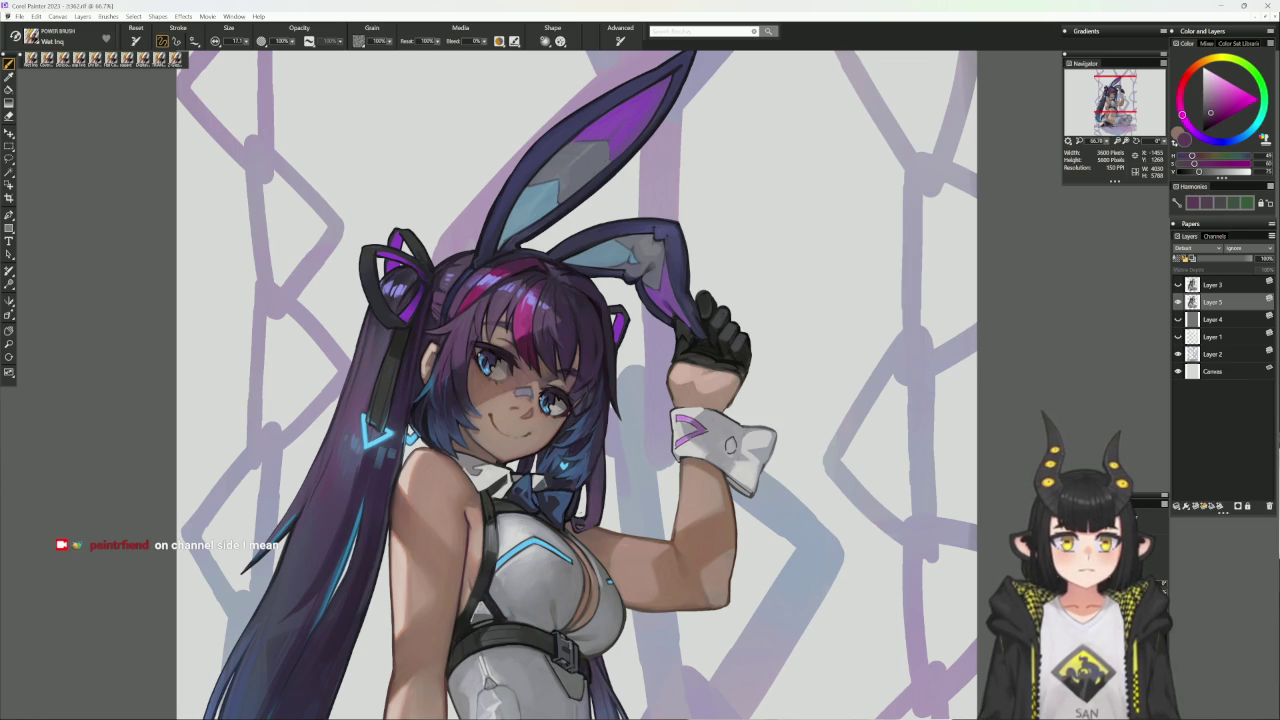
alt+click(497, 266)
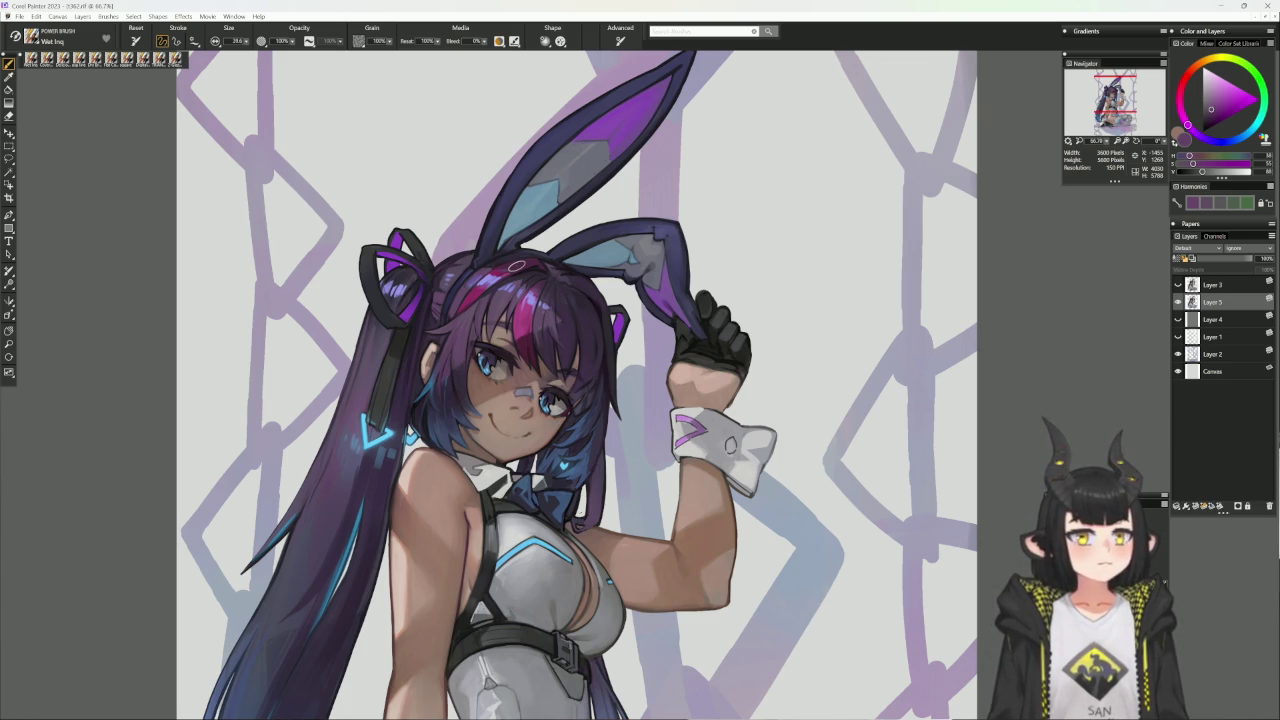
drag(516, 265, 540, 377)
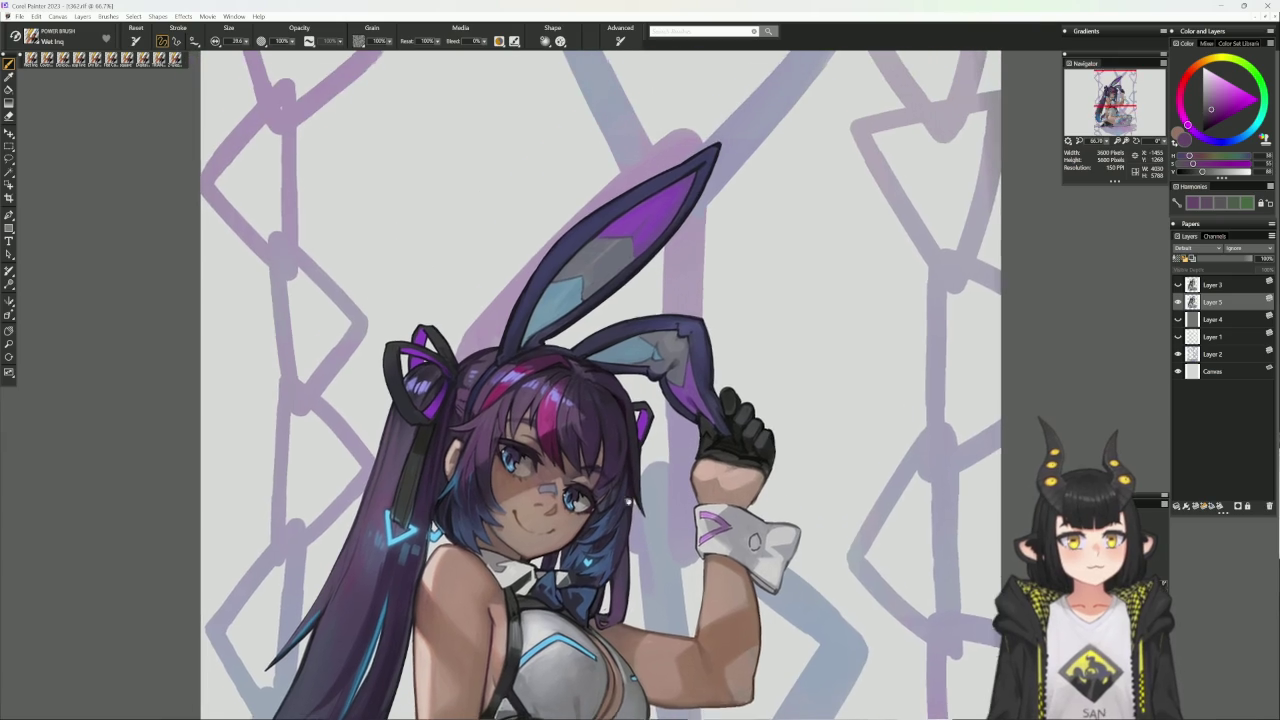
- Sample the ear's light blue, dark navy and pink-magenta, then select the Dry Brush variant
alt+click(540, 343)
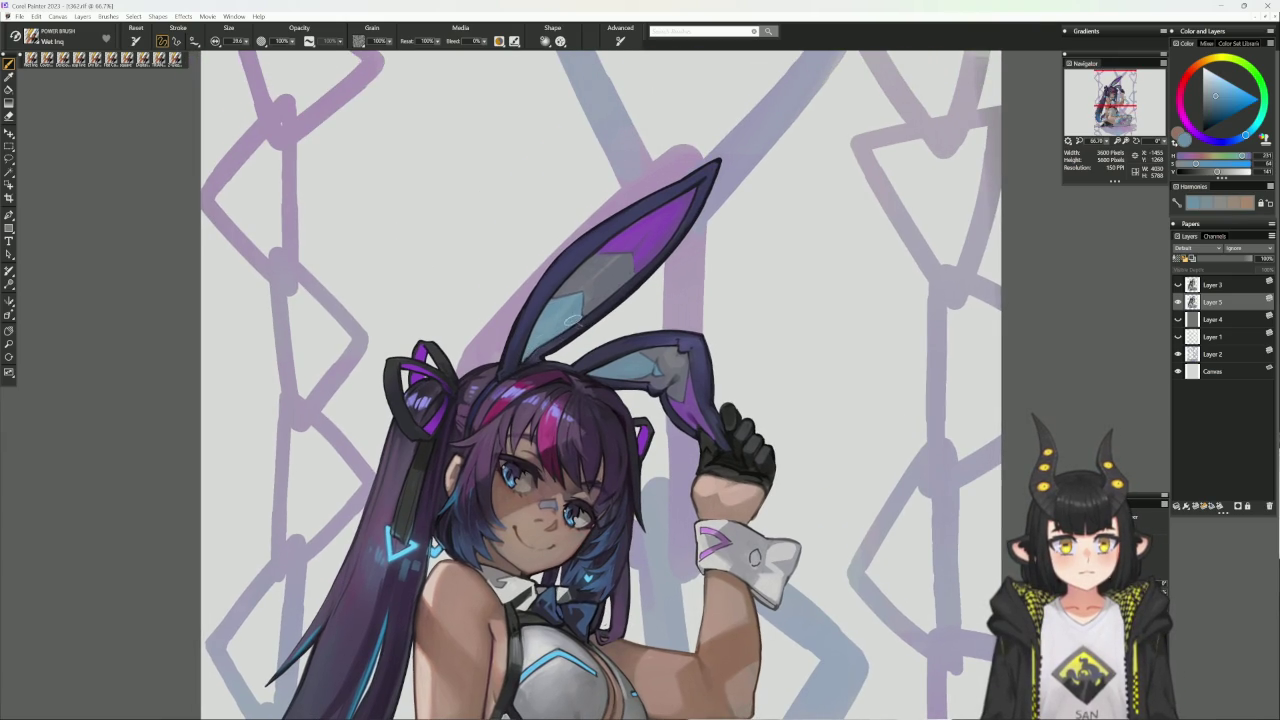
drag(746, 300, 560, 360)
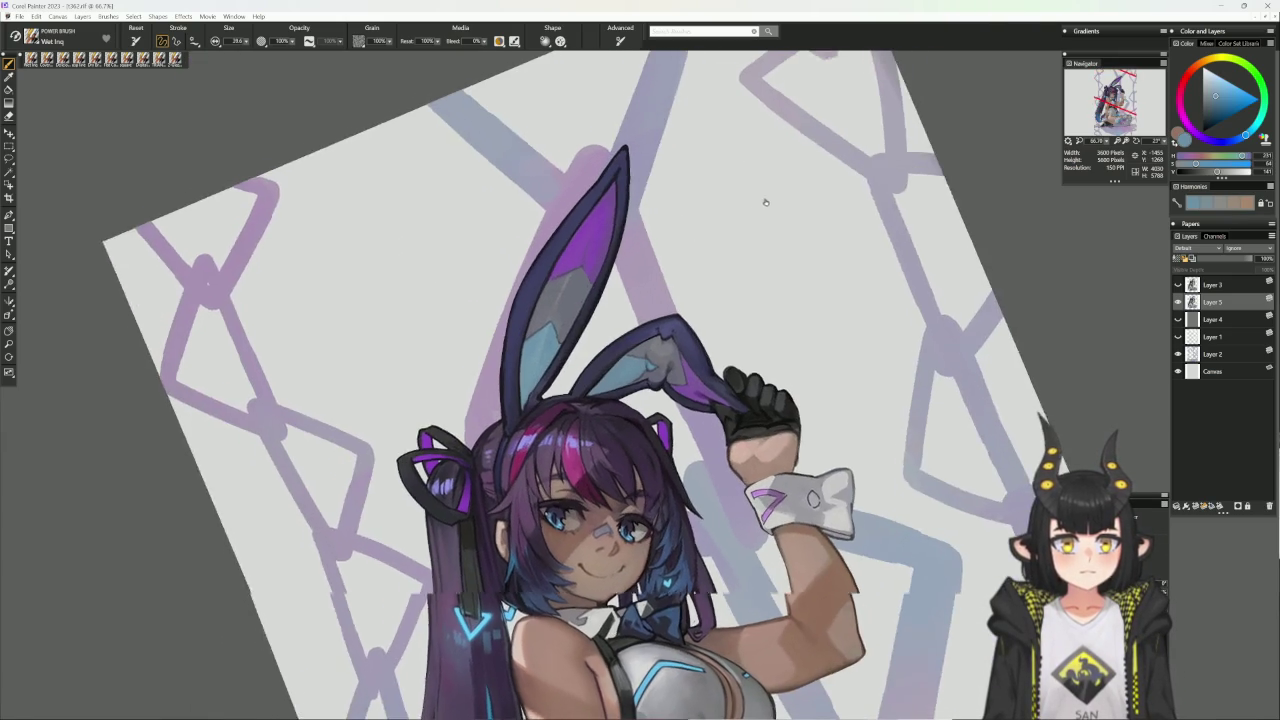
alt+click(560, 360)
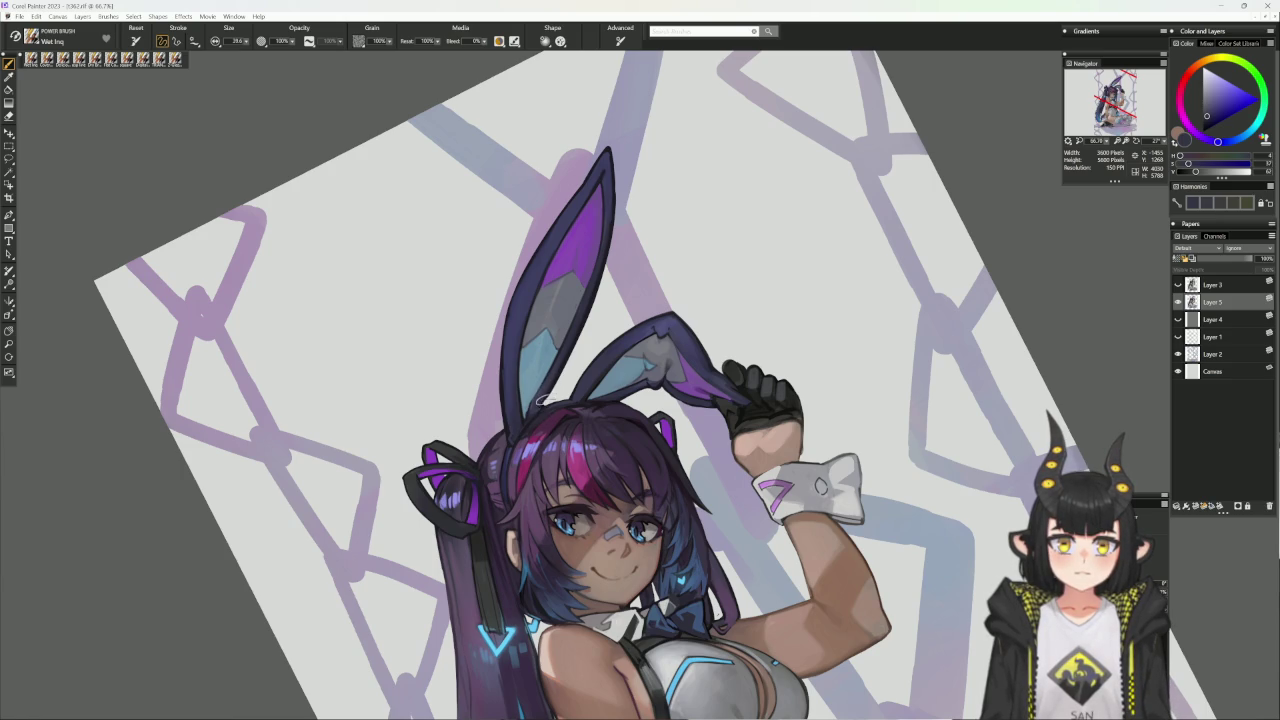
alt+click(546, 394)
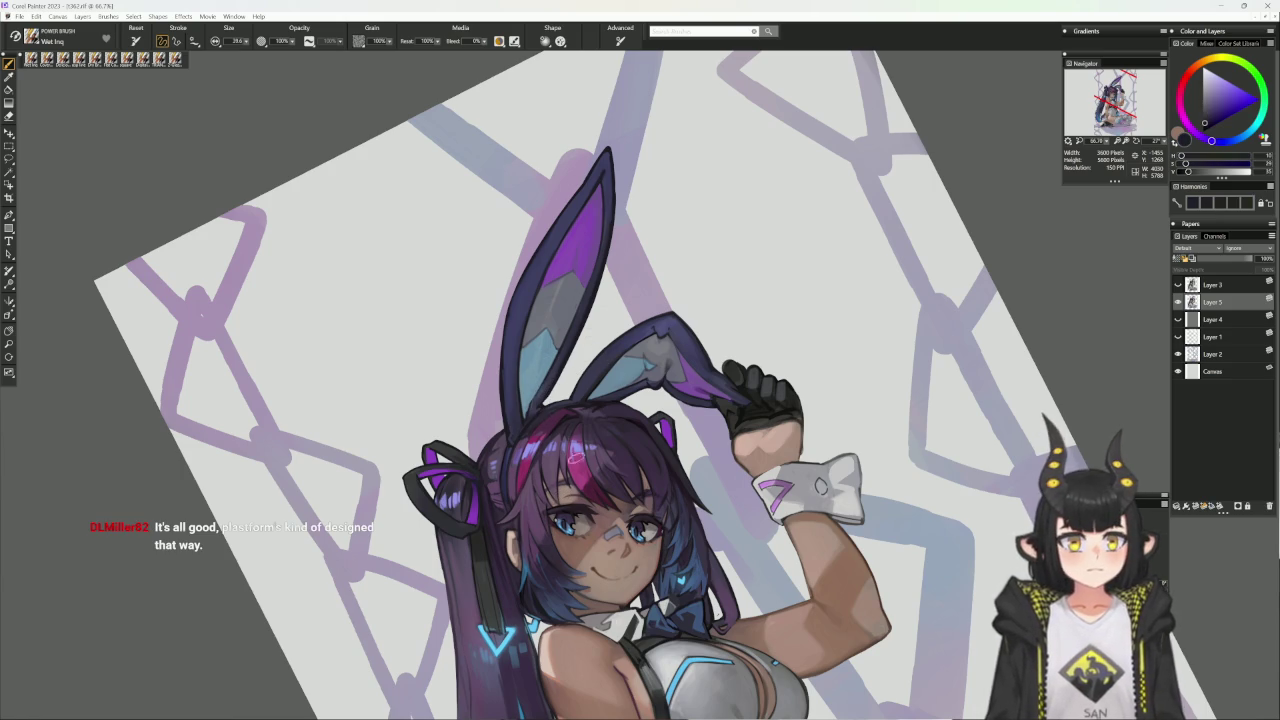
alt+click(580, 414)
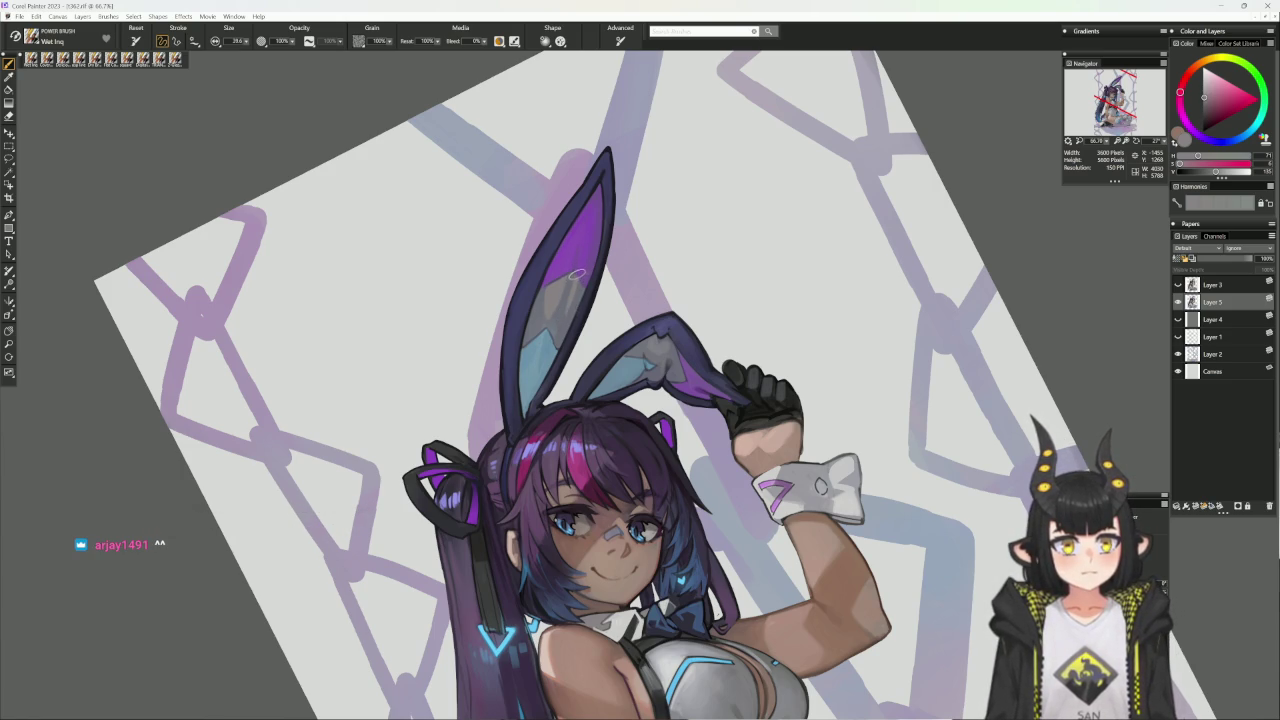
click(47, 58)
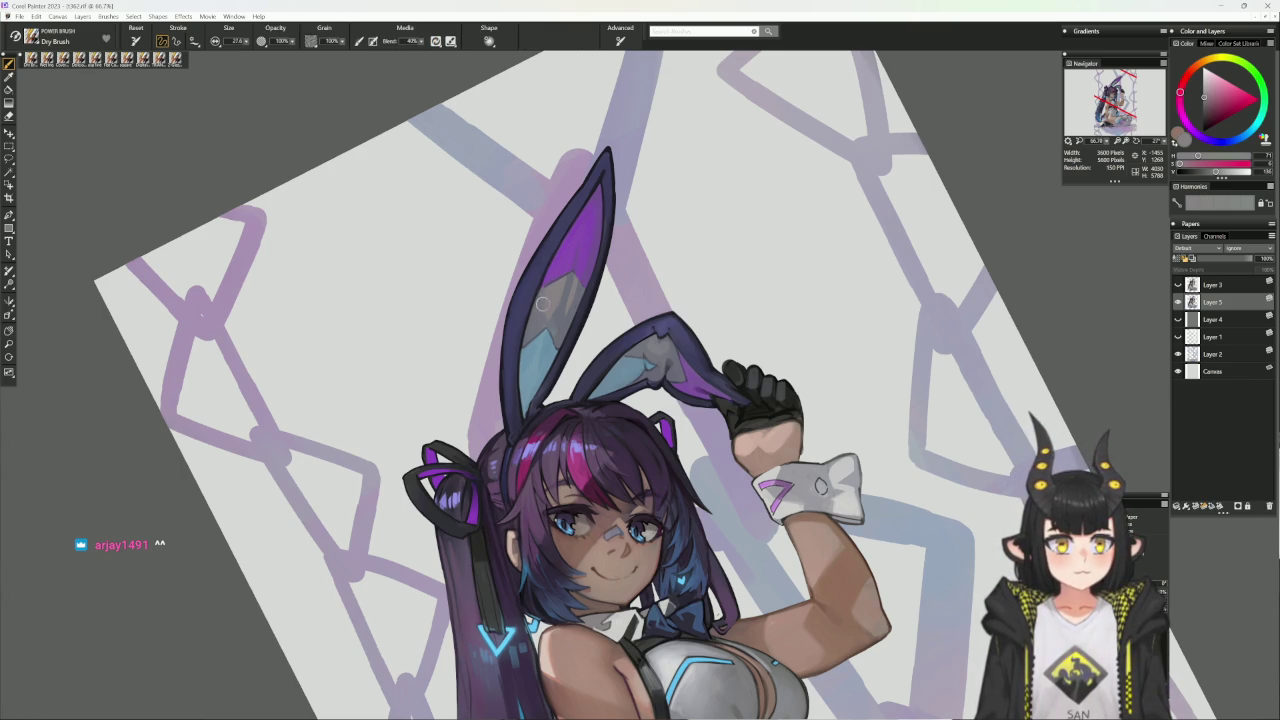
- Shrink the brush to about 13.8 and shade the ear with blue-grey and purple dry-brush strokes
drag(760, 257, 686, 160)
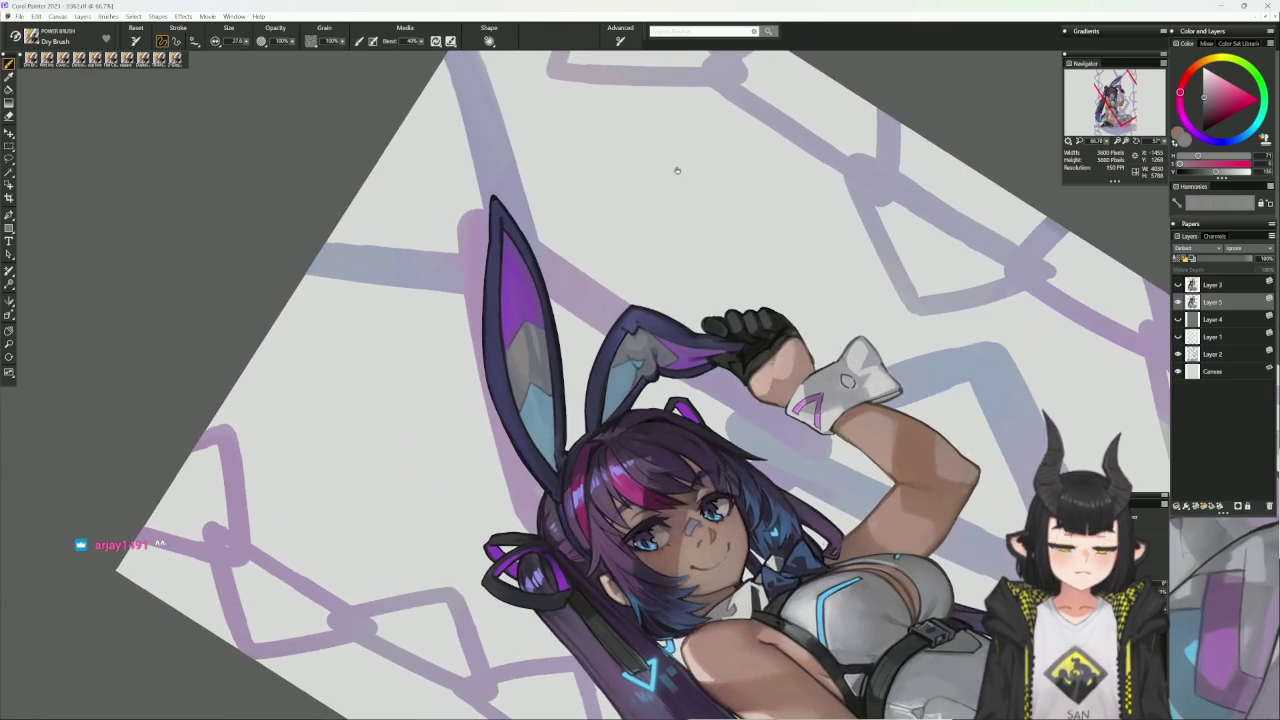
key(bracketleft)
key(bracketleft)
alt+click(525, 325)
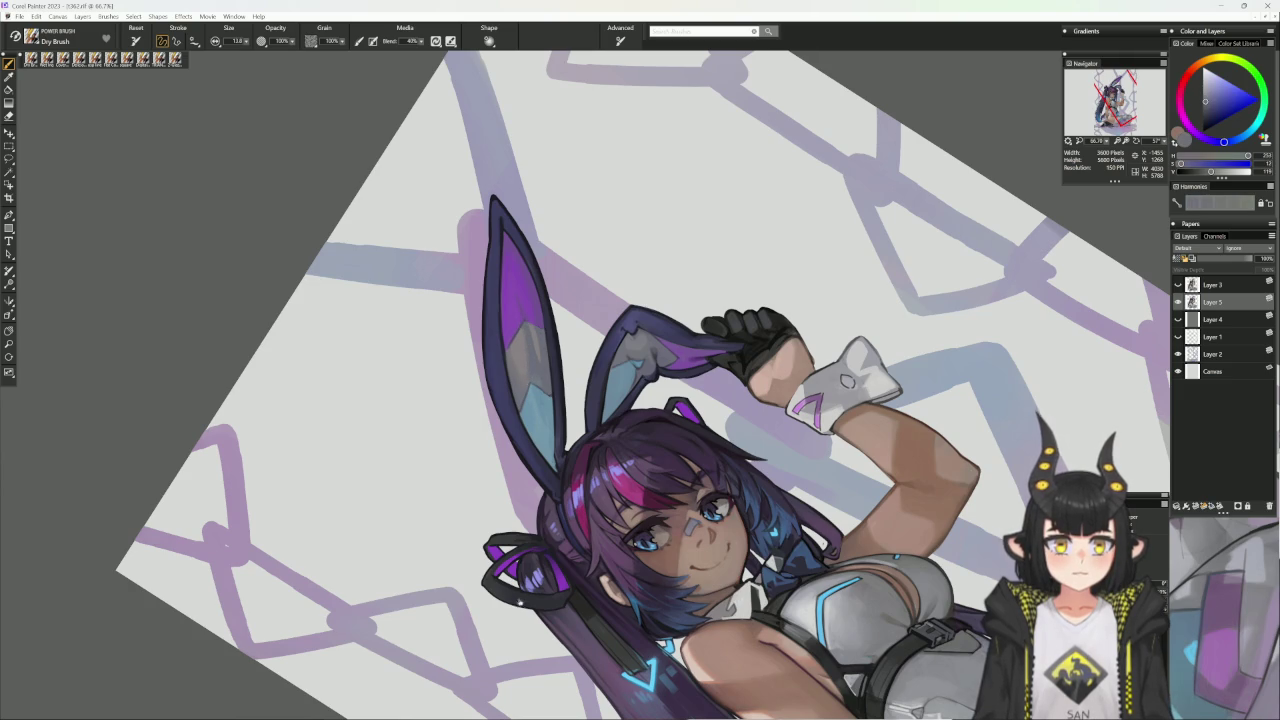
click(520, 593)
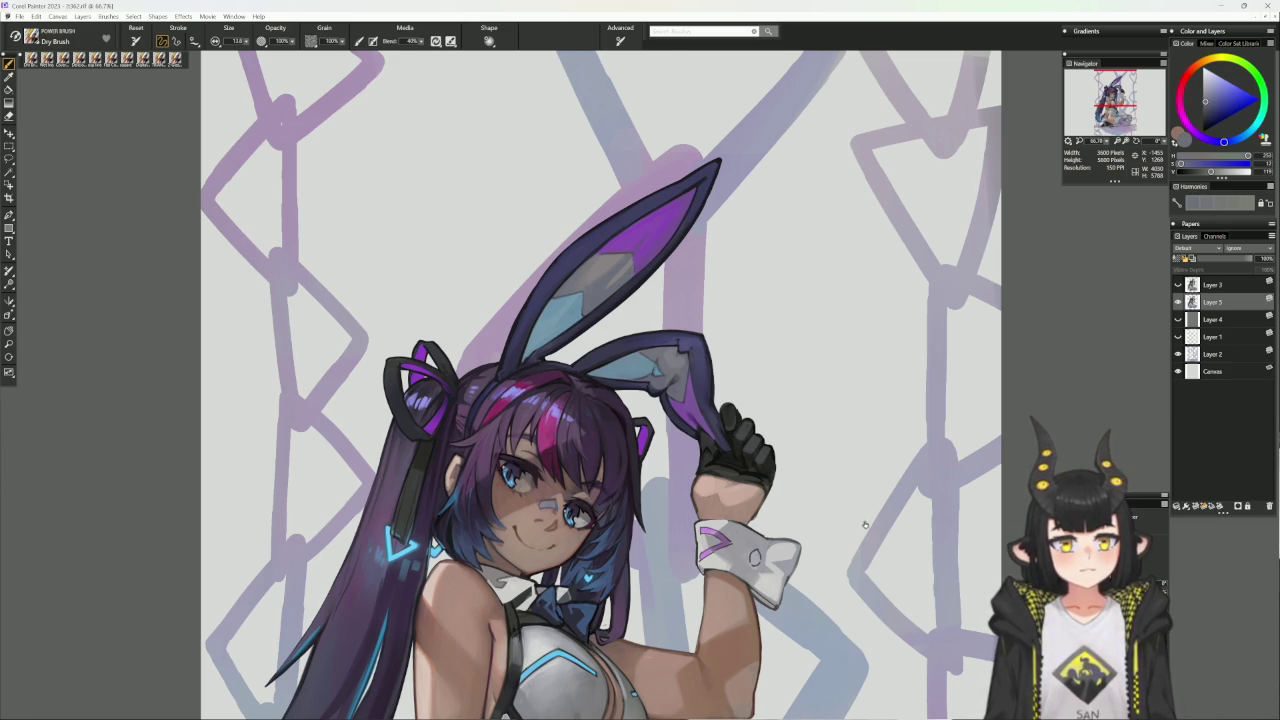
drag(863, 521, 656, 351)
alt+click(621, 425)
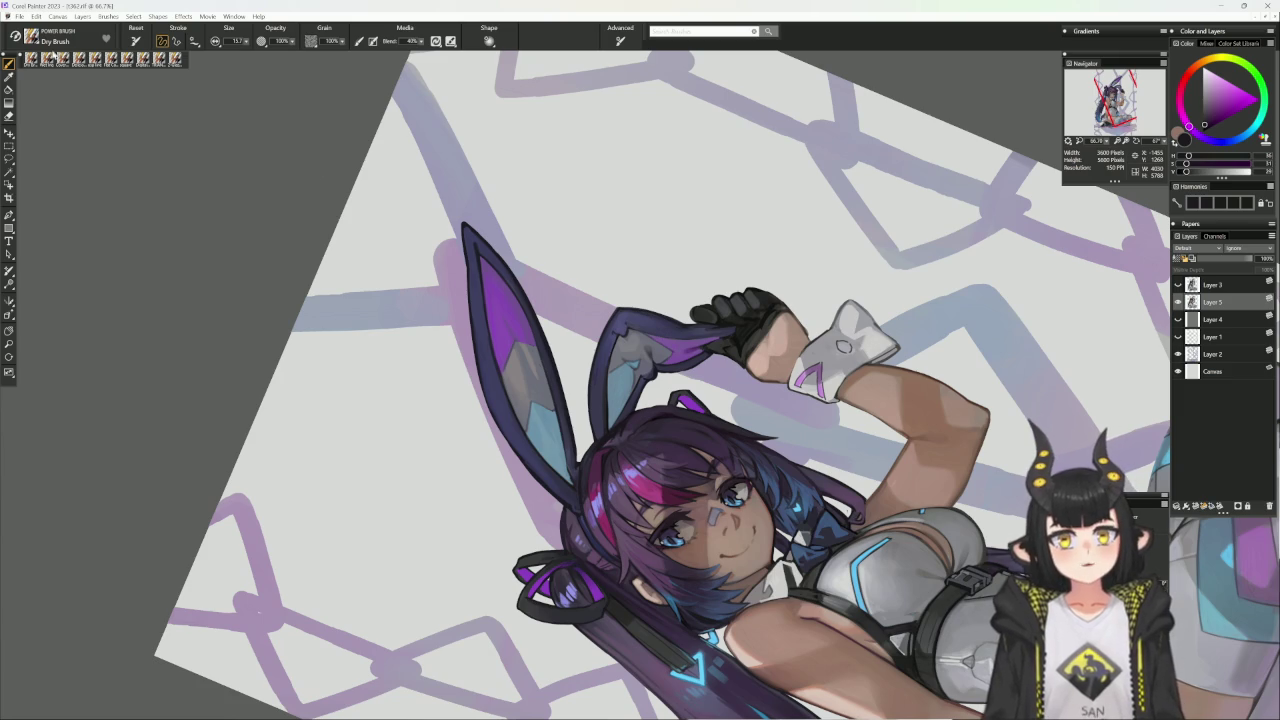
click(78, 60)
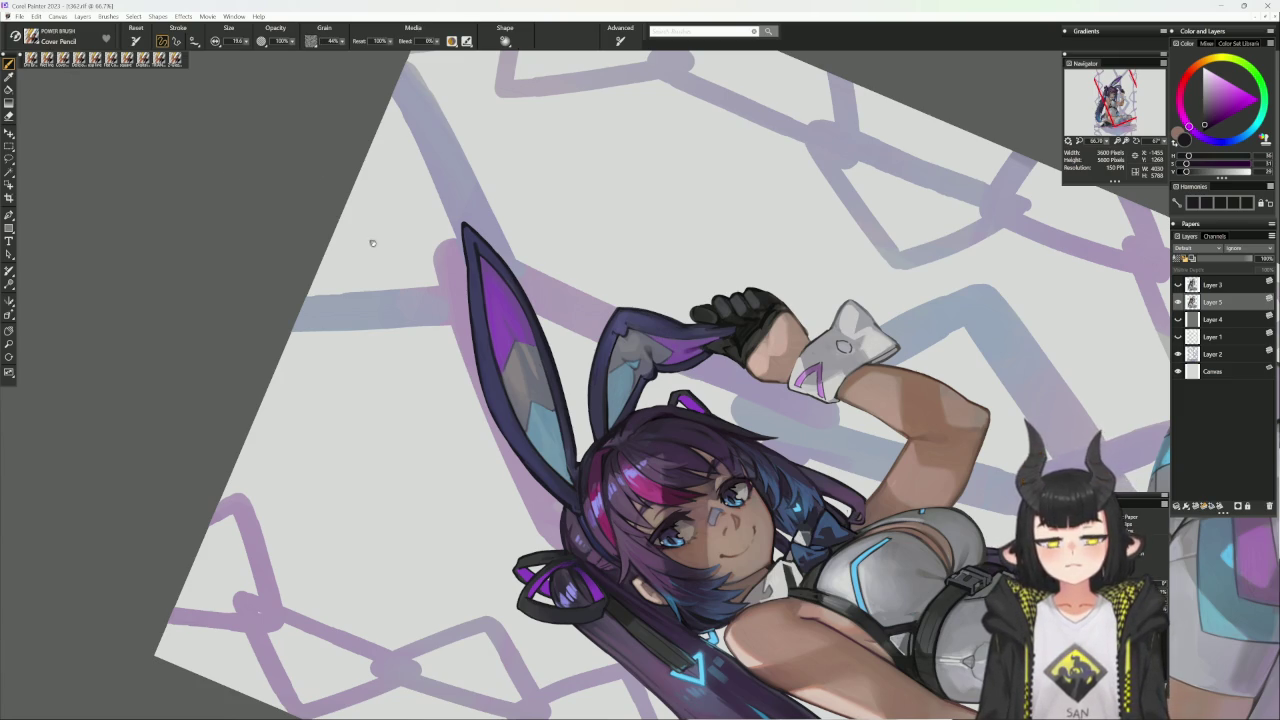
- Pencil in hair detail using sampled blue, purple, magenta and peach tones, then add Layer 6
drag(297, 211, 262, 439)
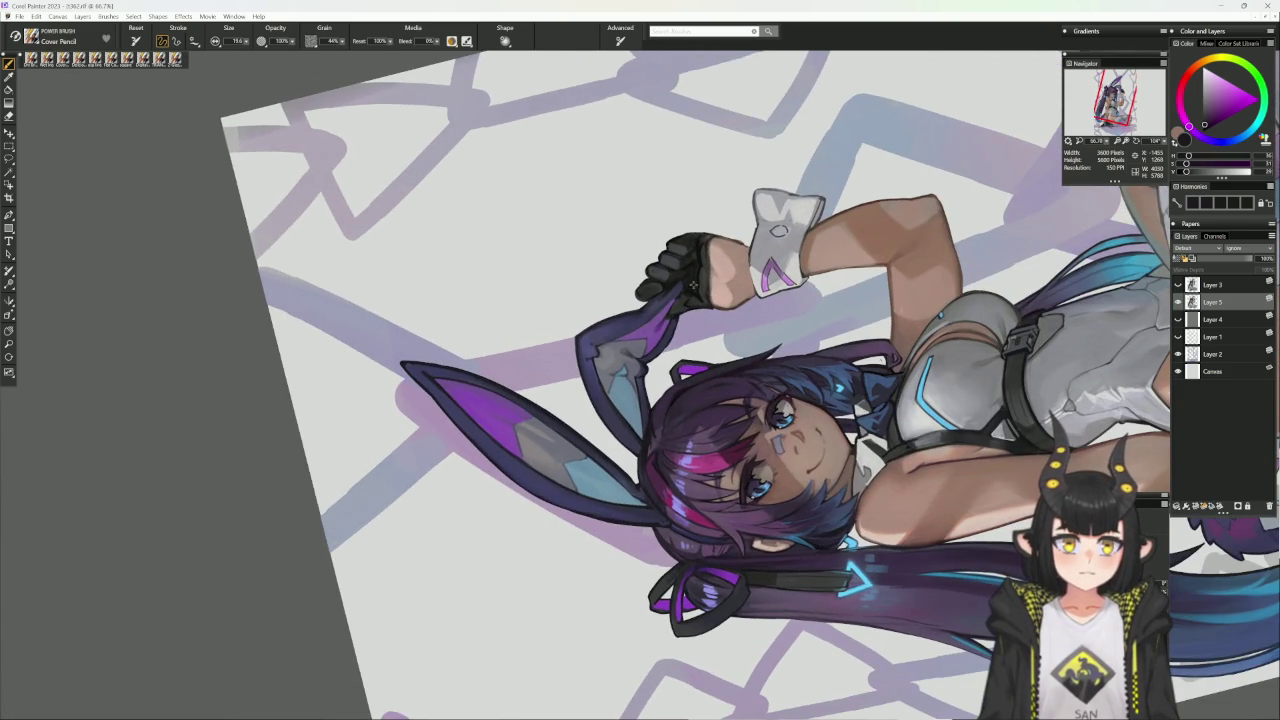
alt+click(694, 282)
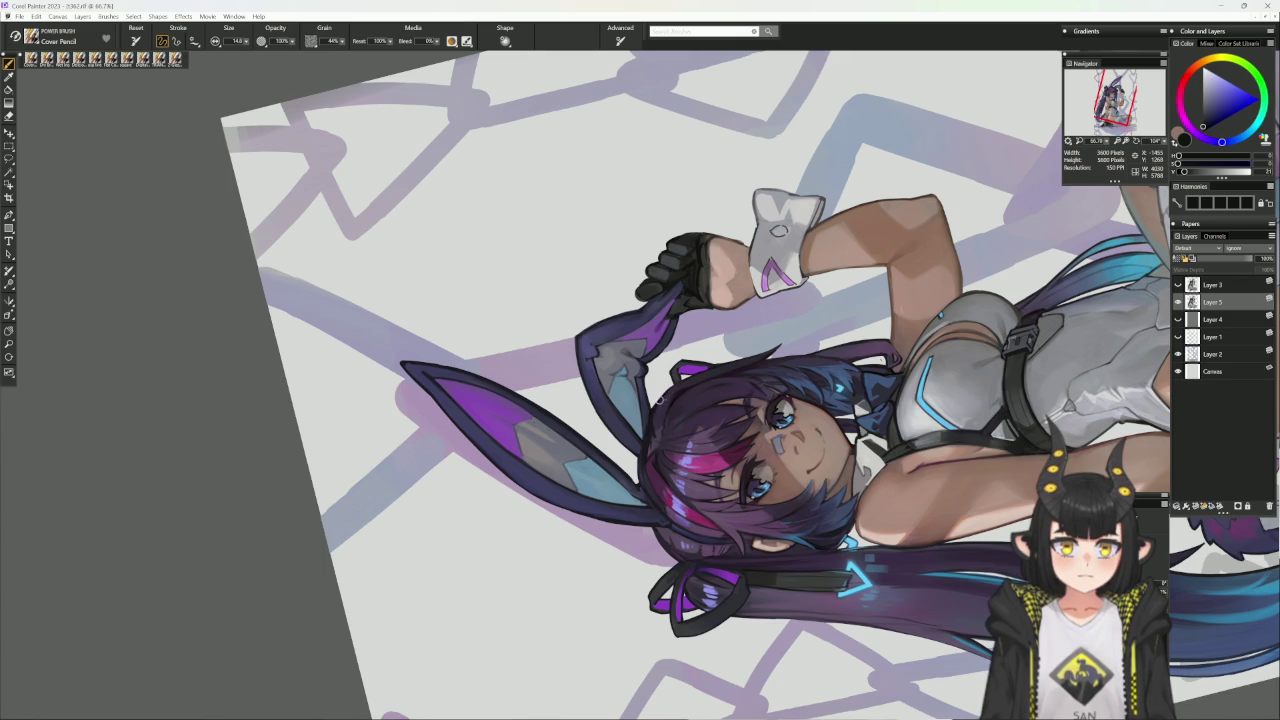
click(700, 440)
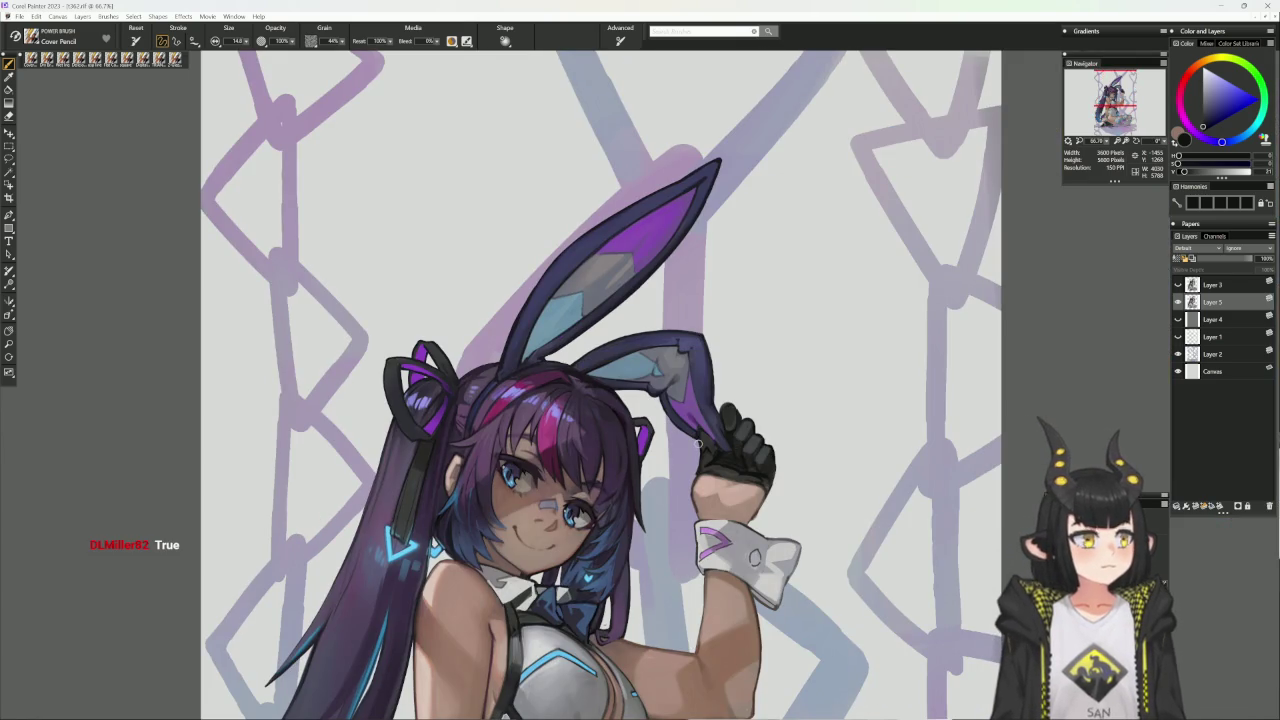
alt+click(592, 386)
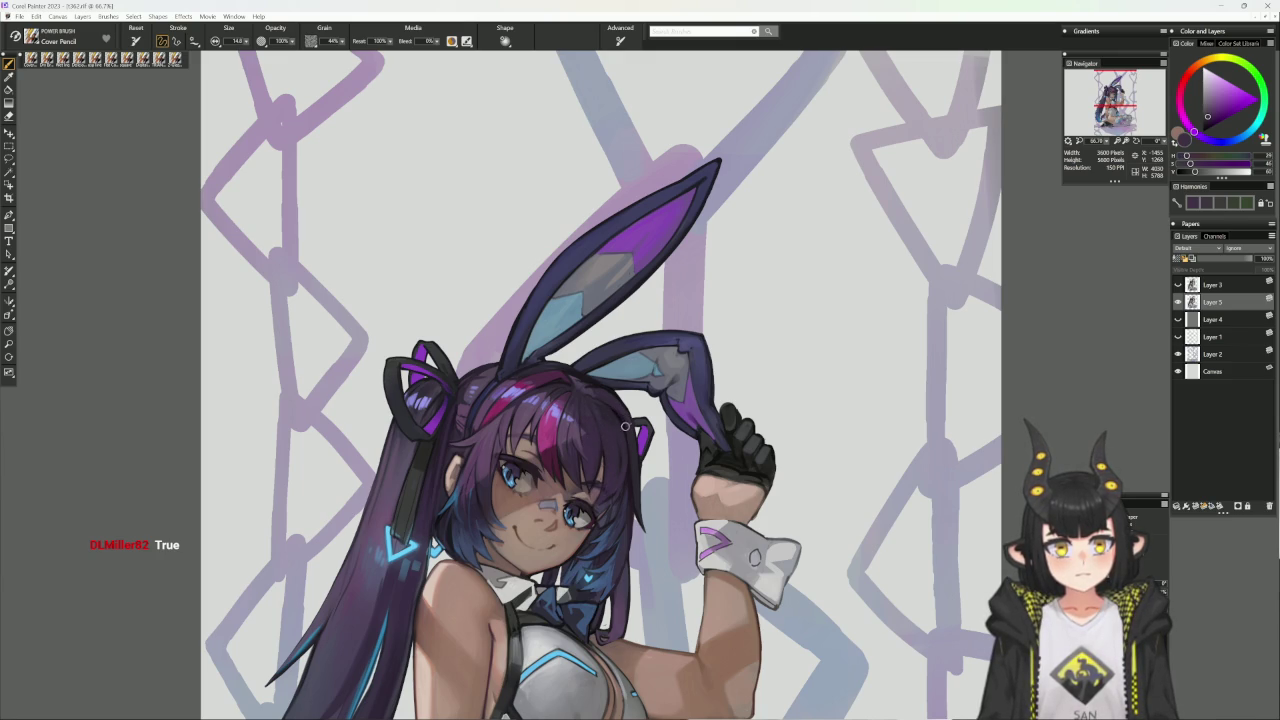
drag(646, 466, 688, 422)
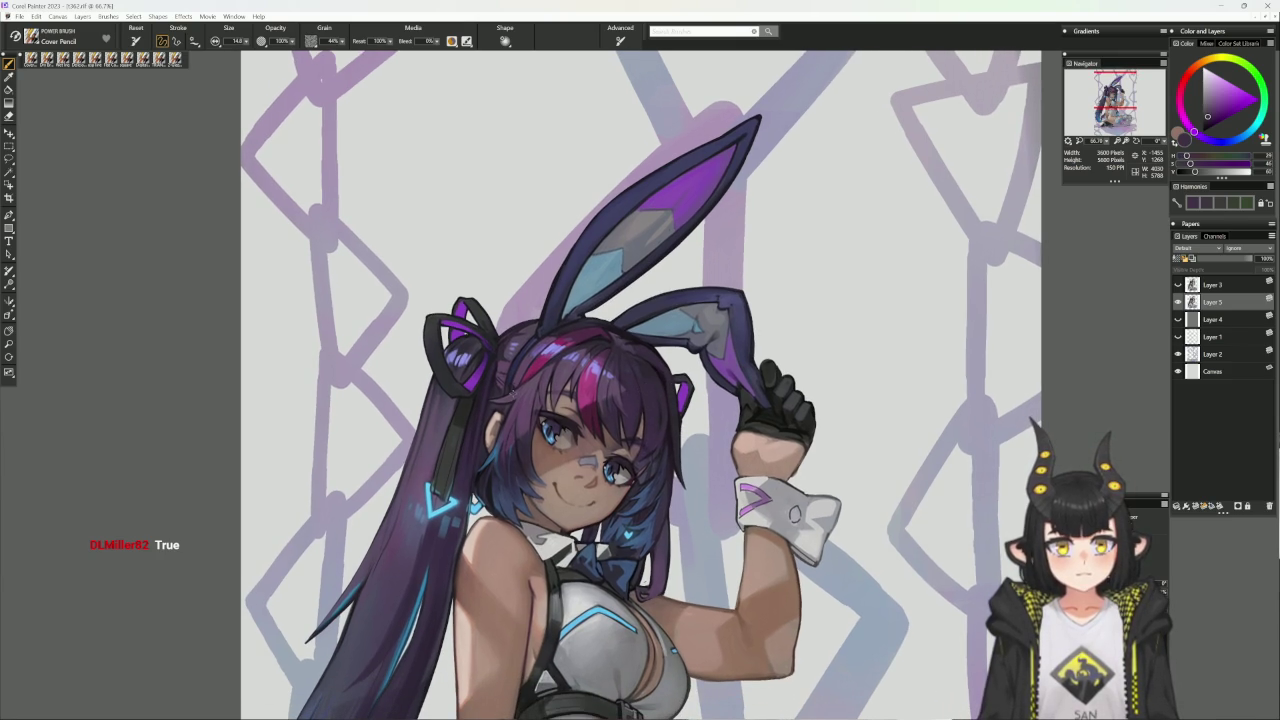
alt+click(497, 410)
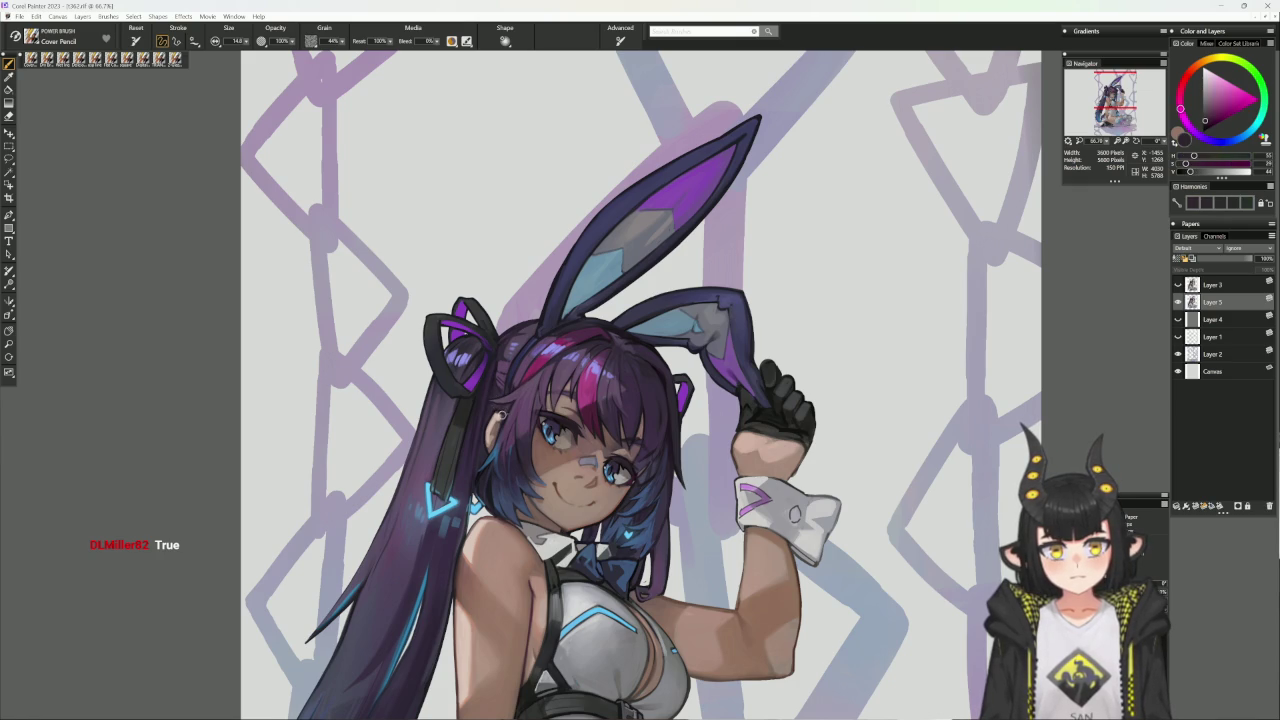
alt+click(498, 410)
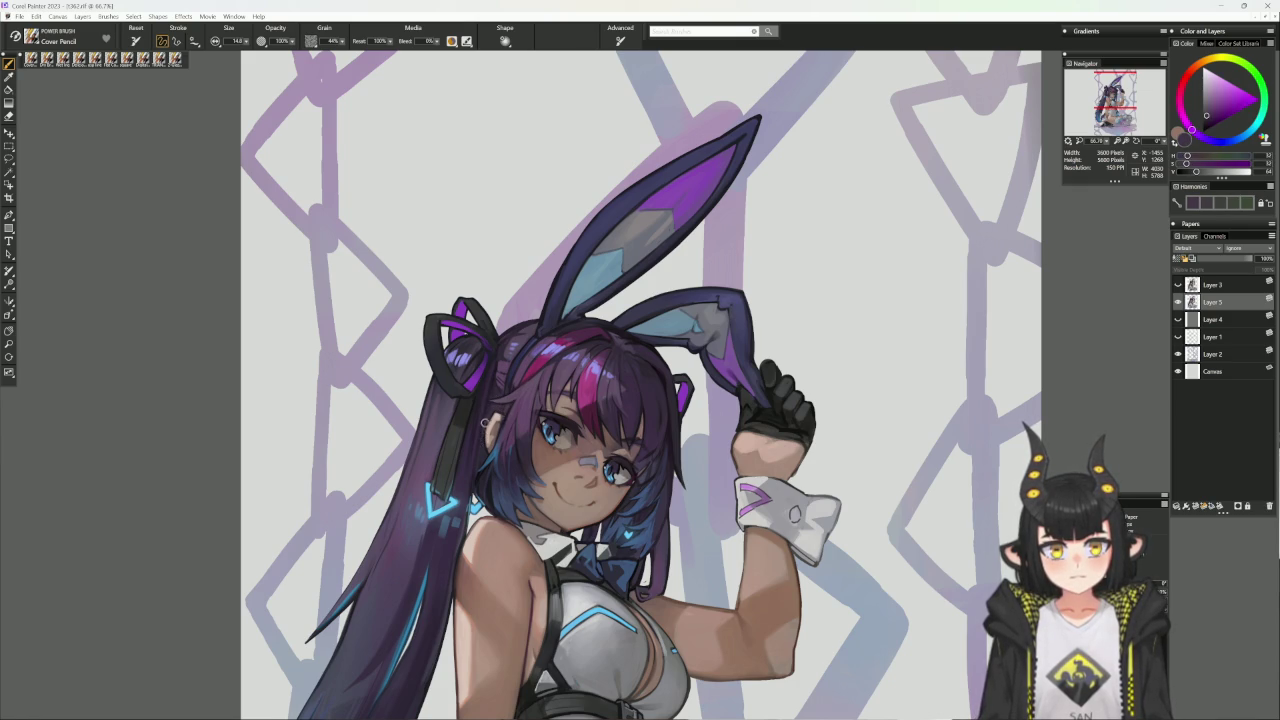
alt+click(489, 440)
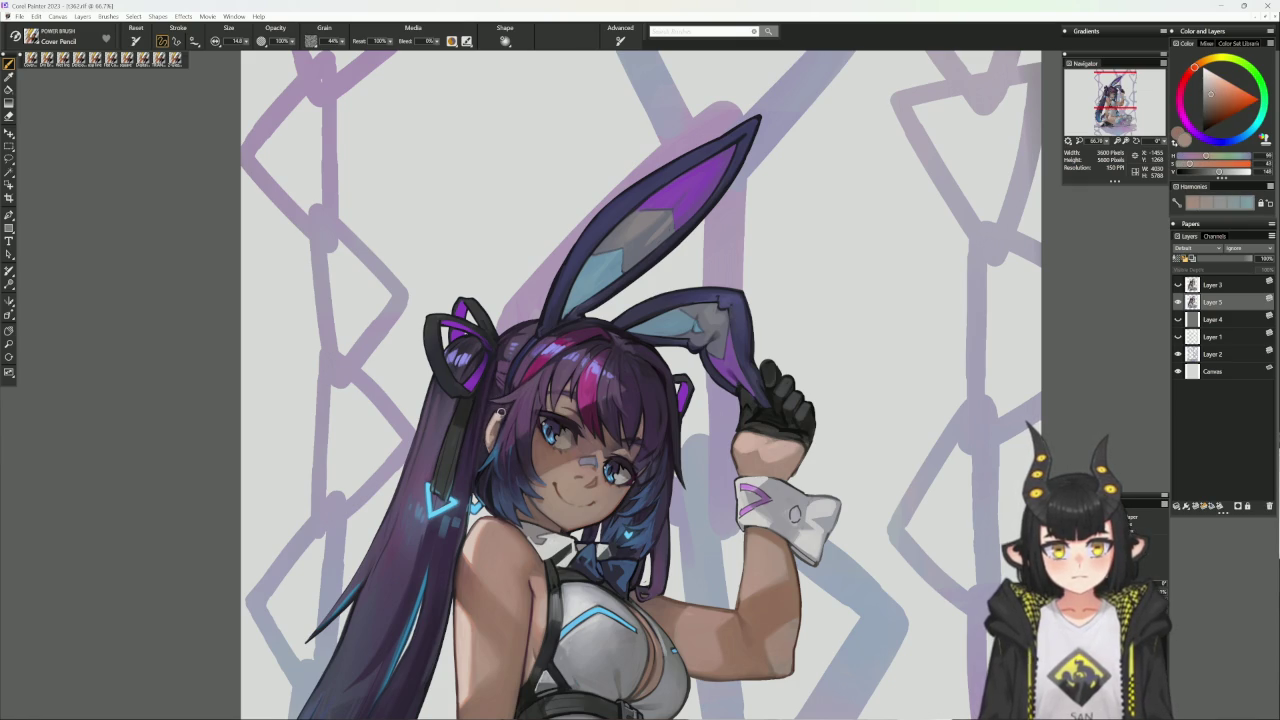
key(ctrl+shift+n)
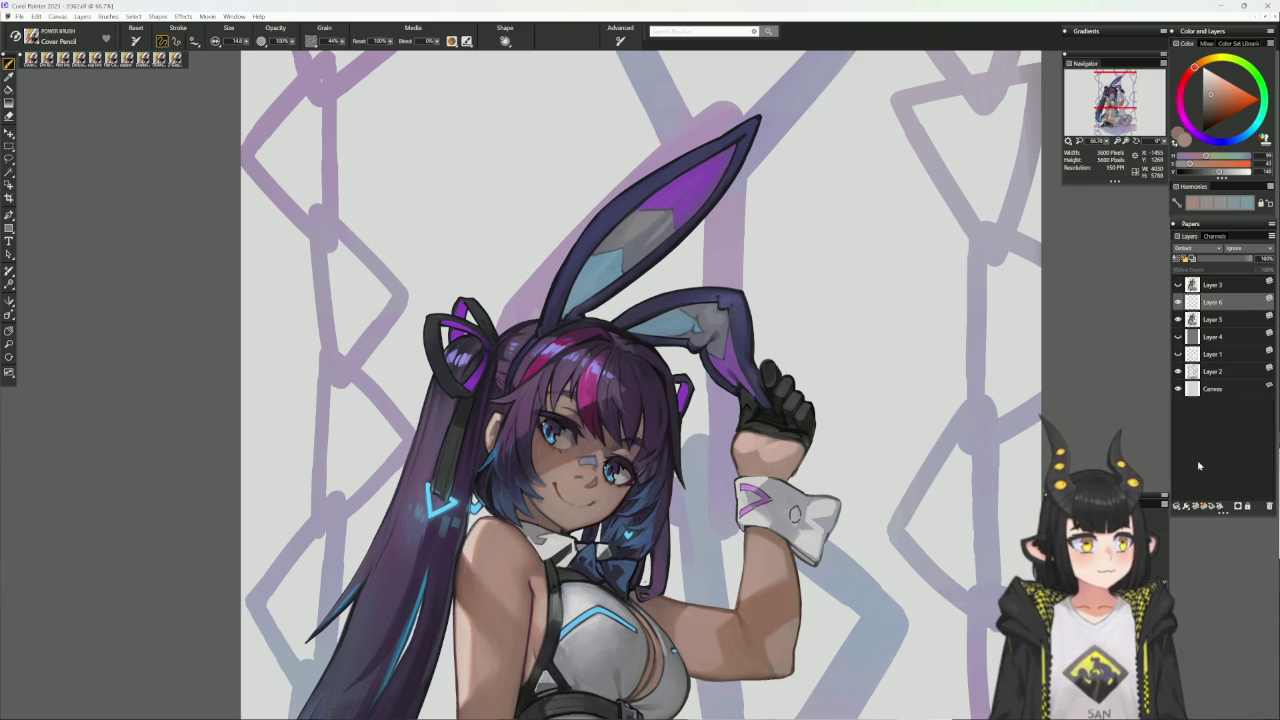
- Set Layer 6's composite method to Lighten and pick a reddish-brown colour
click(1190, 248)
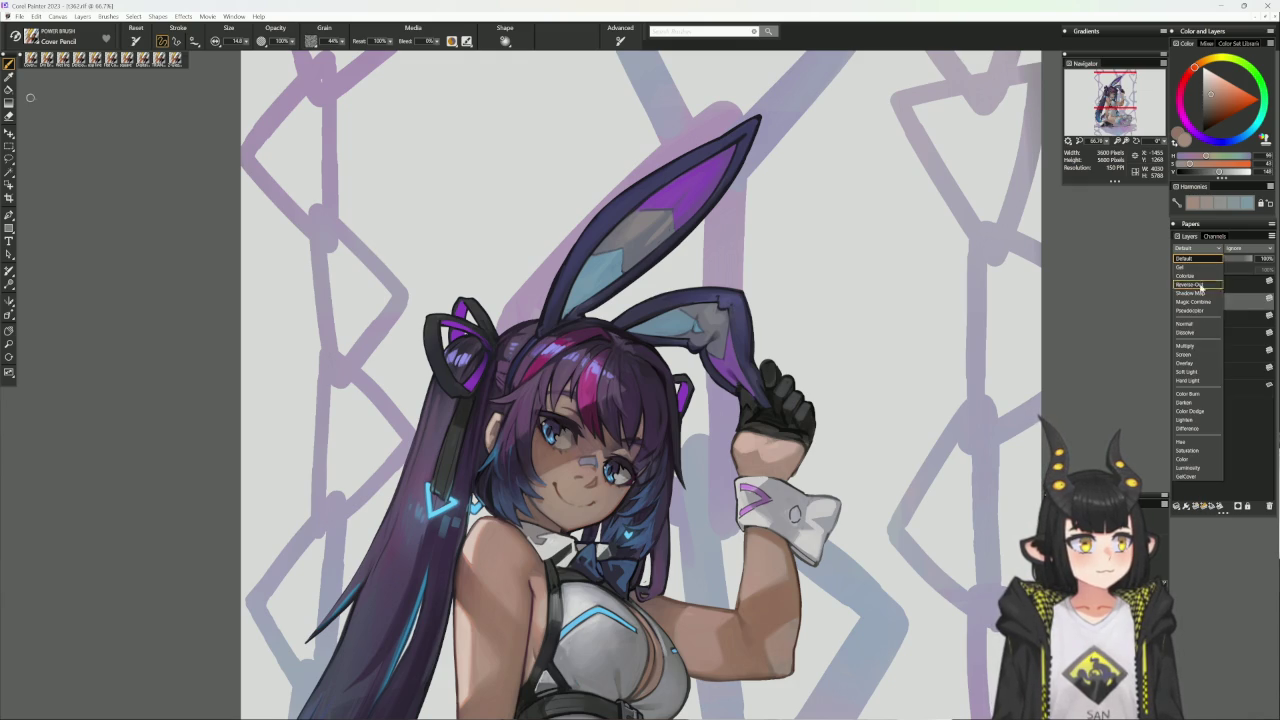
click(1186, 420)
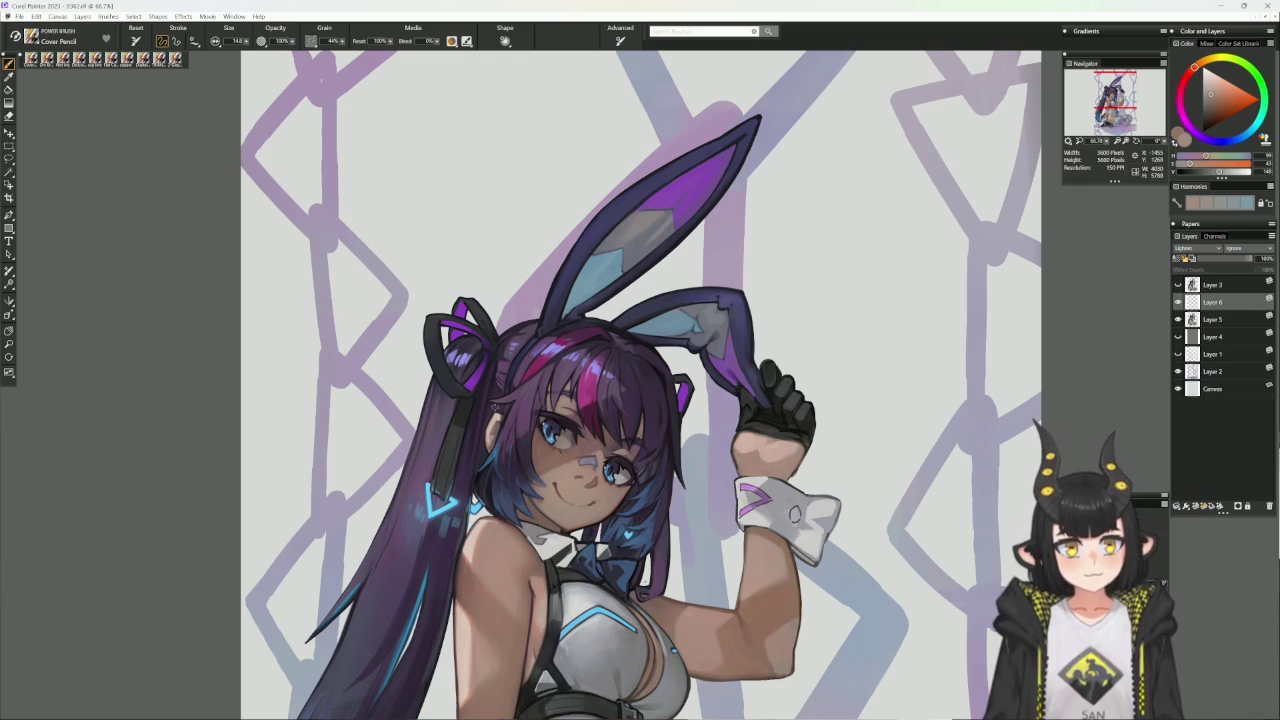
click(1193, 75)
click(1191, 71)
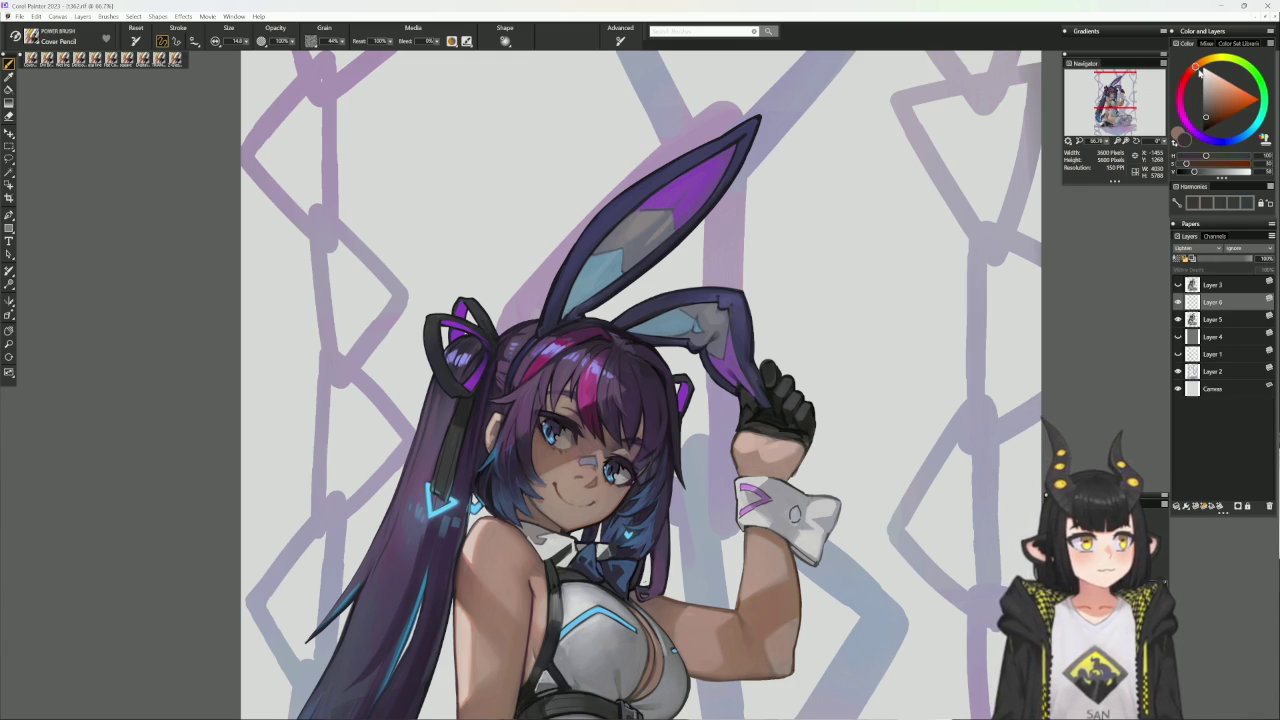
click(1213, 107)
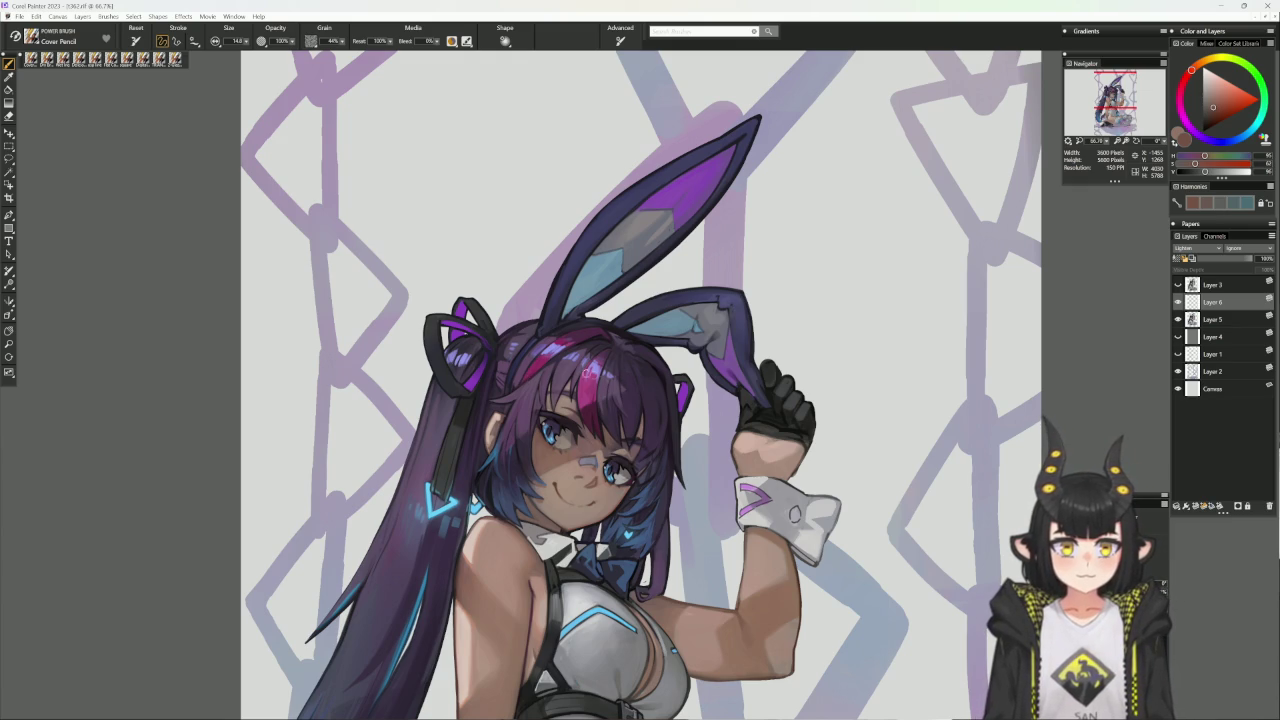
- Enlarge the brush to about 56 and paint light onto the hair and face with sampled tones
alt+click(581, 410)
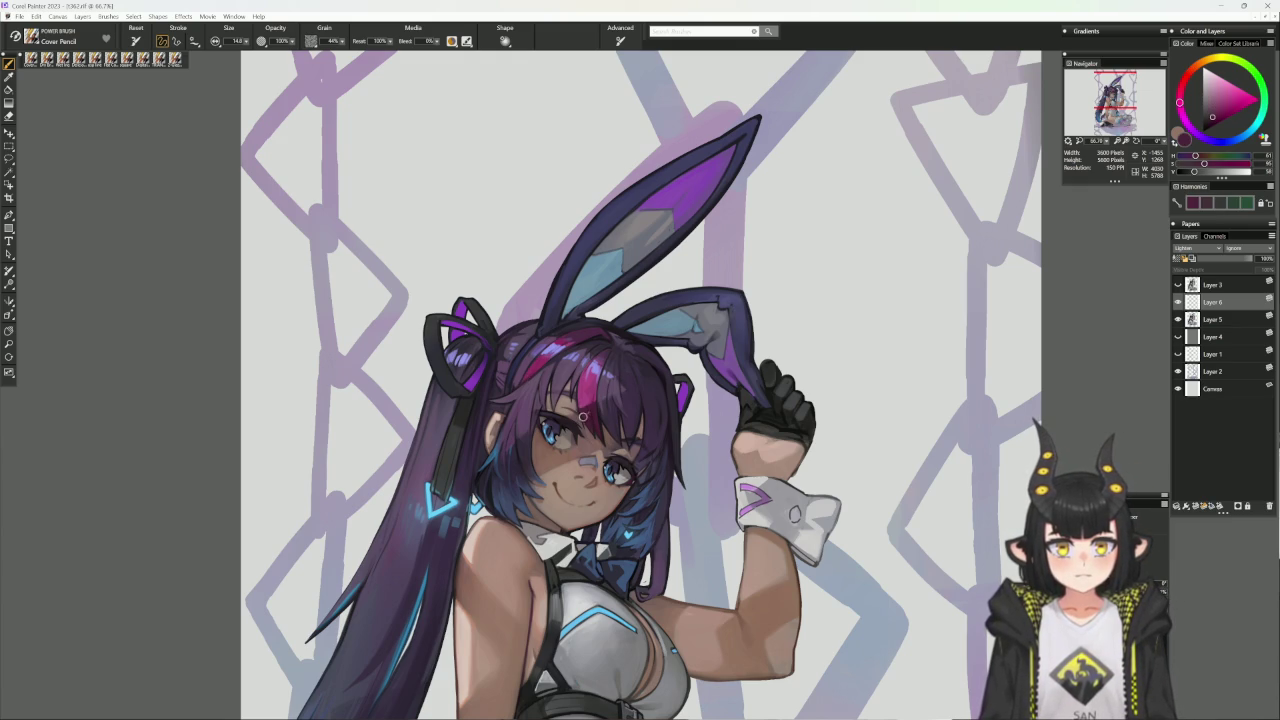
click(1215, 124)
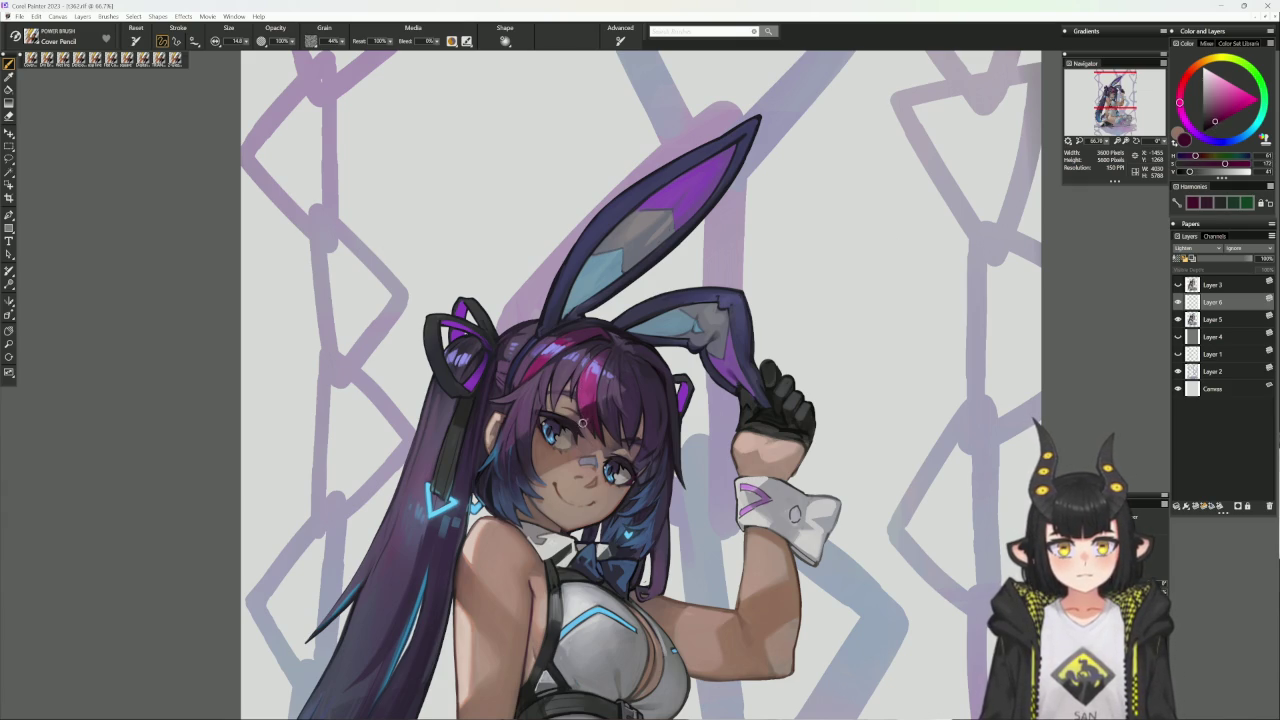
click(1213, 125)
key(bracketright)
key(bracketright)
key(bracketright)
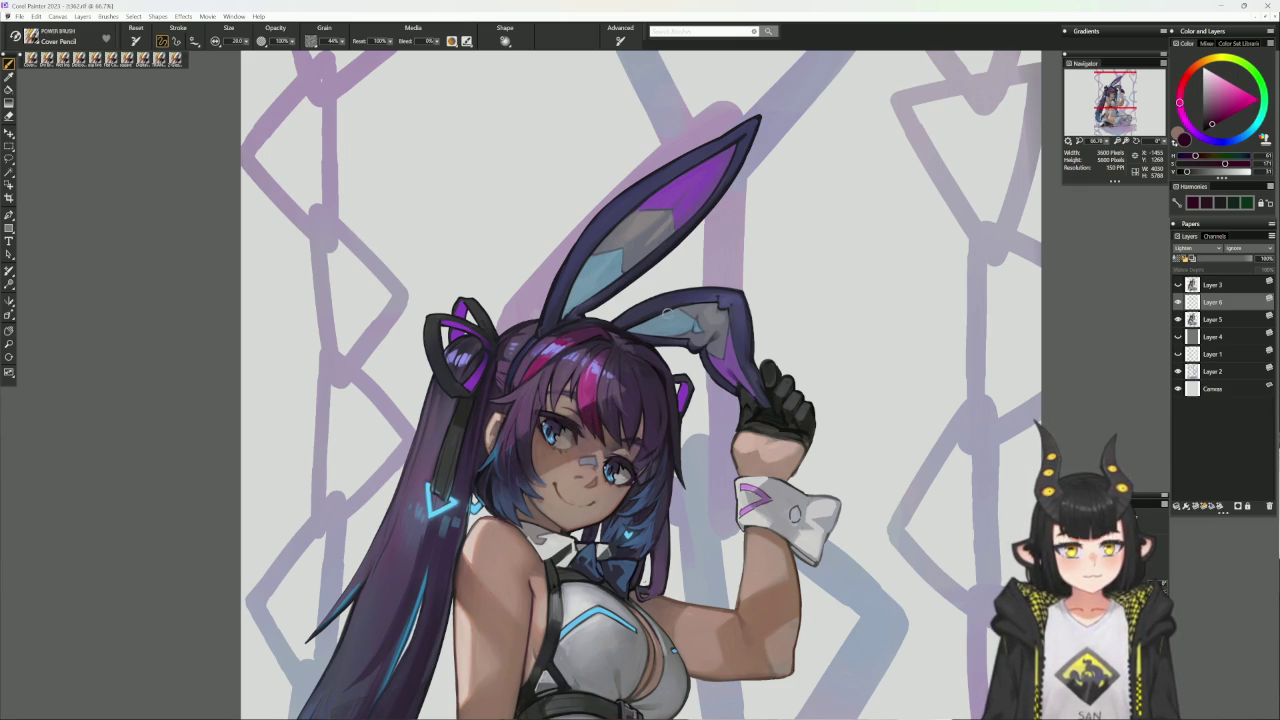
alt+click(610, 369)
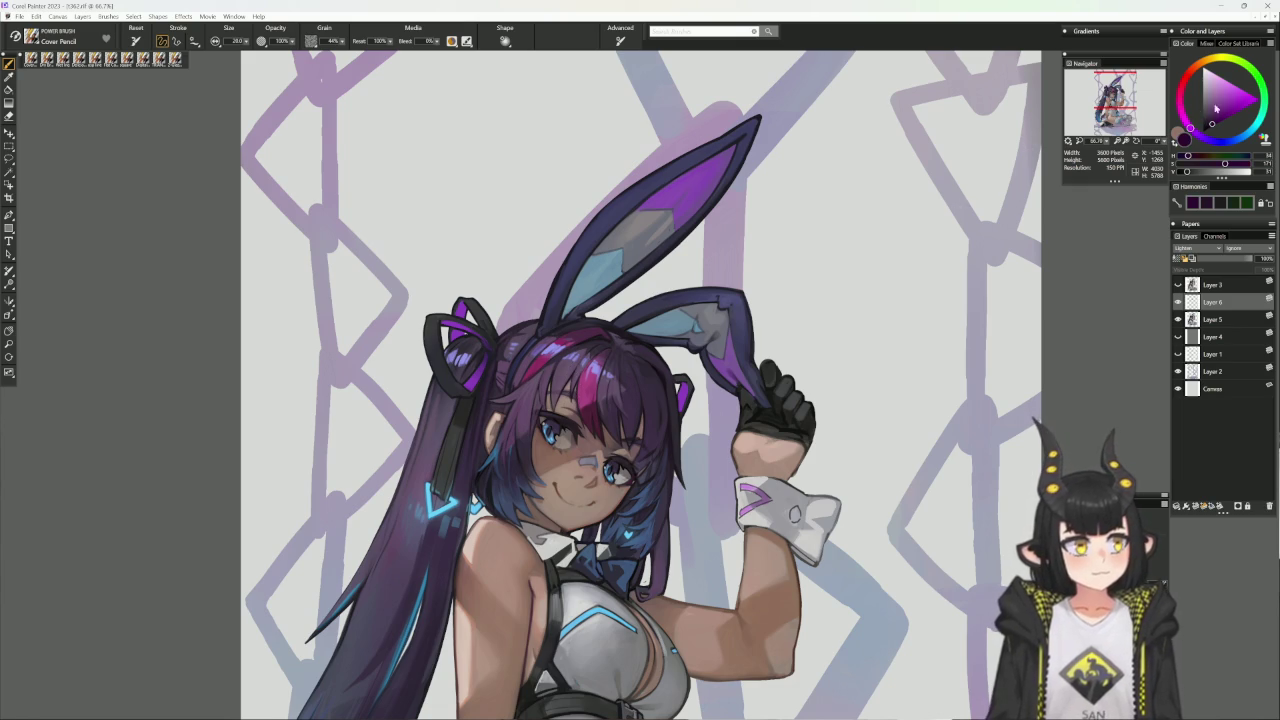
click(1214, 122)
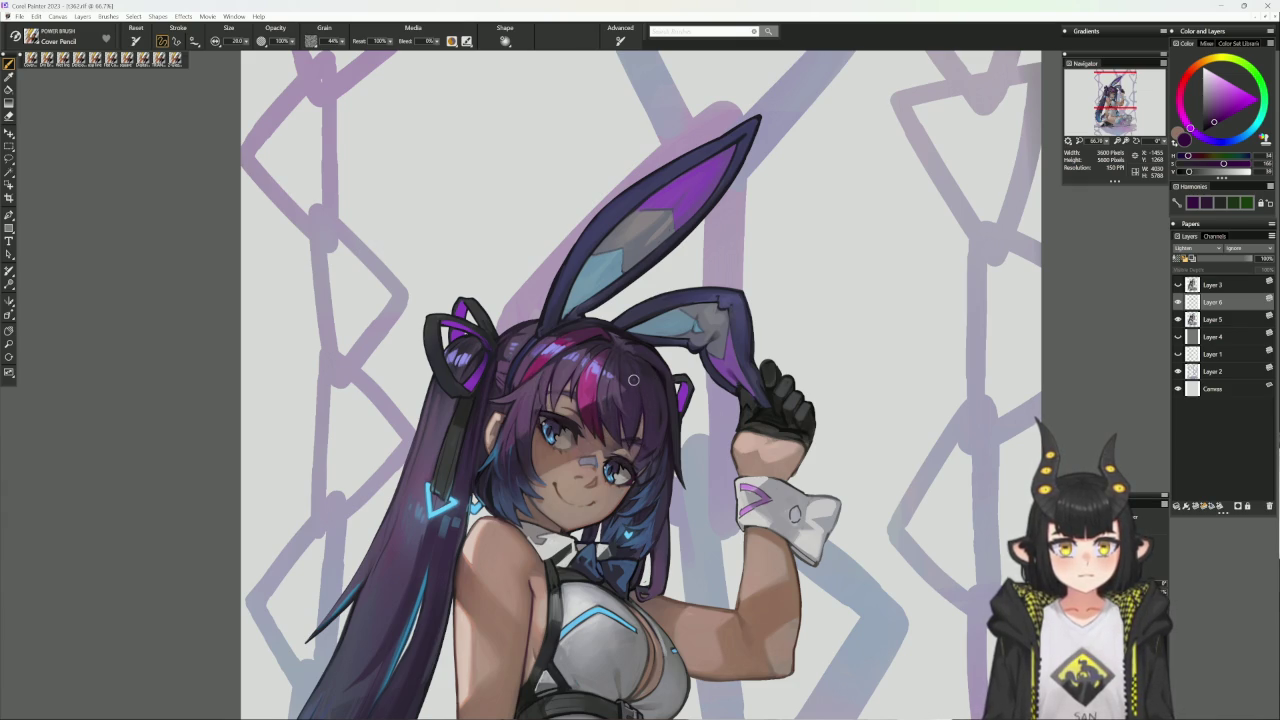
drag(646, 352, 664, 372)
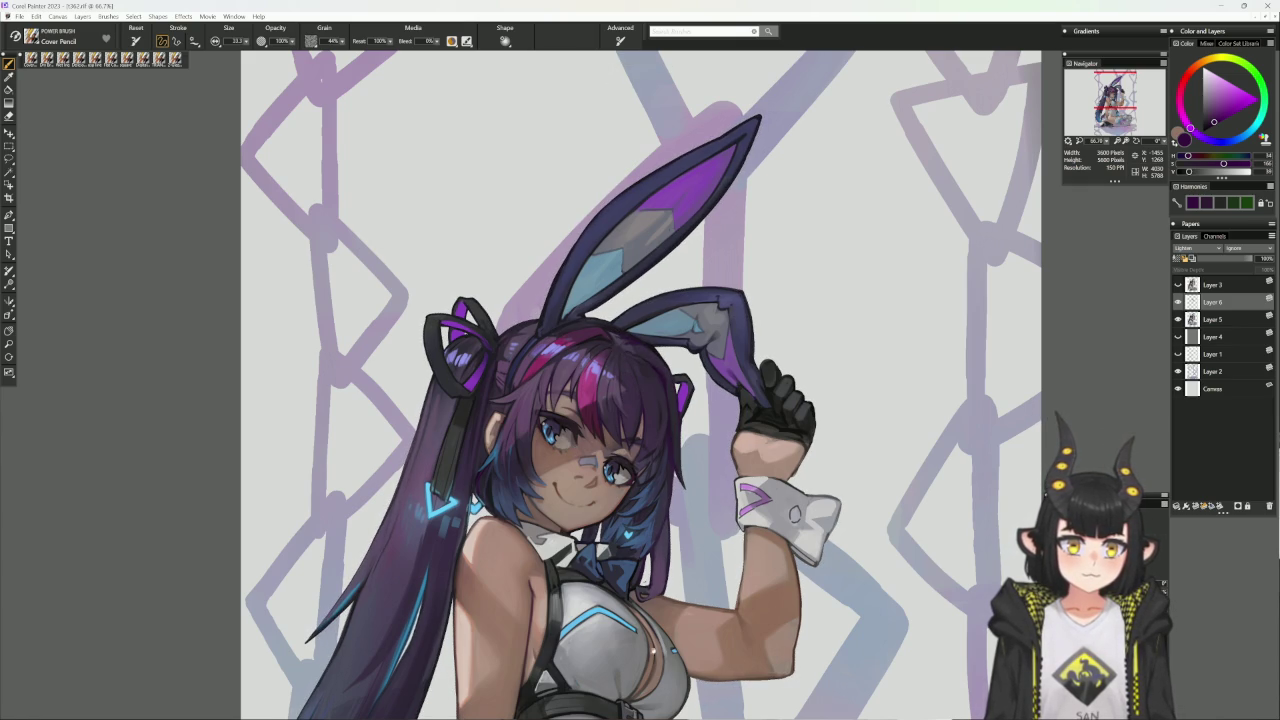
drag(639, 714, 645, 640)
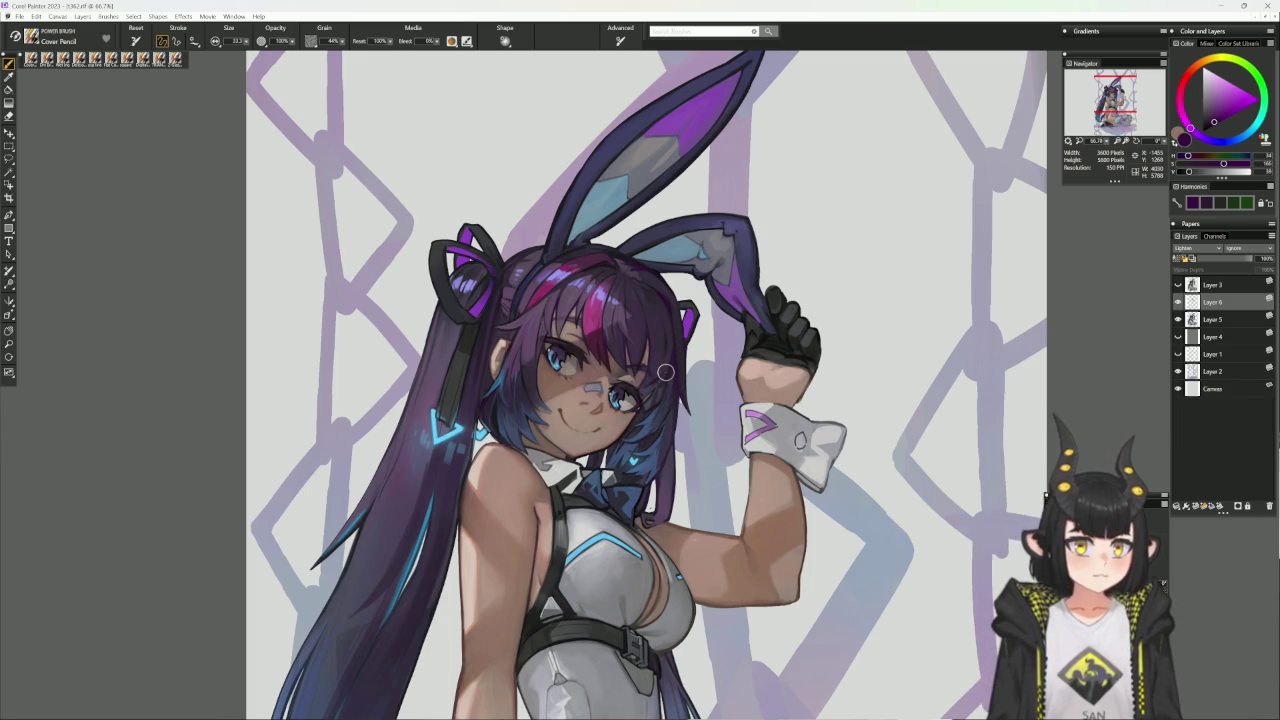
- Paint dark blue and purple Wet Ink touches inside a hair selection, then deselect and return to Cover Pencil
alt+click(665, 408)
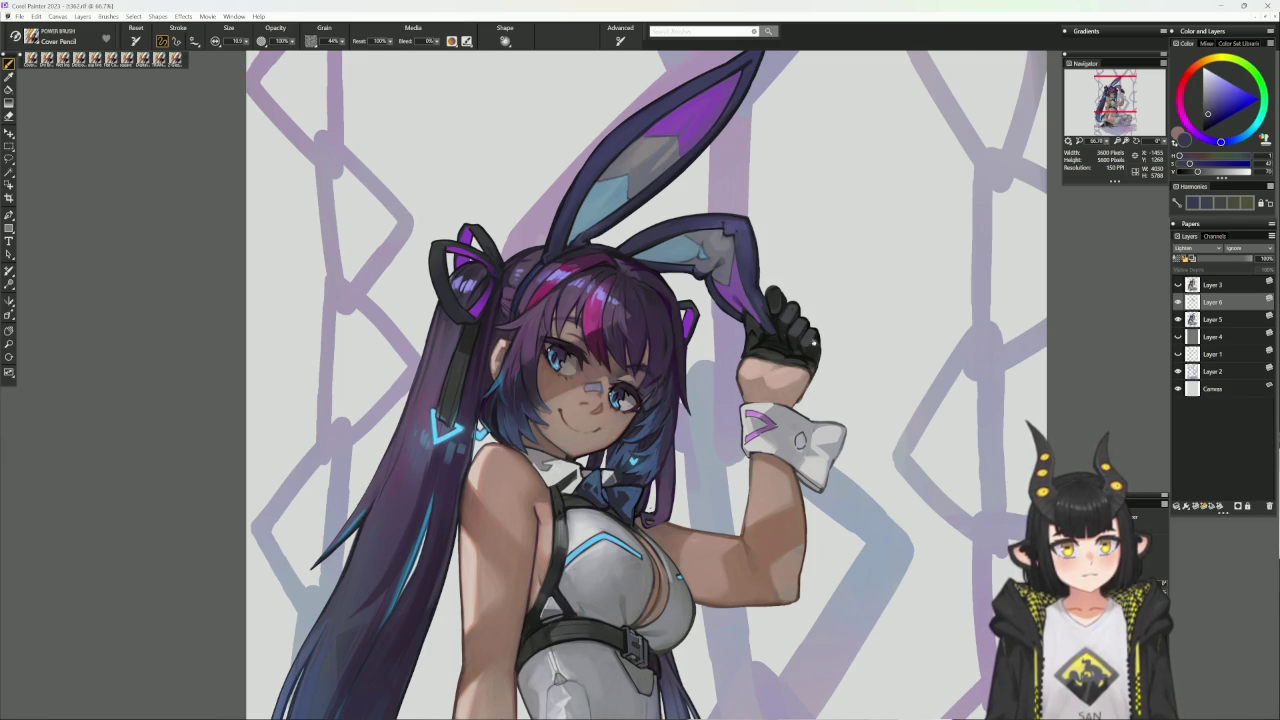
drag(800, 341, 749, 224)
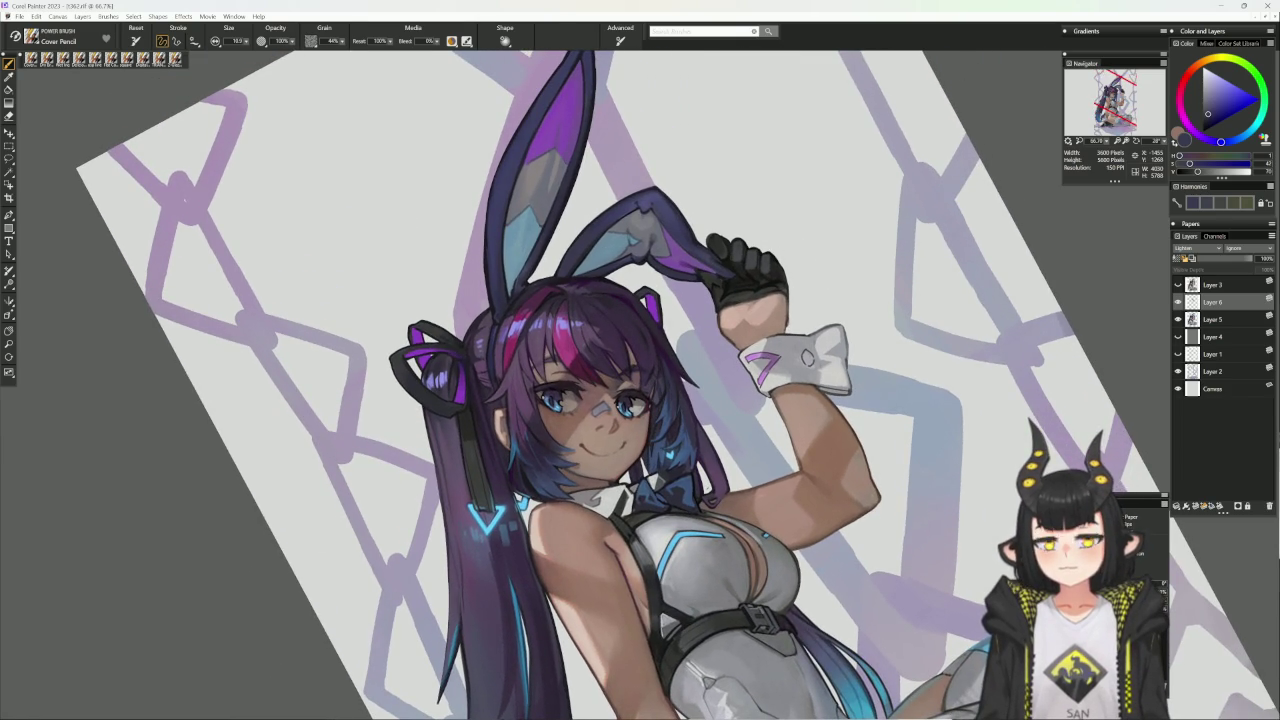
click(95, 58)
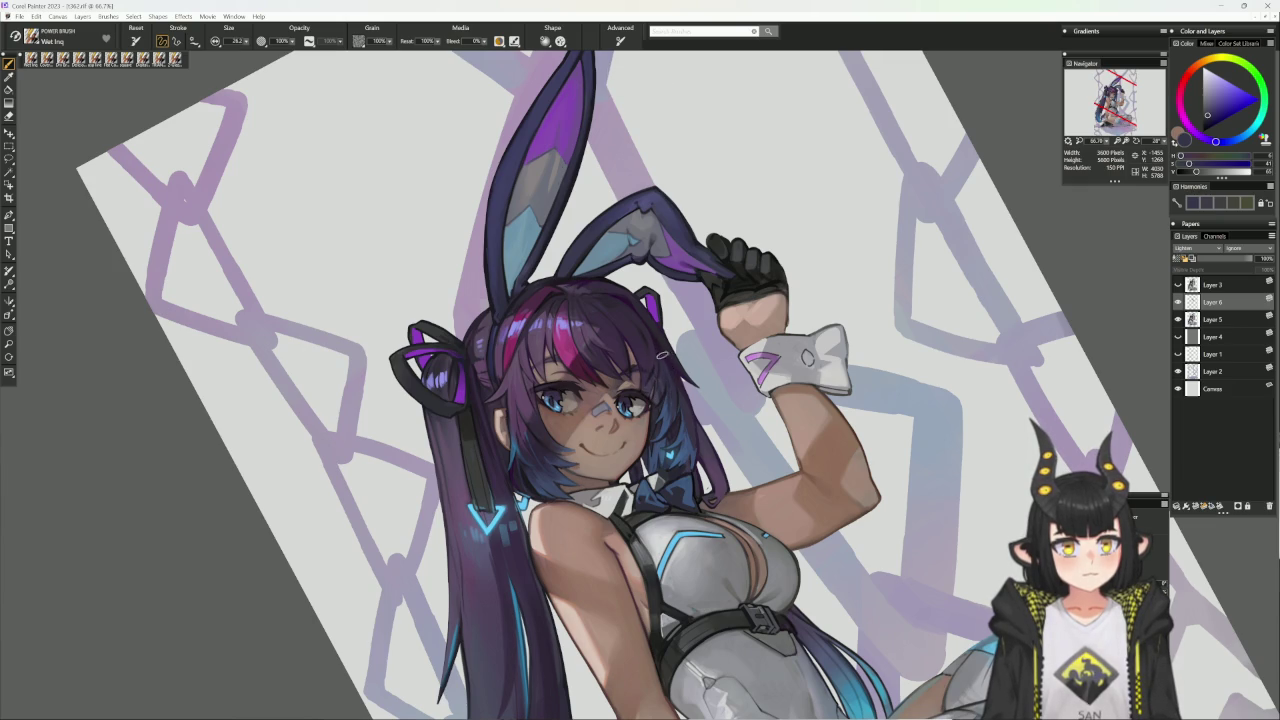
alt+click(660, 367)
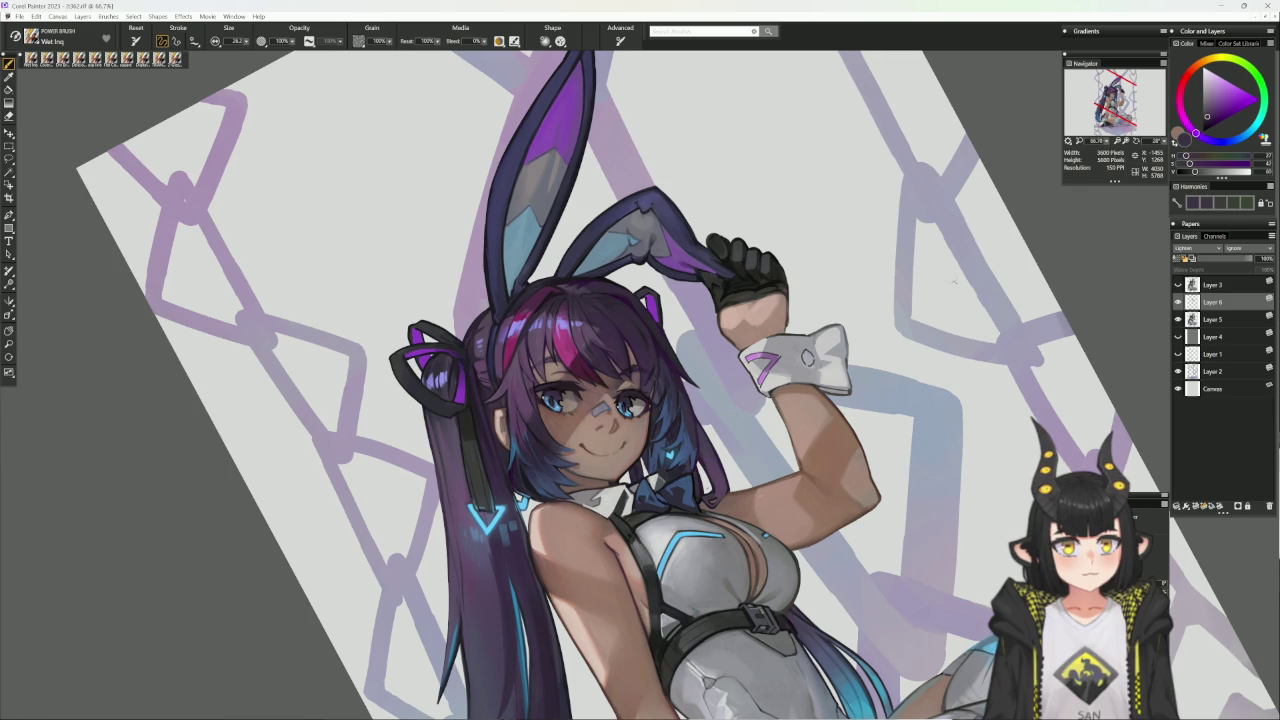
ctrl+click(1267, 285)
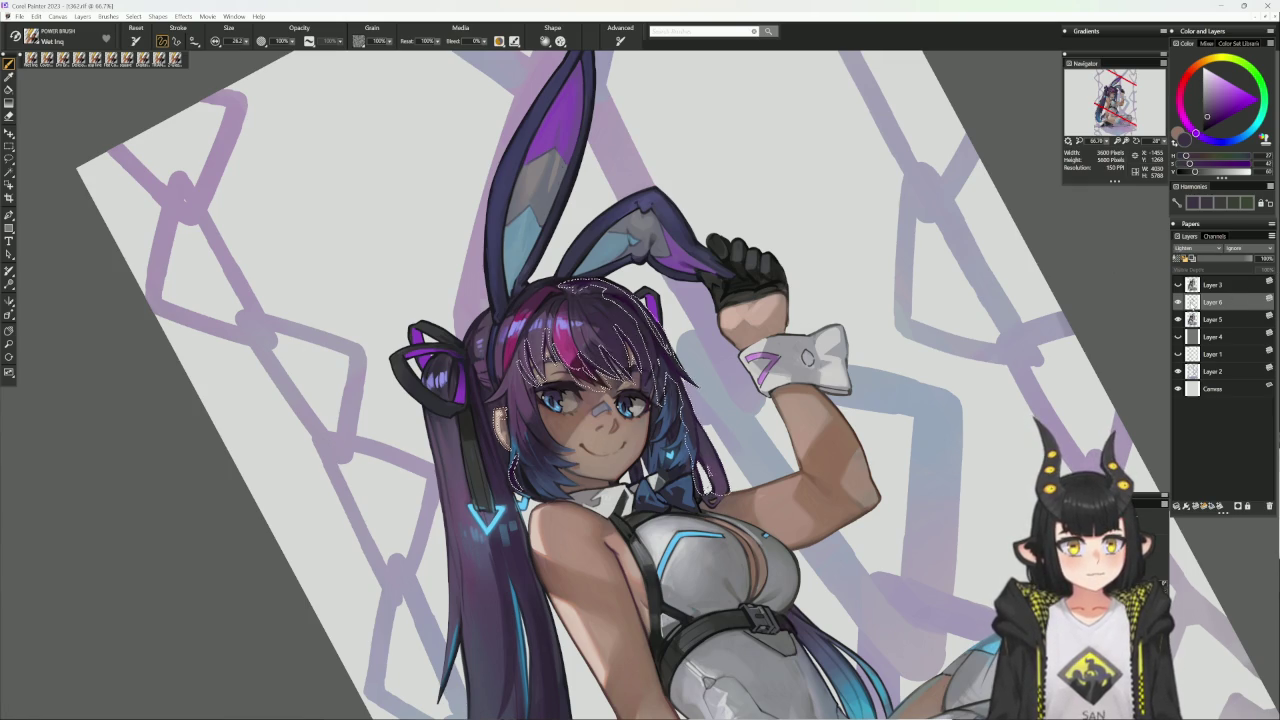
alt+click(716, 576)
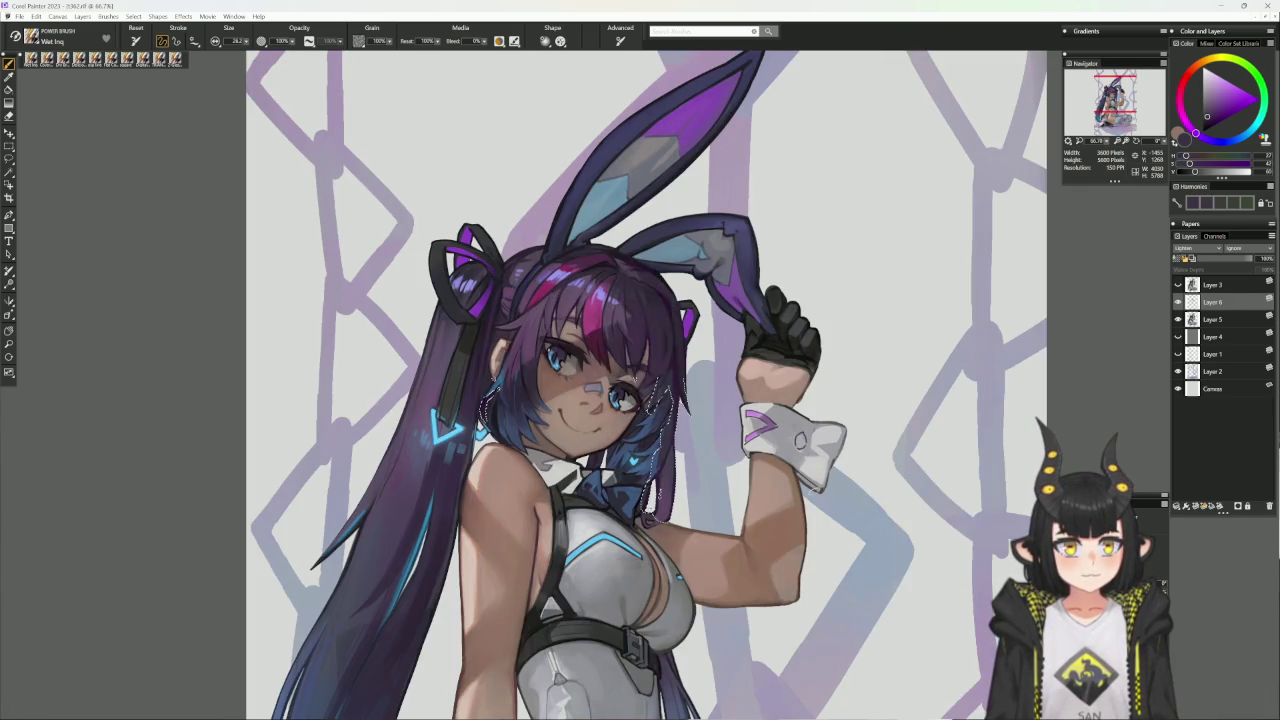
key(ctrl+d)
drag(710, 592, 706, 574)
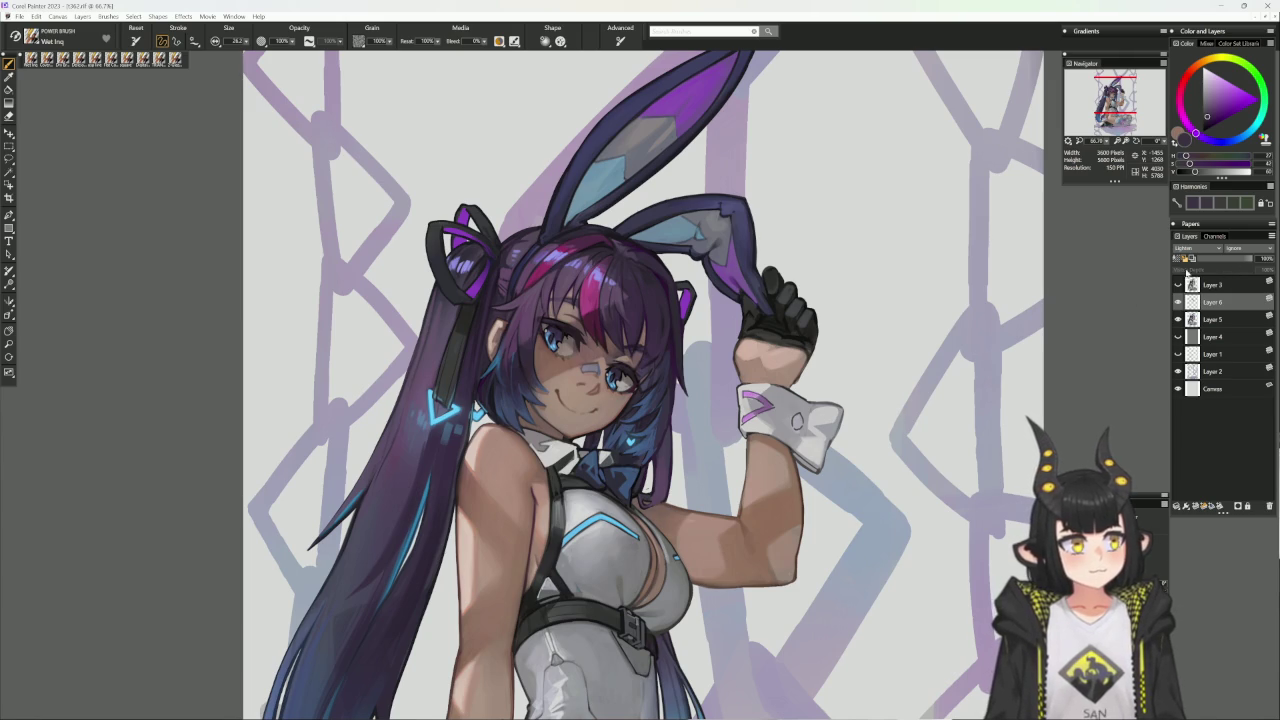
key(b)
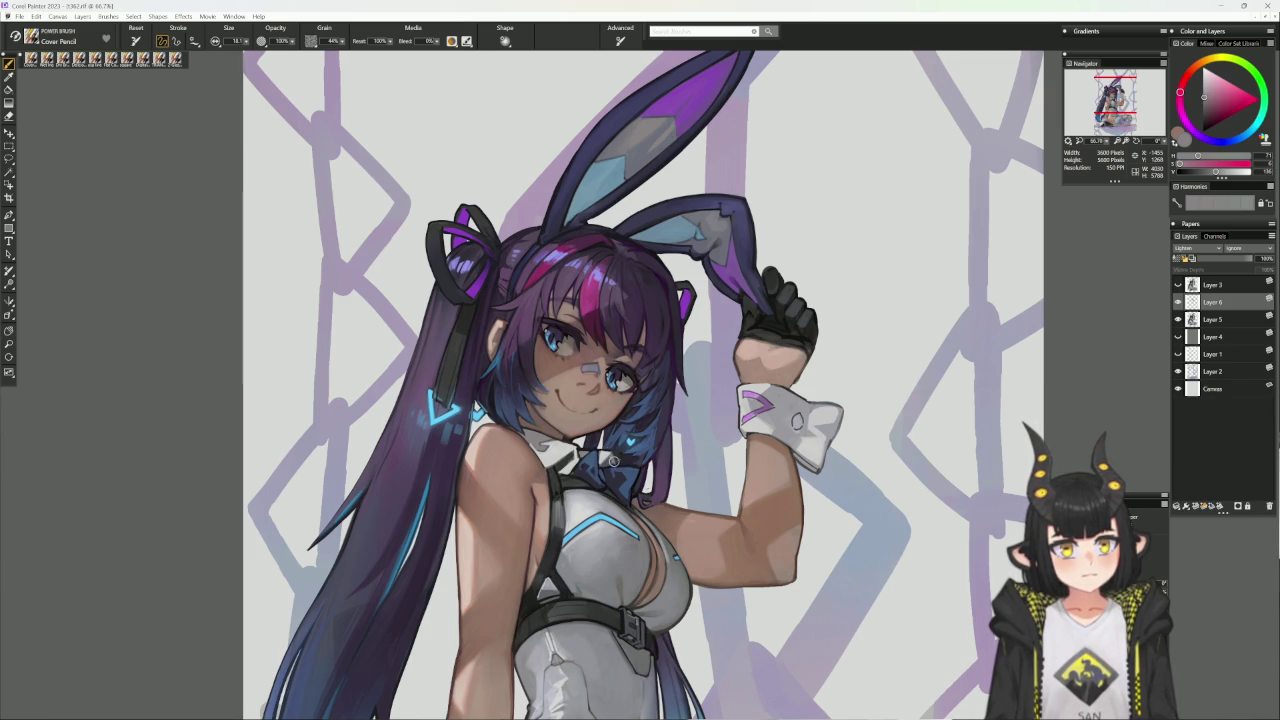
- Sample dark blue, muted pink and pale greyish blue, then load the character's silhouette selection
drag(620, 443, 652, 437)
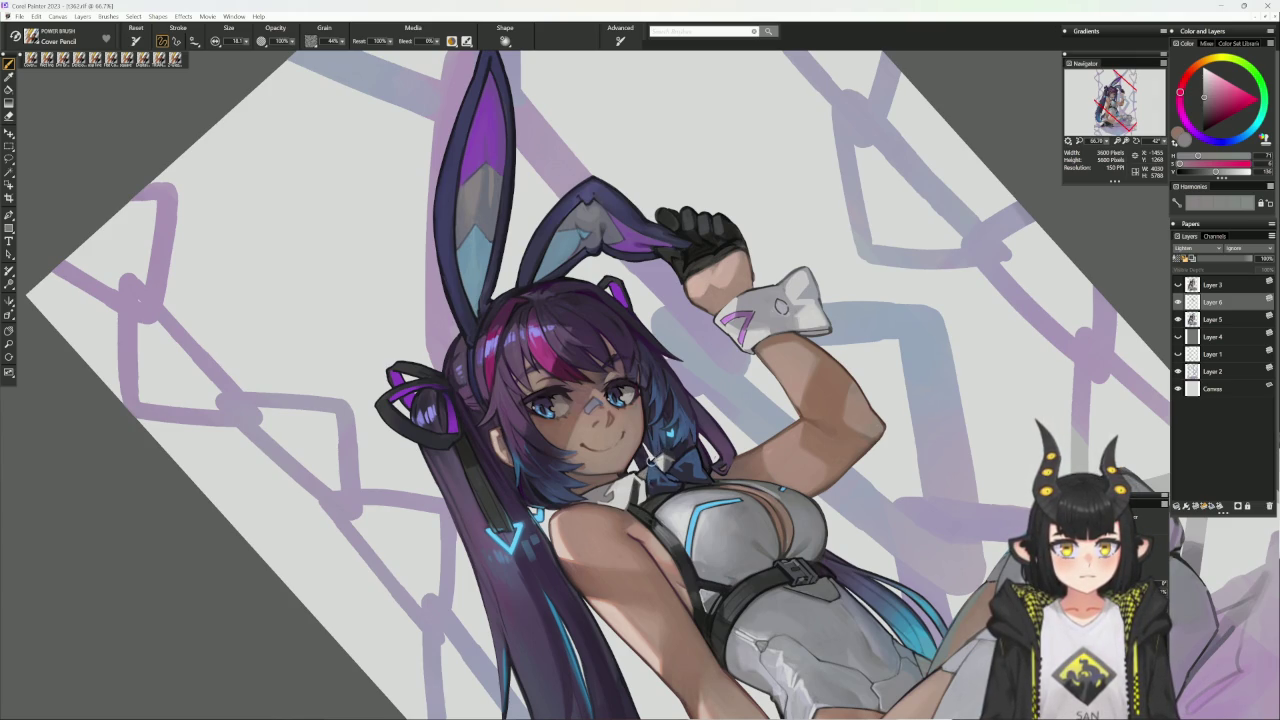
alt+click(646, 465)
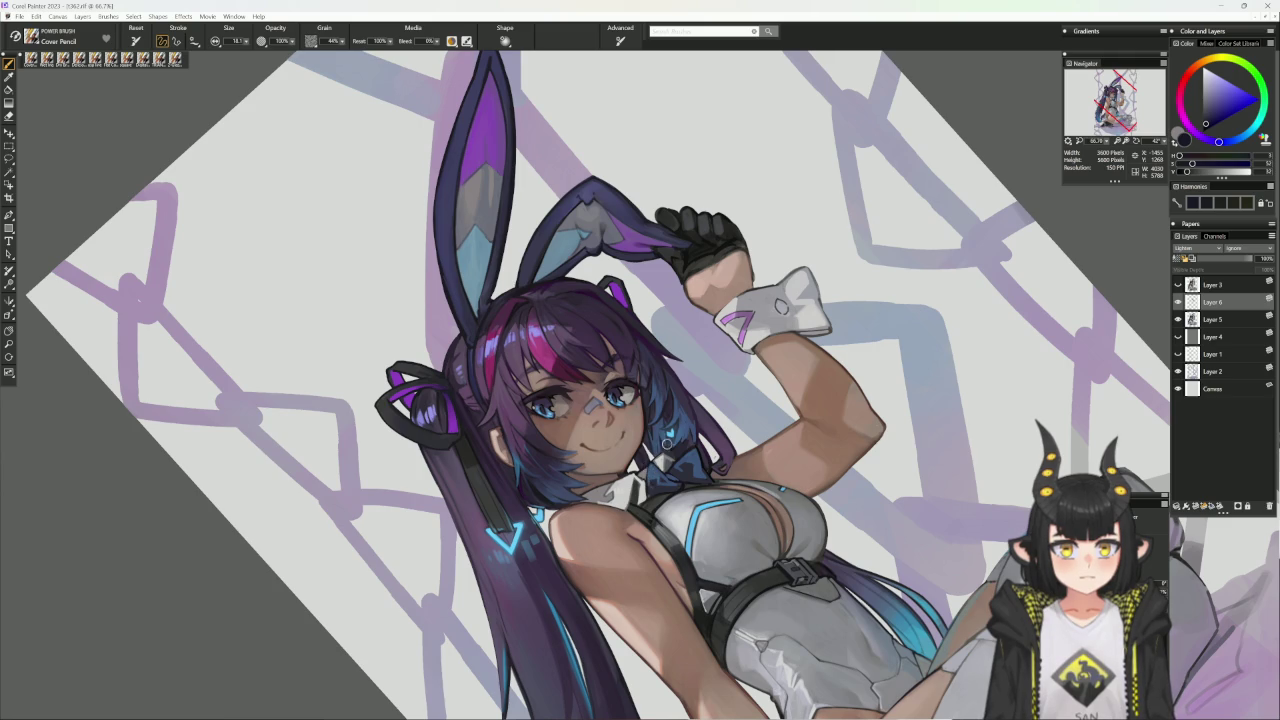
alt+click(666, 443)
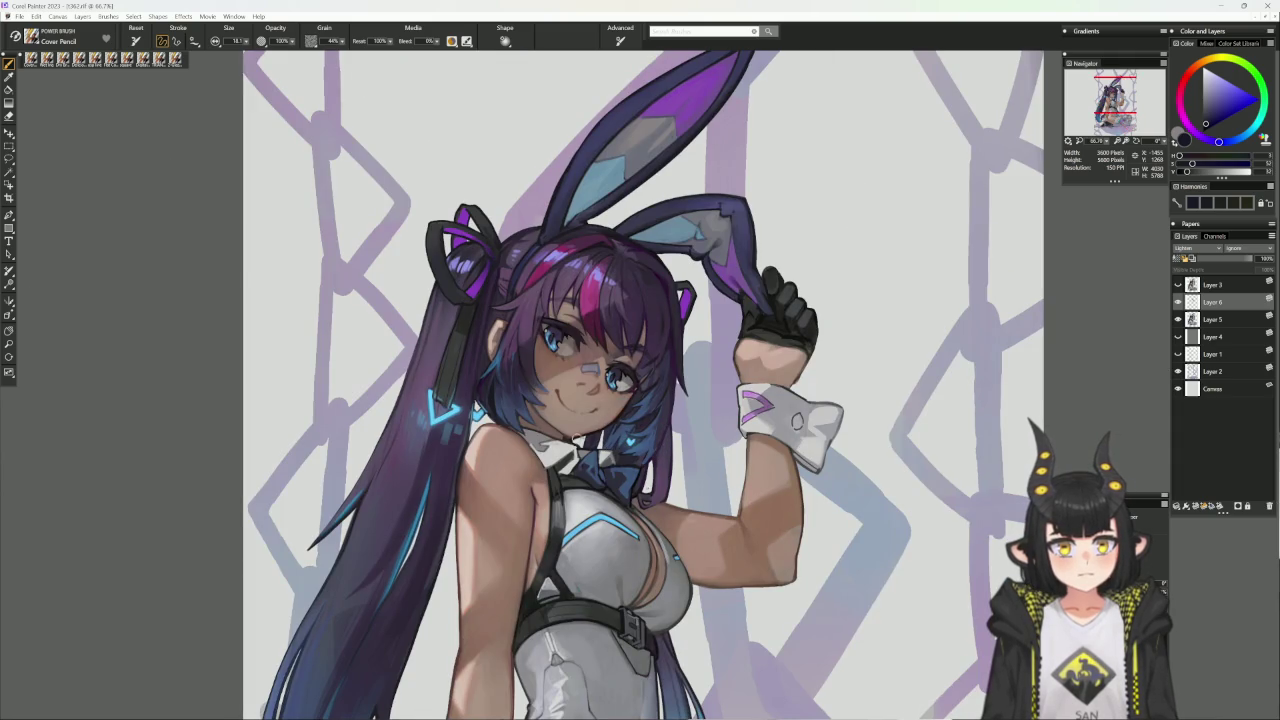
alt+click(580, 438)
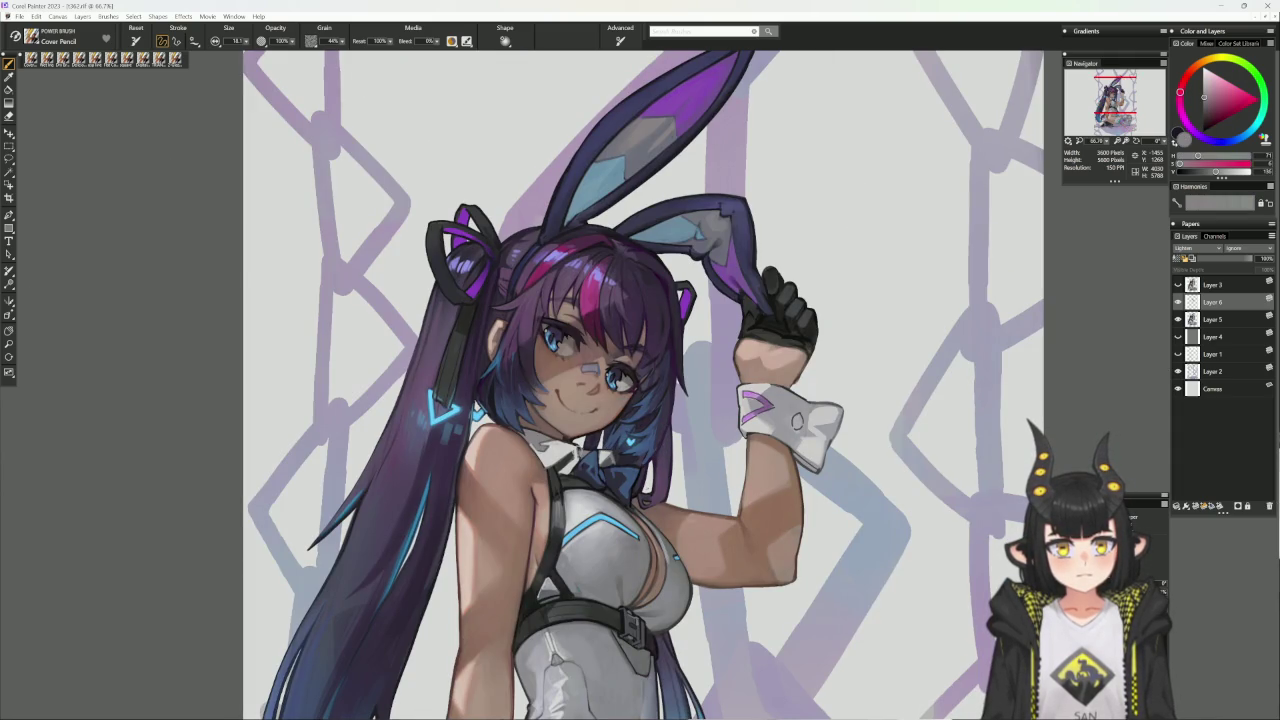
alt+click(577, 449)
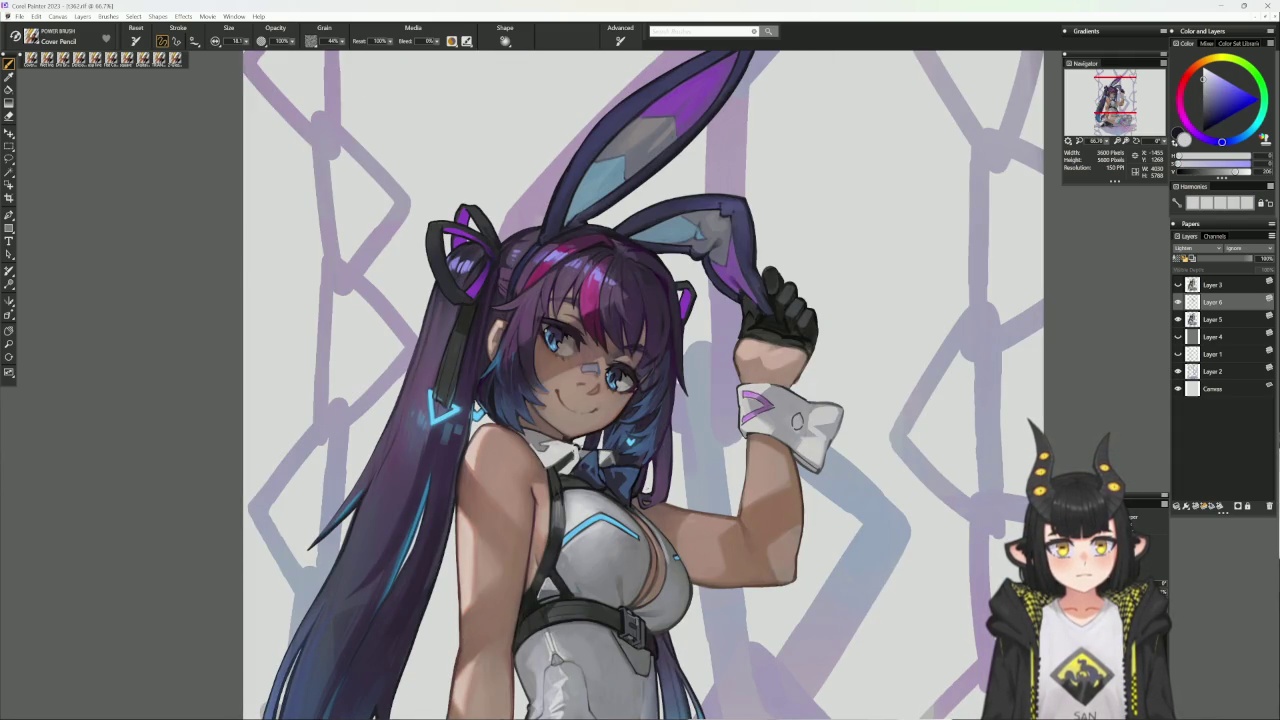
key(ctrl+shift+d)
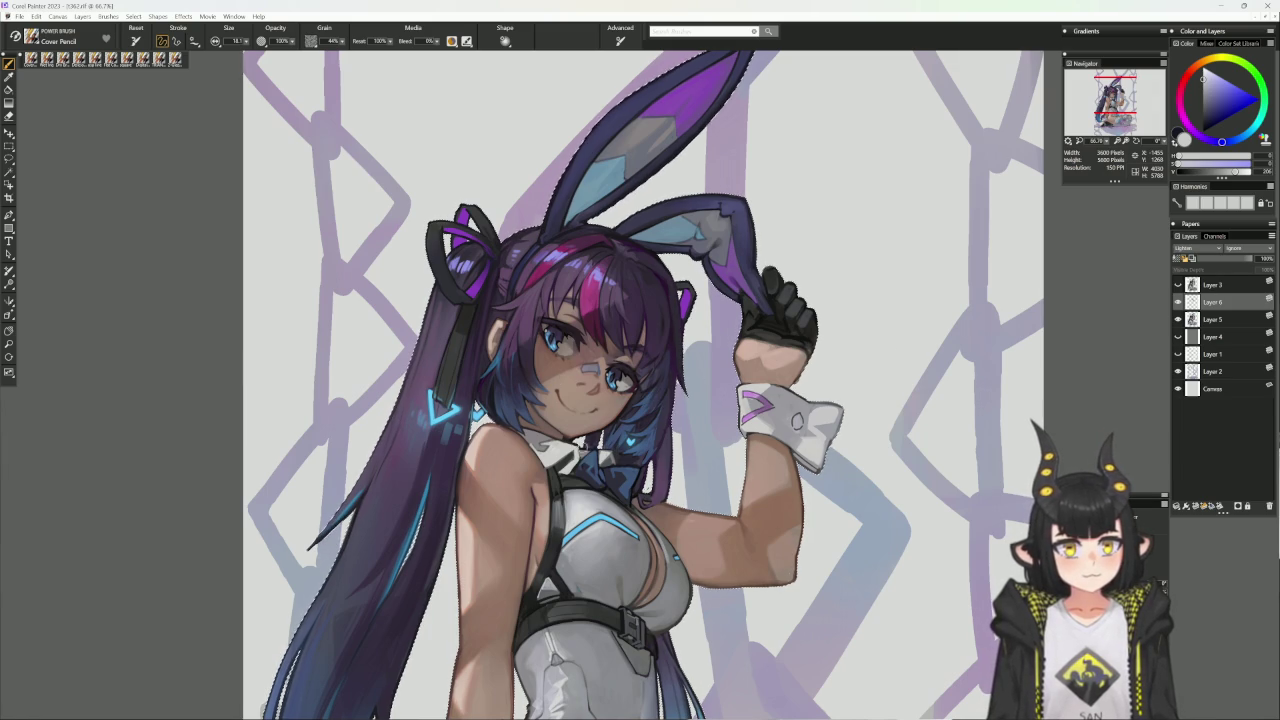
- Pick a pink, sample near the collar, and darken it twice to a deep magenta
alt+click(595, 262)
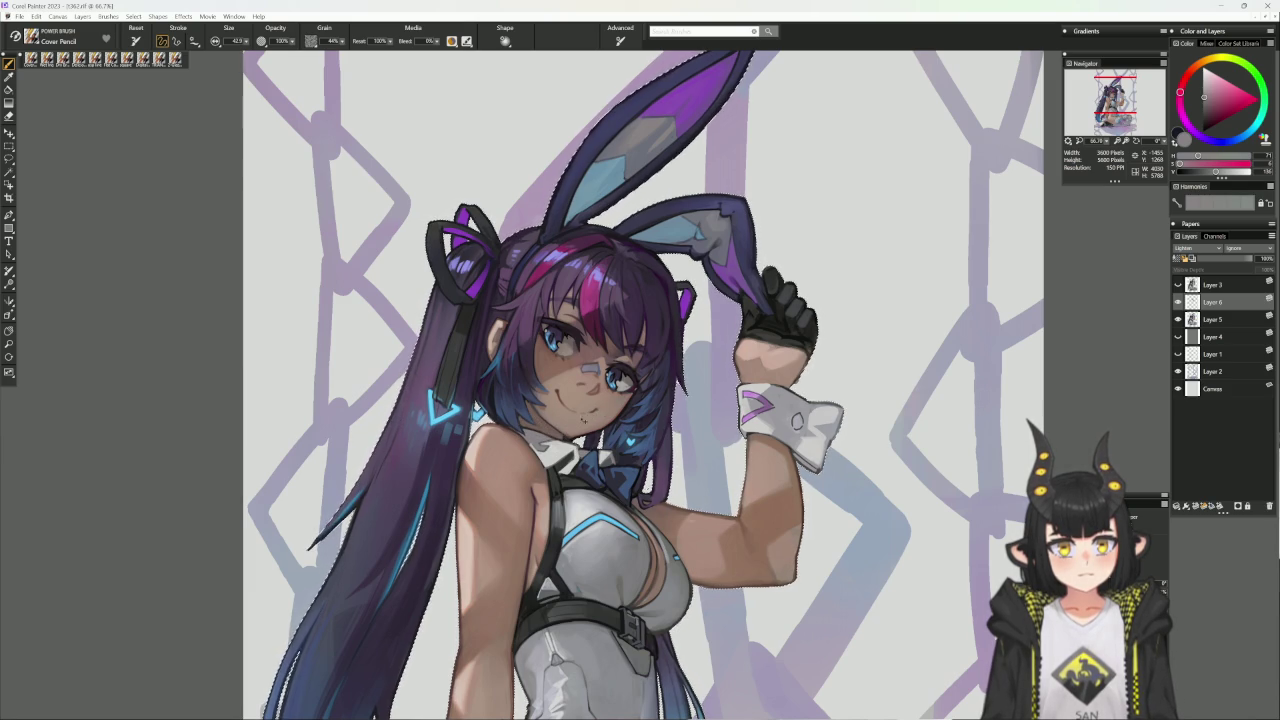
alt+click(553, 432)
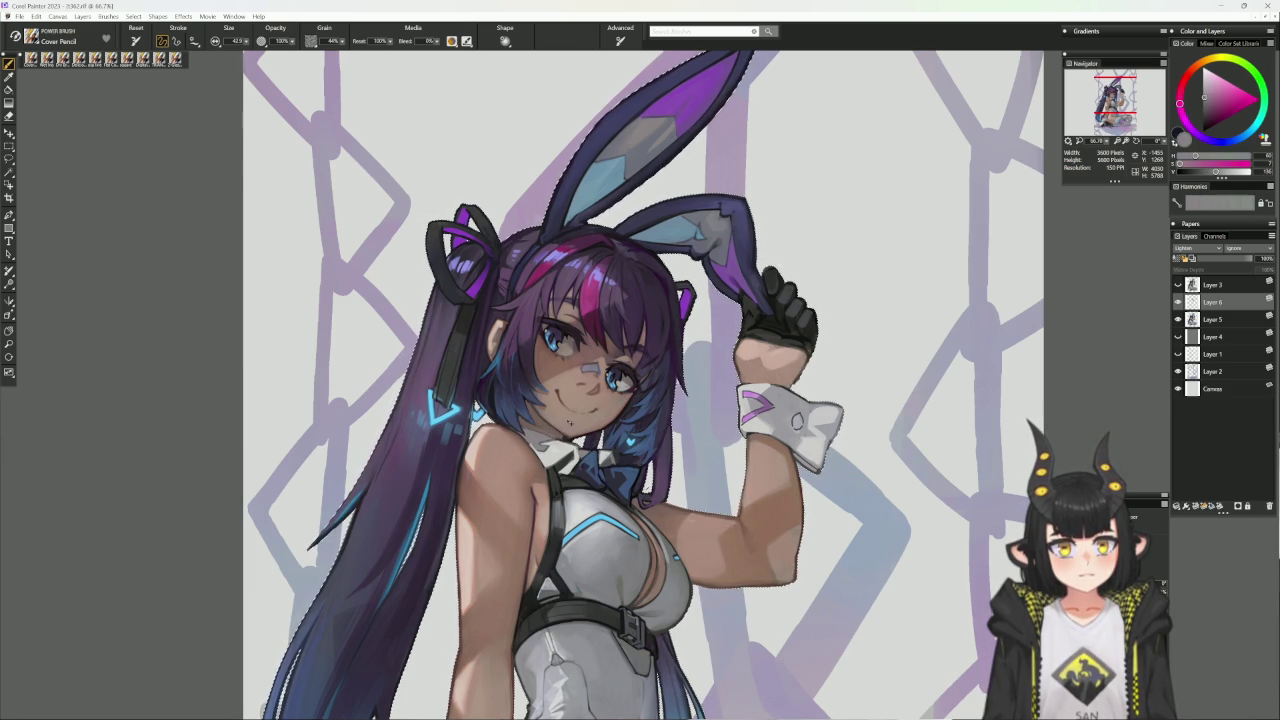
click(1207, 172)
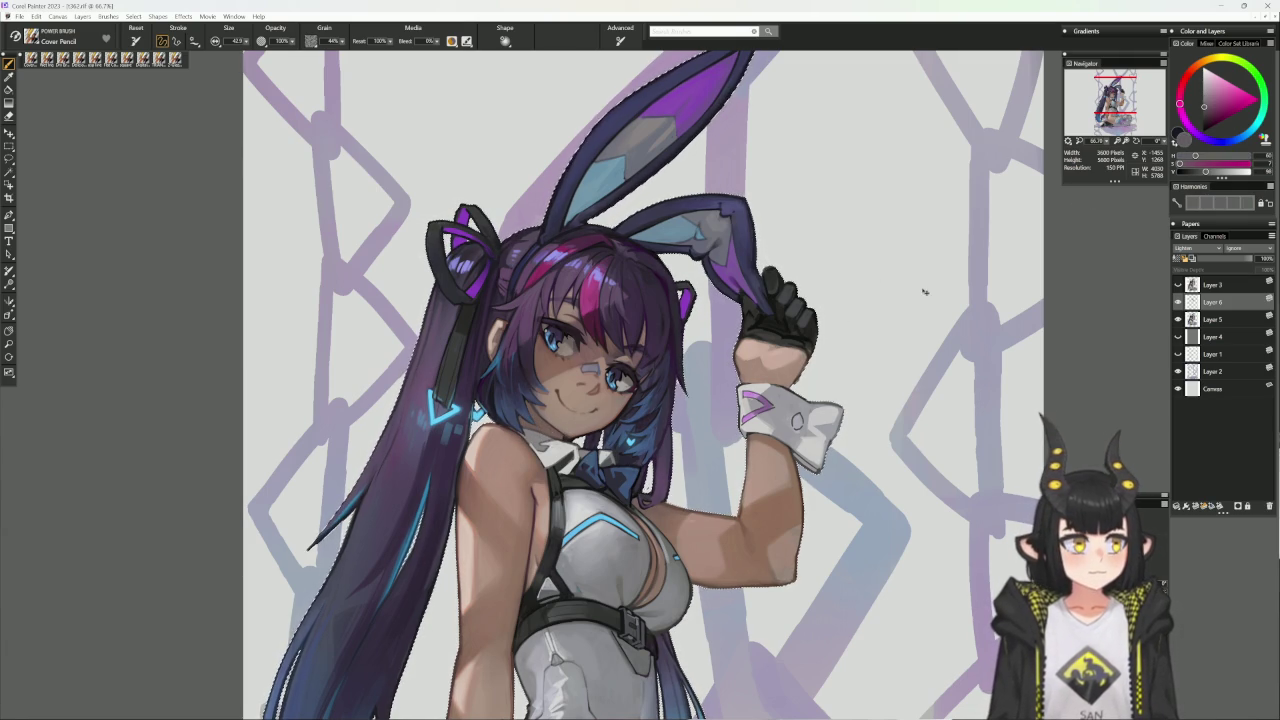
click(1199, 172)
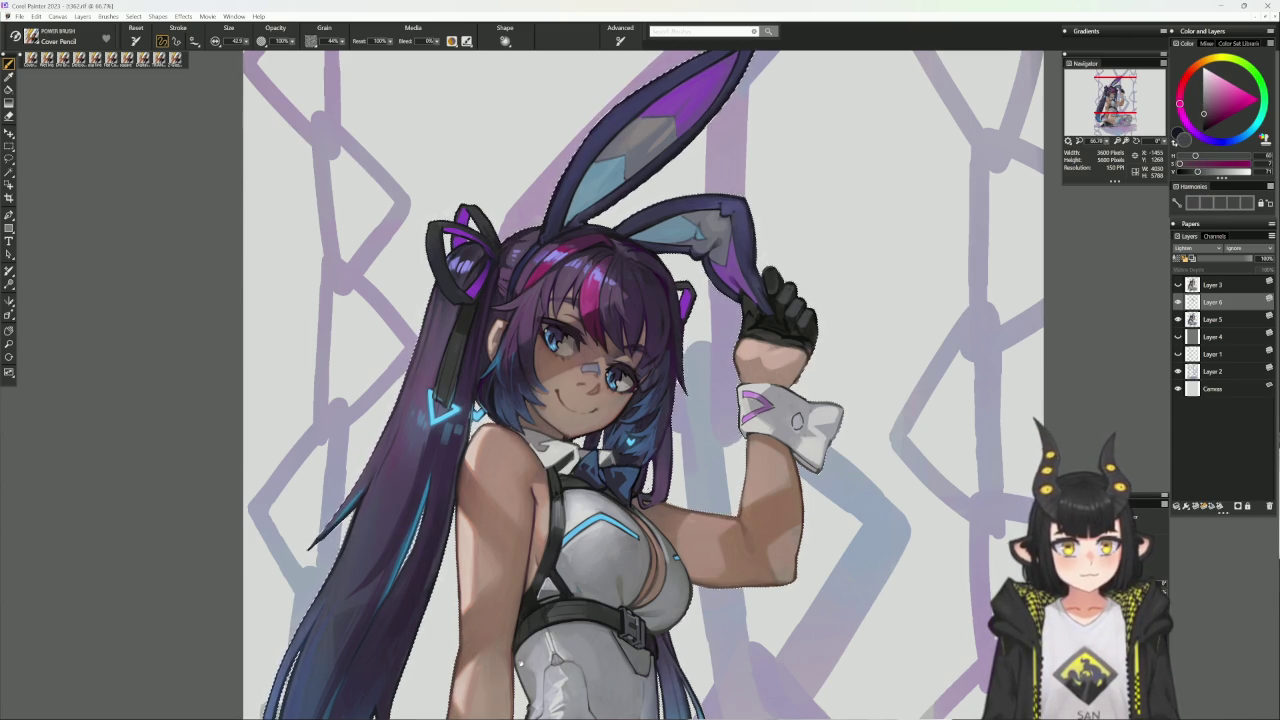
drag(612, 460, 602, 398)
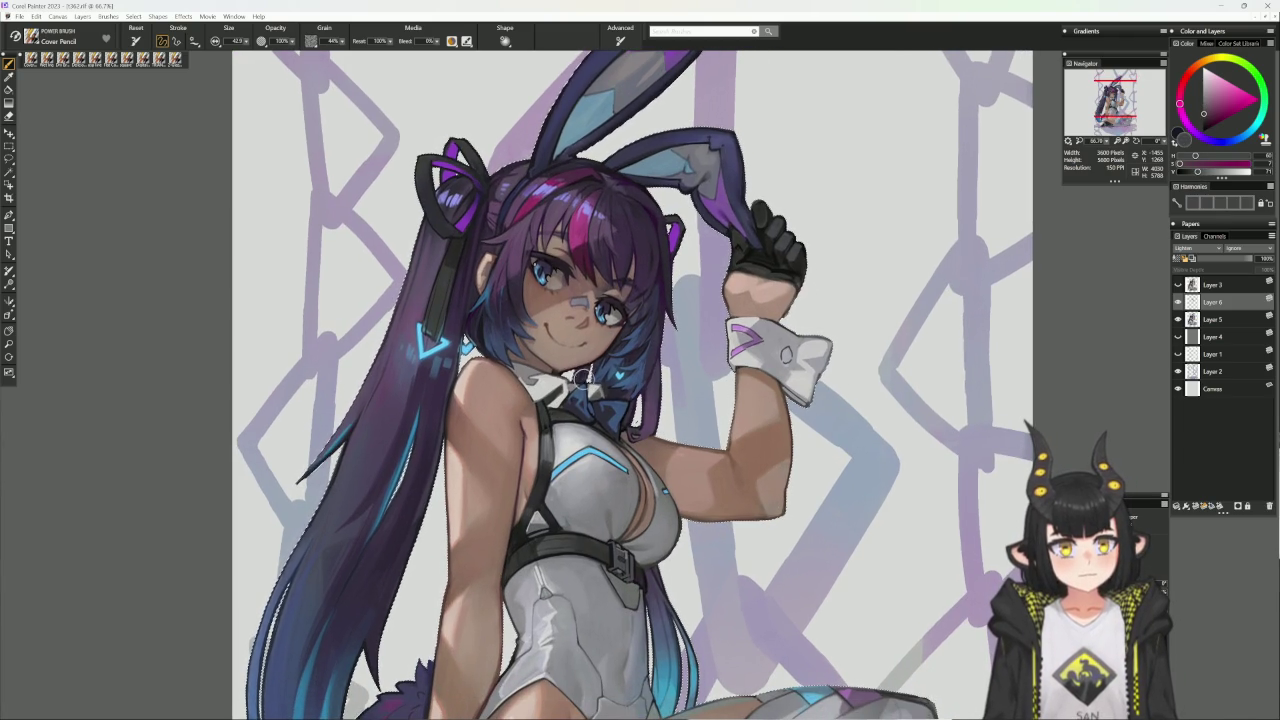
- Darken the long hair on the left with the Wet Ink brush, undoing one stroke
drag(580, 380, 558, 316)
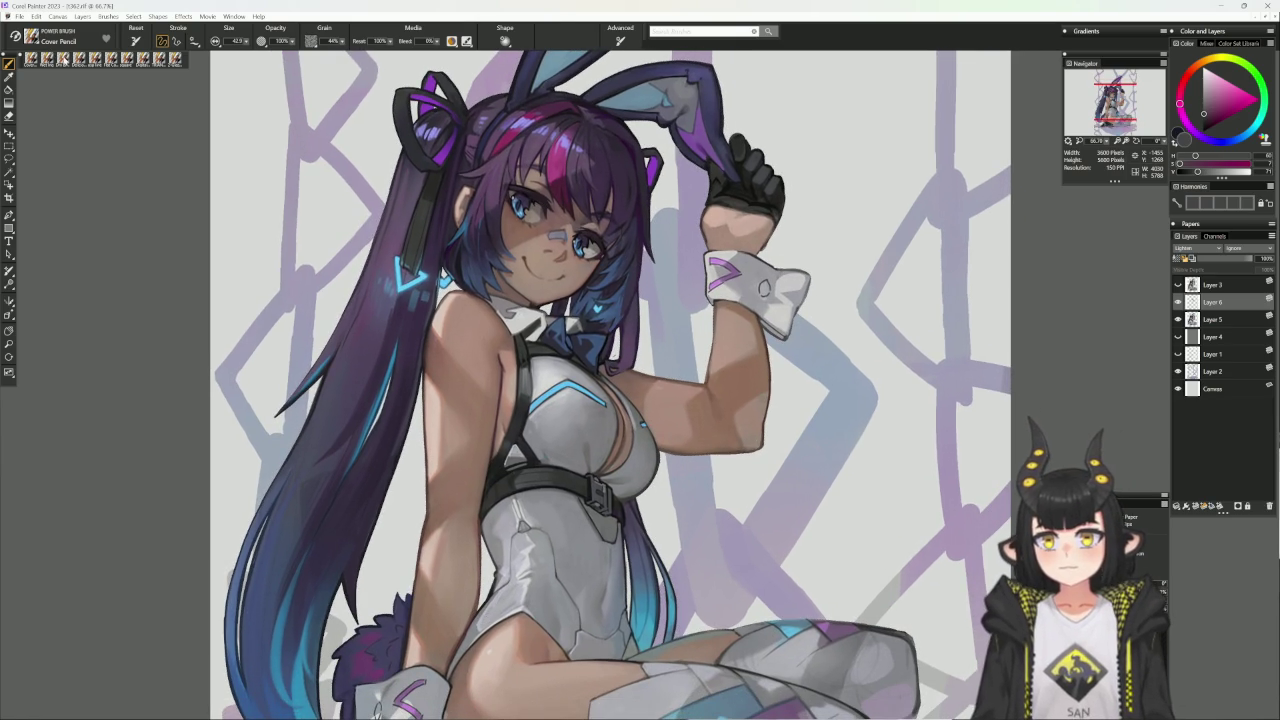
key(b)
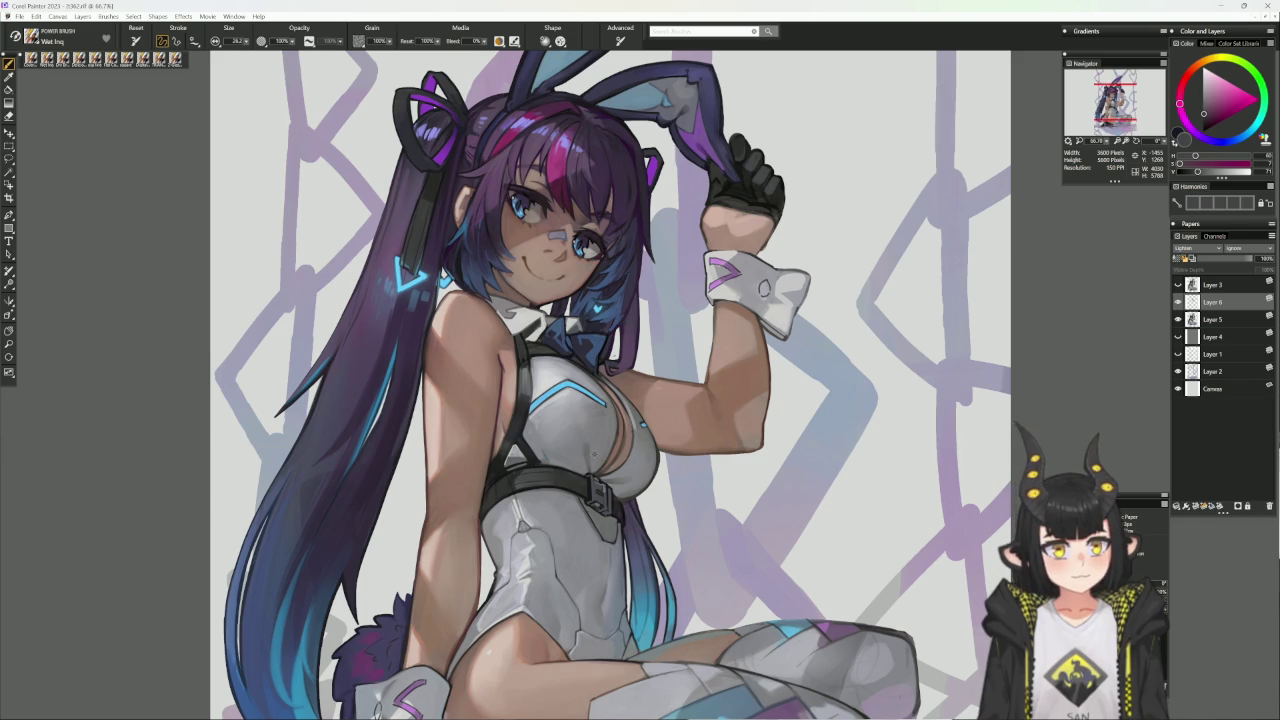
alt+click(590, 482)
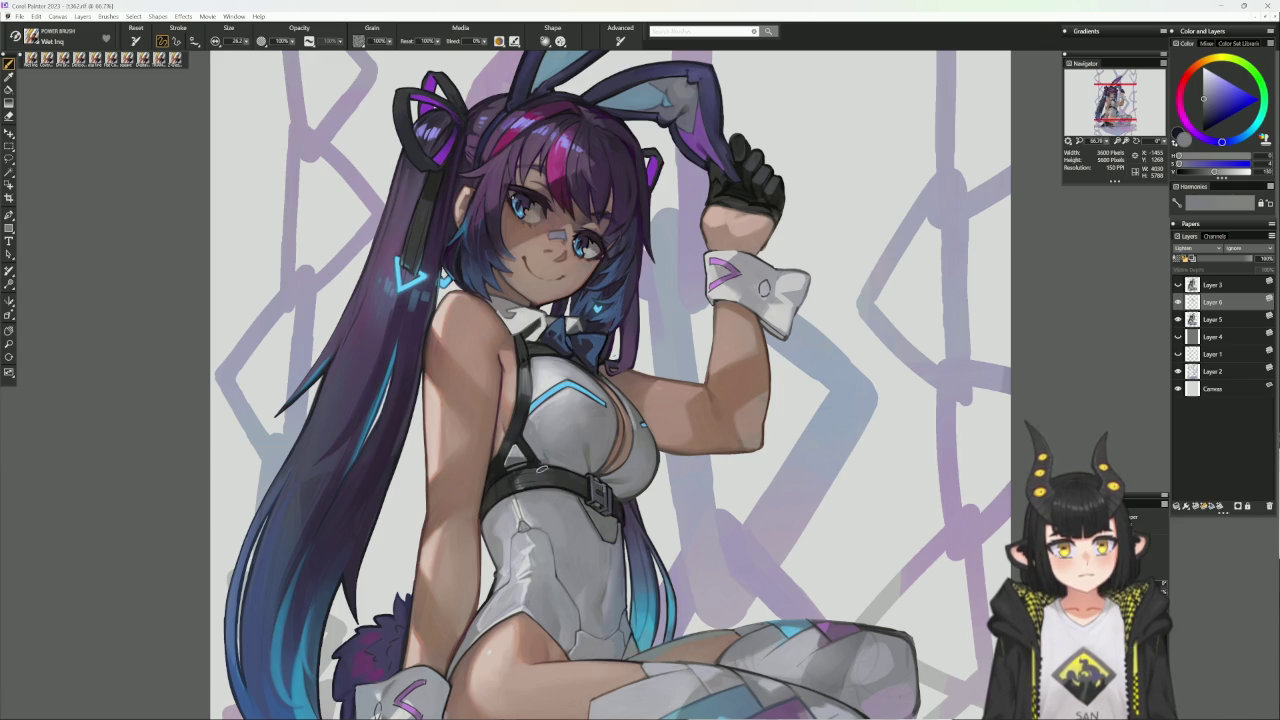
drag(568, 483, 593, 462)
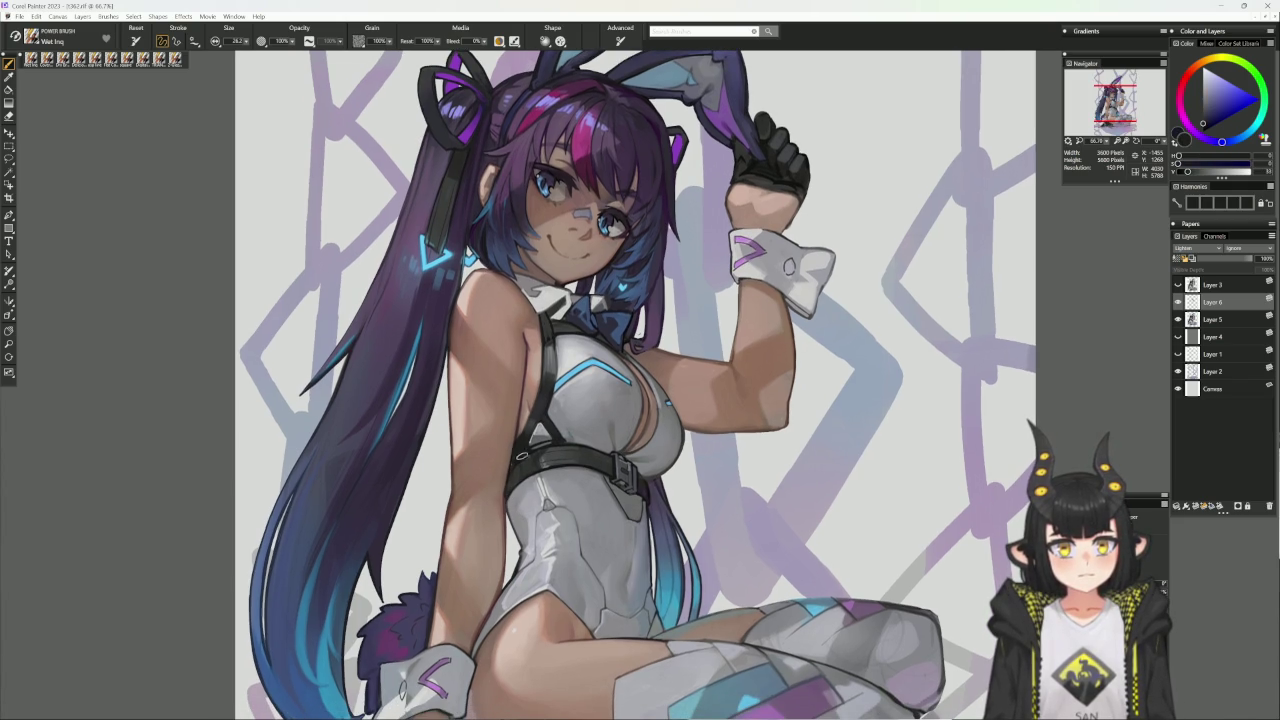
key(ctrl+z)
drag(631, 653, 629, 625)
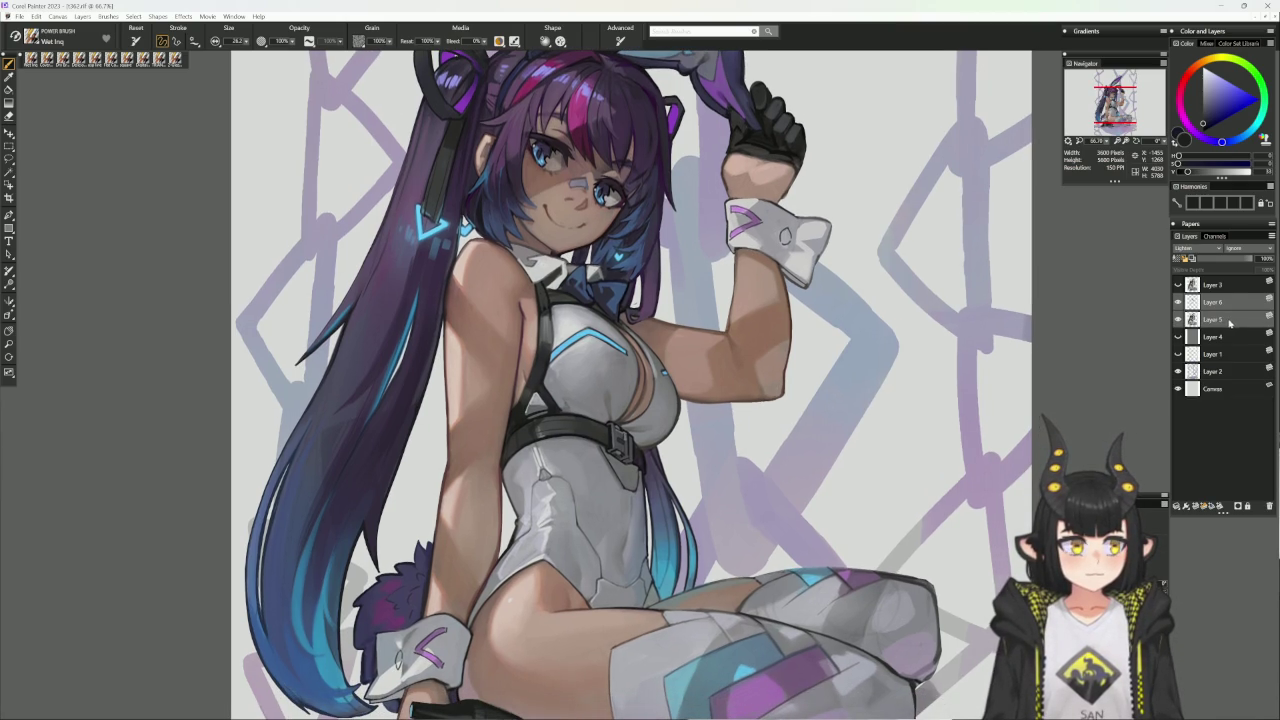
- Merge the Lighten layer, Layer 6, down into Layer 5
click(1230, 322)
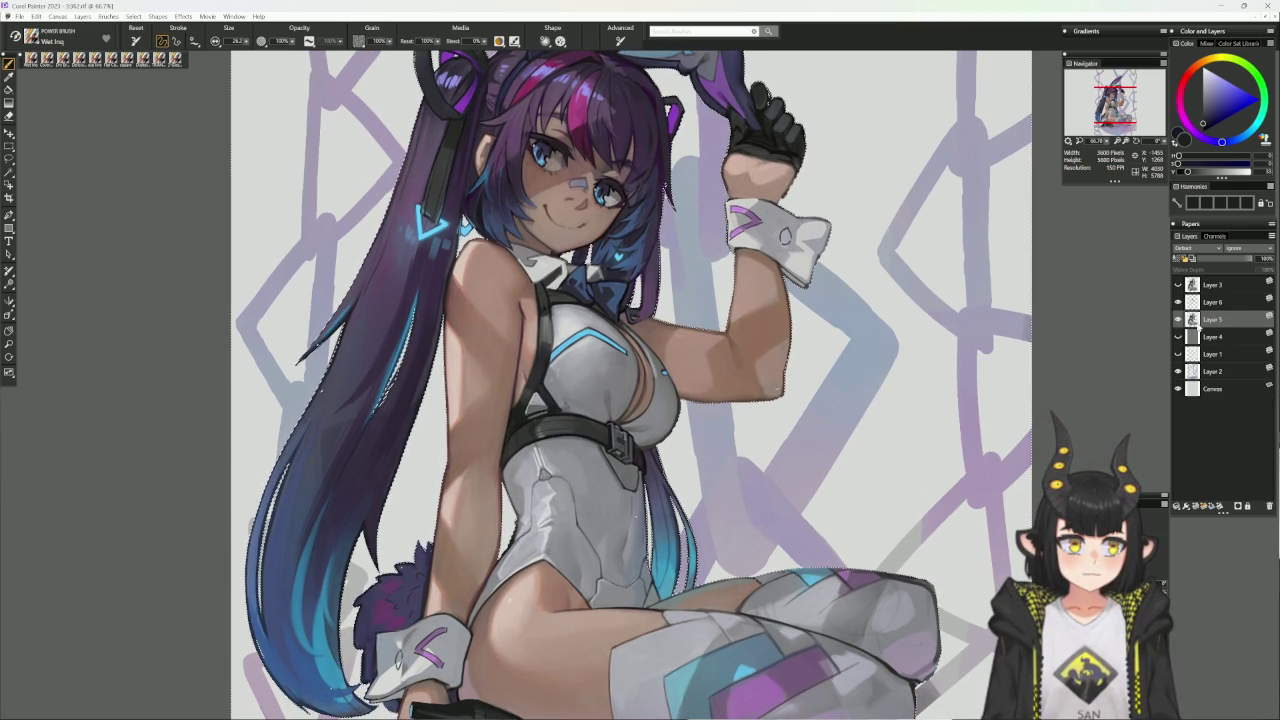
click(1212, 302)
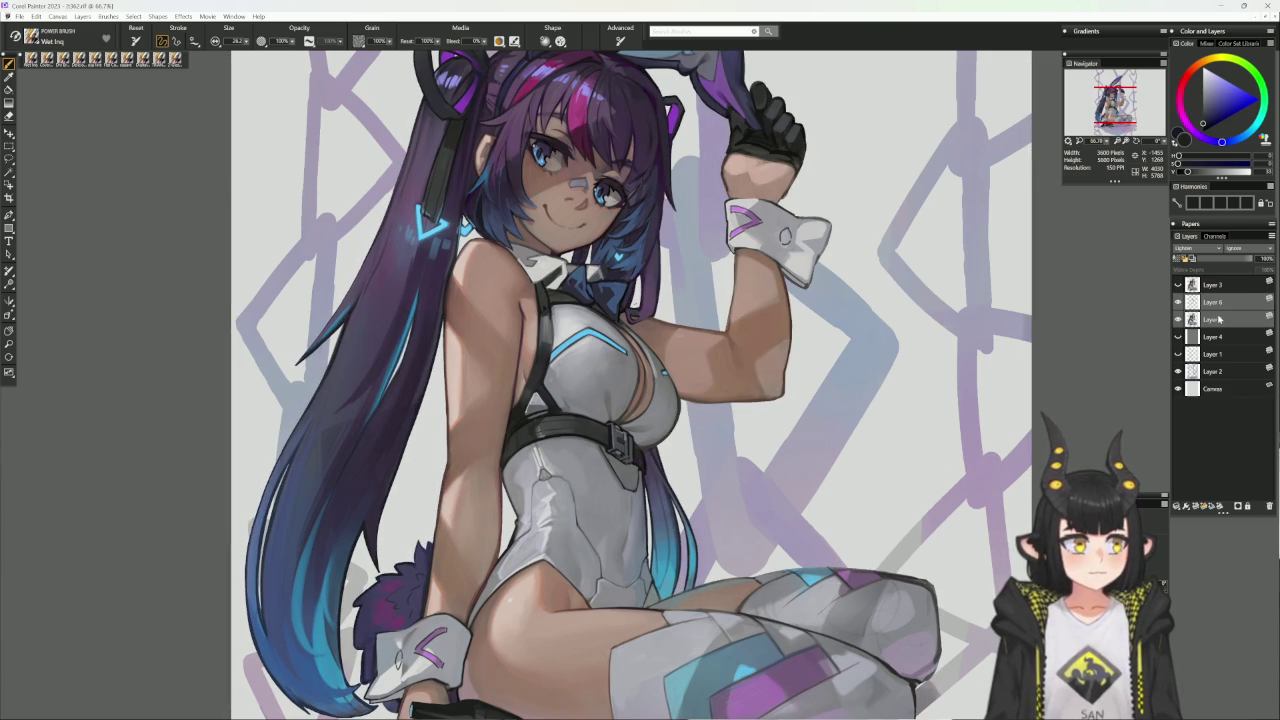
key(Delete)
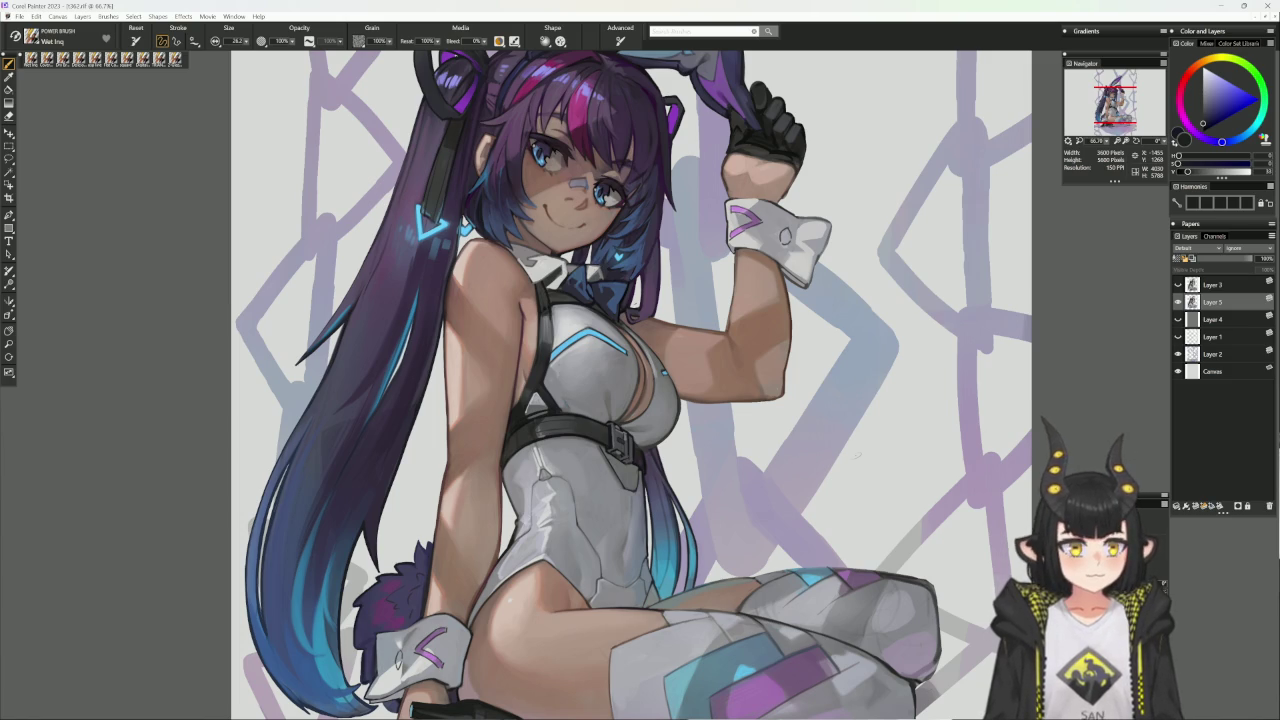
scroll(857, 455, down, 2)
scroll(811, 572, down, 3)
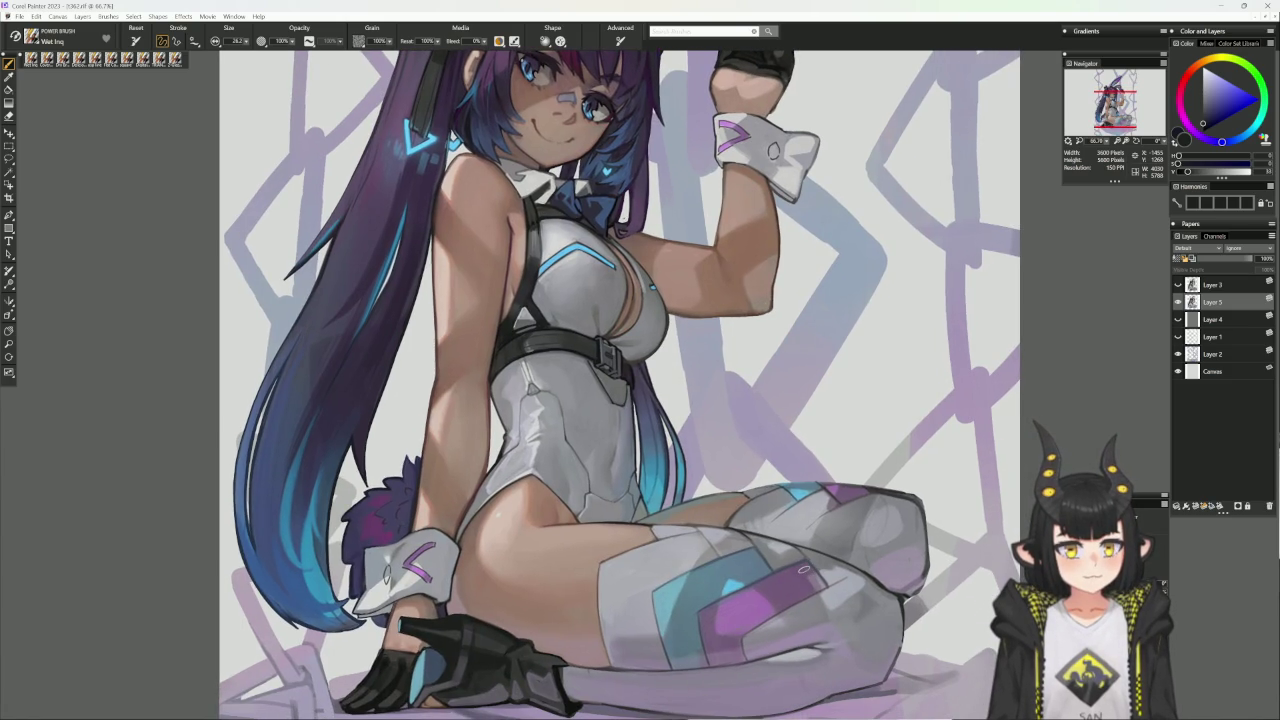
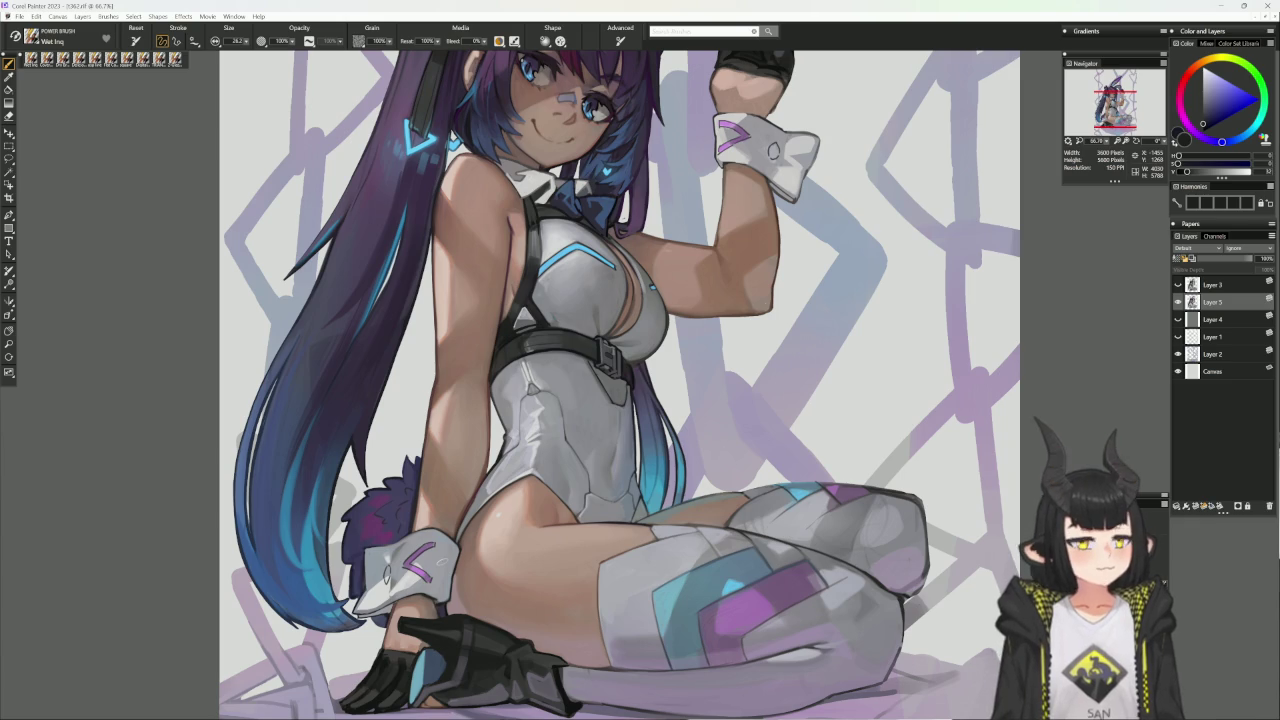
- Tilt the canvas and switch to the Cover Pencil, sampling the brownish skin tone
scroll(889, 585, down, 2)
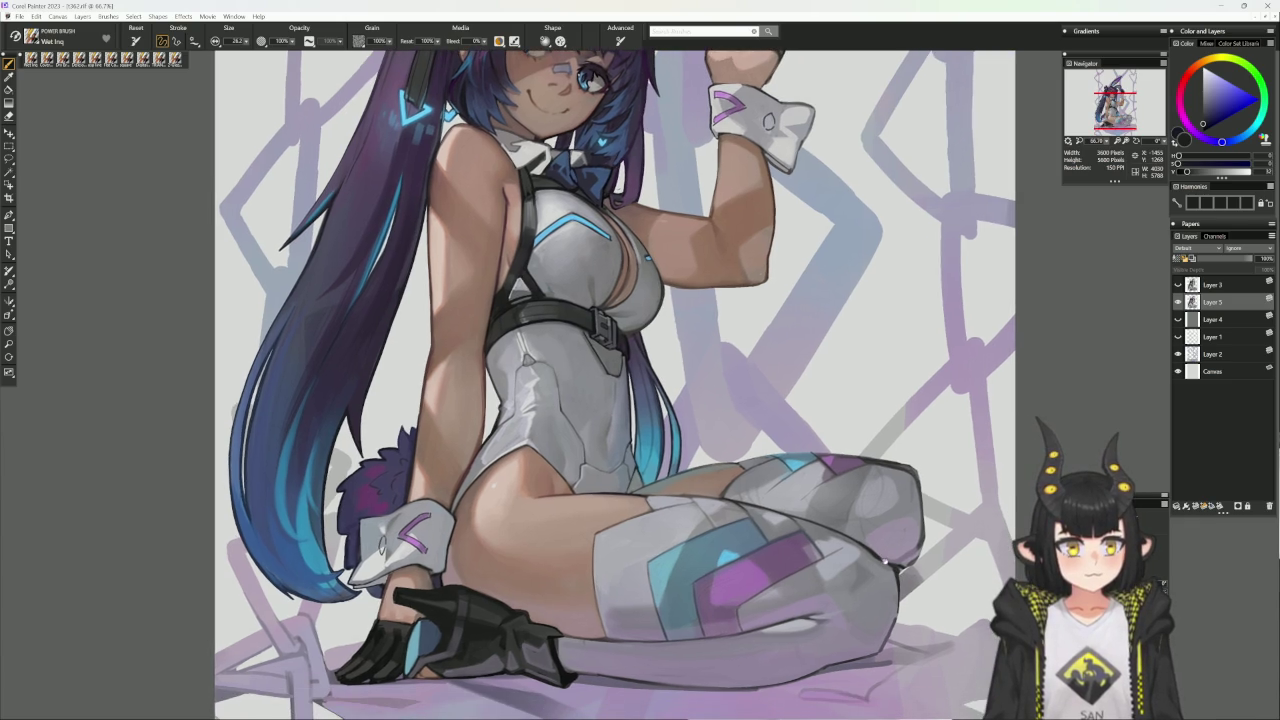
drag(899, 566, 704, 440)
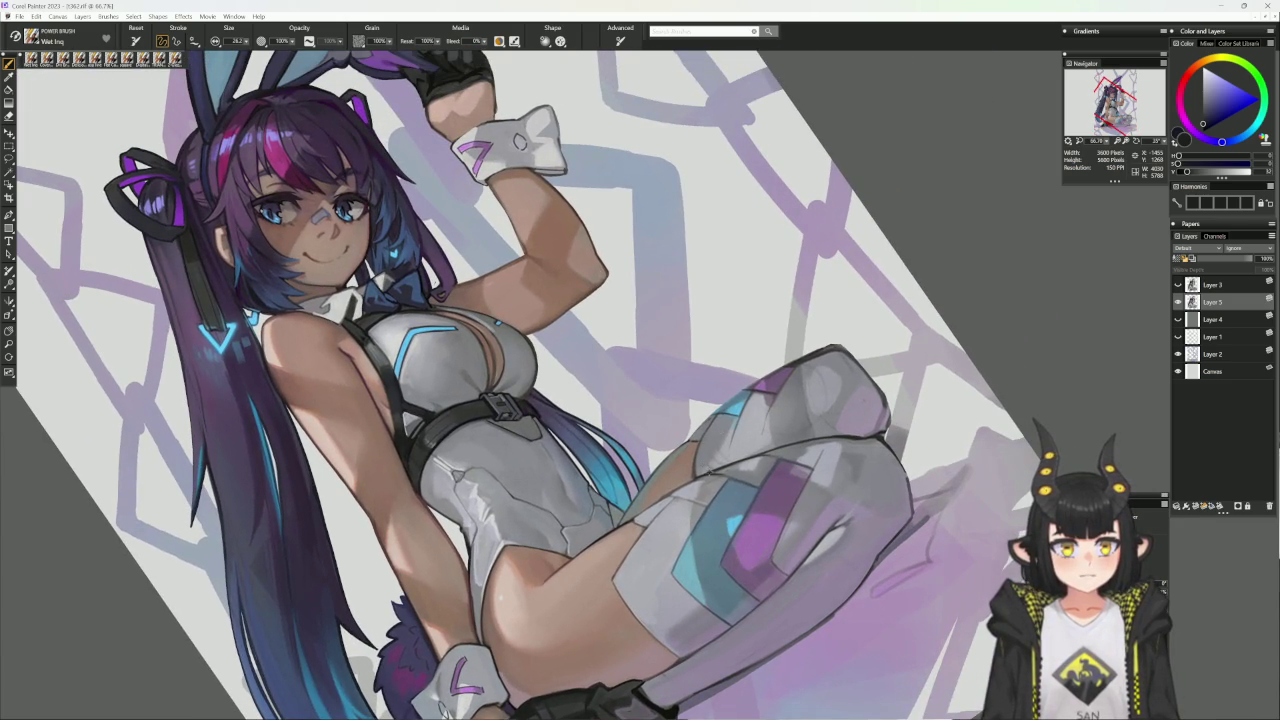
alt+click(697, 474)
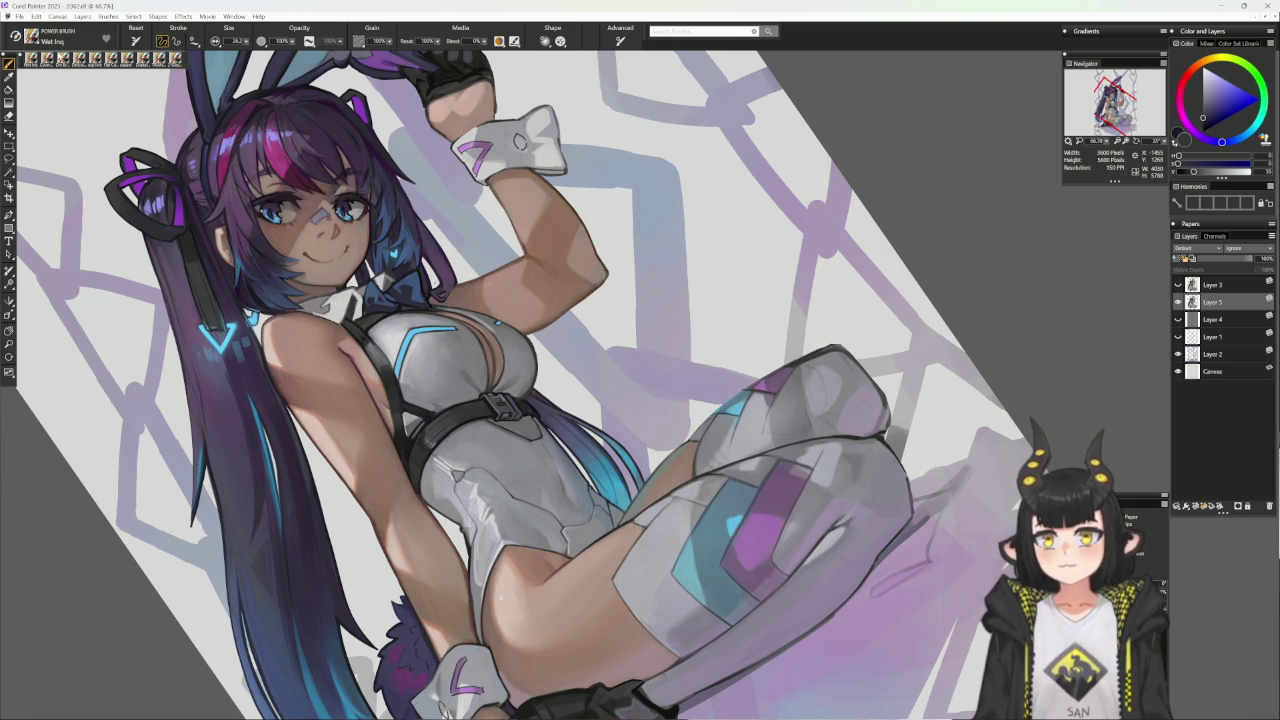
click(88, 58)
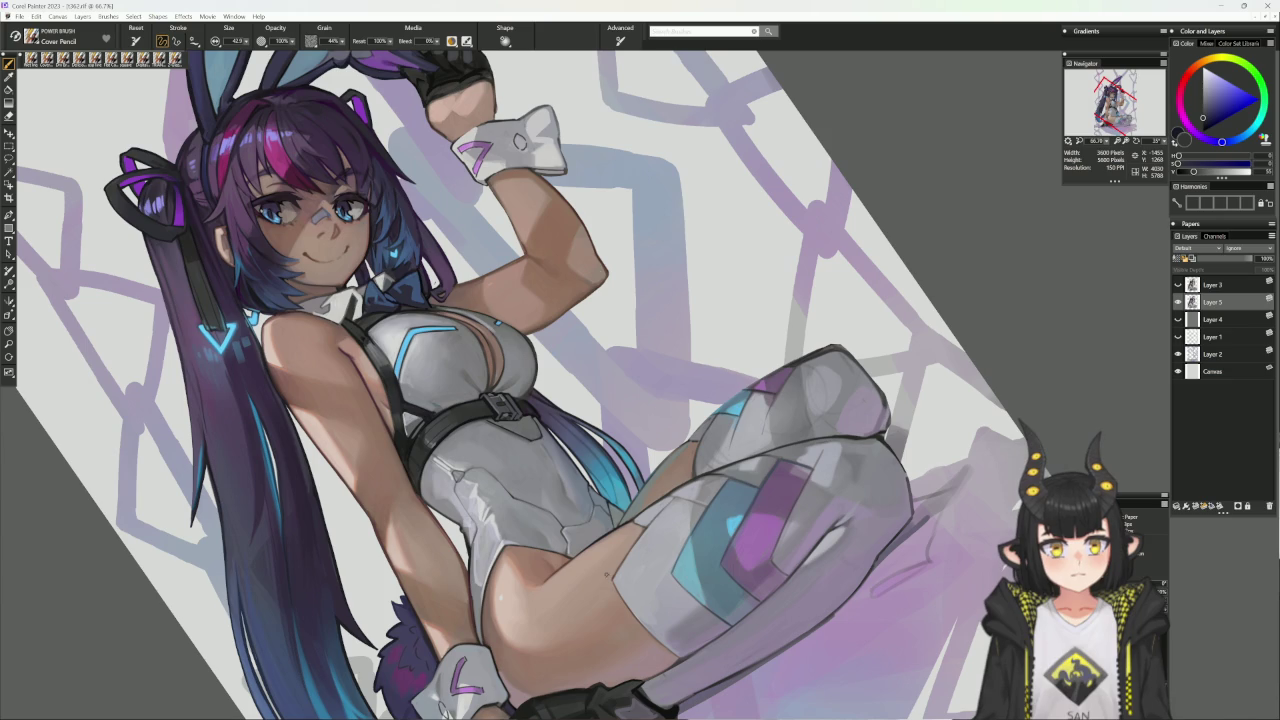
alt+click(609, 601)
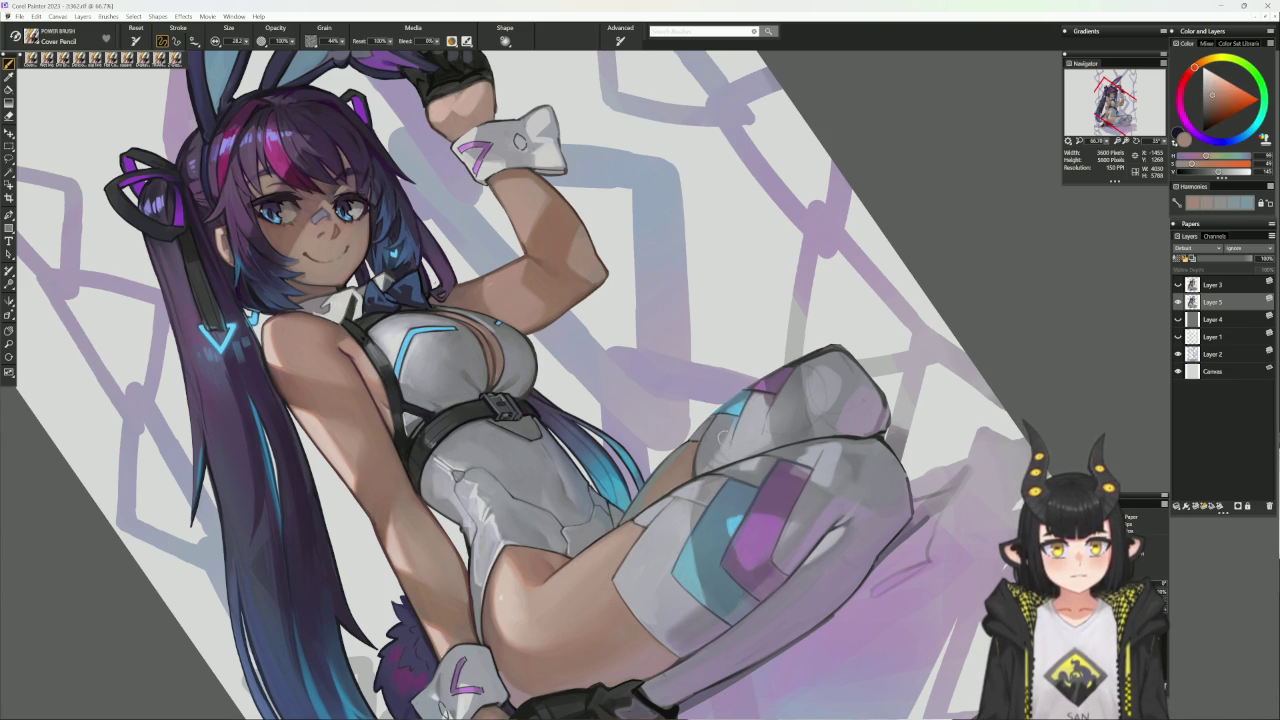
- Make the pencil smaller and load a desaturated light blue colour
alt+click(690, 447)
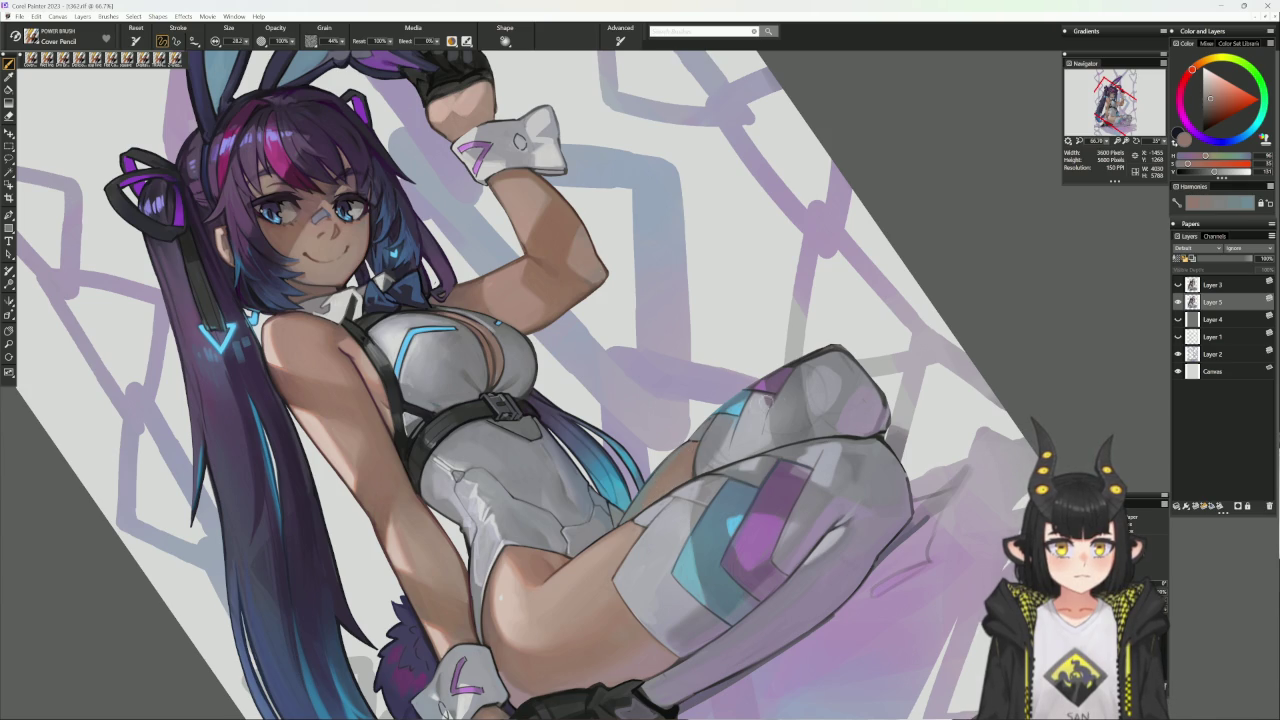
drag(806, 402, 733, 401)
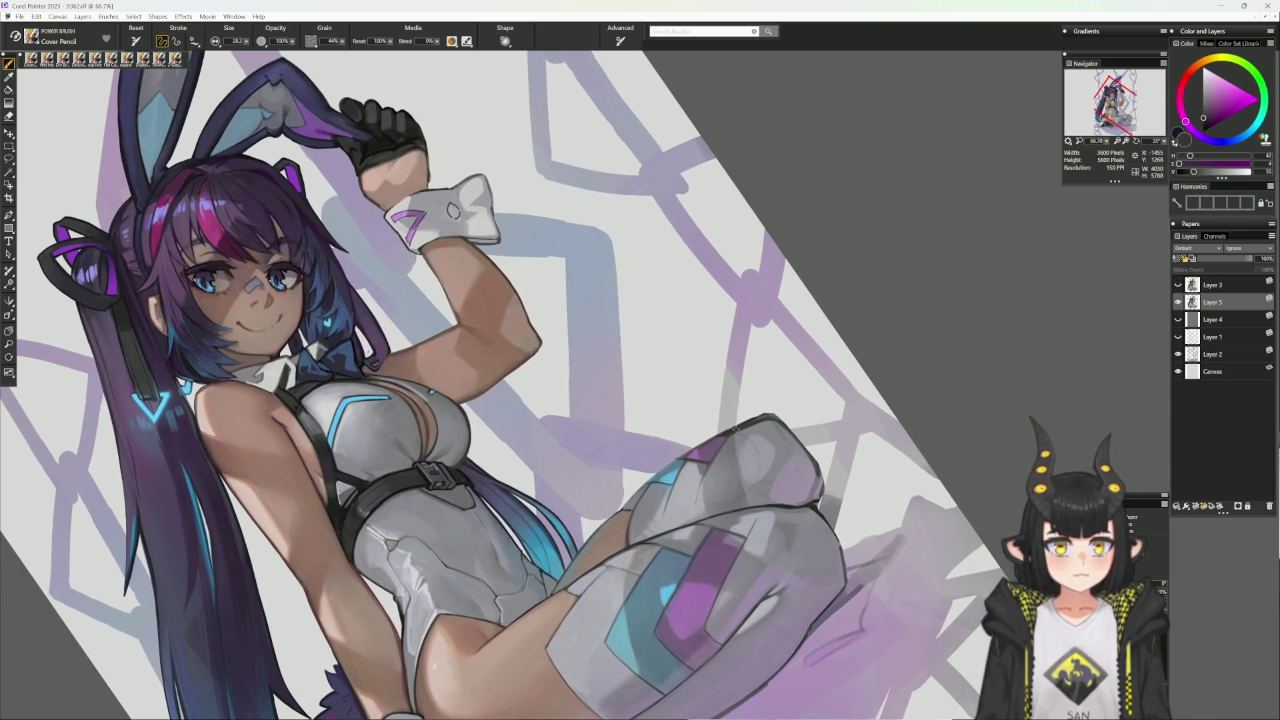
key(bracketleft)
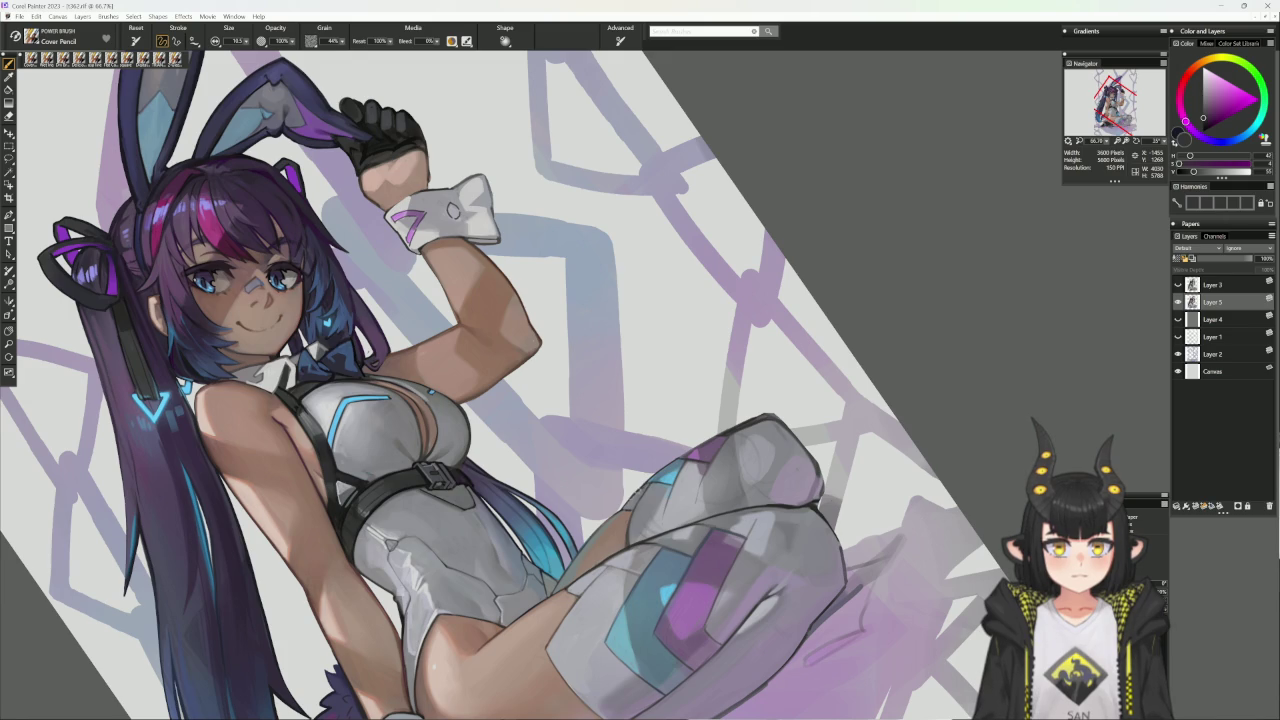
alt+click(600, 260)
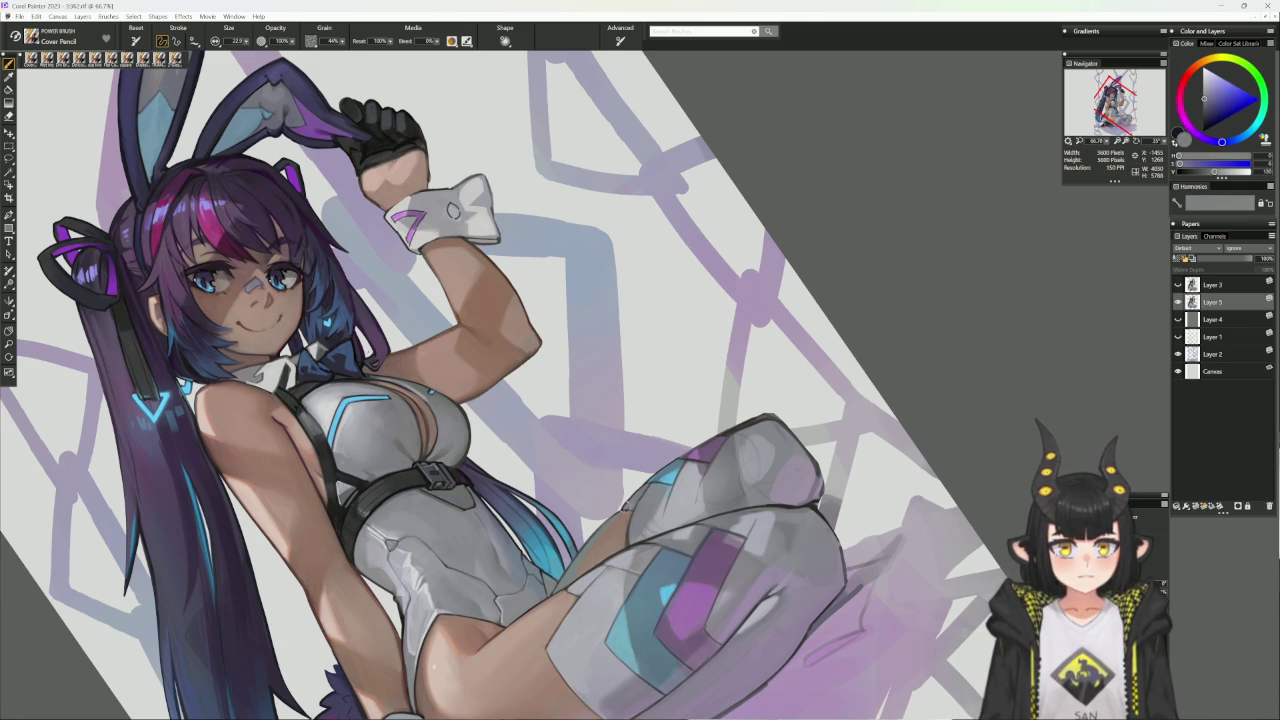
drag(832, 440, 732, 388)
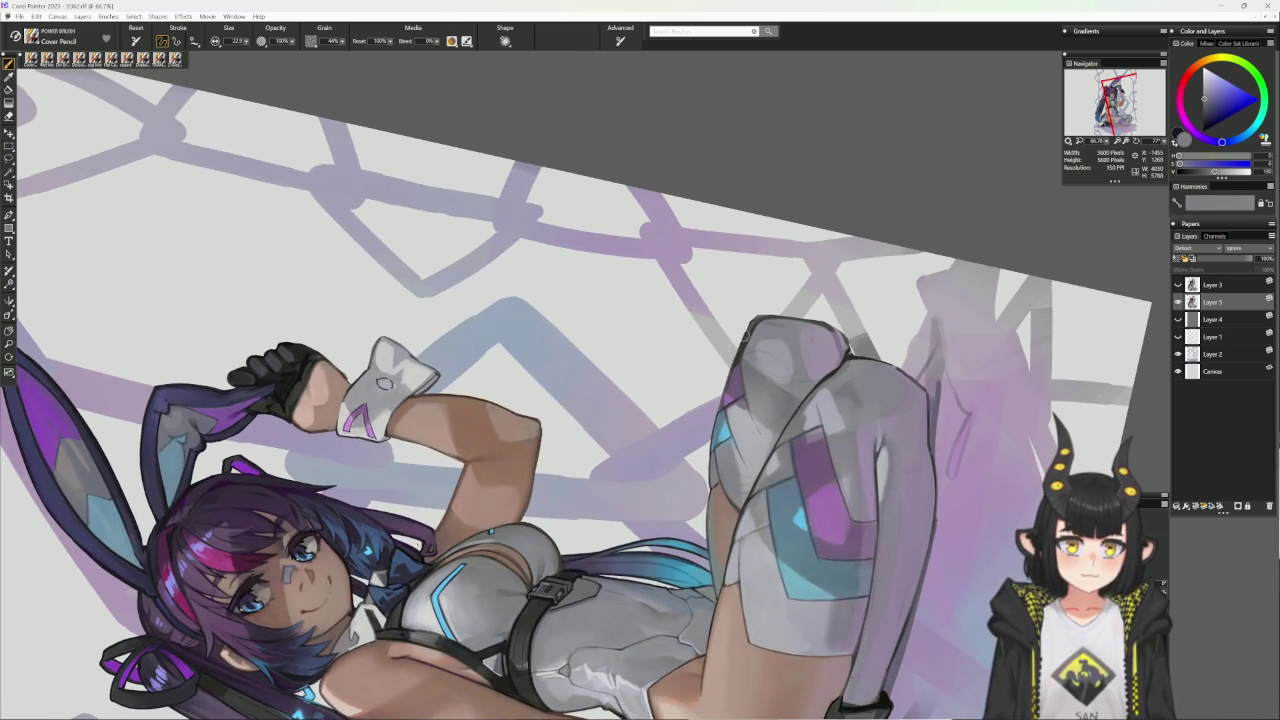
- Sample magenta, purple and blue-grey from the painting, keep the blue-grey, and straighten the canvas
alt+click(732, 388)
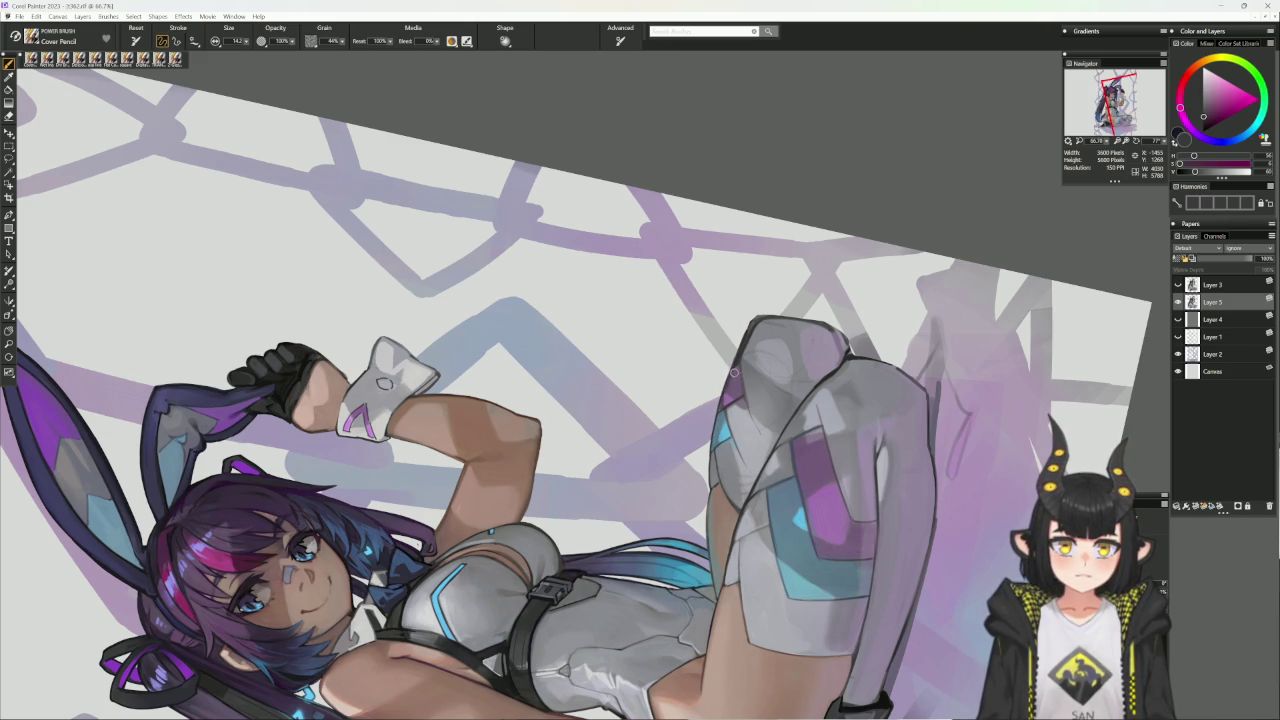
alt+click(728, 382)
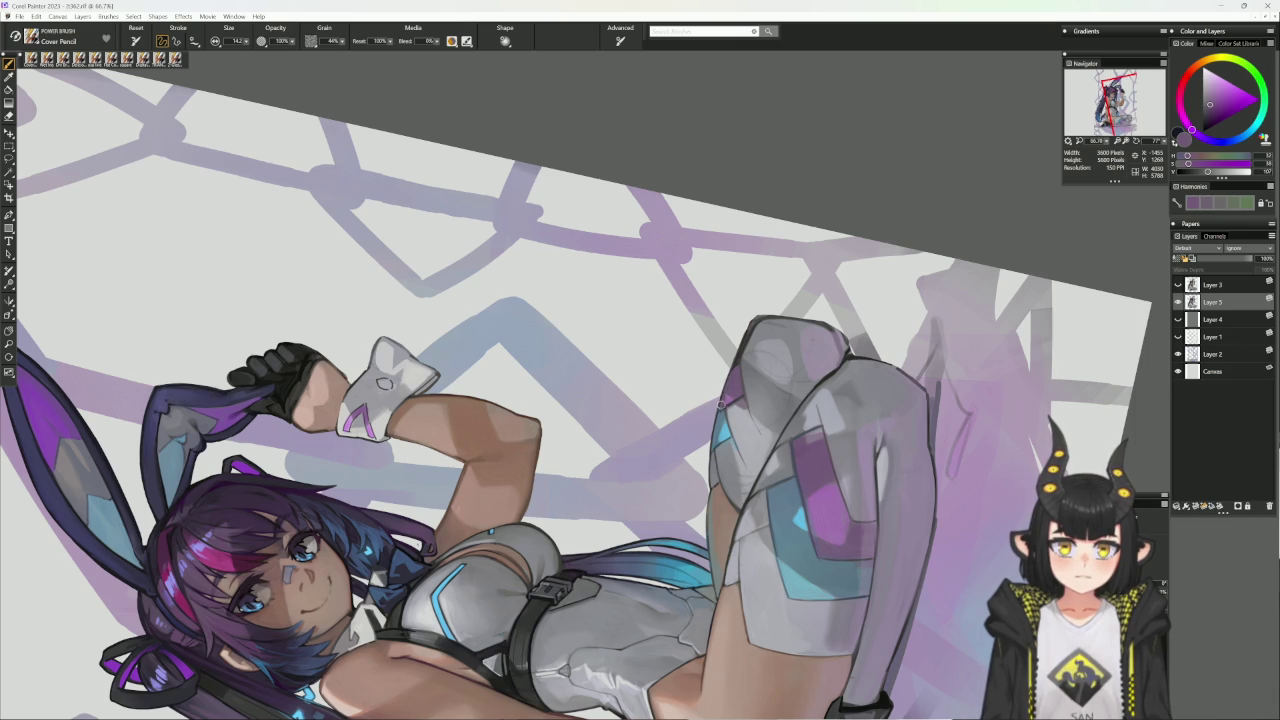
alt+click(721, 415)
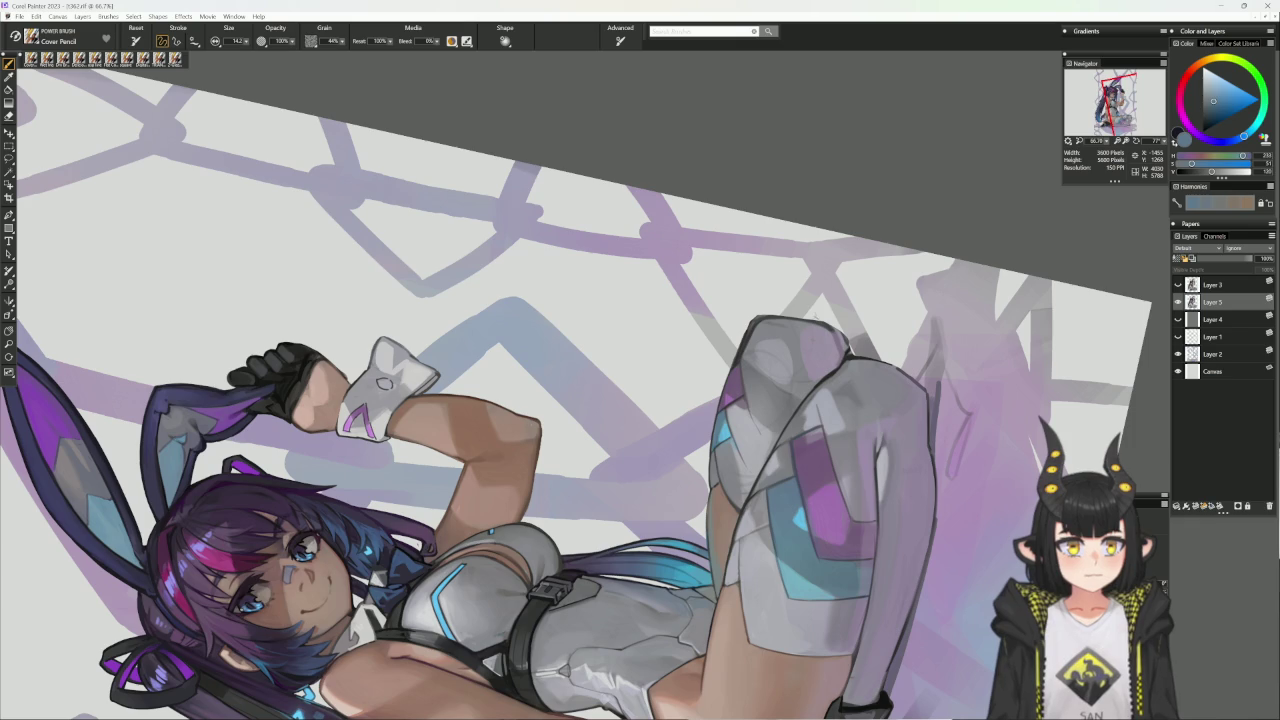
alt+click(735, 385)
alt+click(740, 356)
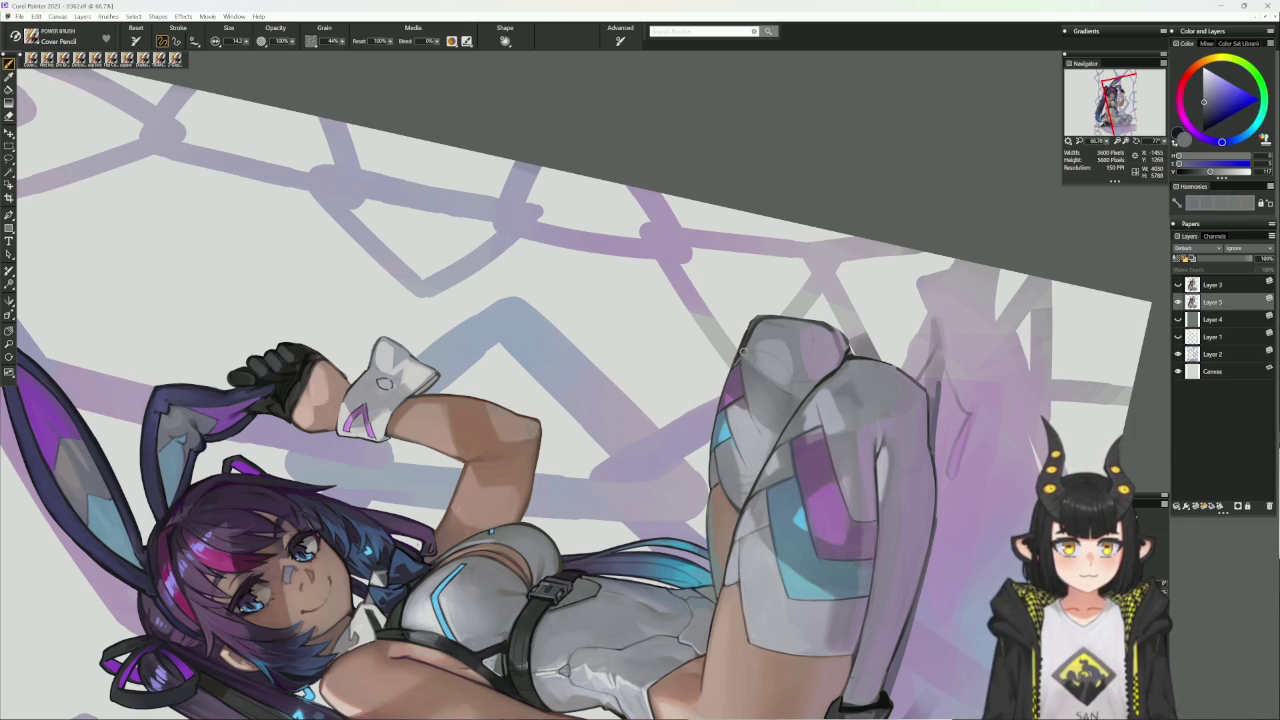
alt+click(769, 419)
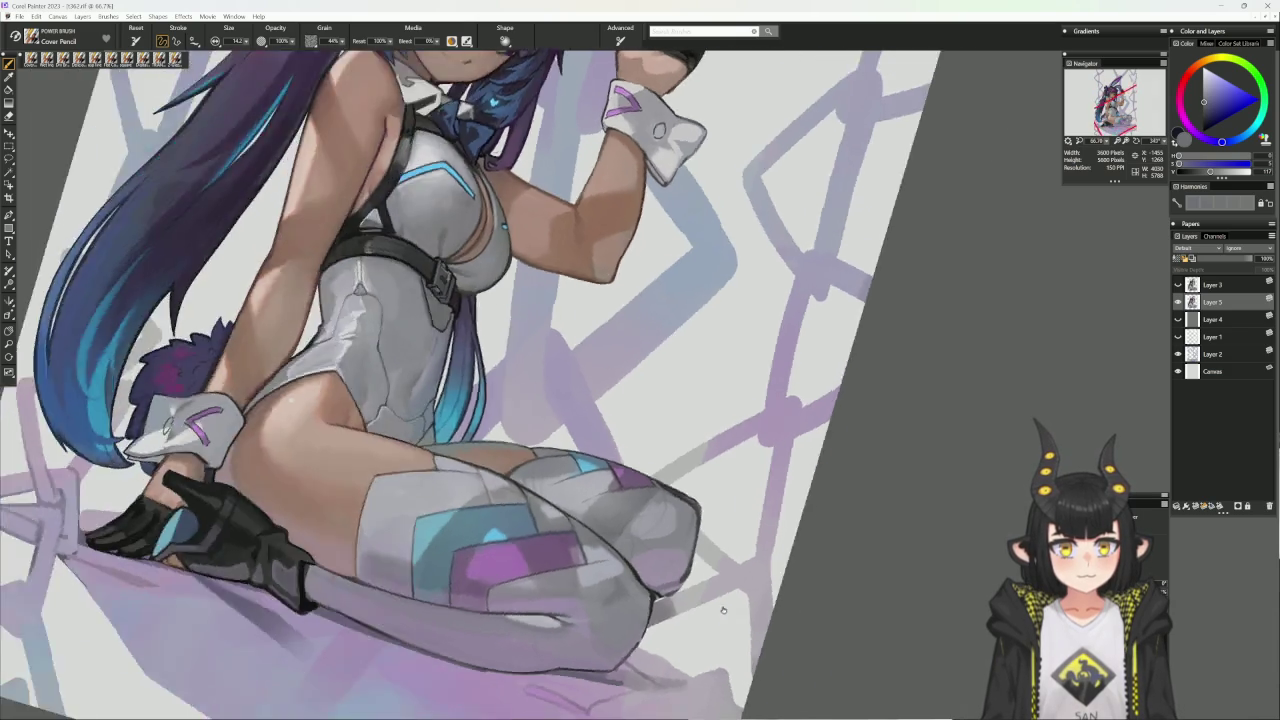
drag(806, 476, 620, 690)
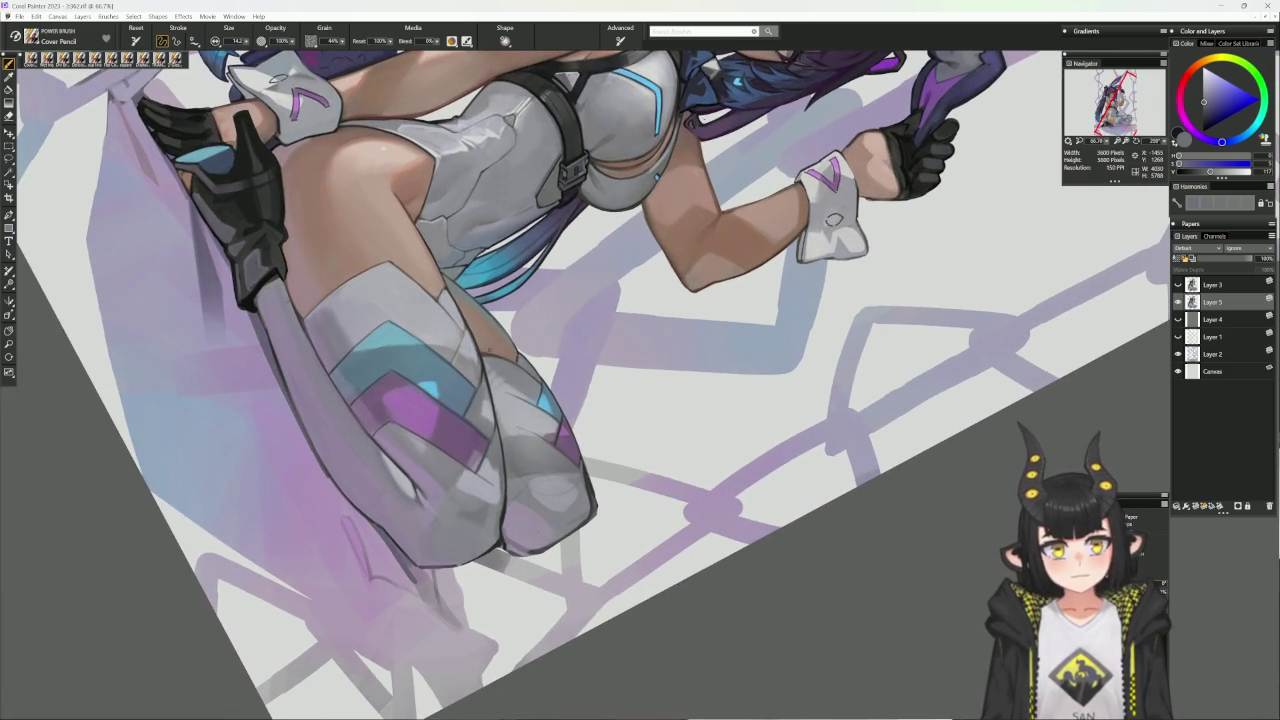
- Sample the dark outline colour and extend the knee's lower outline toward the lower right
alt+click(495, 372)
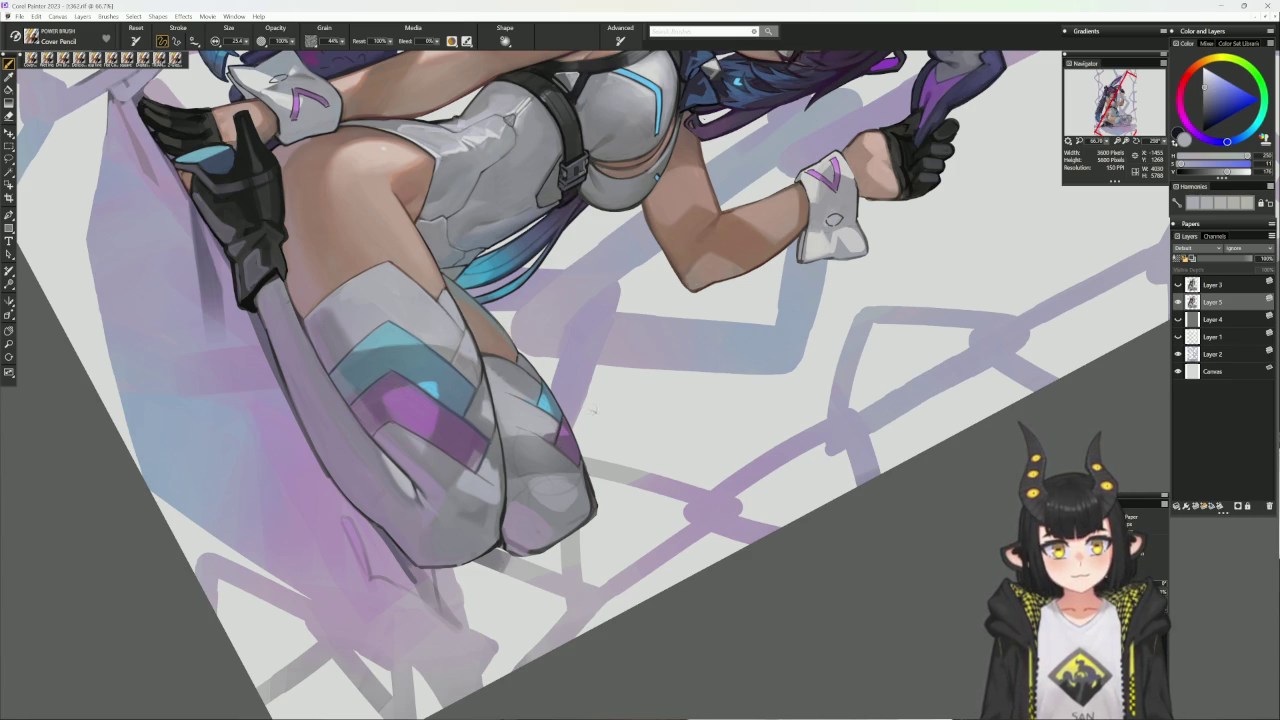
alt+click(500, 525)
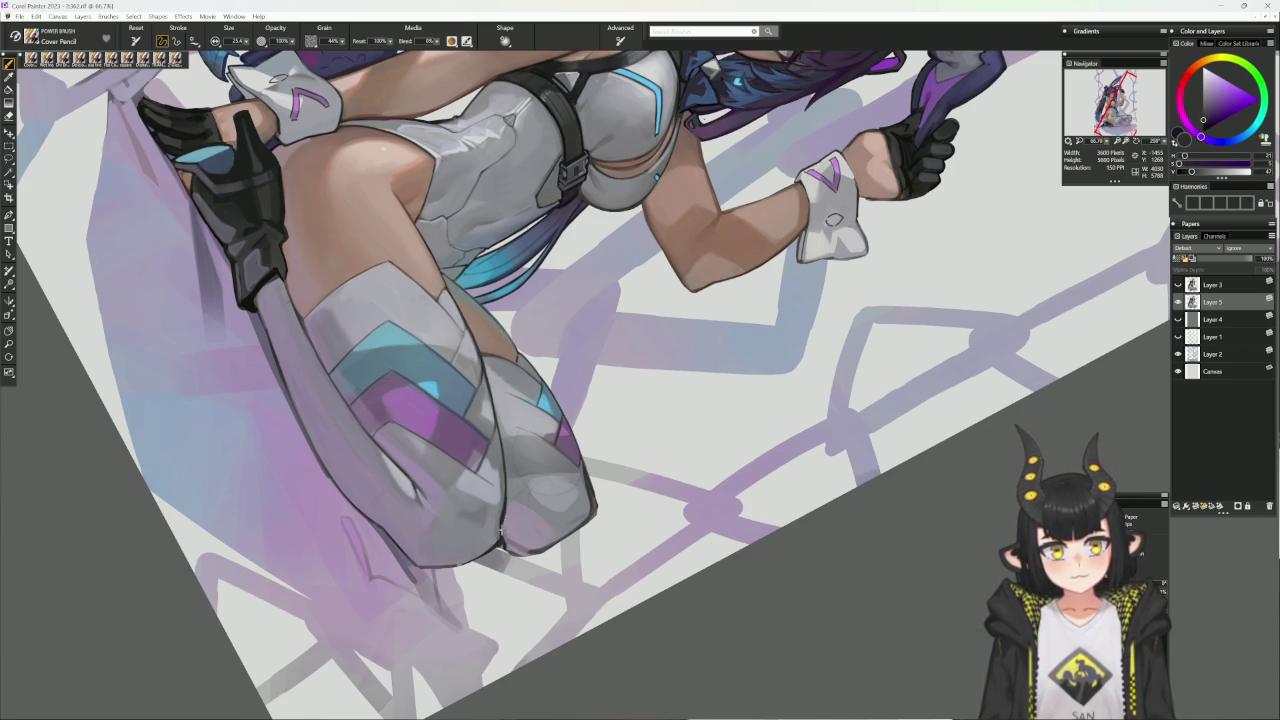
drag(507, 539, 530, 550)
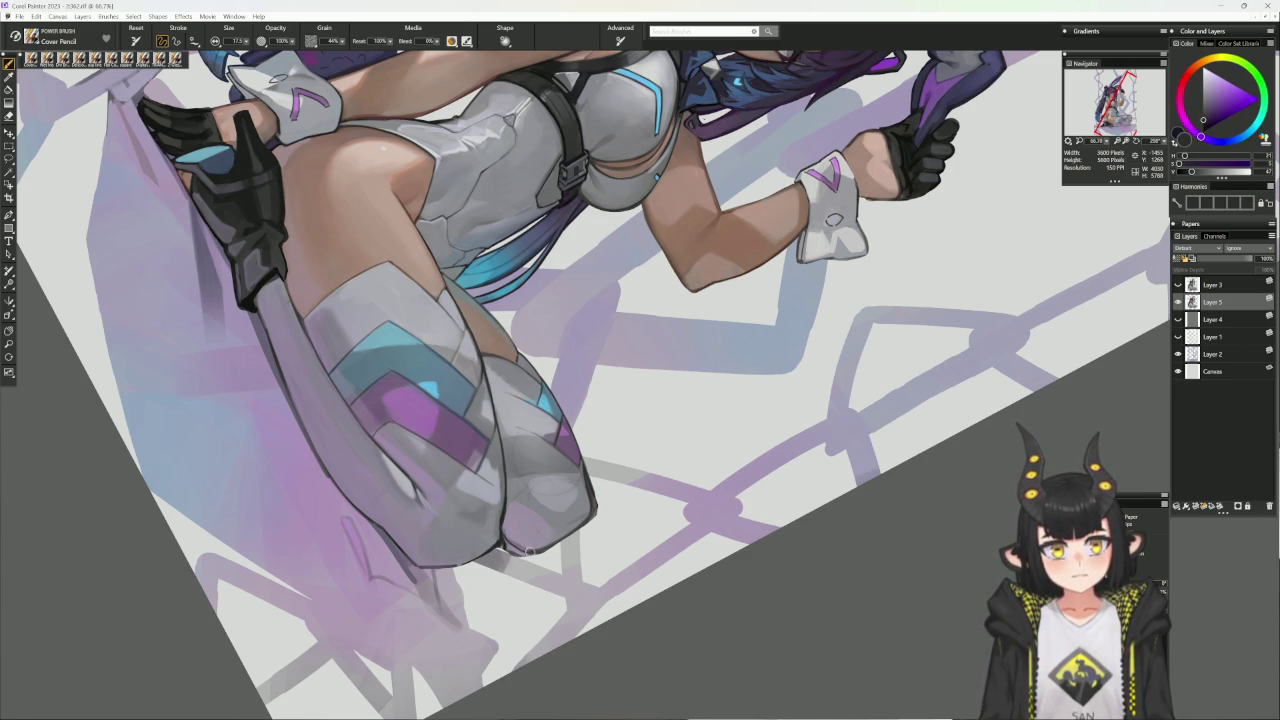
alt+click(635, 521)
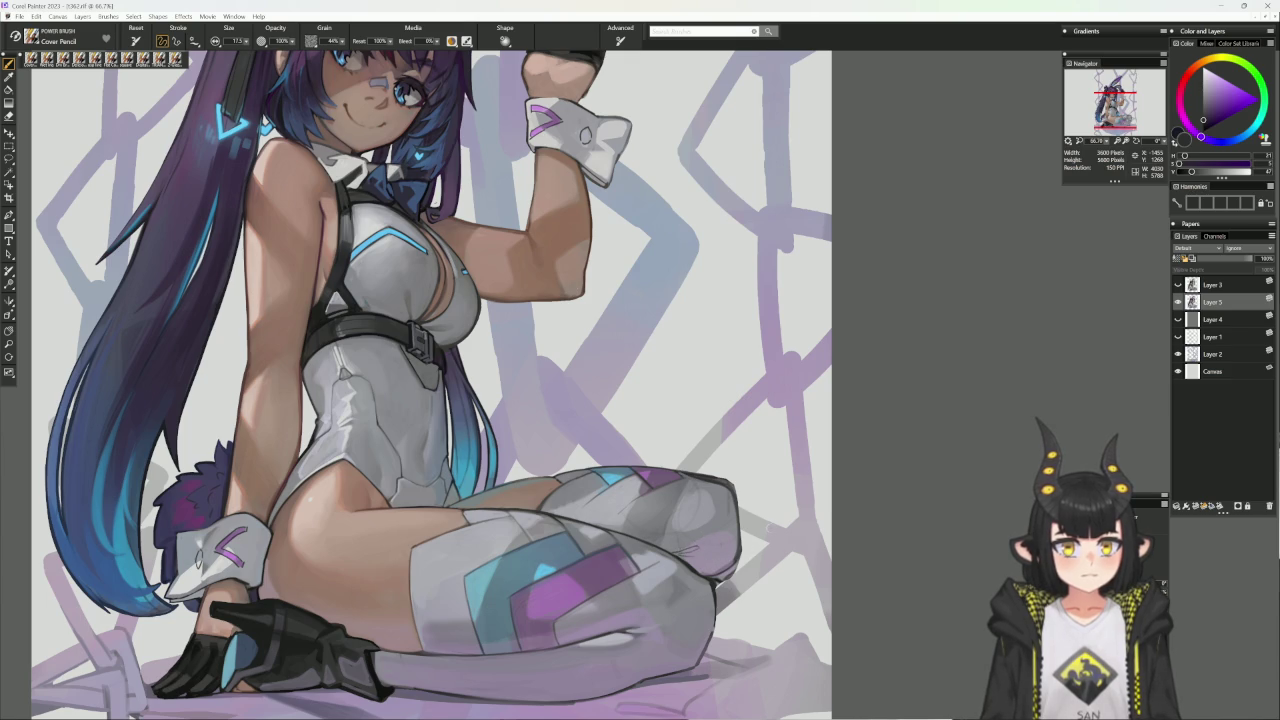
key(n)
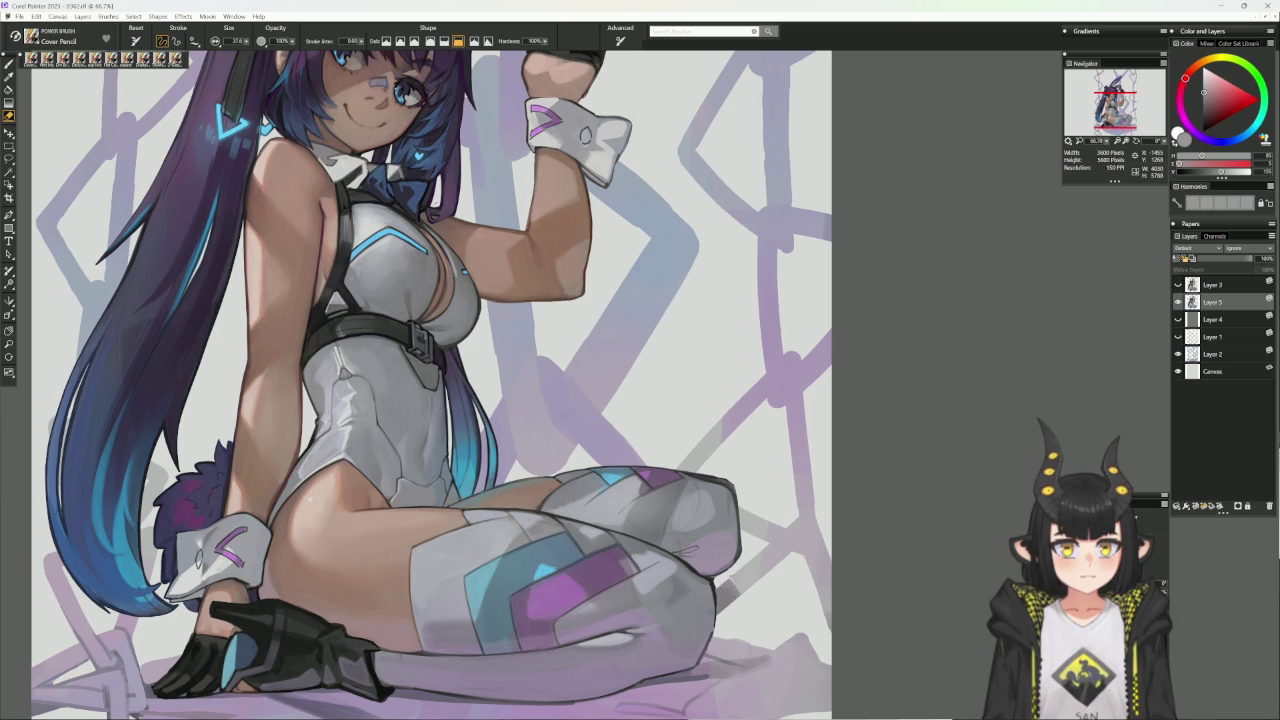
key(bracketleft)
key(bracketleft)
key(bracketleft)
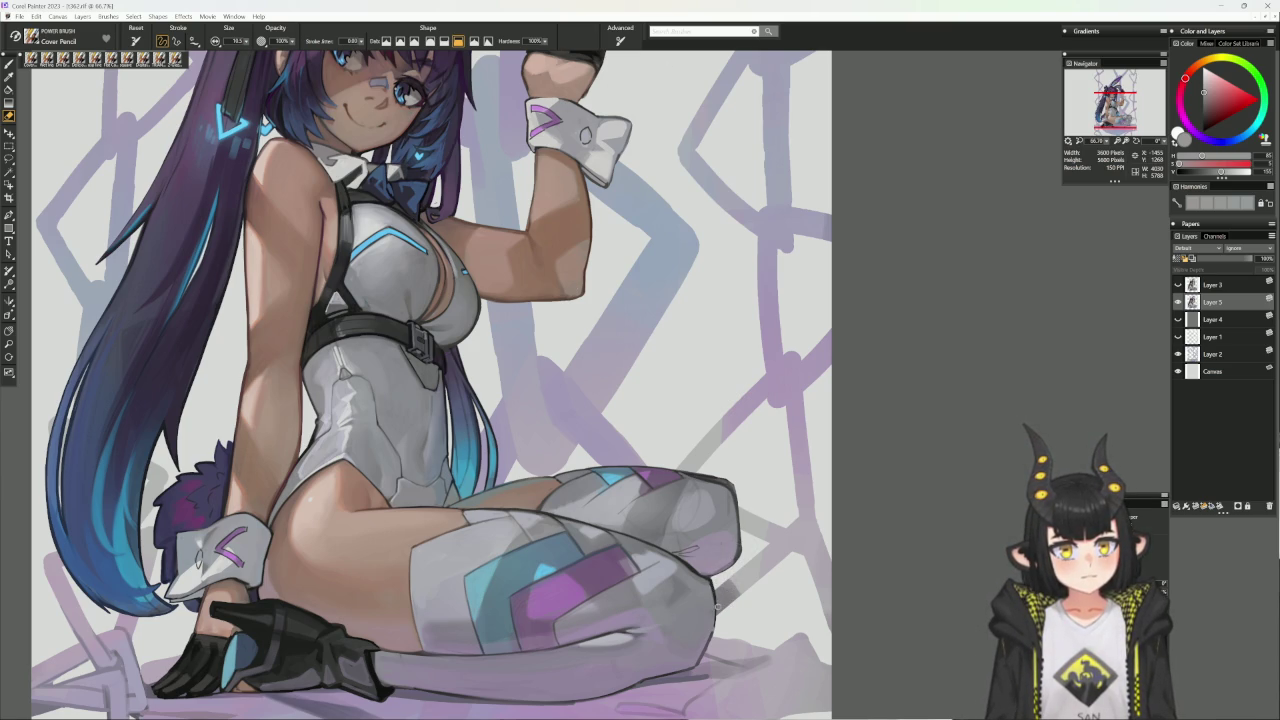
scroll(725, 593, down, 2)
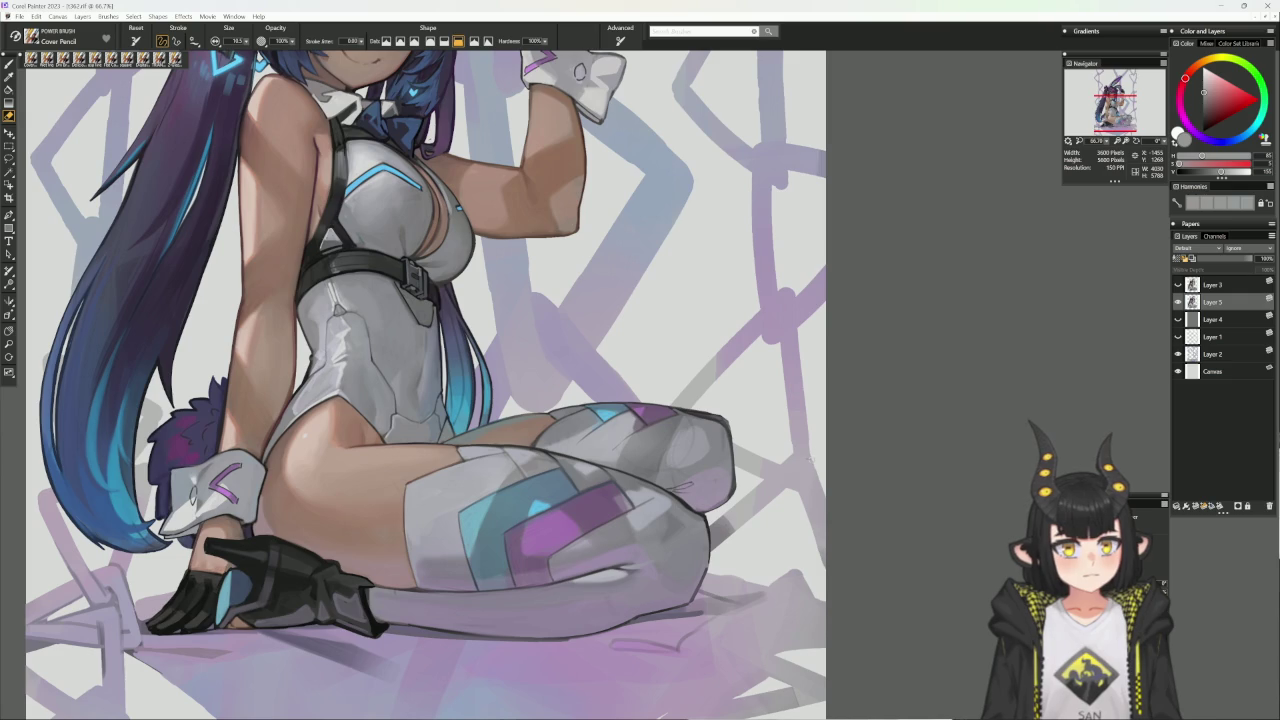
key(b)
drag(885, 360, 823, 283)
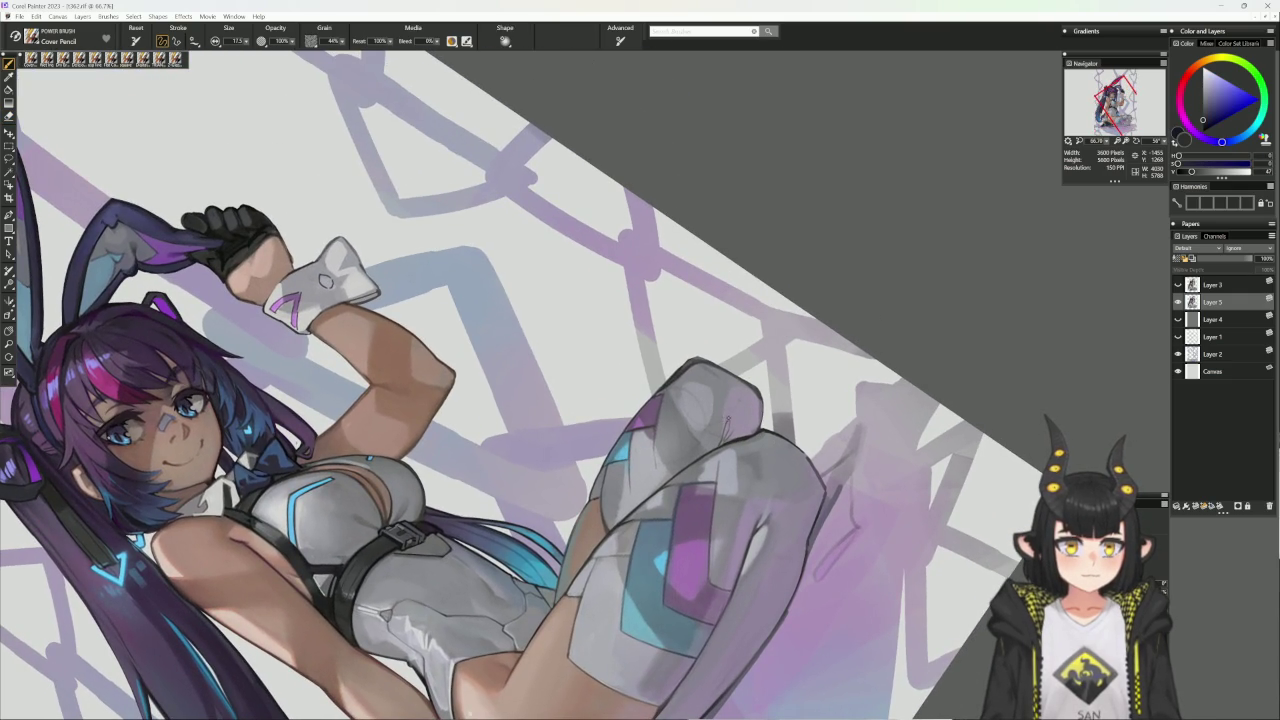
- Enlarge the pencil and sample light grey-blue and purple tones near the boot
alt+click(730, 422)
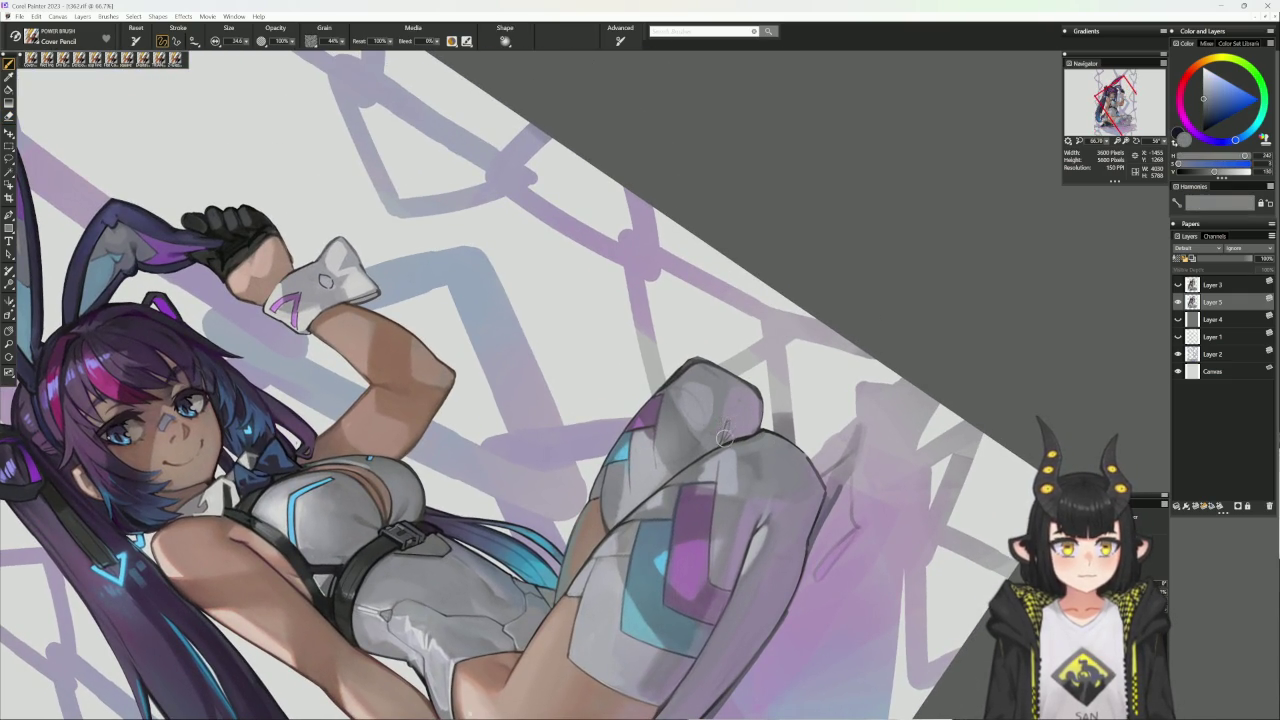
key(bracketright)
key(bracketright)
key(bracketright)
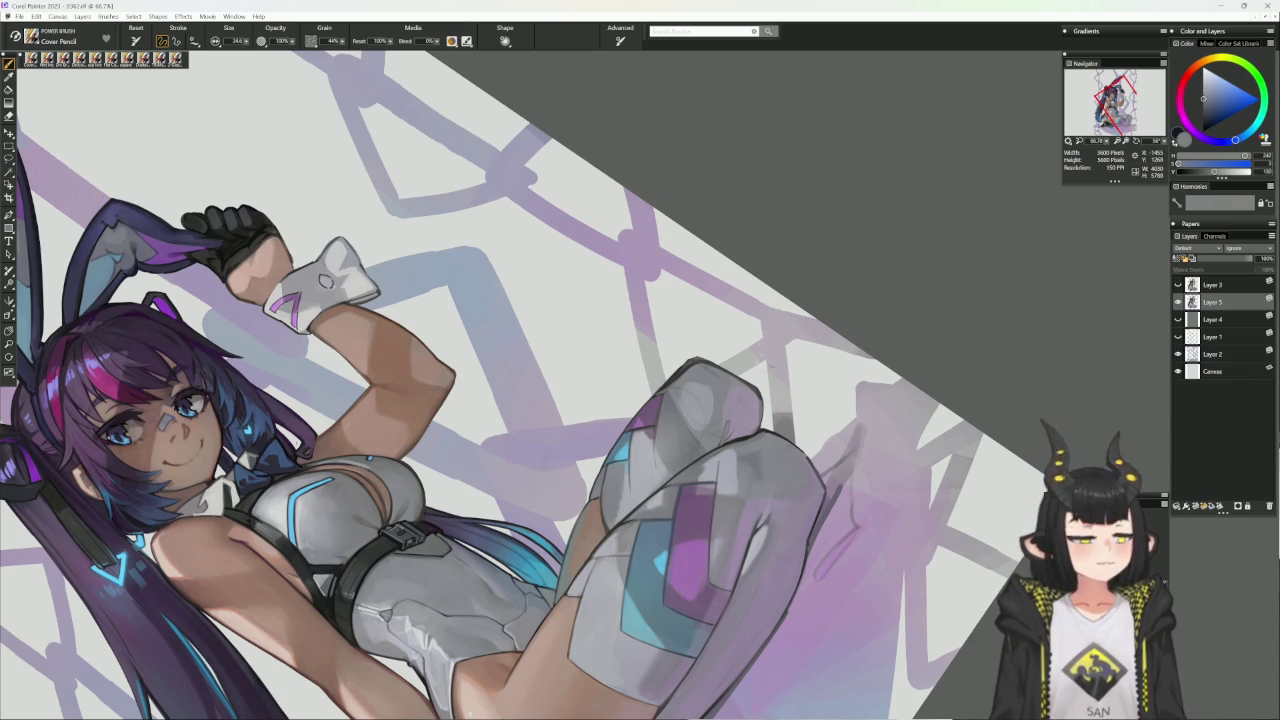
alt+click(721, 412)
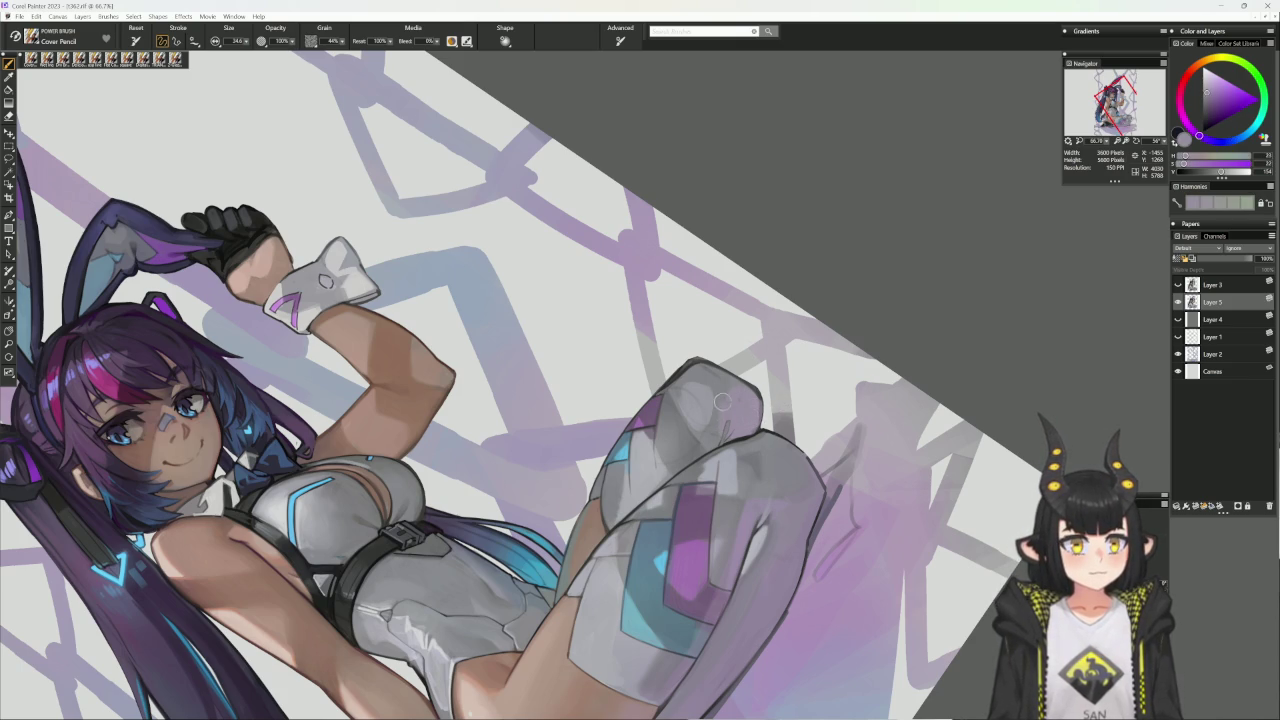
alt+click(723, 402)
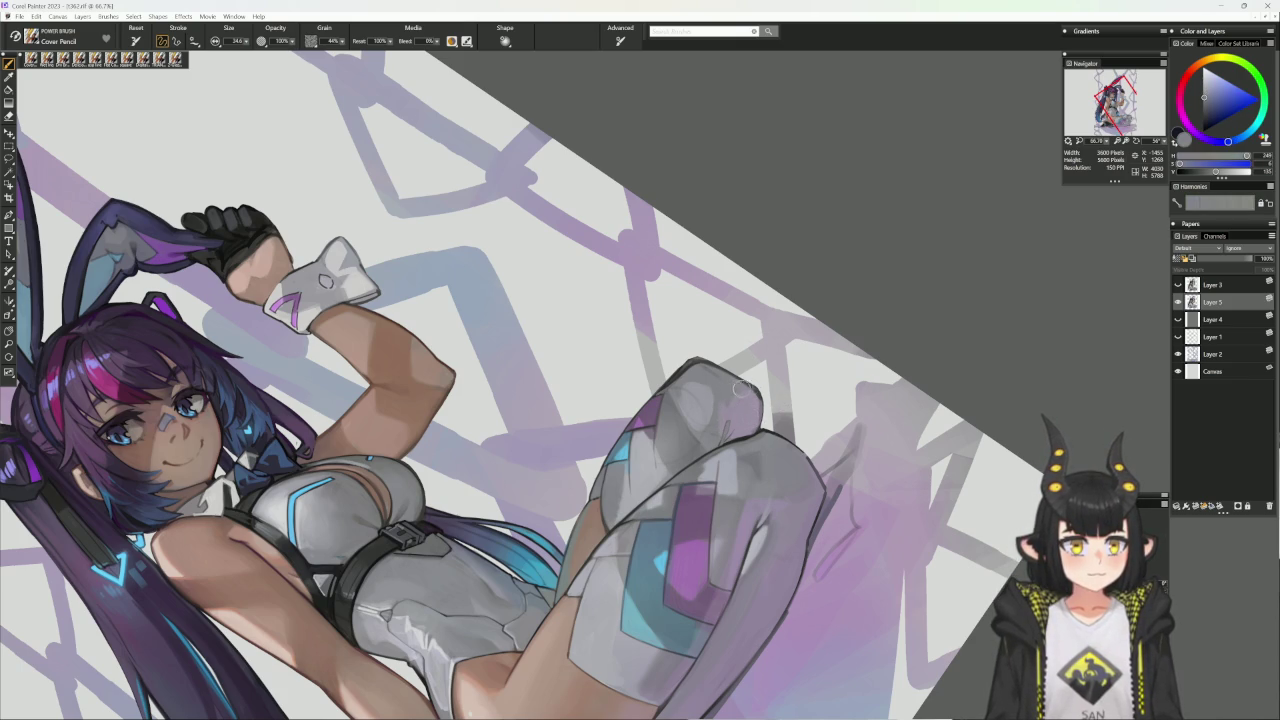
alt+click(740, 401)
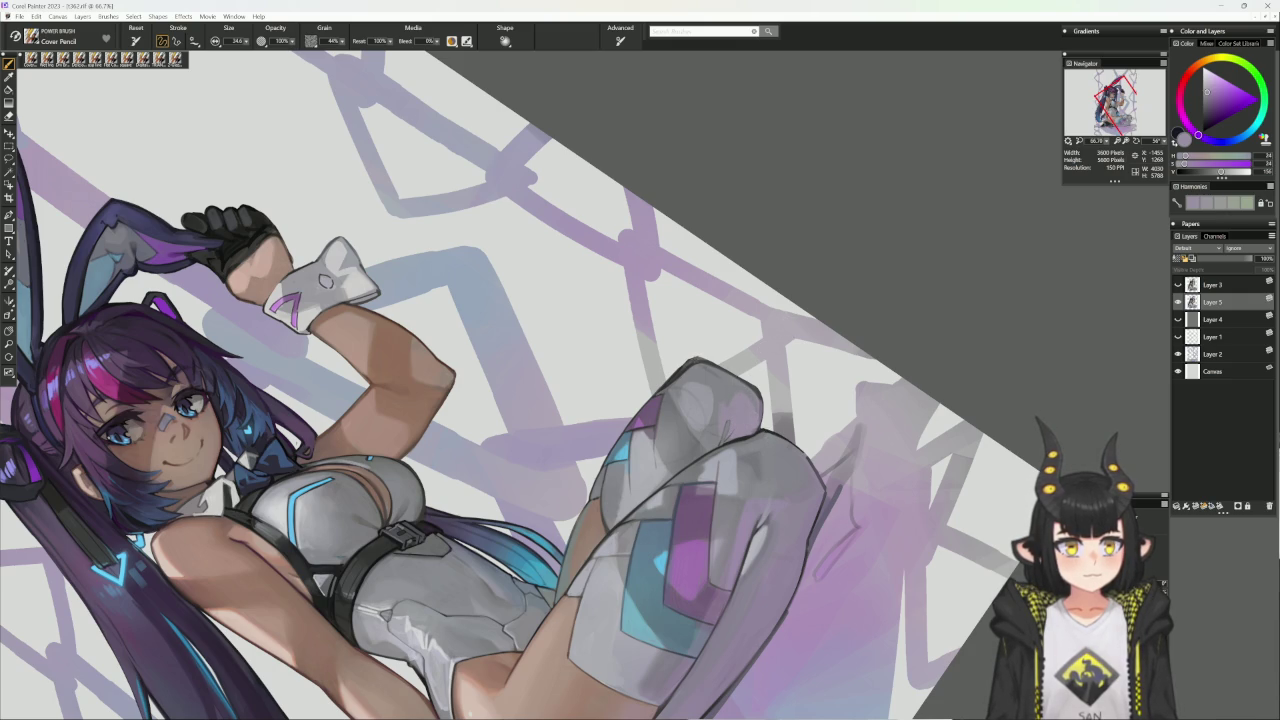
alt+click(720, 400)
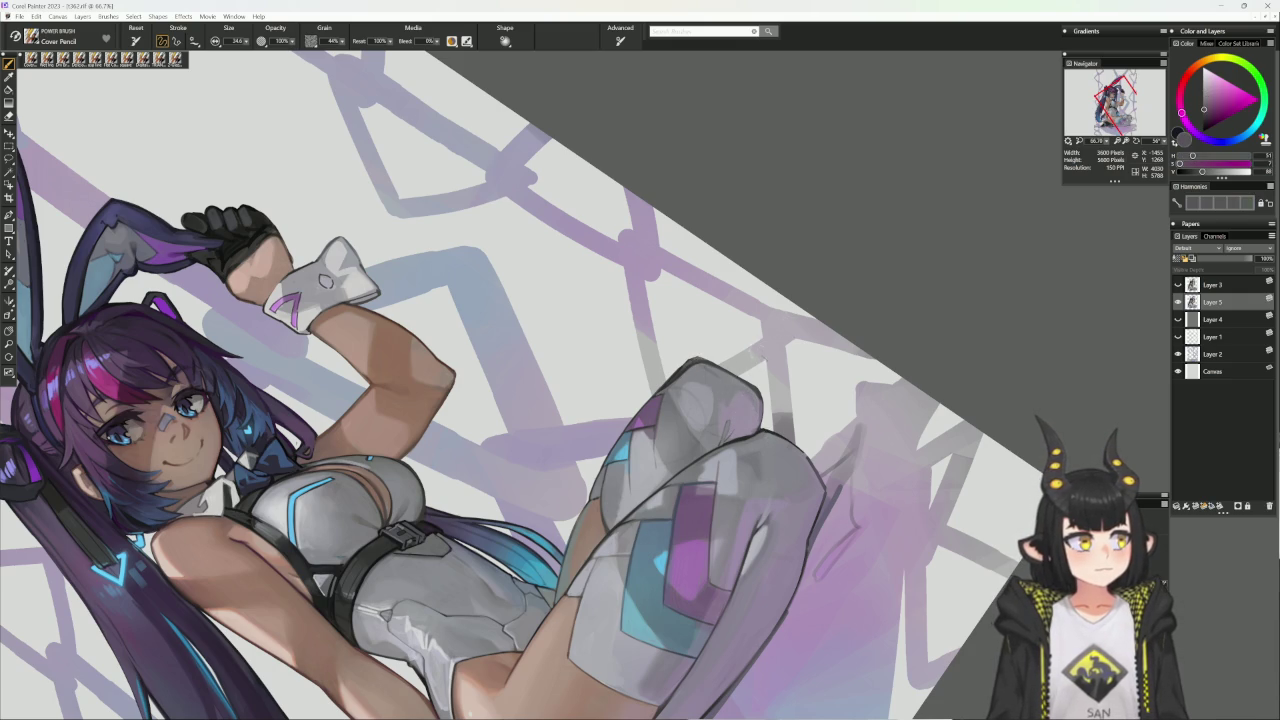
- Settle on a lighter purple, resize the brush to about 83, and sample the boot's grey
alt+click(724, 427)
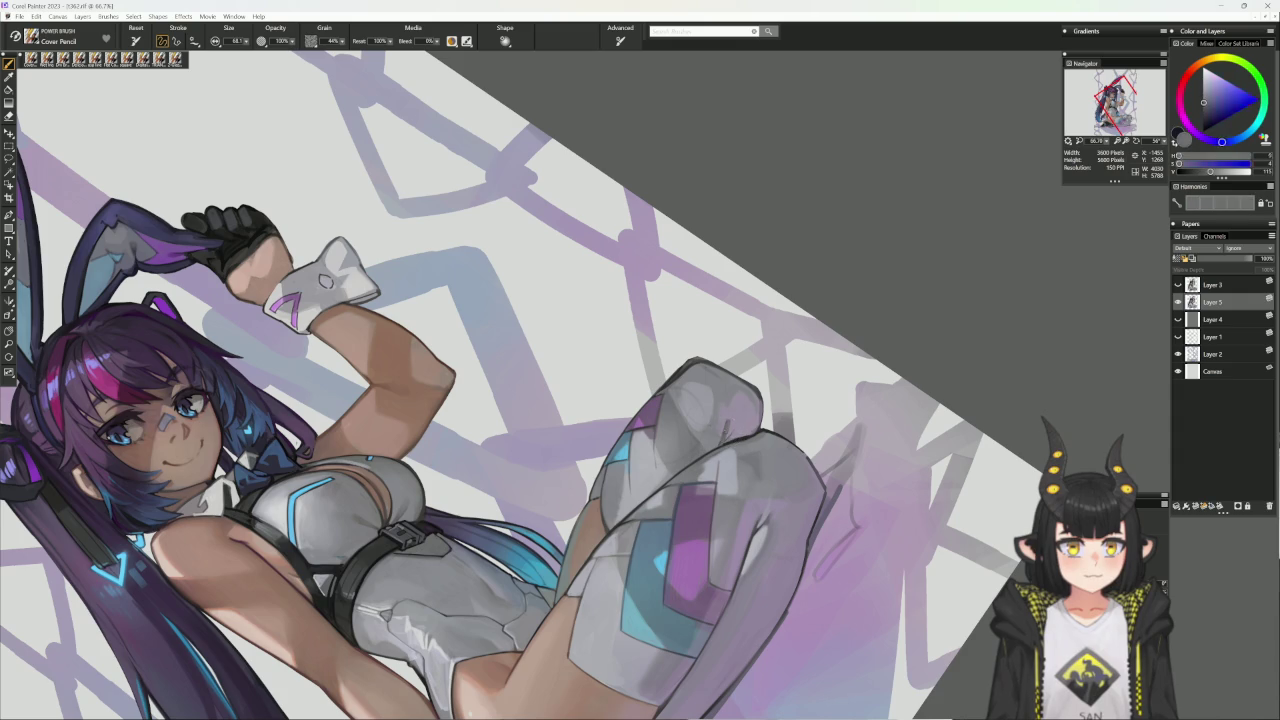
alt+click(721, 440)
key(bracketleft)
key(bracketleft)
key(bracketleft)
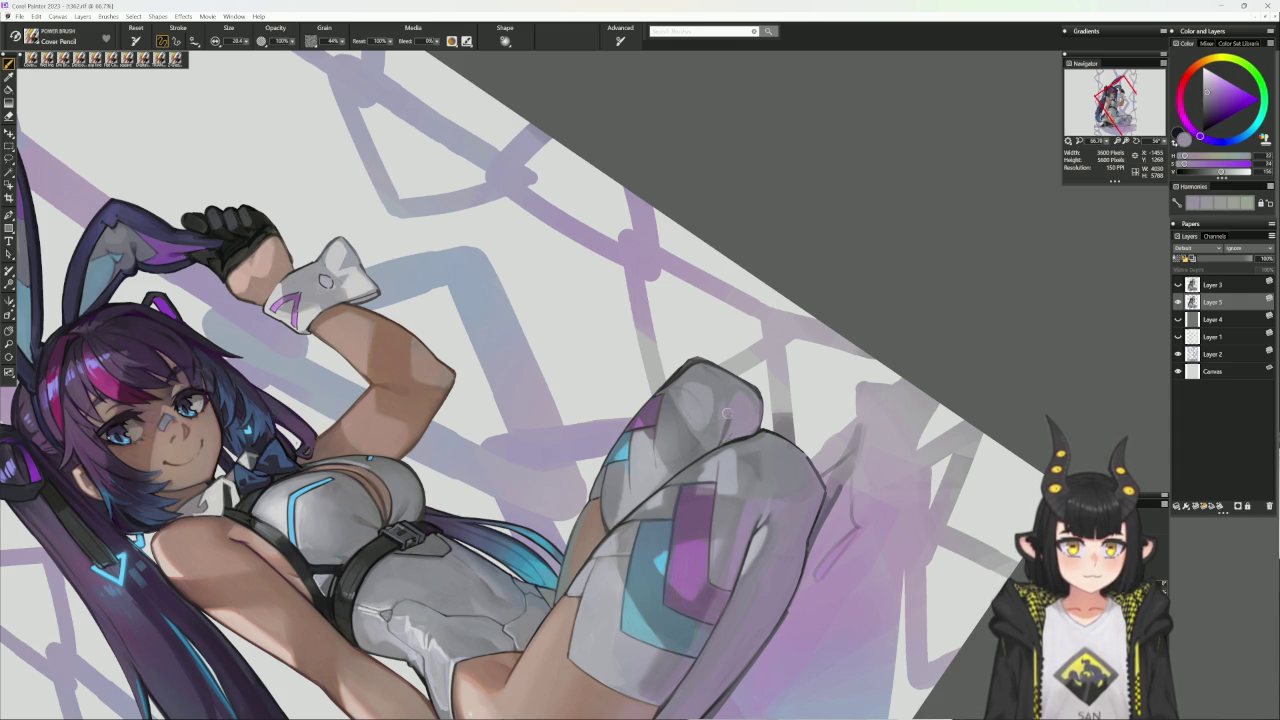
key(bracketright)
key(bracketright)
key(bracketright)
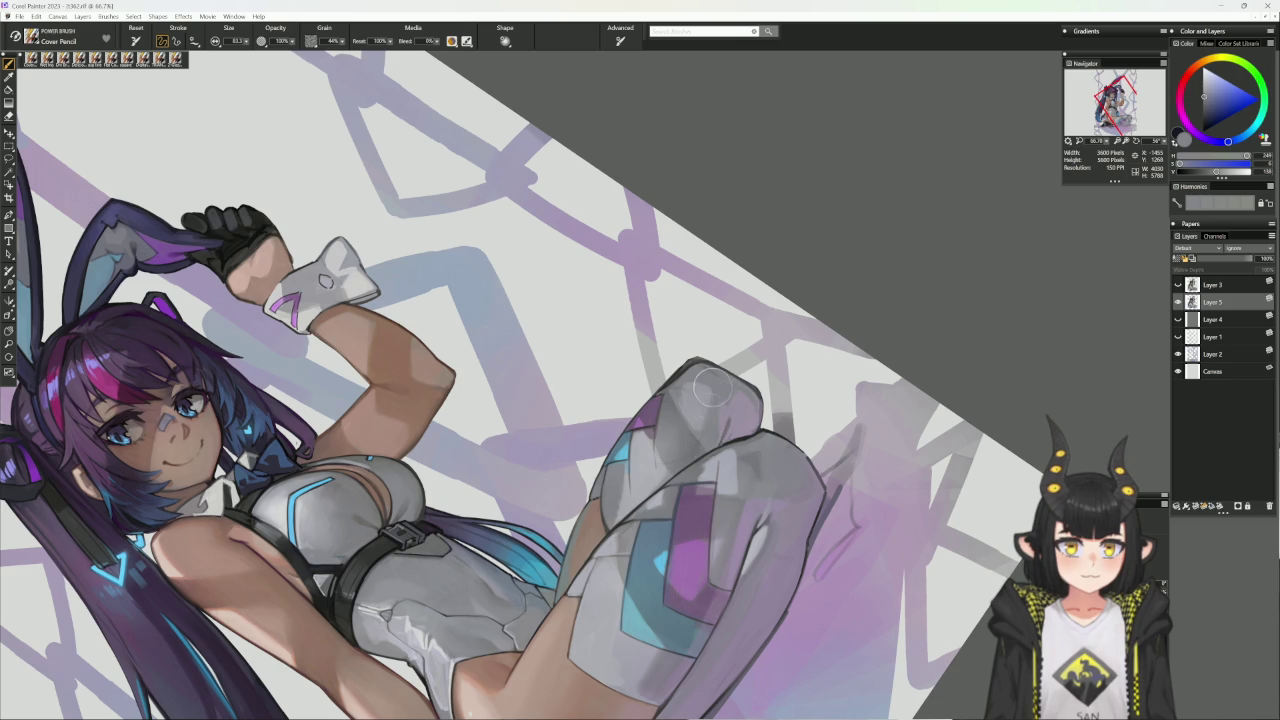
alt+click(691, 394)
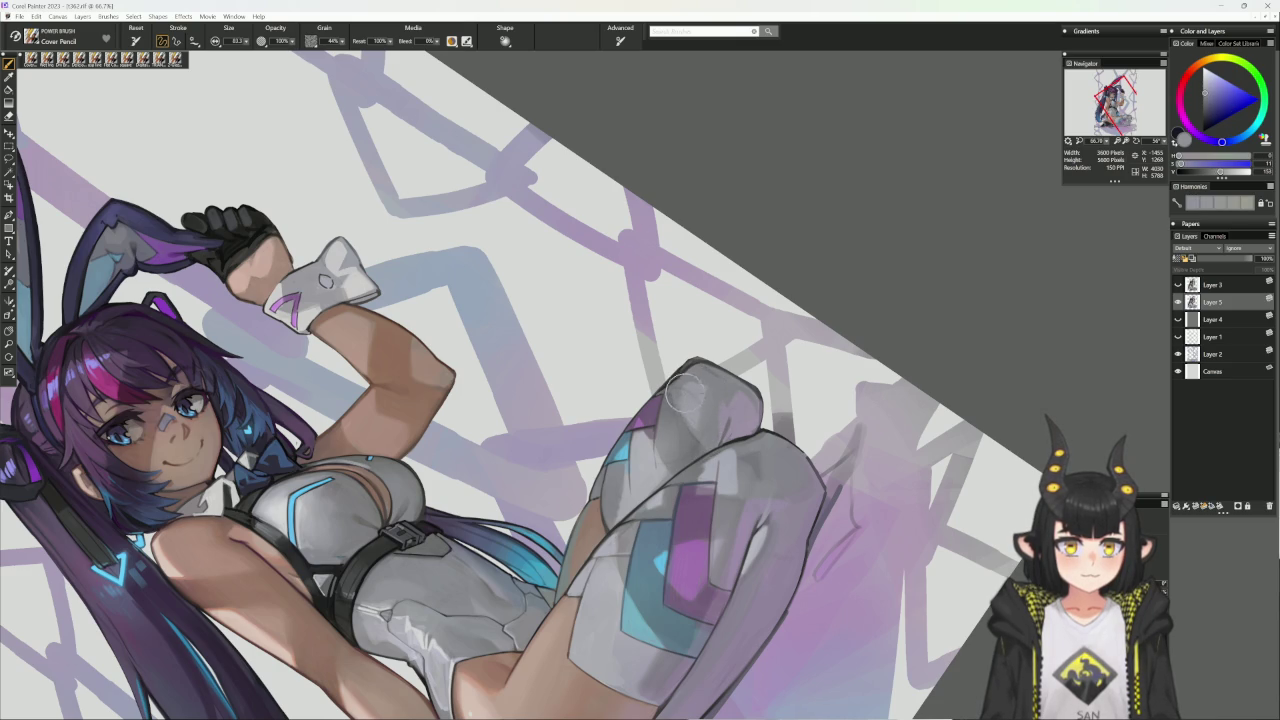
mouse_move(713, 398)
mouse_down()
mouse_move(693, 600)
mouse_move(640, 503)
mouse_up()
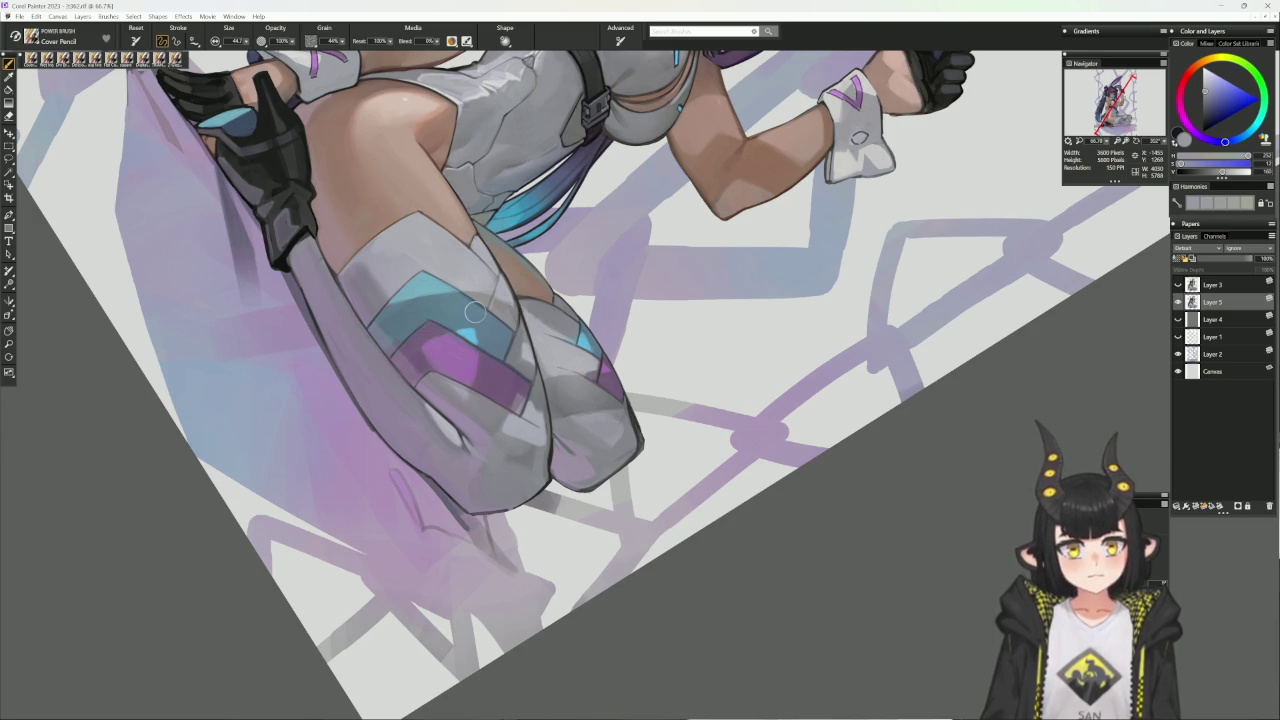
- Sample darker grey, purple and lighter tones from the boot toes and straighten the view
alt+click(547, 420)
alt+click(544, 396)
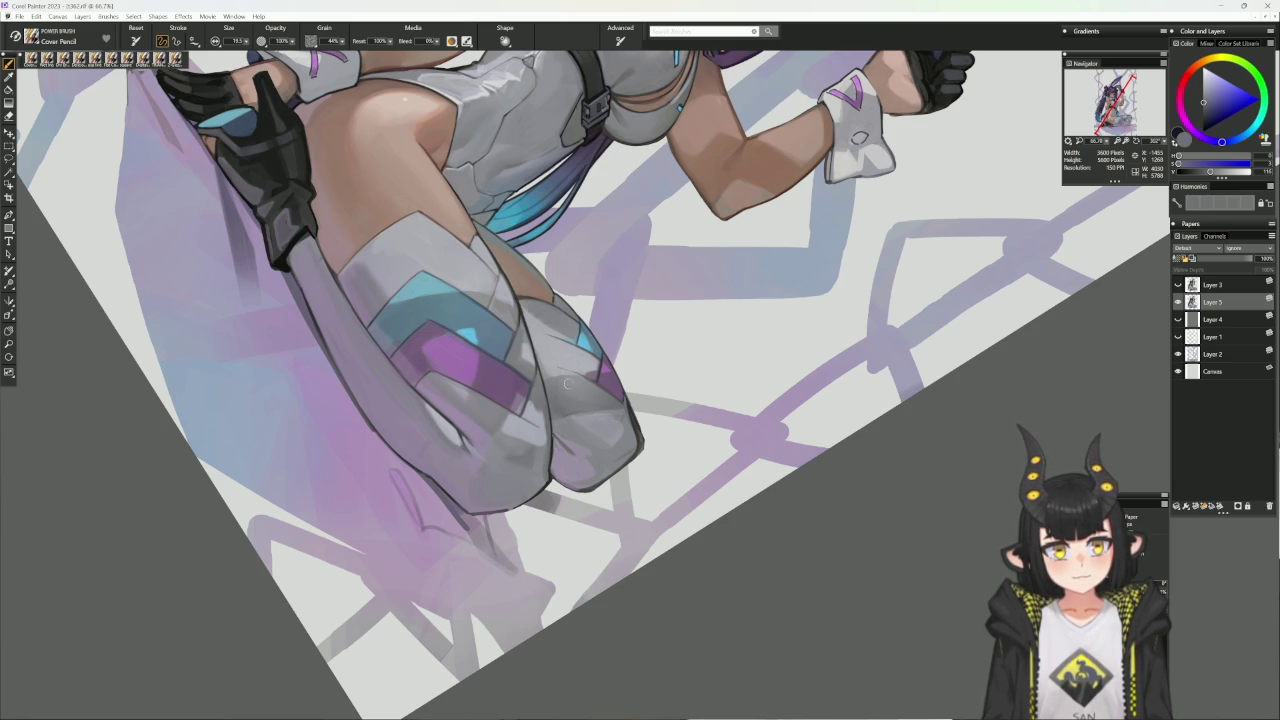
alt+click(560, 442)
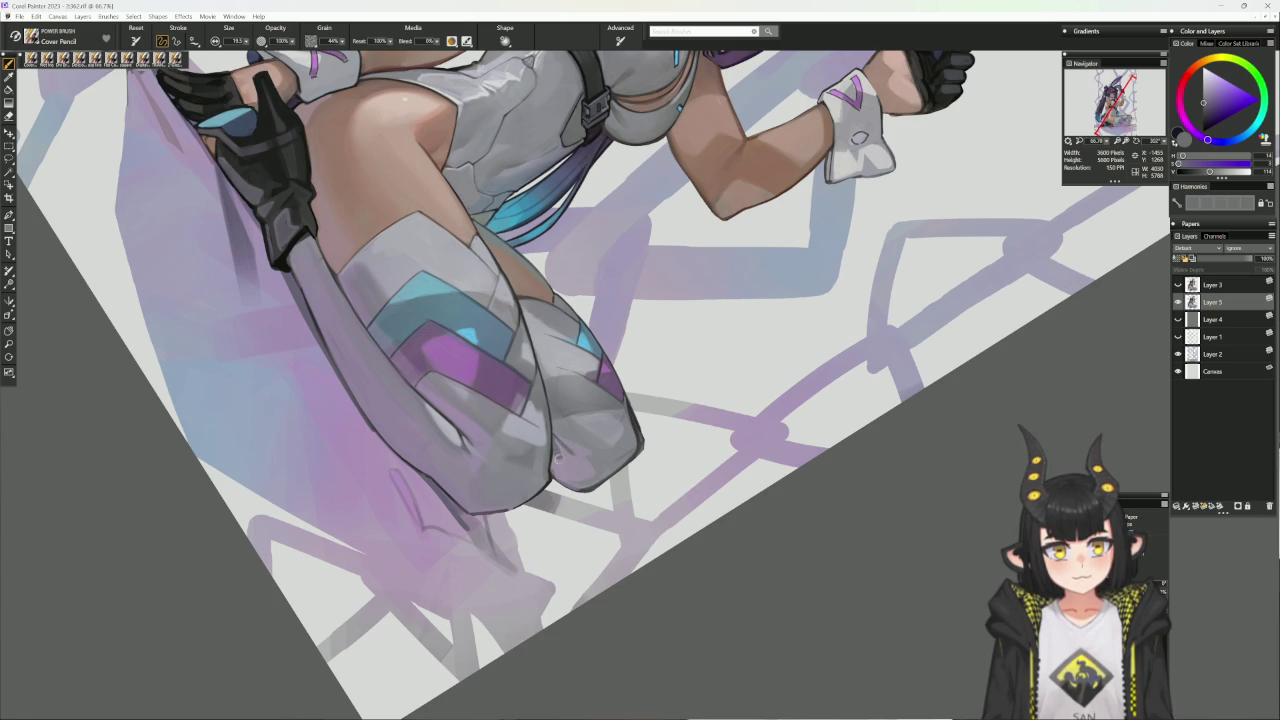
alt+click(558, 447)
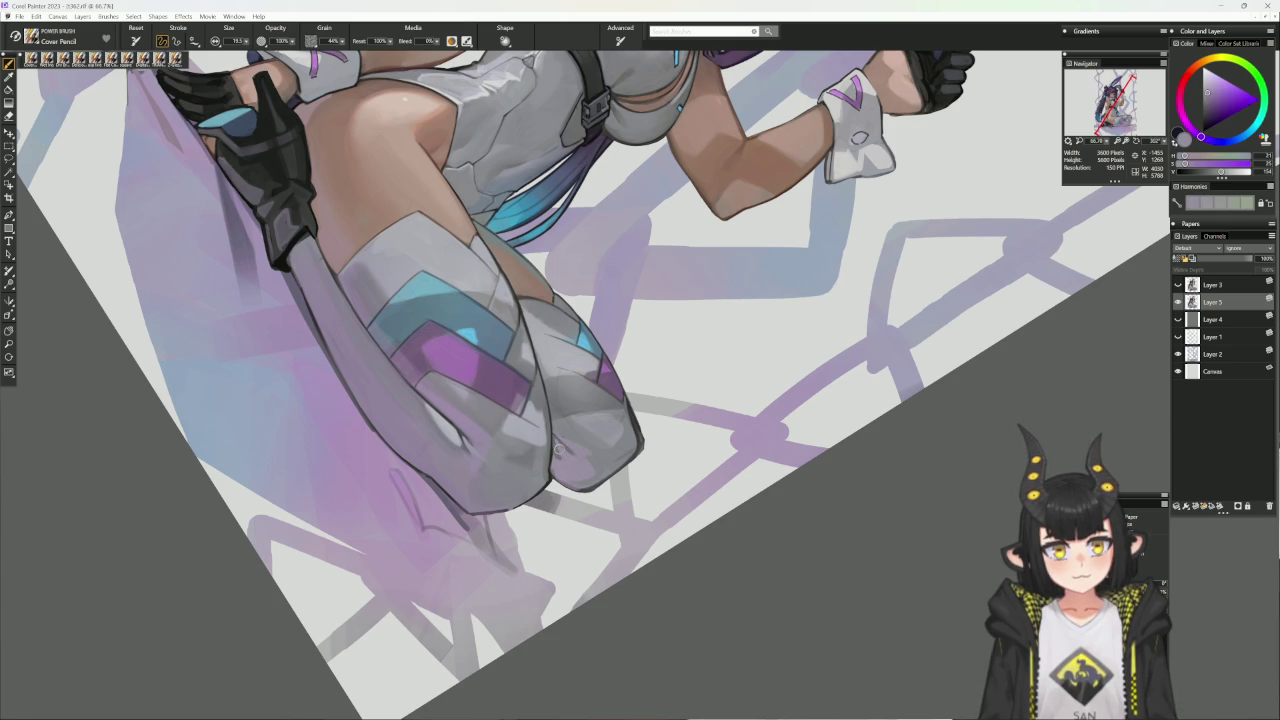
alt+click(570, 435)
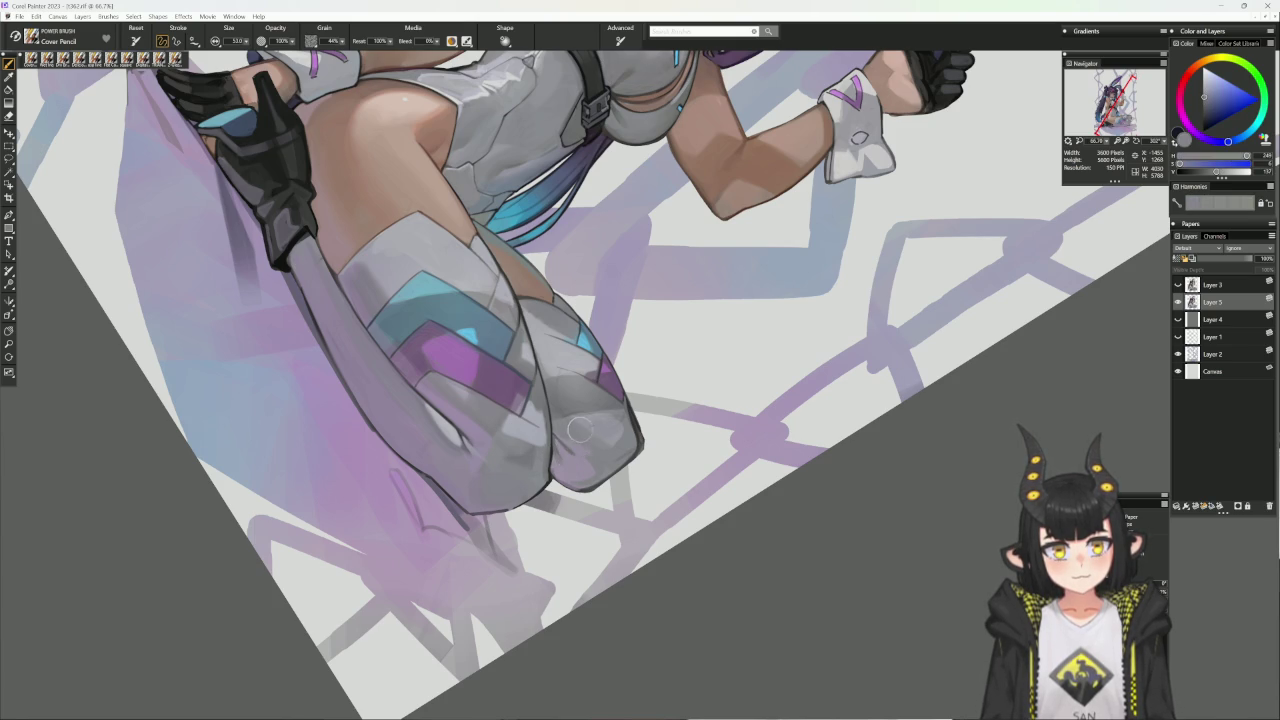
key(ctrl+0)
alt+click(658, 477)
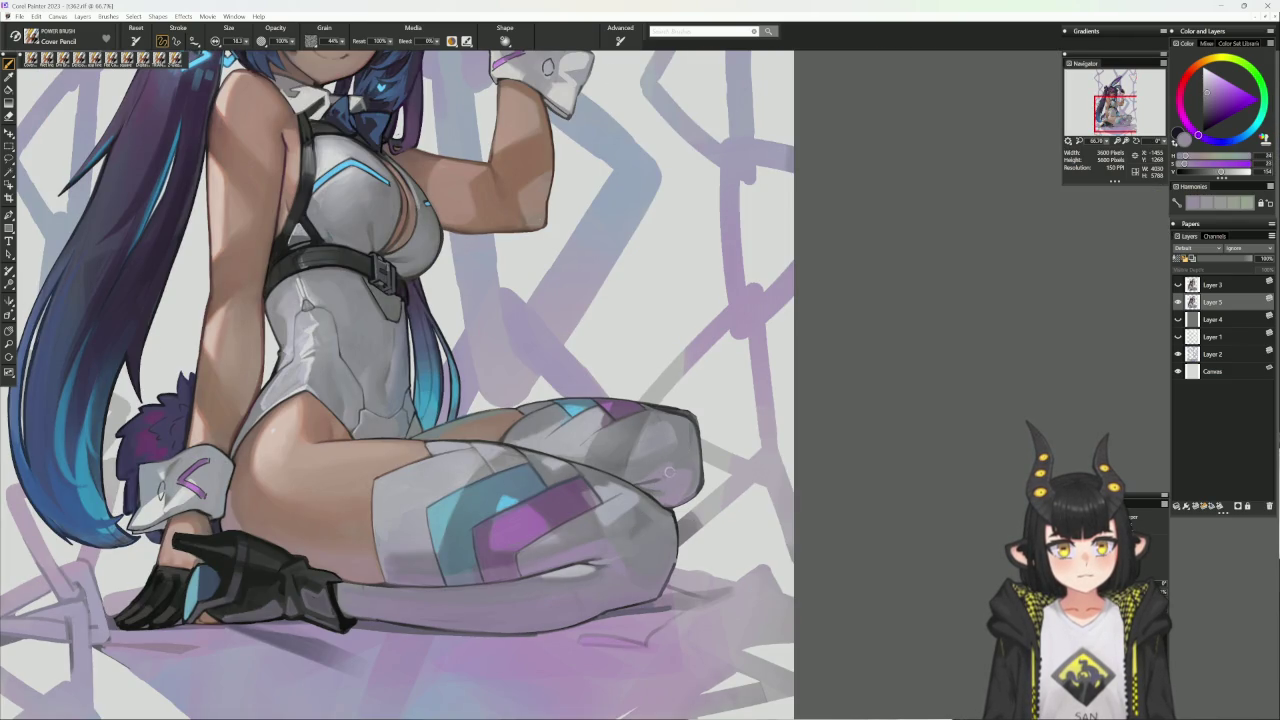
- Sample grey, lighter grey and light grey-blue tones from the boot over the bent knee
alt+click(657, 457)
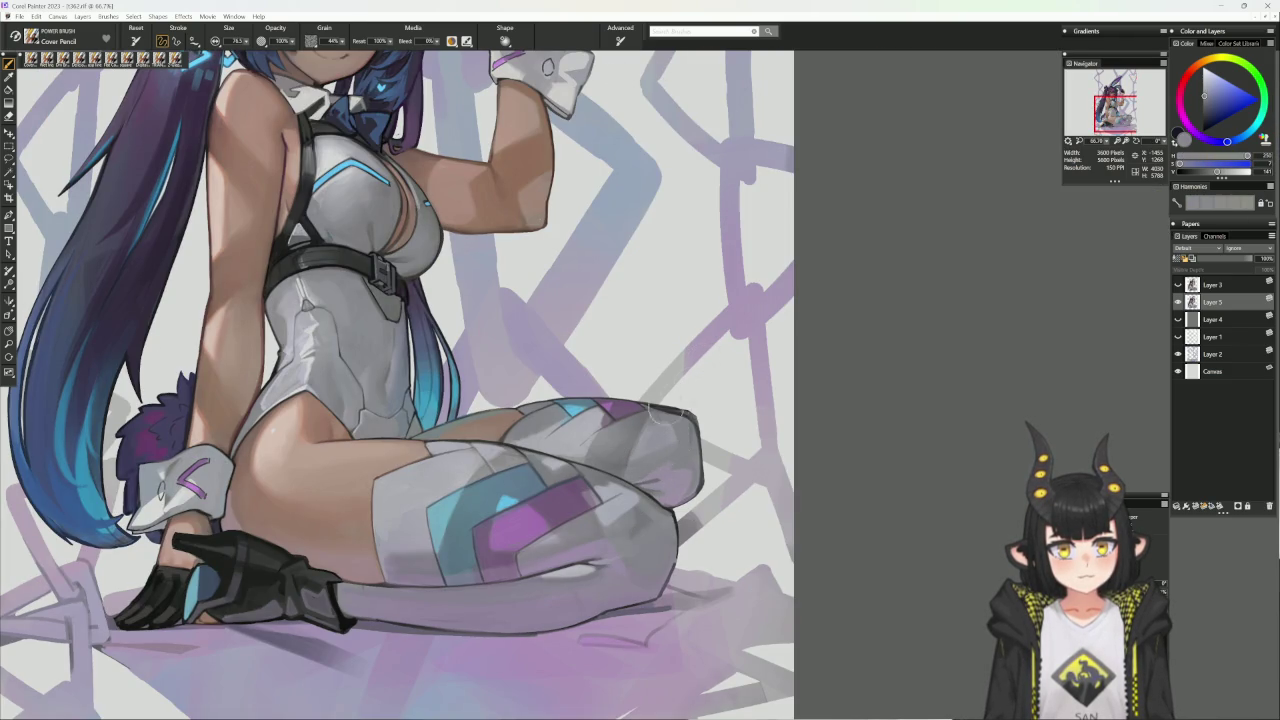
alt+click(648, 415)
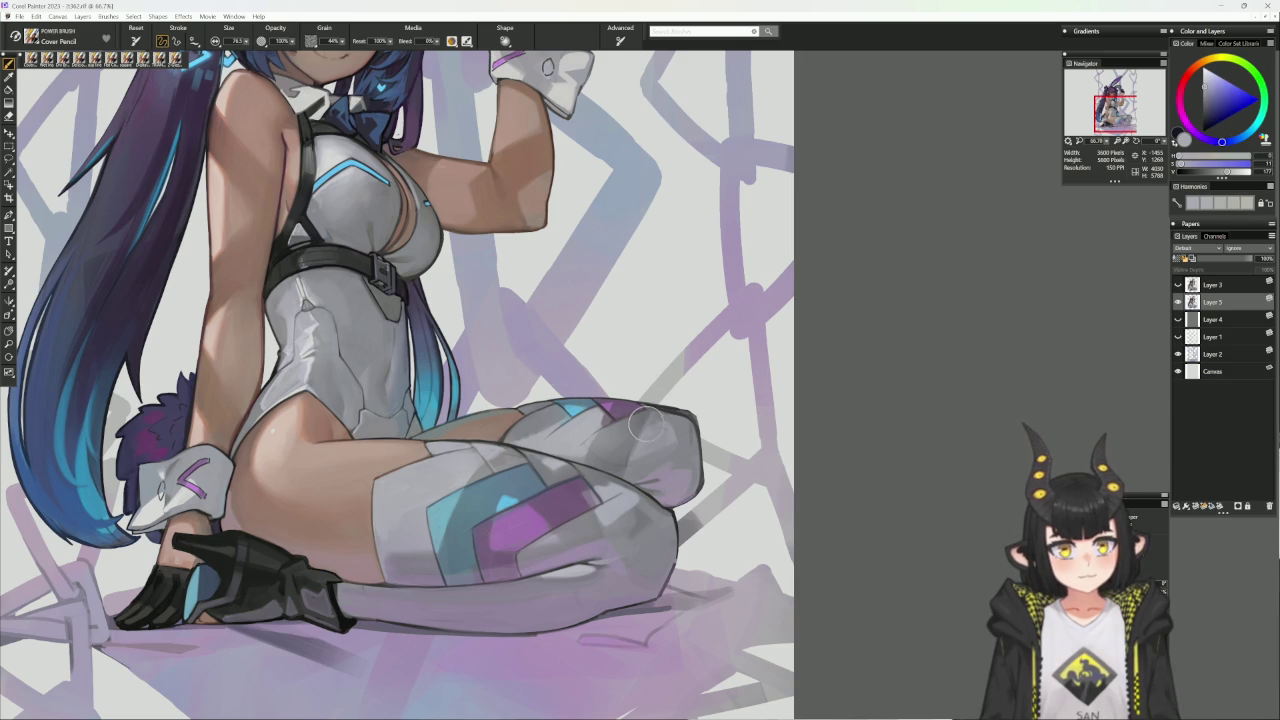
alt+click(592, 407)
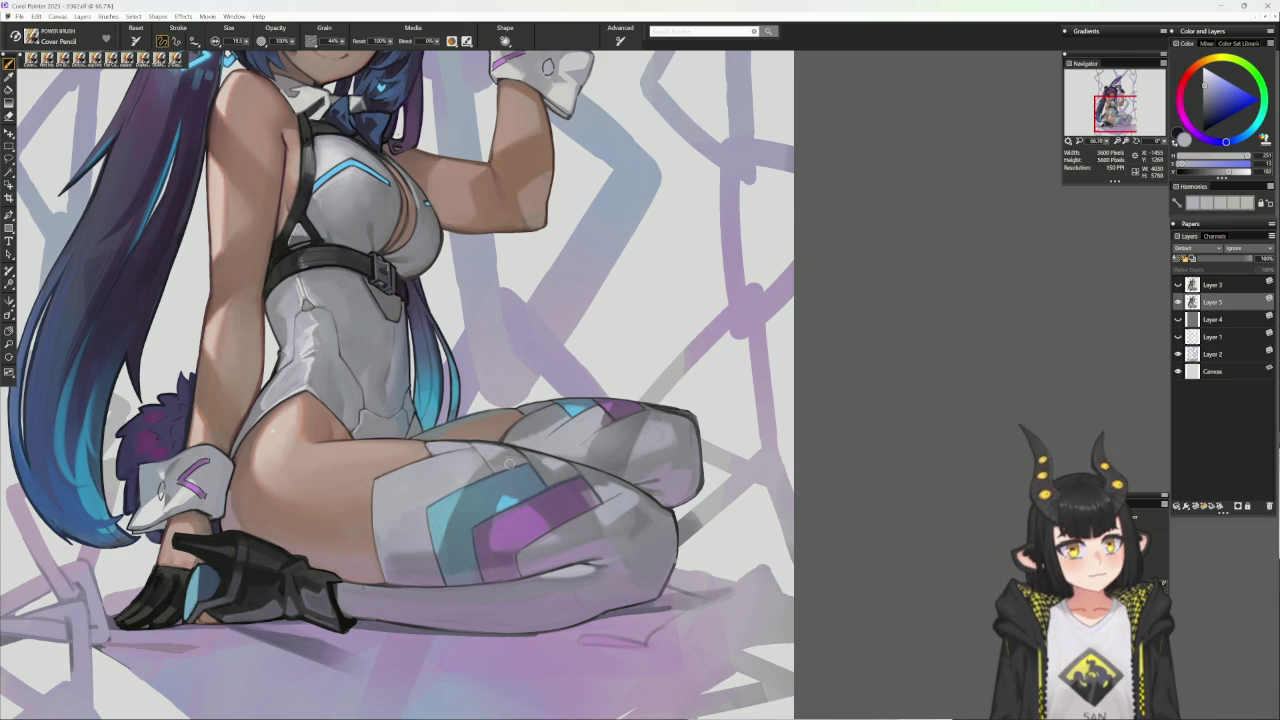
drag(837, 434, 837, 334)
alt+click(648, 410)
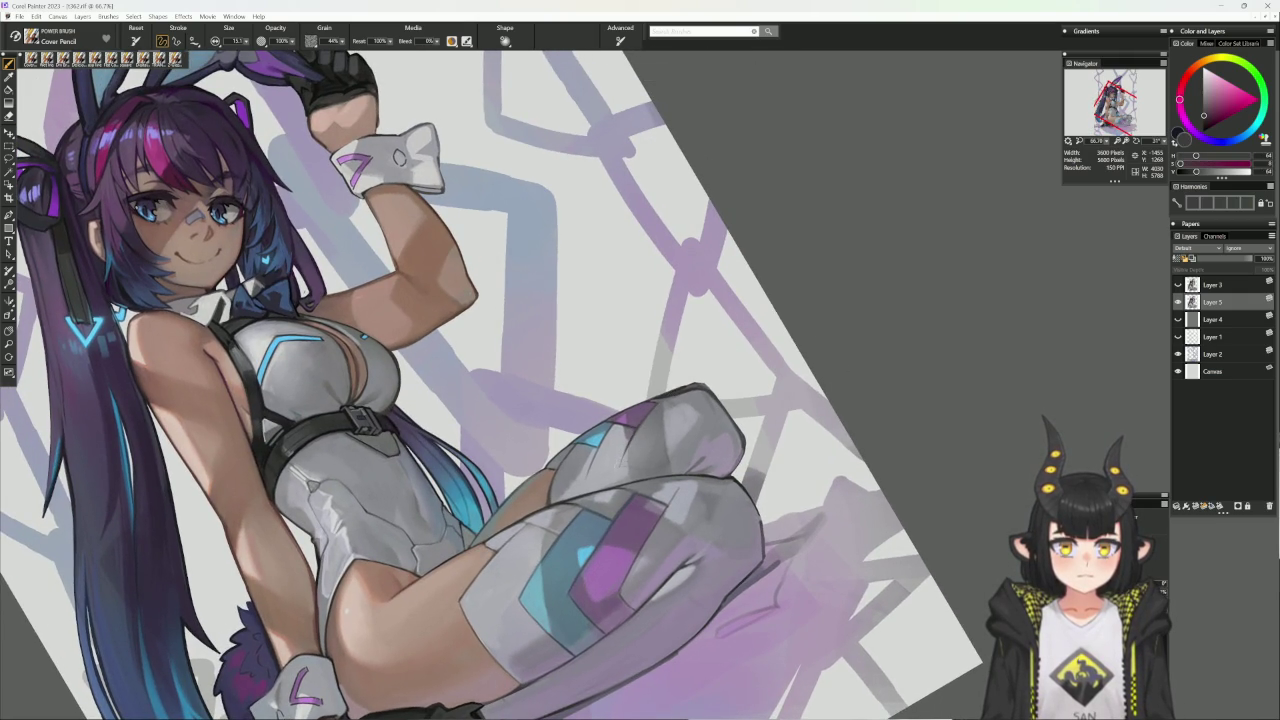
alt+click(621, 450)
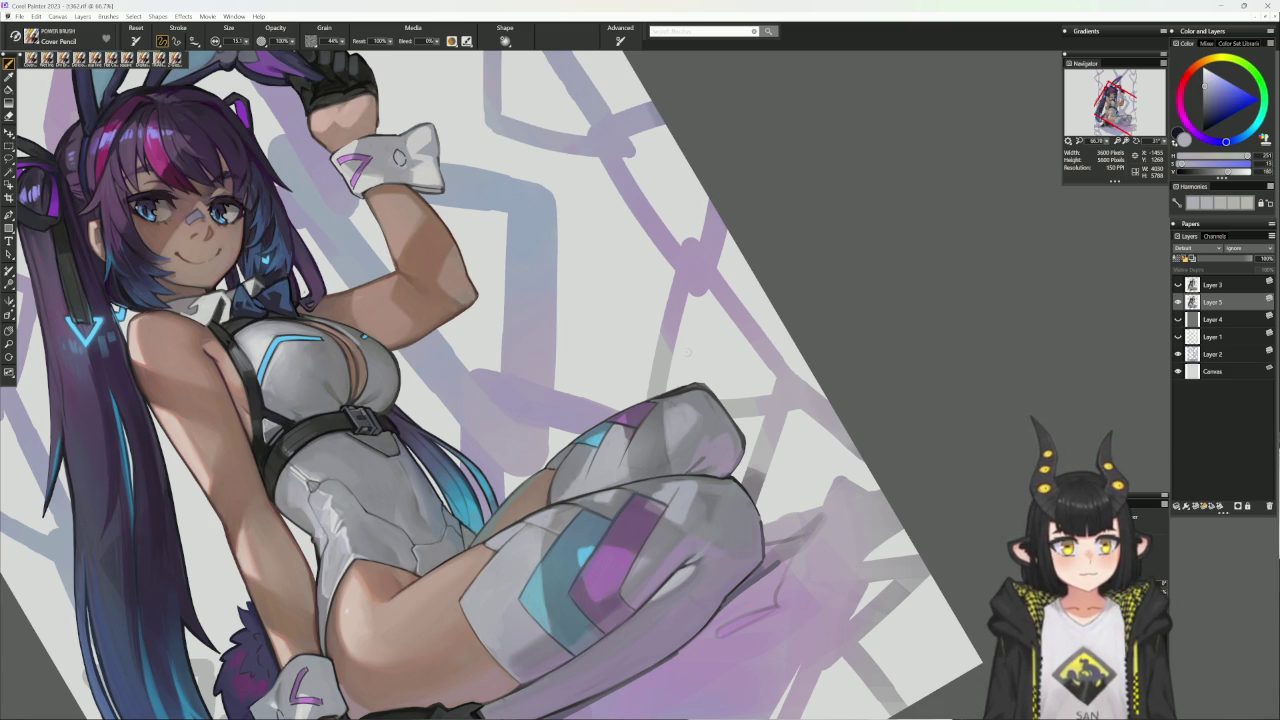
alt+click(760, 560)
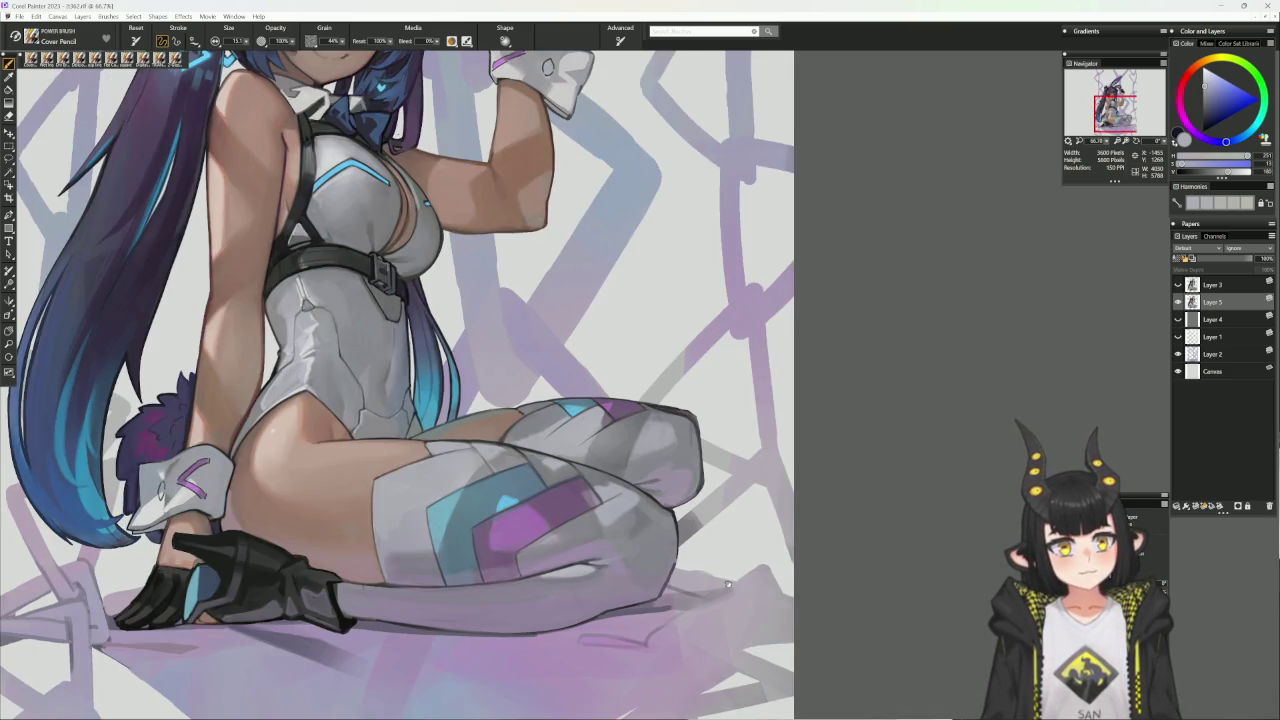
drag(703, 588, 677, 586)
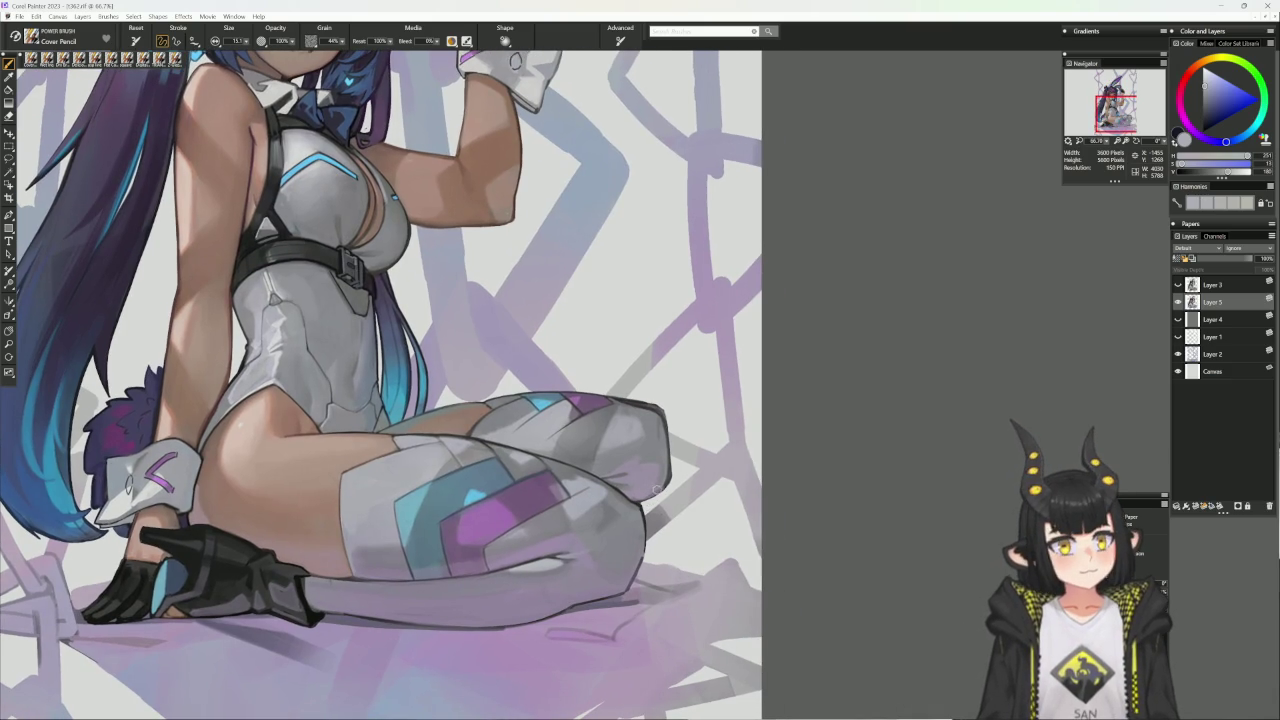
drag(735, 365, 655, 480)
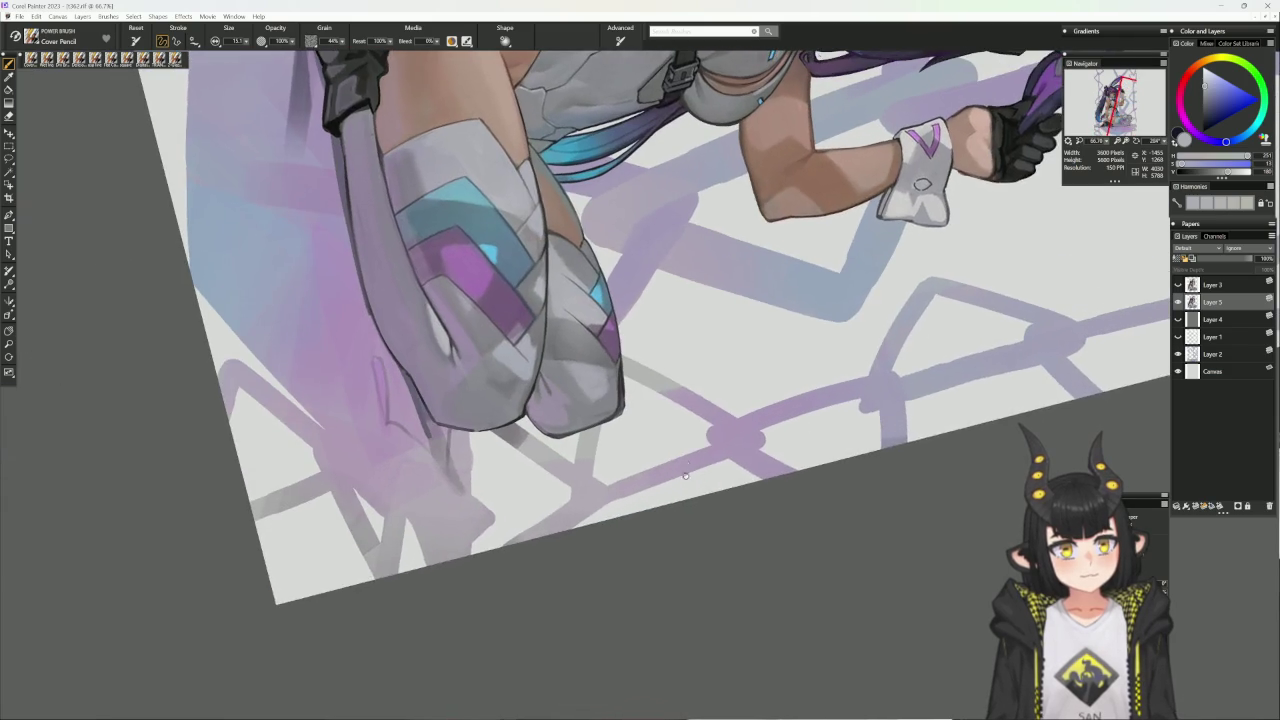
- Erase to lighten the dark outline along the boot's right and lower-right edge
key(n)
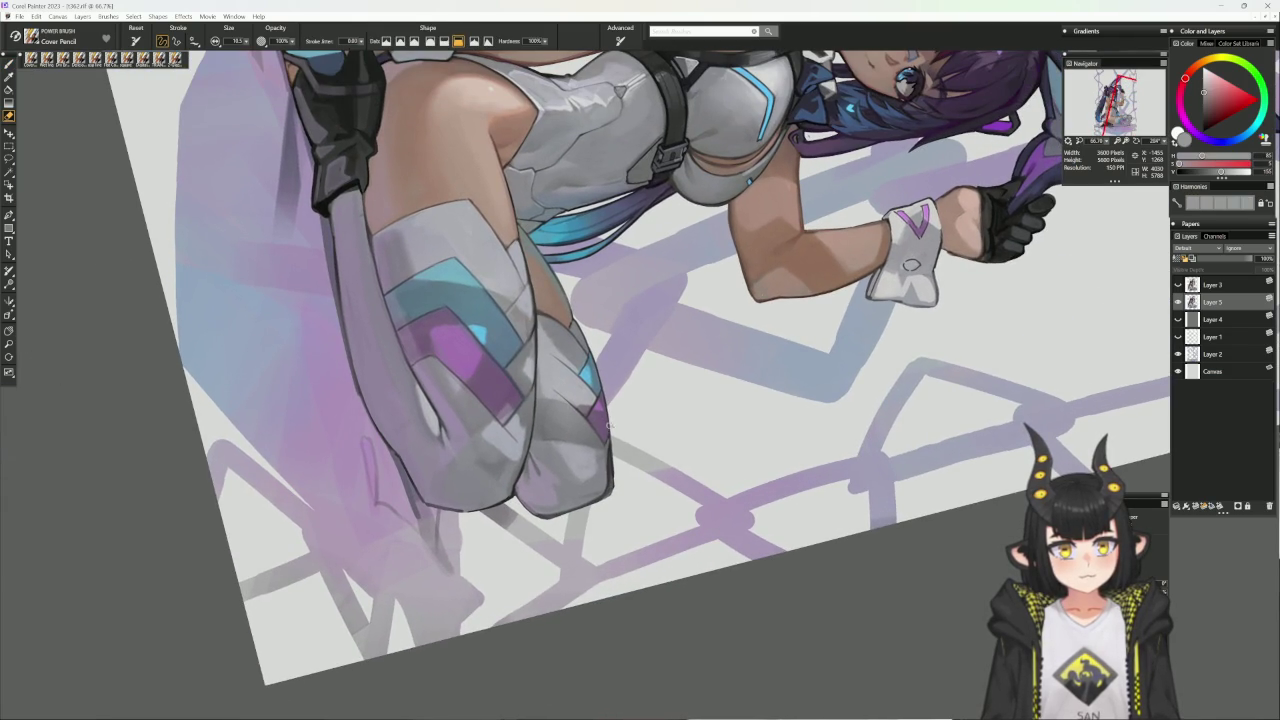
drag(608, 440, 610, 487)
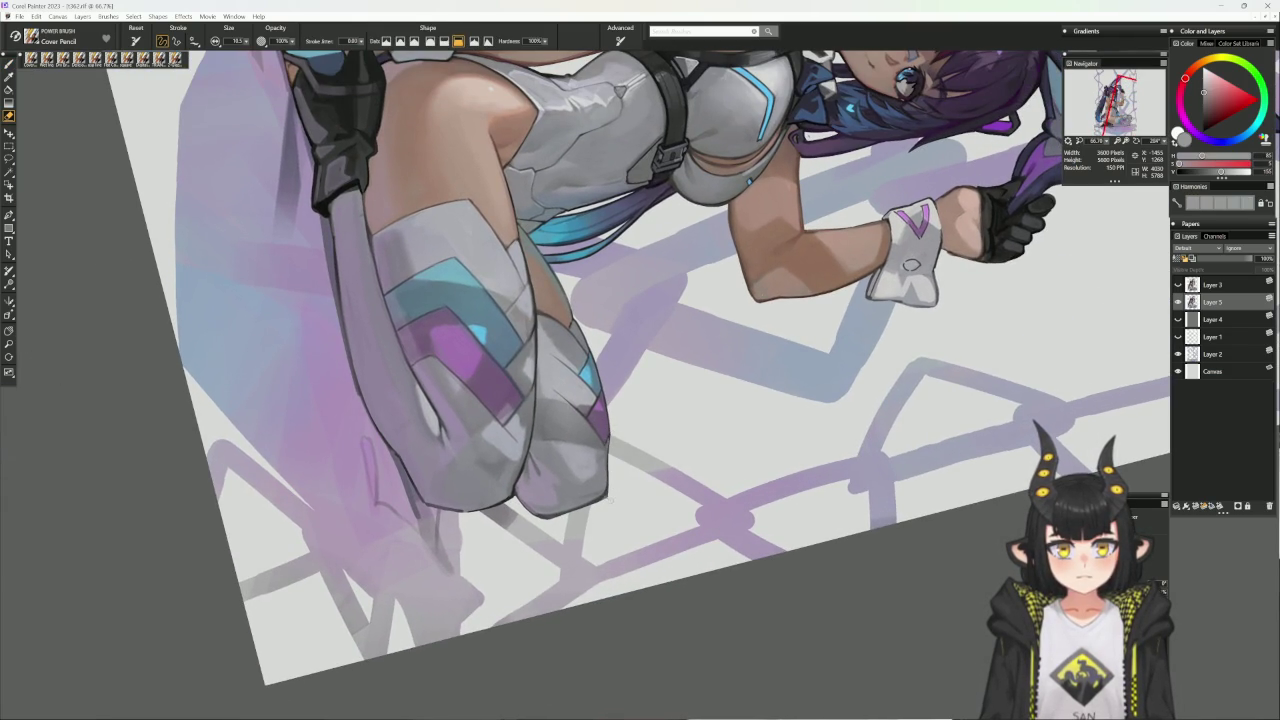
drag(607, 491, 603, 497)
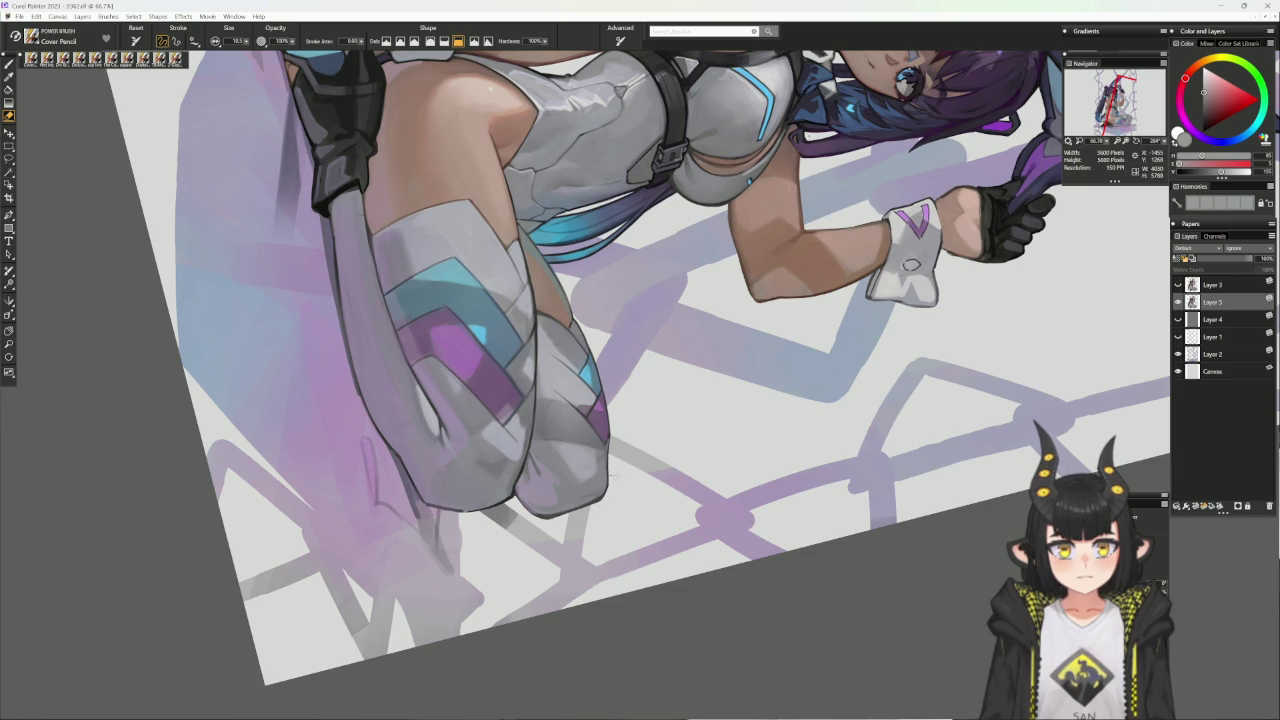
click(621, 573)
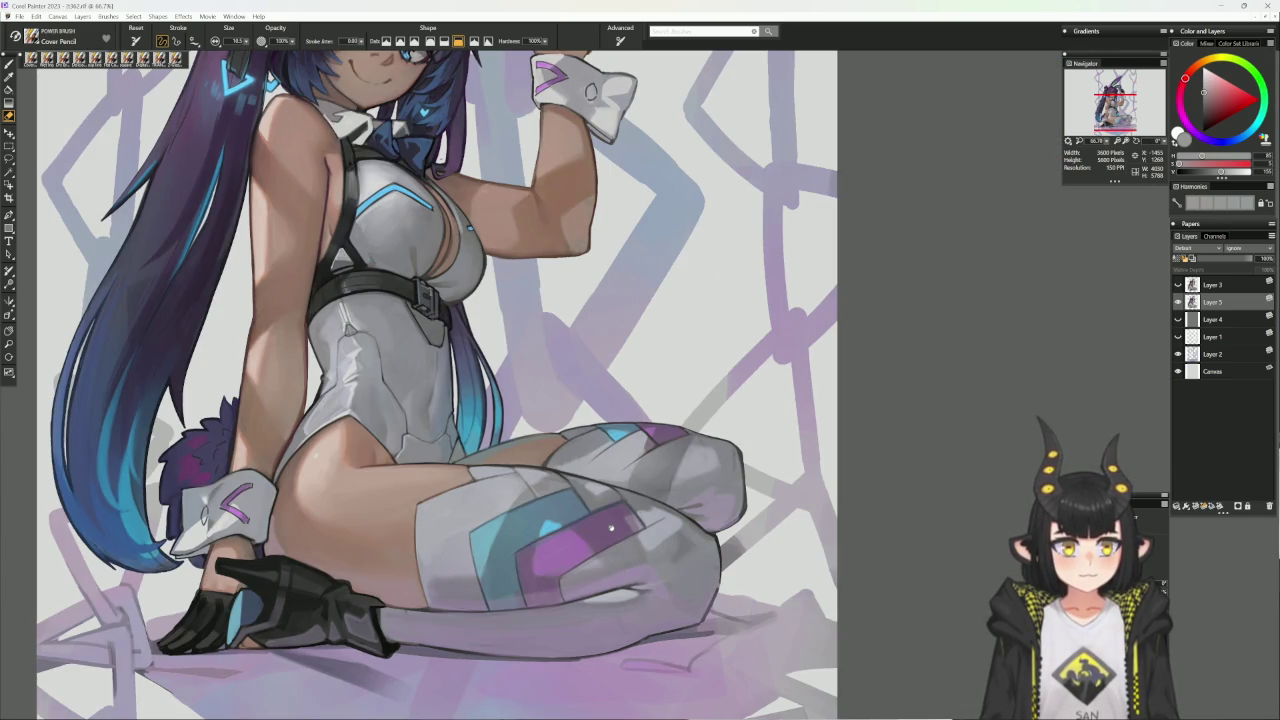
- Return to the brush and sample blue-grey and grey tones at the boot edge
key(b)
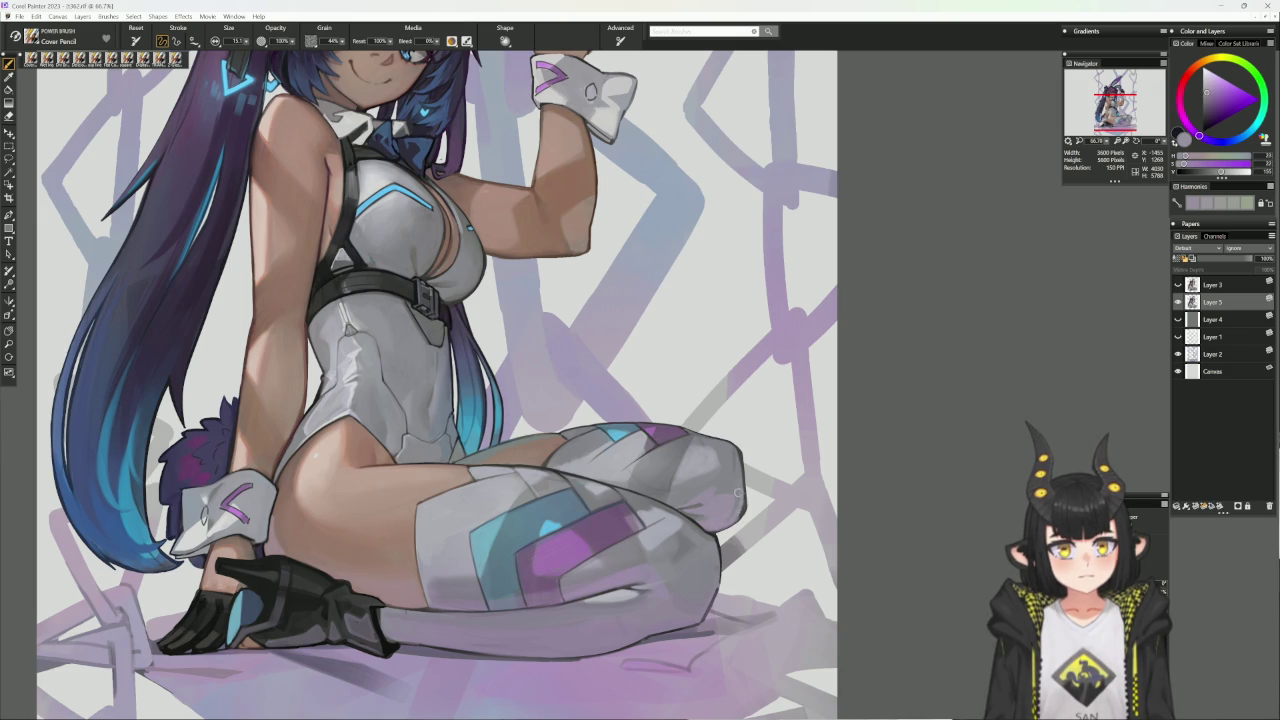
alt+click(736, 500)
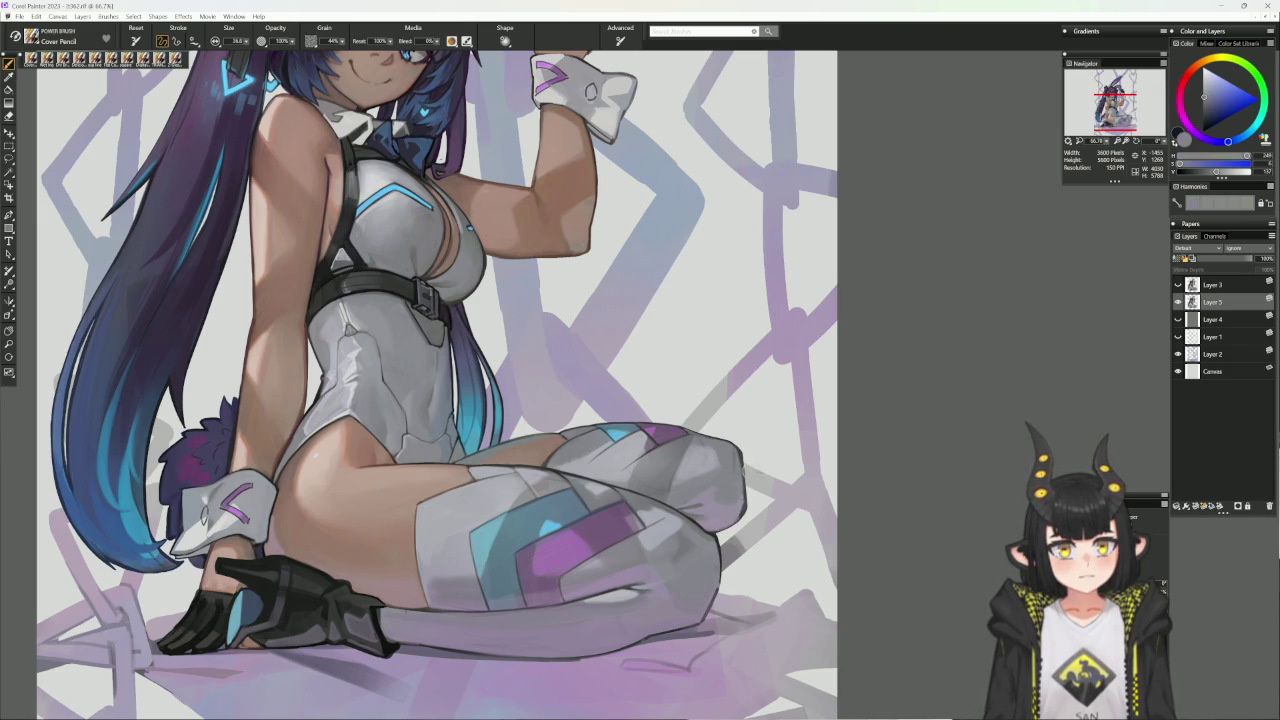
alt+click(737, 505)
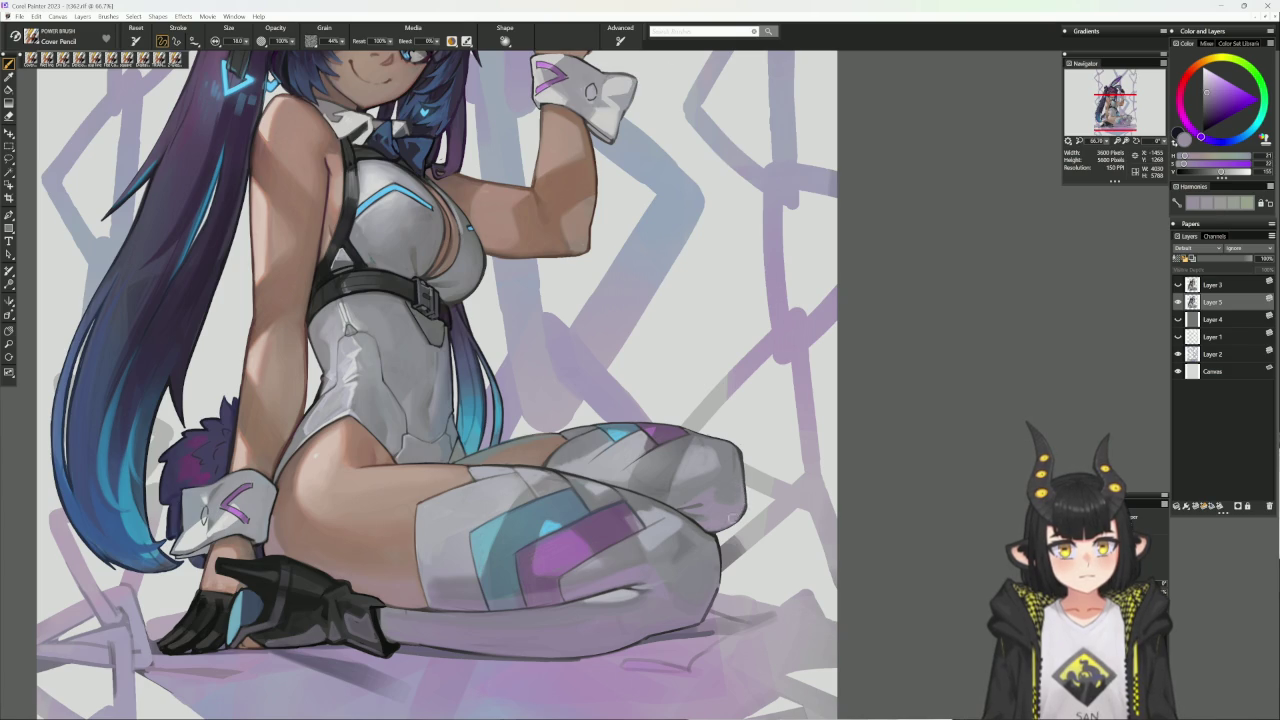
alt+click(762, 437)
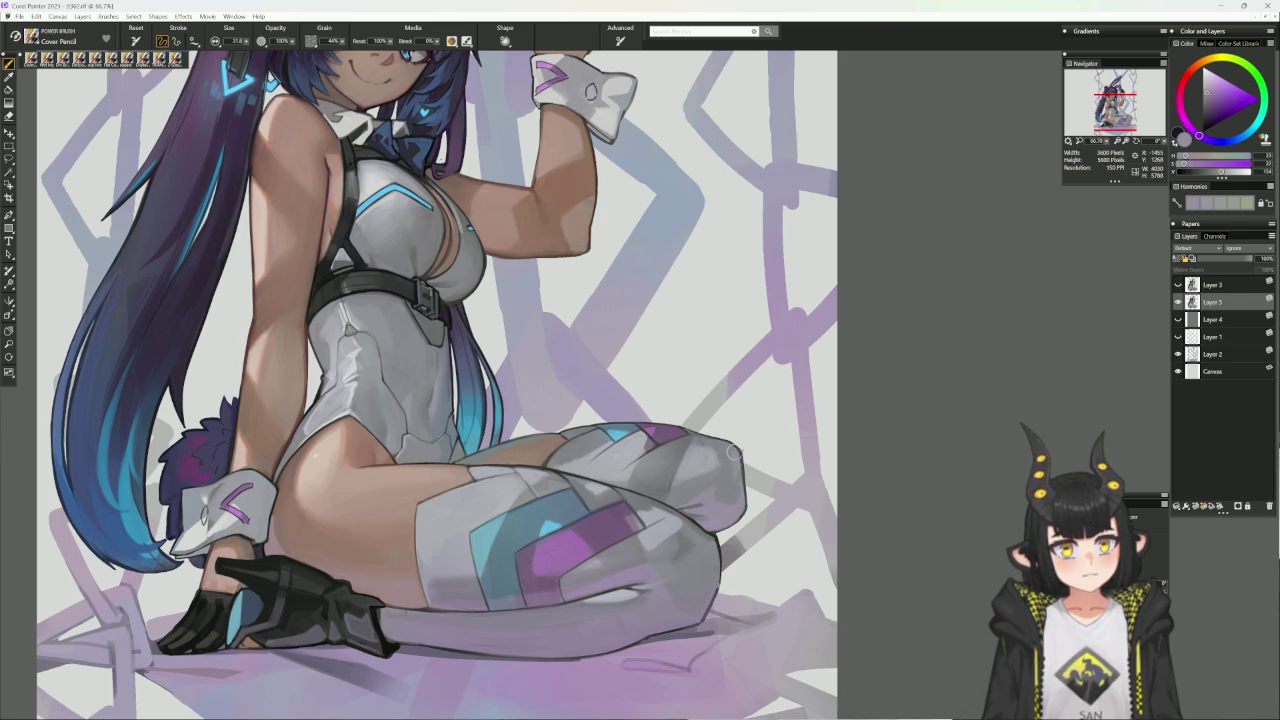
alt+click(732, 456)
alt+click(736, 462)
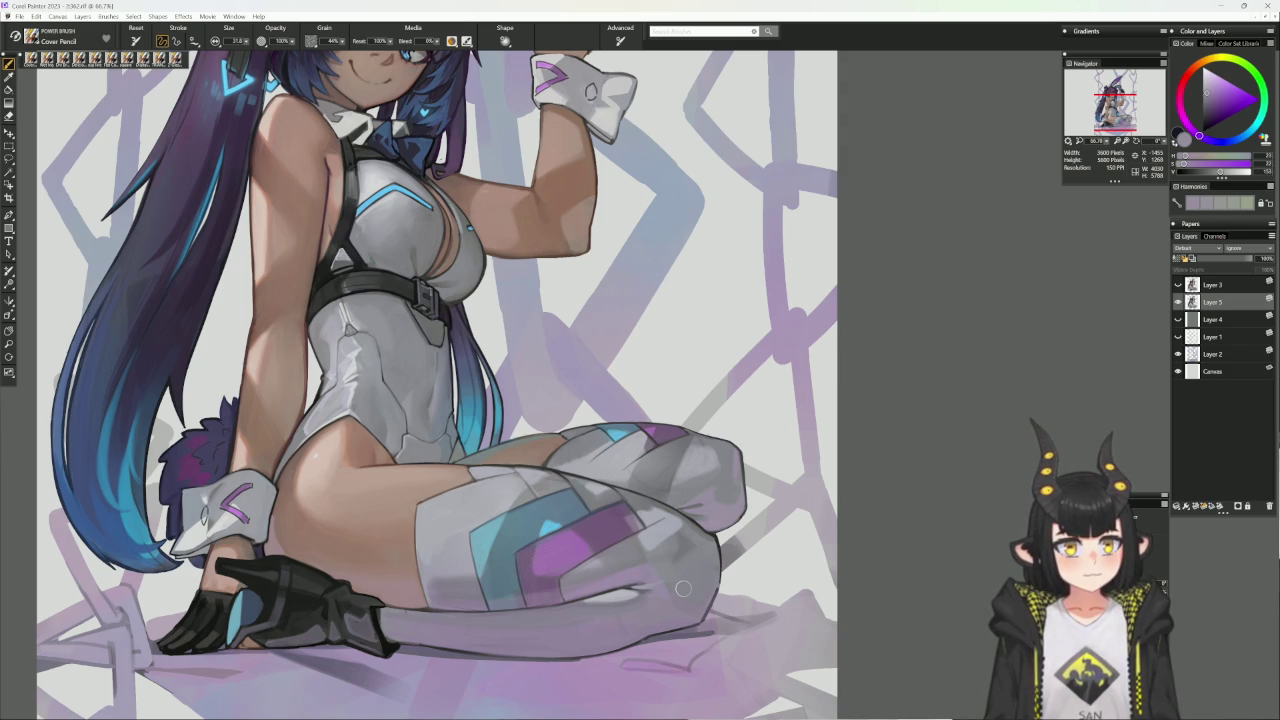
drag(912, 490, 767, 376)
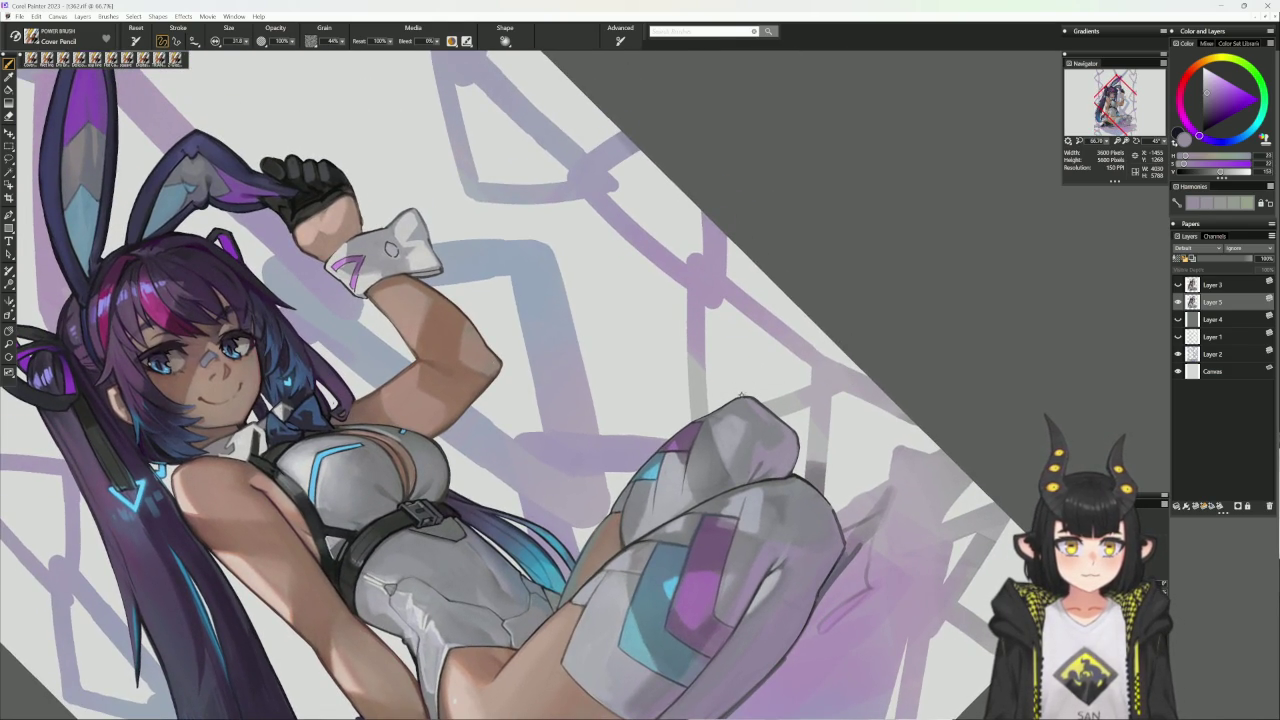
- Switch to the line-drawing variant at size about 13.6 and shift the colour to a darker warm tone
alt+click(738, 394)
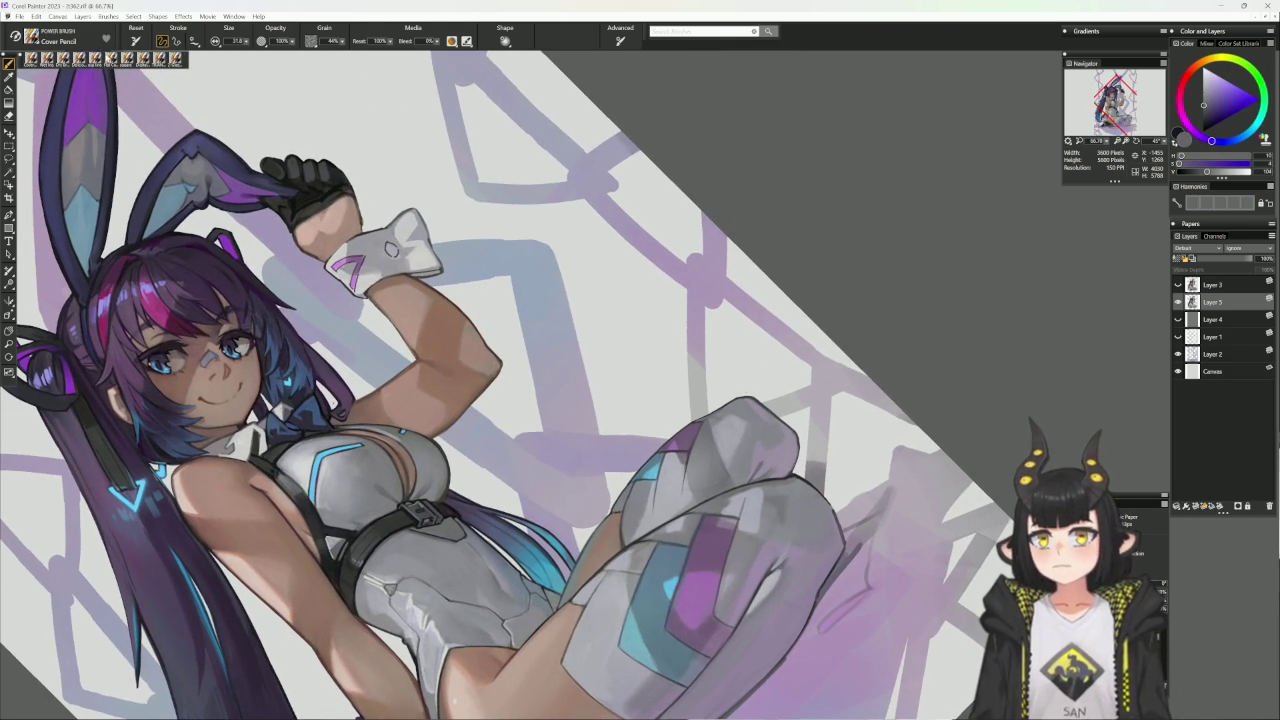
key(1)
key(bracketleft)
key(bracketleft)
key(bracketleft)
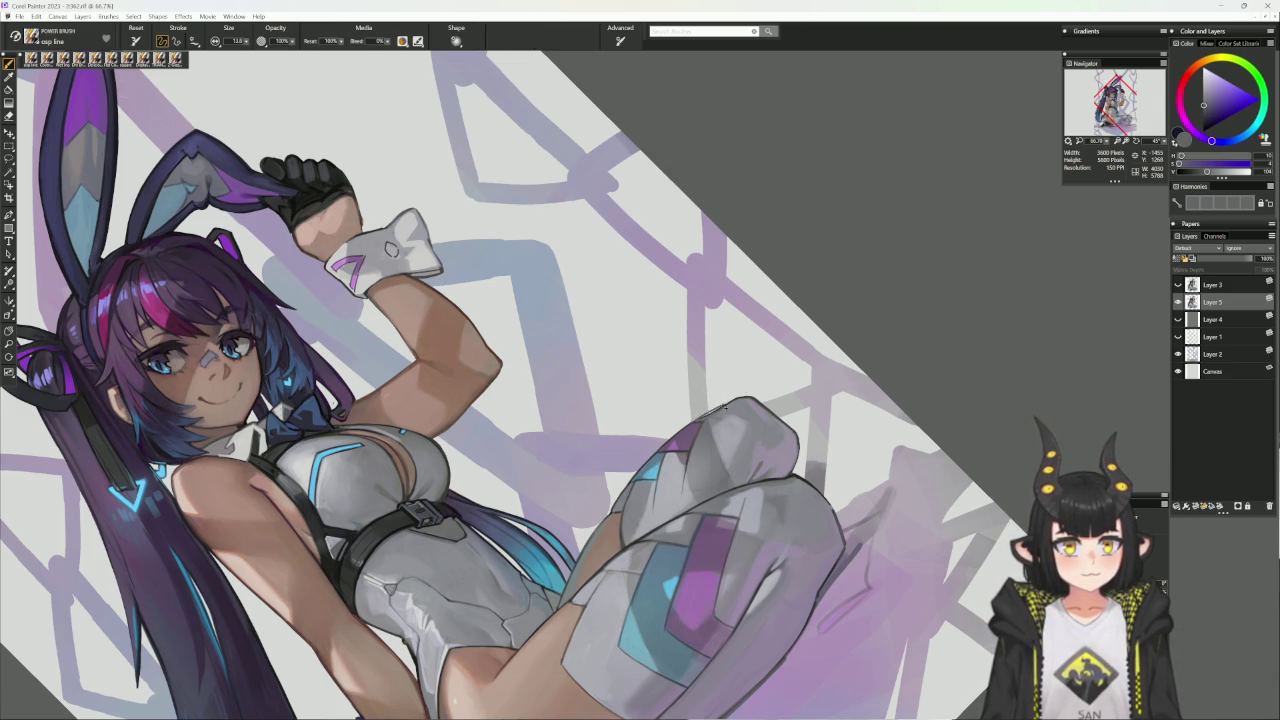
alt+click(713, 411)
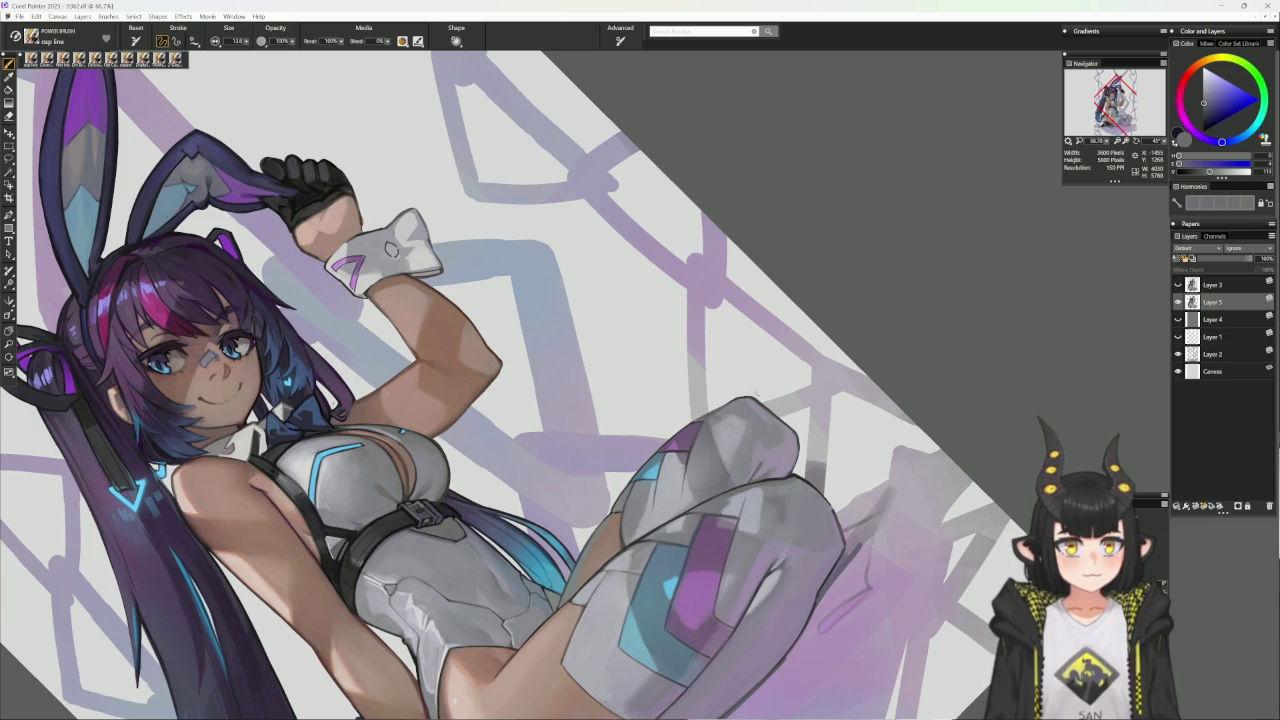
alt+click(736, 402)
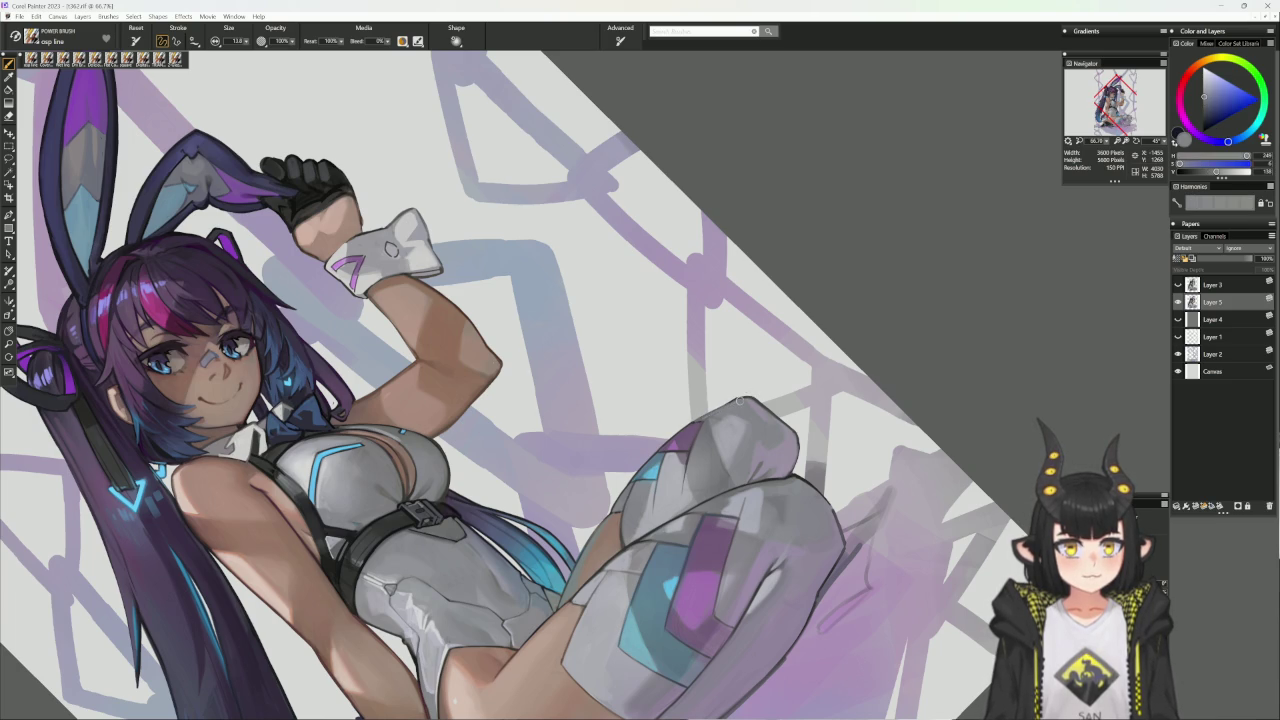
alt+click(709, 417)
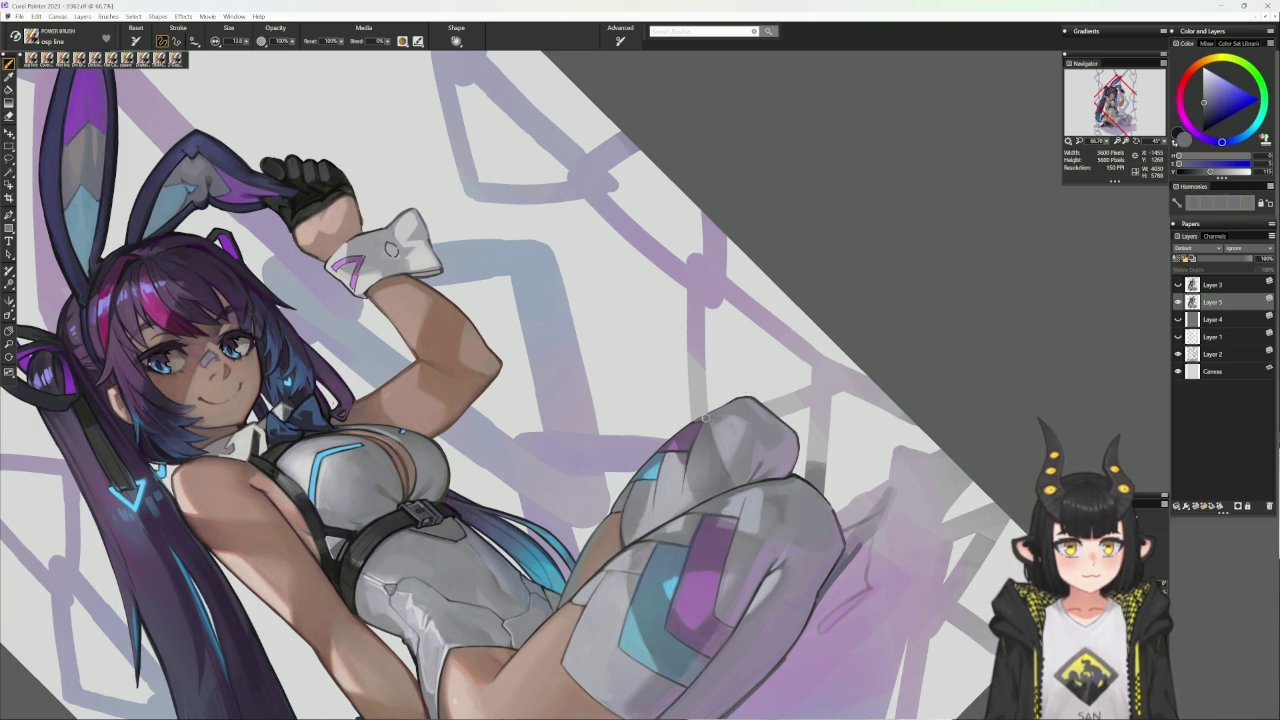
alt+click(739, 397)
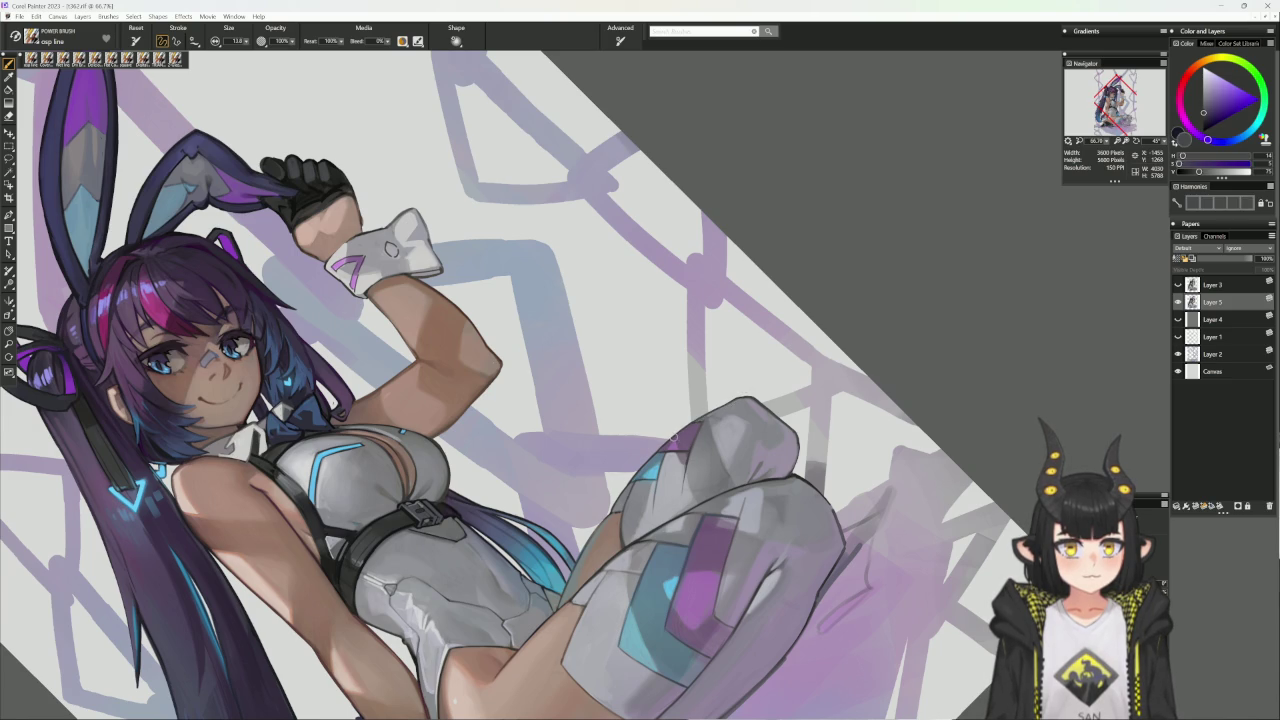
key(ctrl+alt+0)
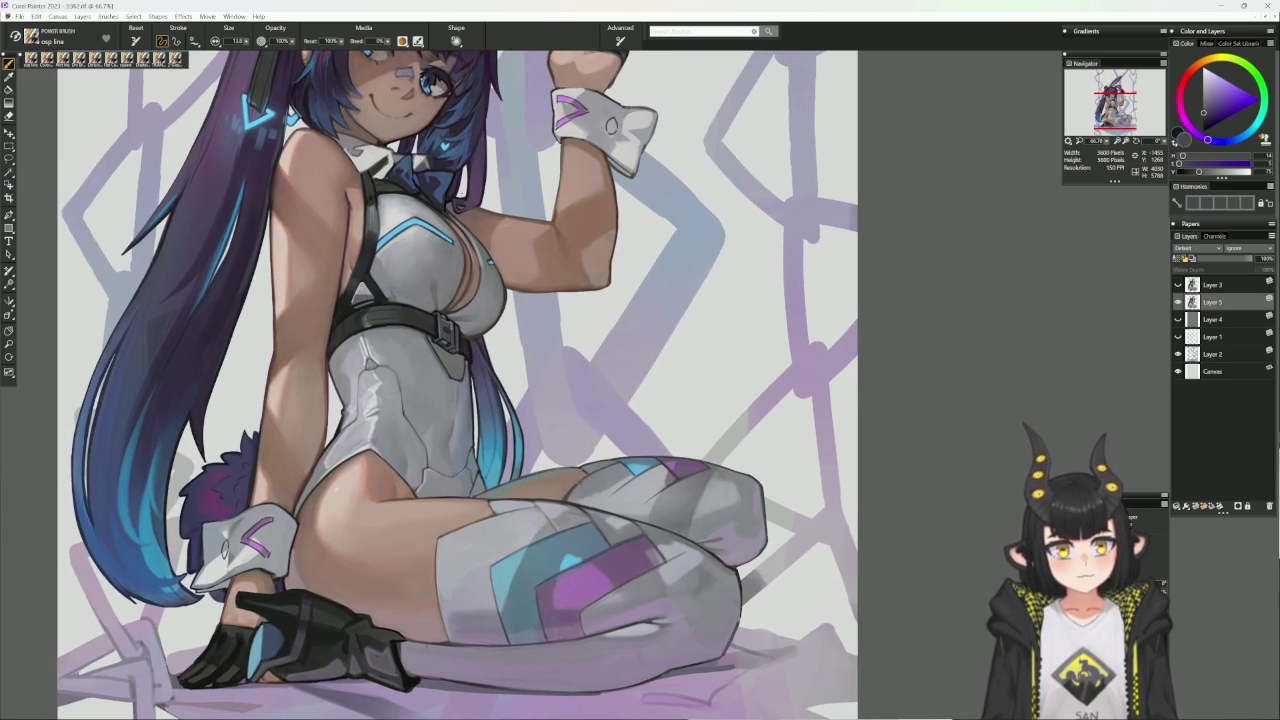
- Sample the figure's skin tone and darken it on the colour wheel
alt+click(574, 490)
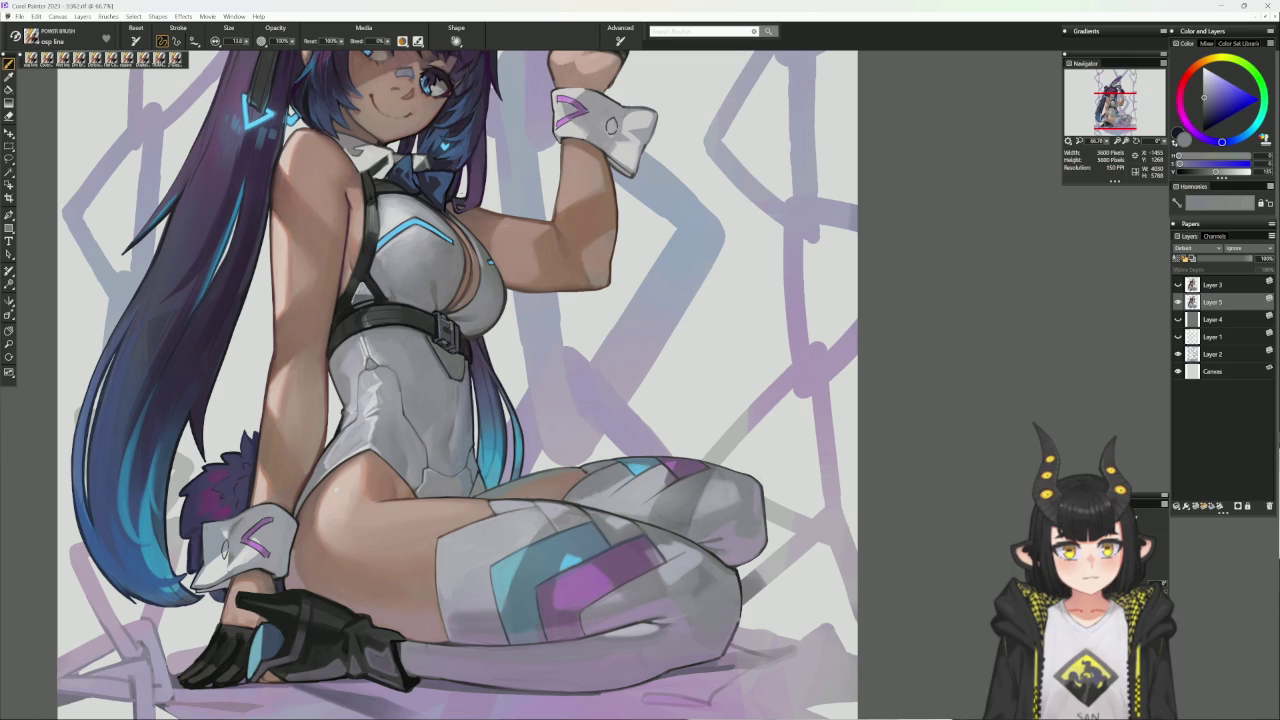
alt+click(563, 497)
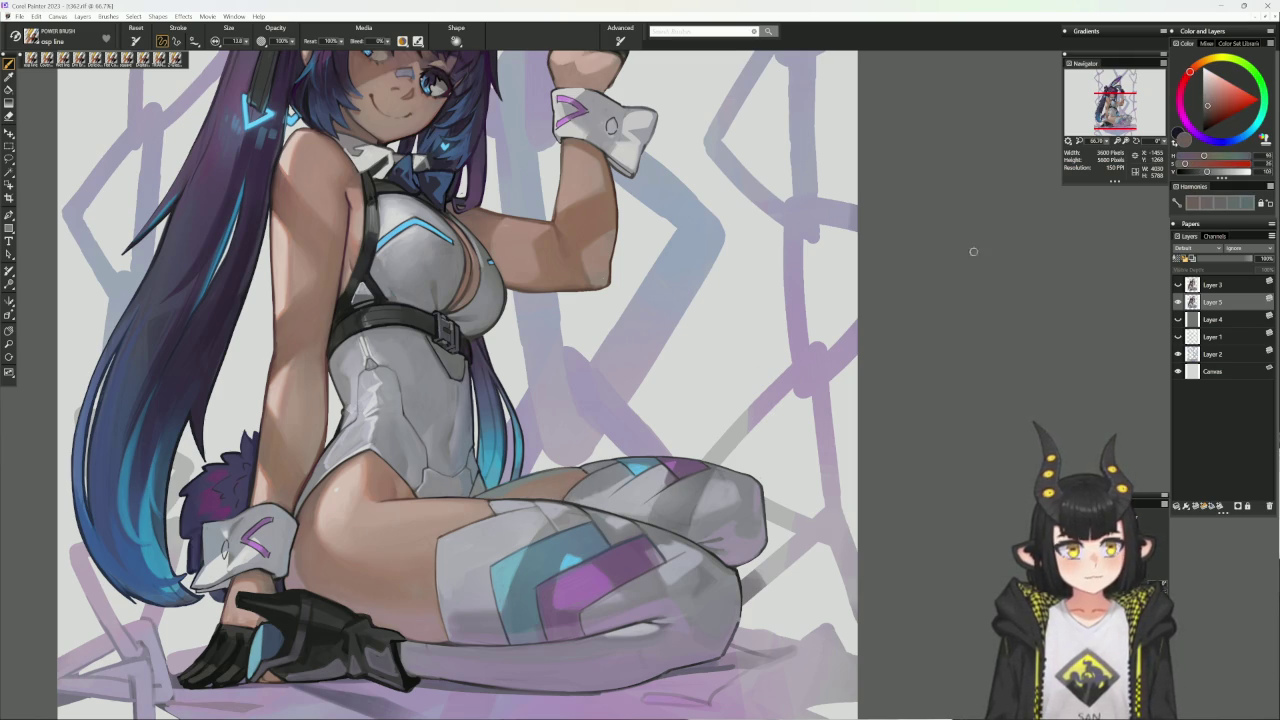
drag(1206, 171, 1202, 171)
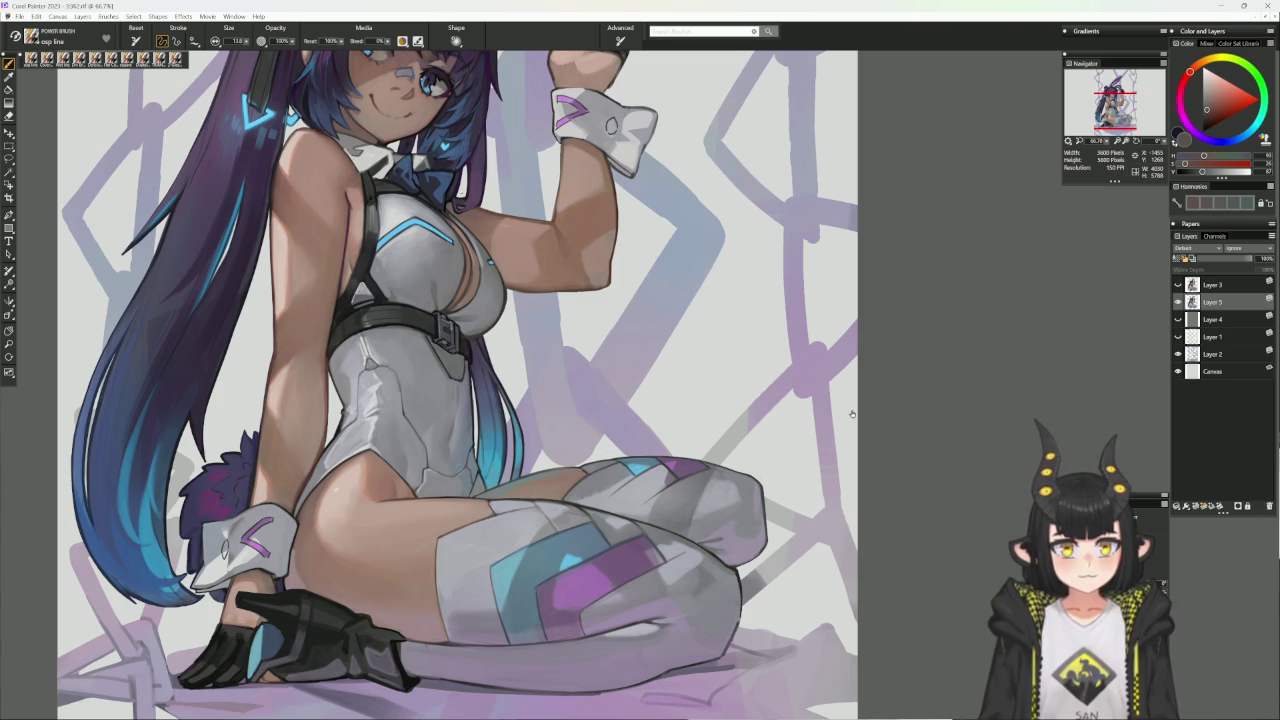
drag(703, 422, 663, 397)
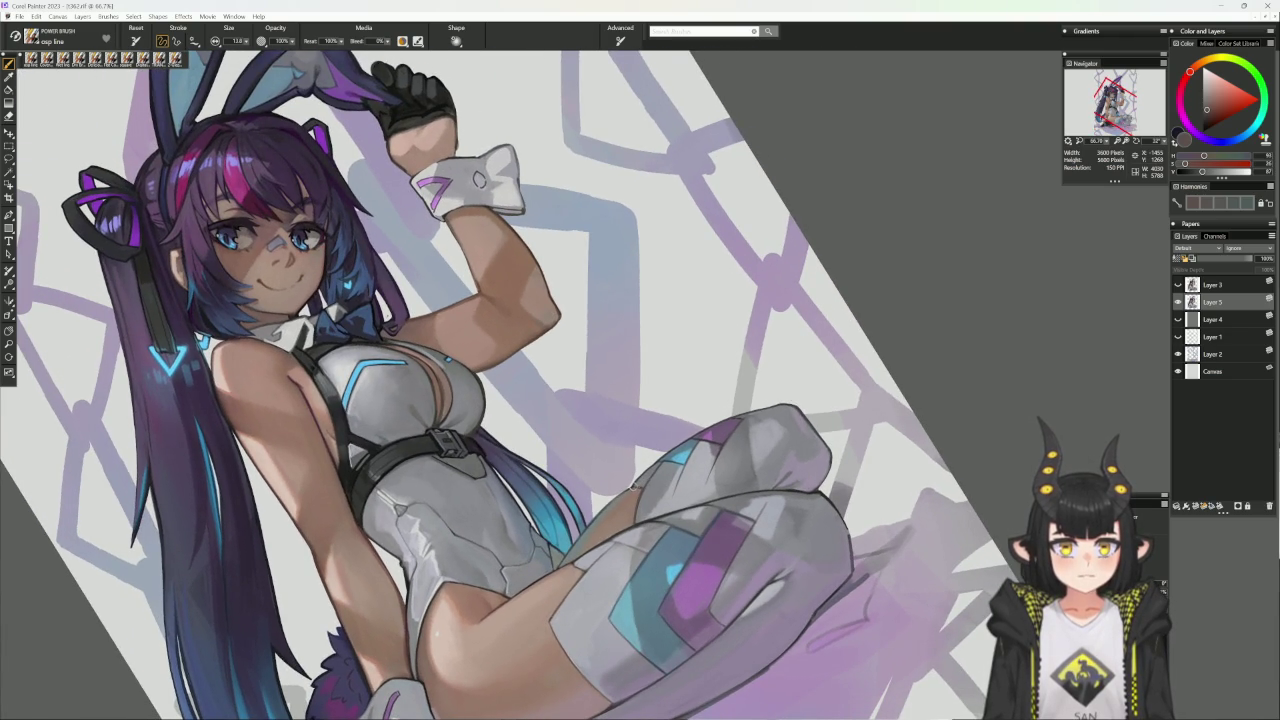
alt+click(644, 482)
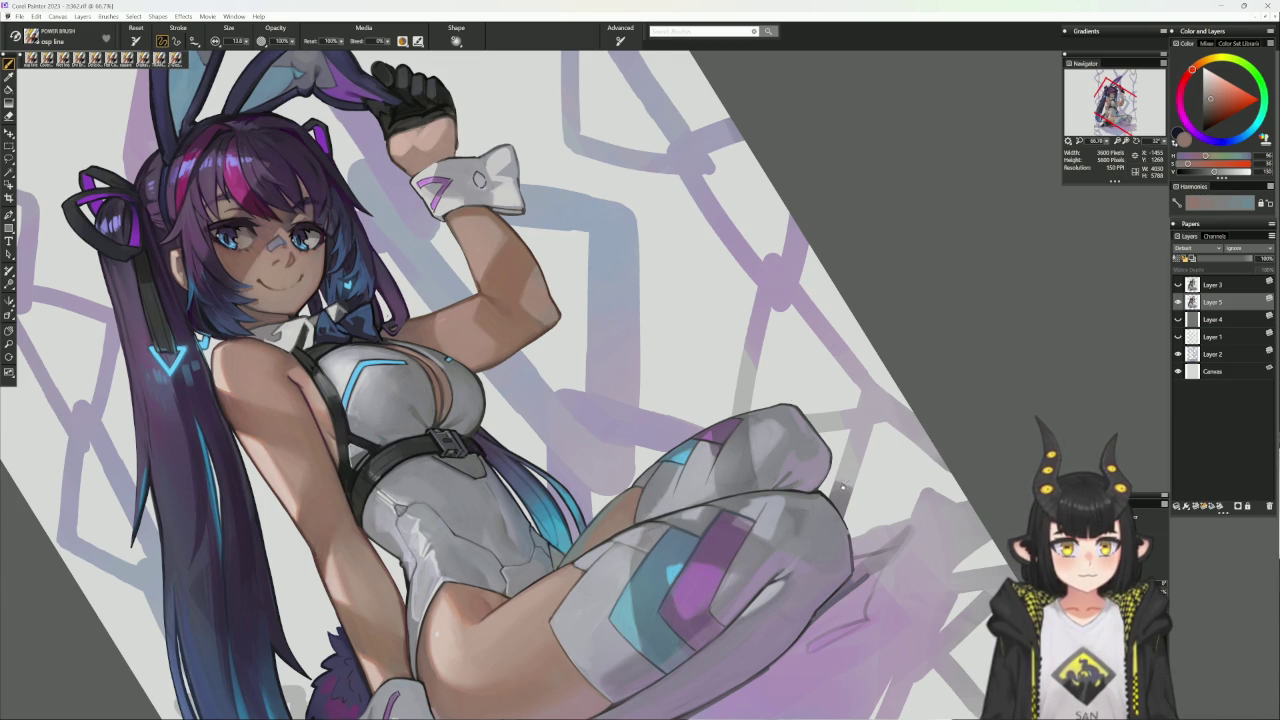
alt+click(845, 480)
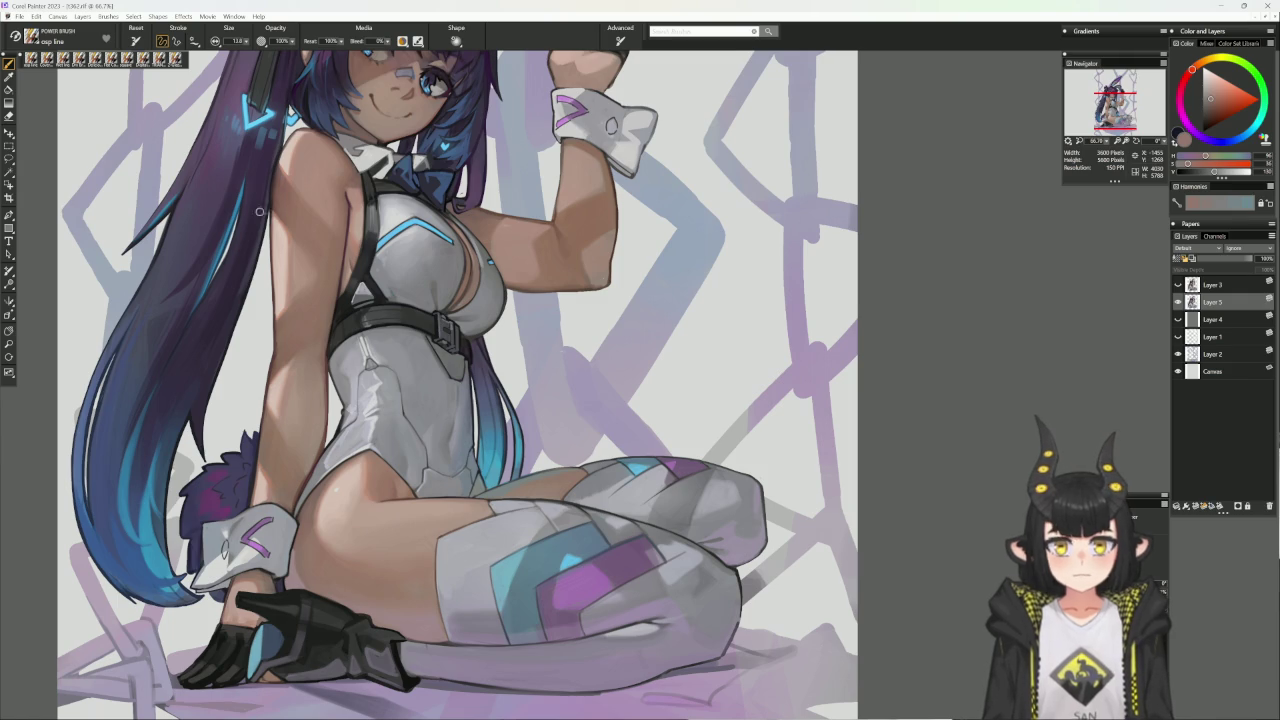
- Switch to the Cover Pencil, enlarge it, and sample bluish-grey tones from the boot
key(2)
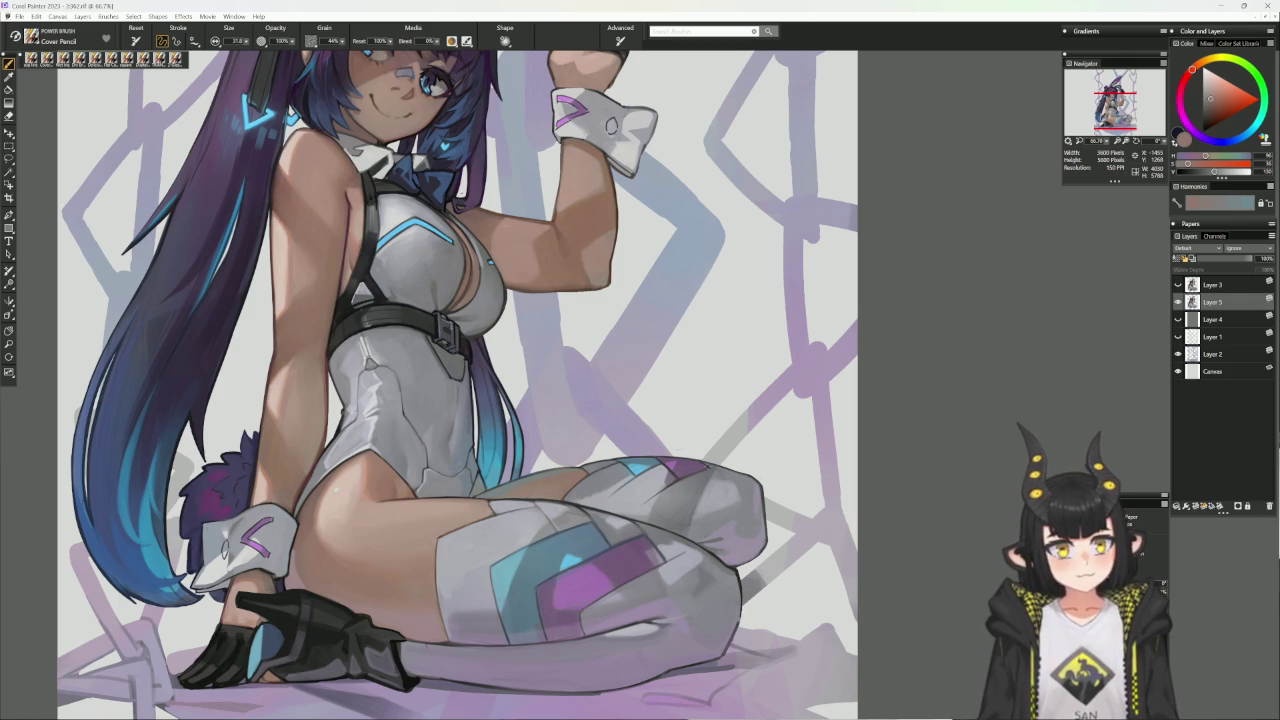
alt+click(713, 474)
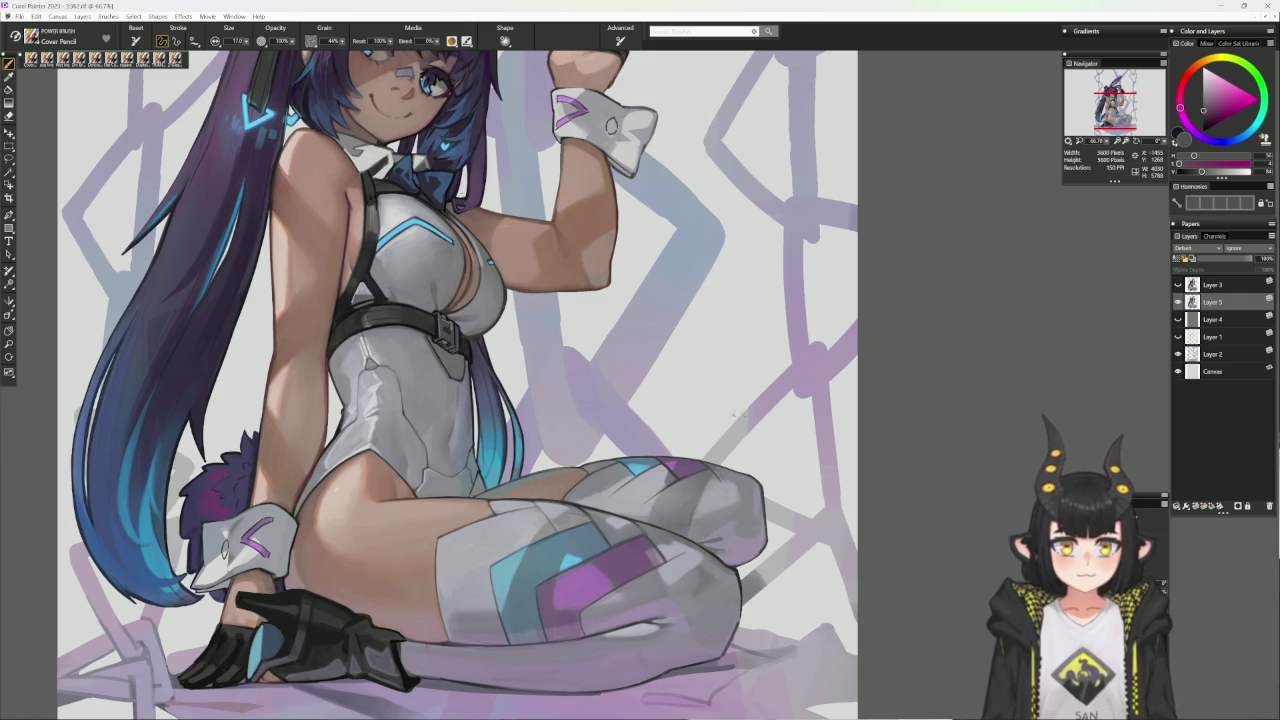
alt+click(712, 480)
key(bracketright)
key(bracketright)
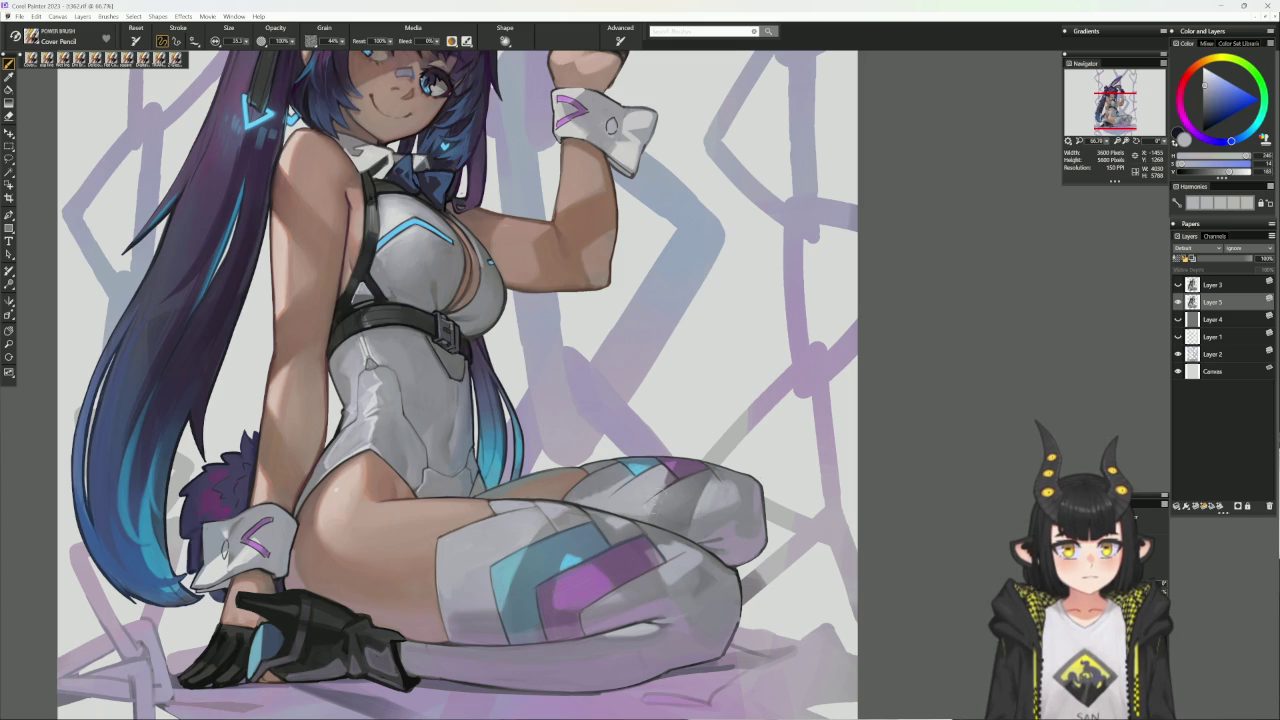
drag(795, 438, 883, 373)
alt+click(657, 466)
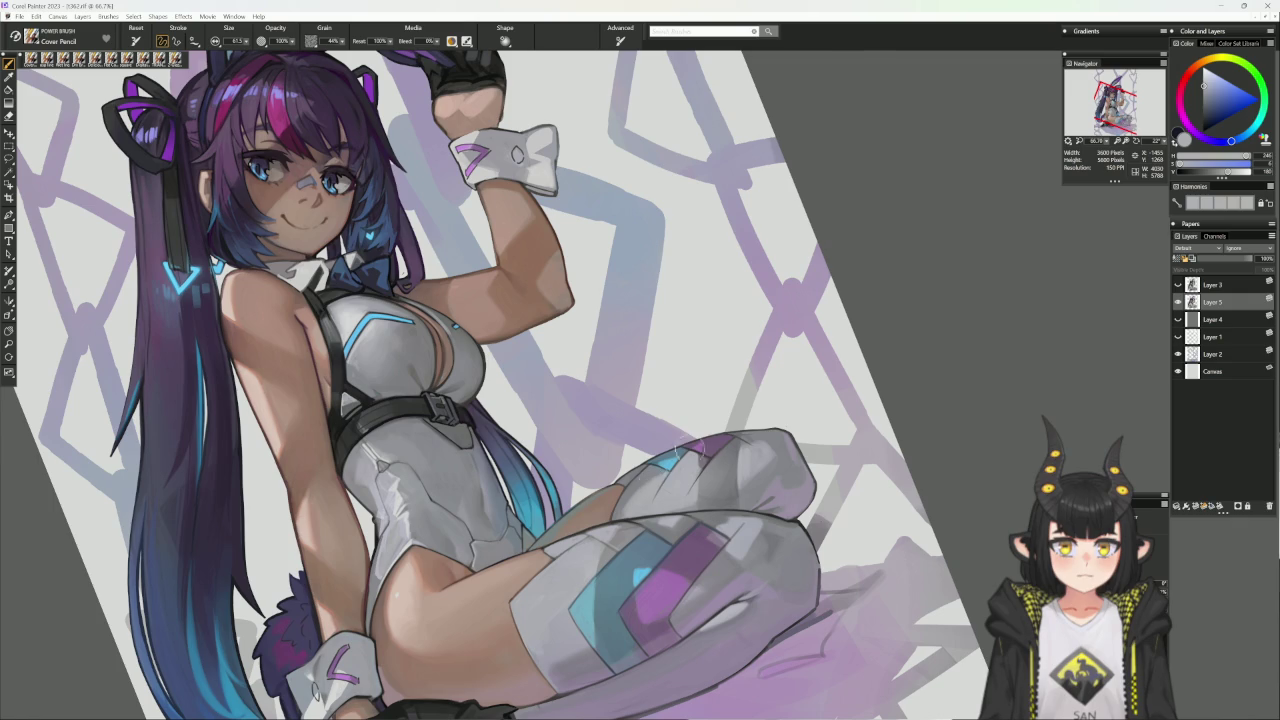
- Add a small darker purple mark atop the knee, then zoom out to see the whole figure
key(bracketleft)
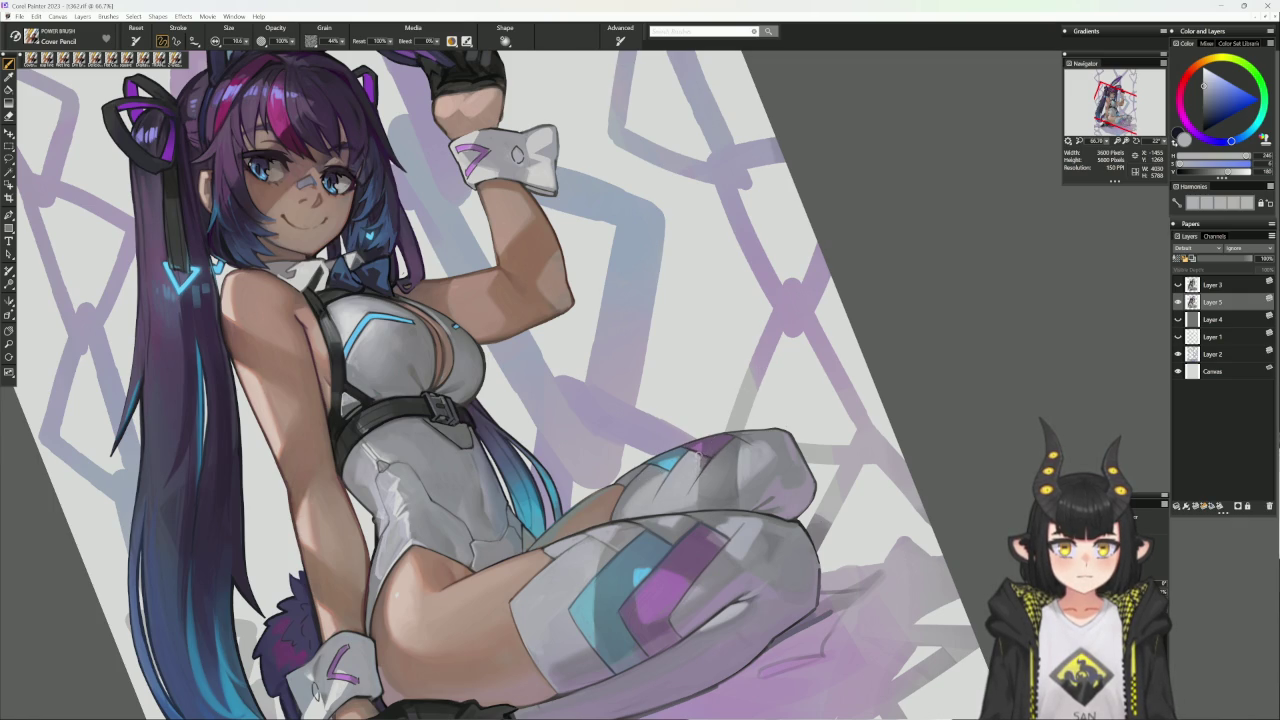
drag(697, 452, 700, 456)
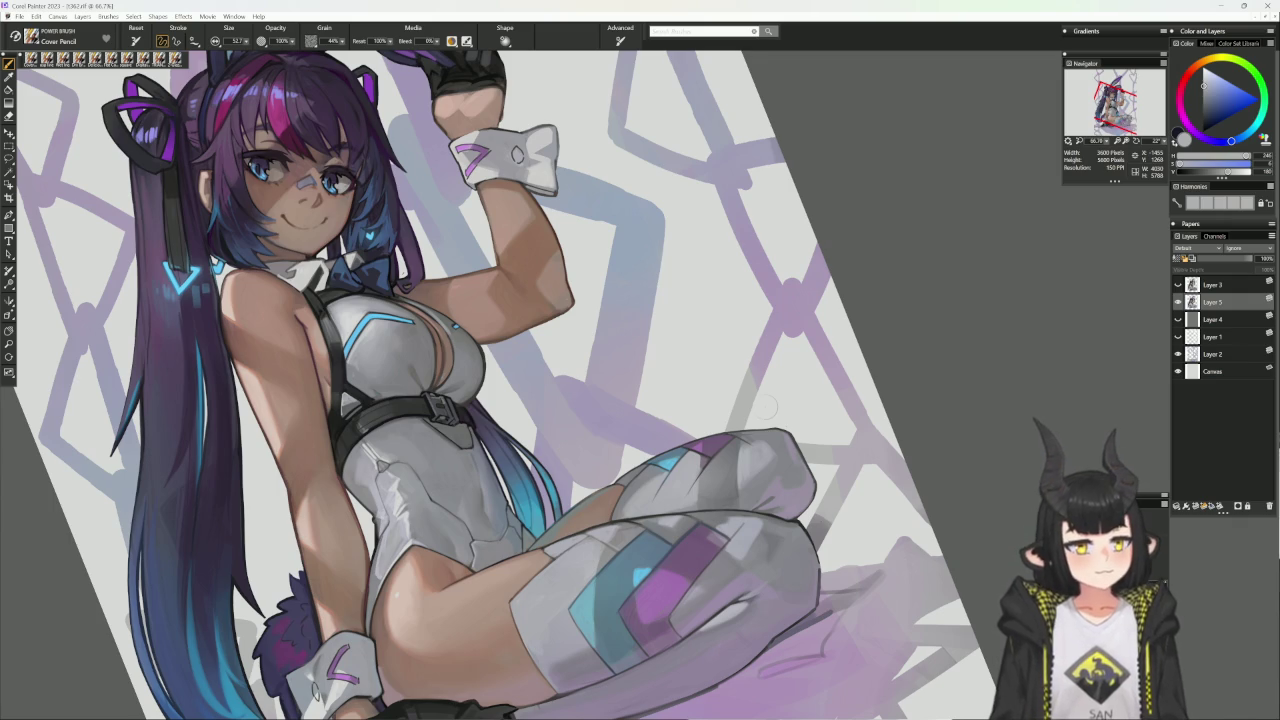
alt+click(766, 405)
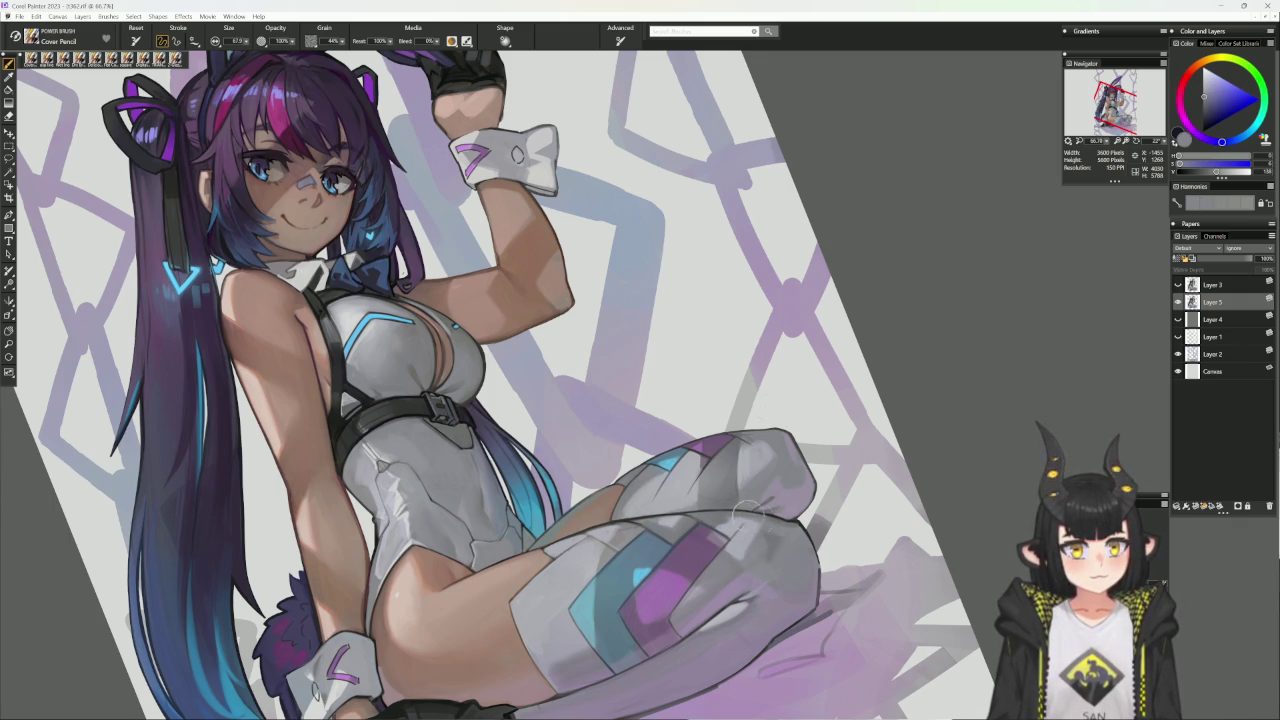
alt+click(778, 584)
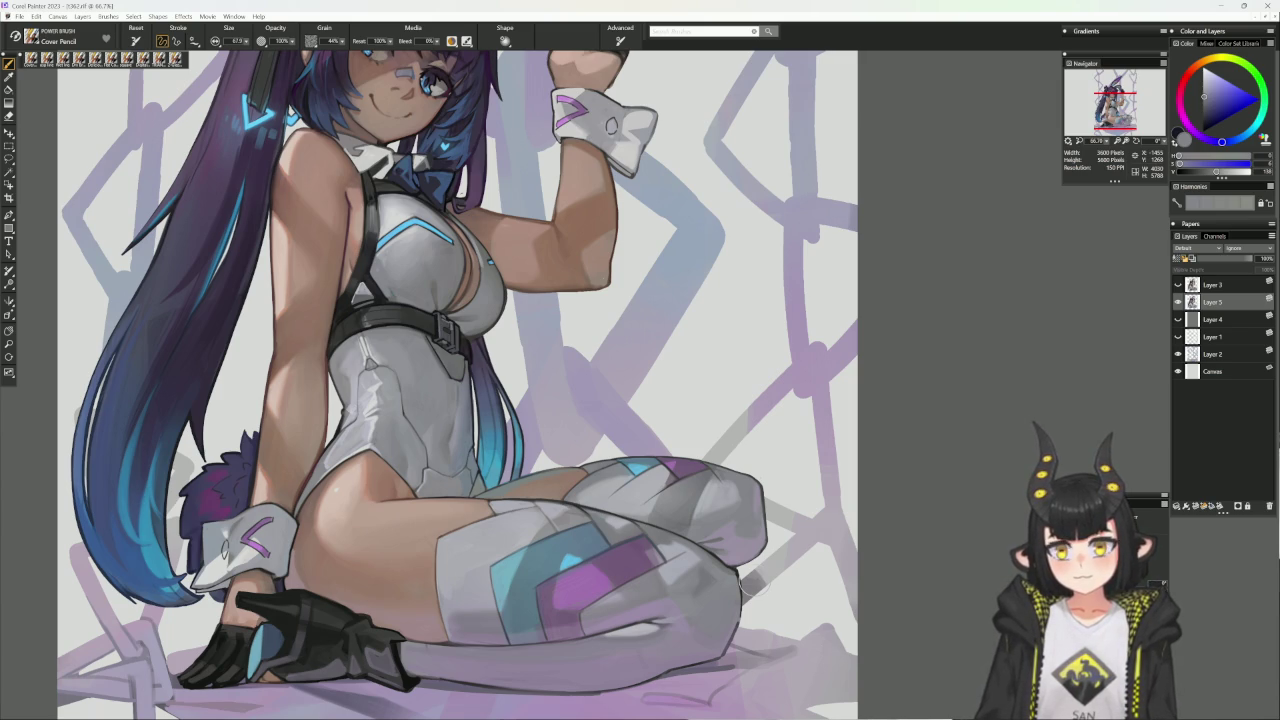
key(ctrl+minus)
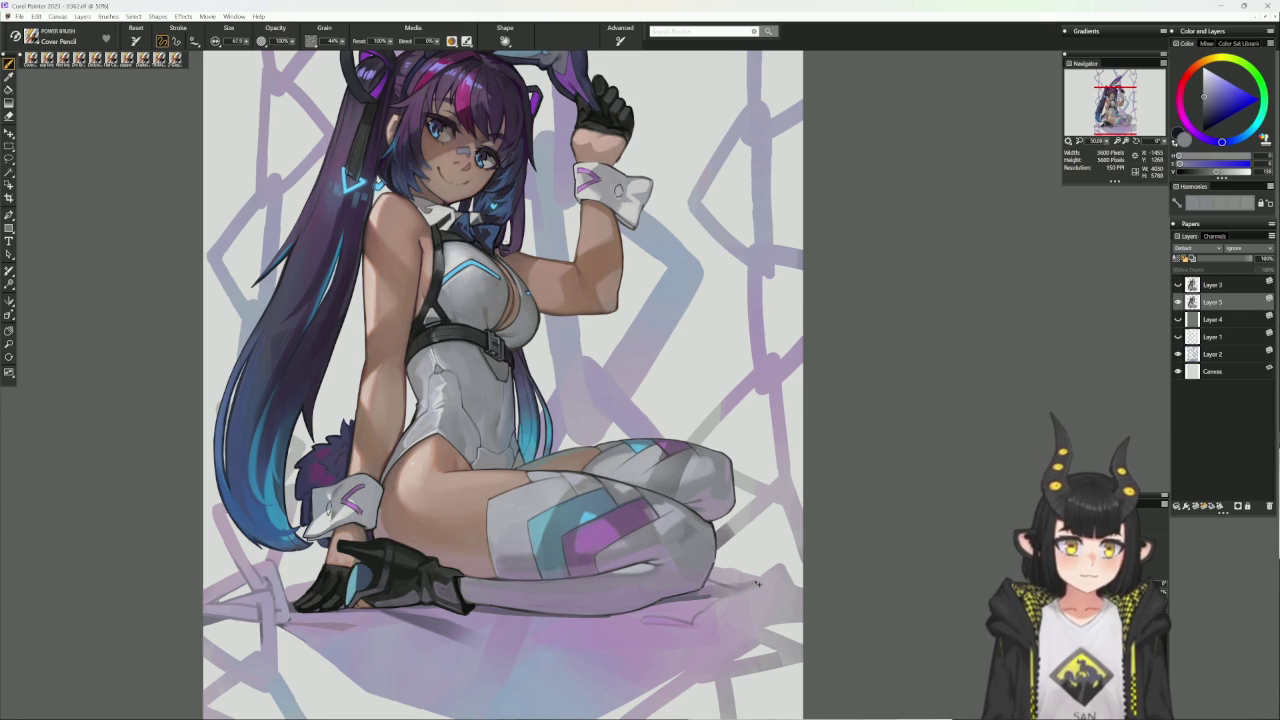
- Return to the line brush and sample muted purple and dull blue-grey colours
key(b)
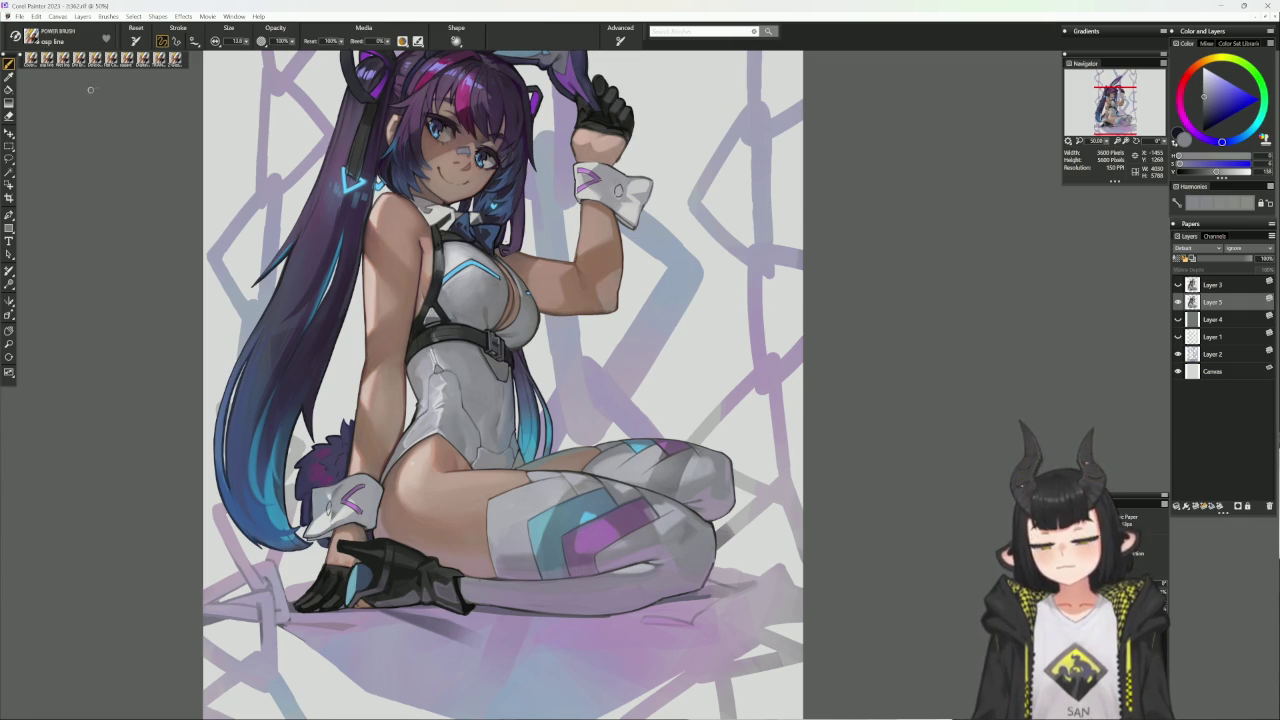
alt+click(650, 300)
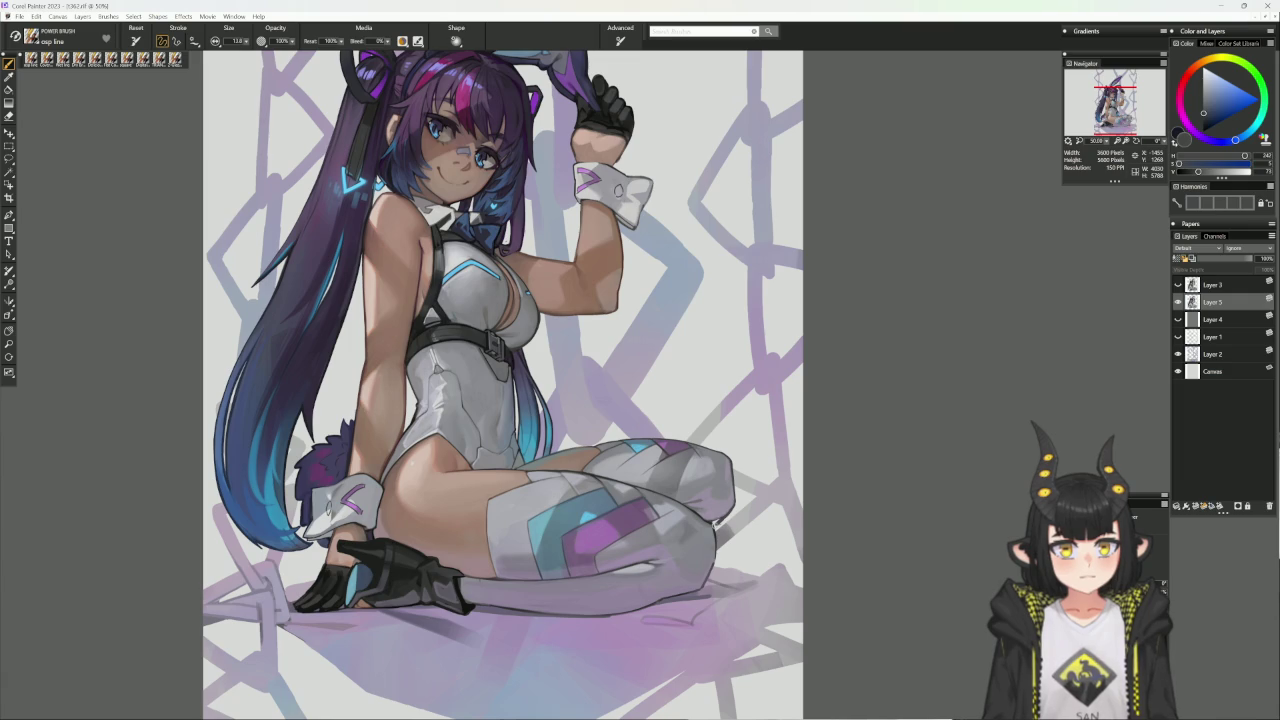
alt+click(760, 380)
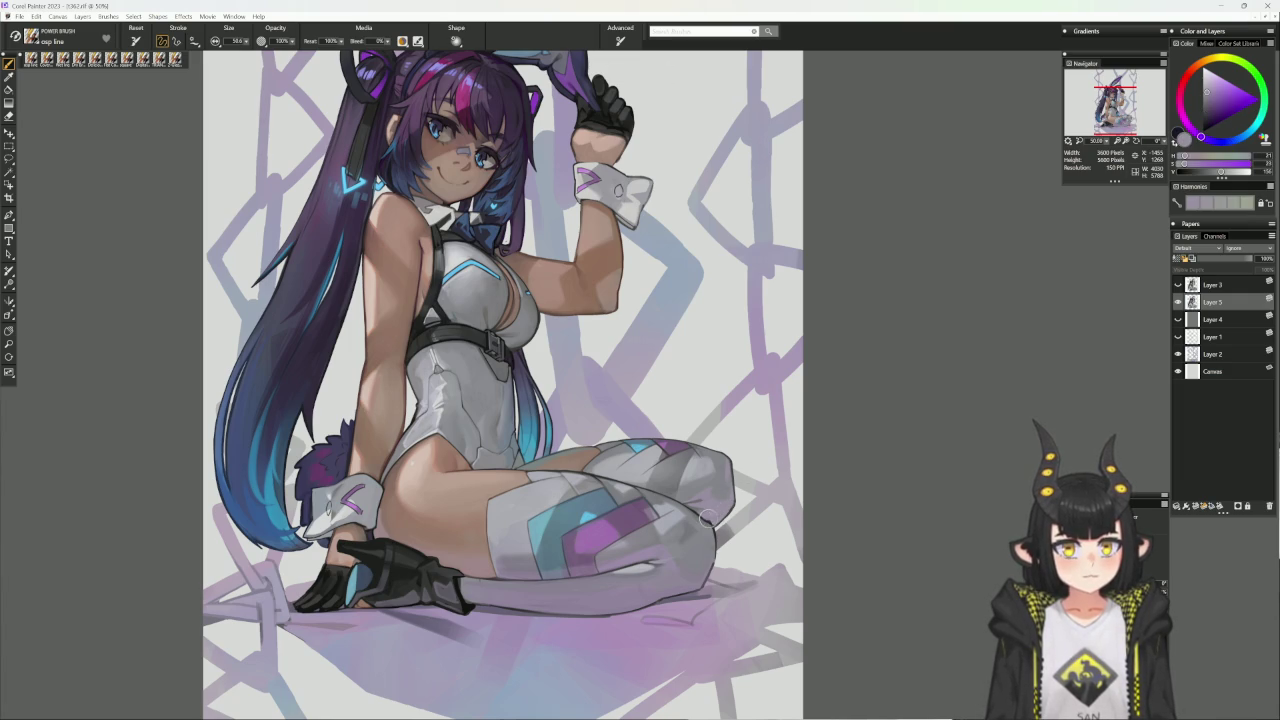
drag(829, 385, 793, 376)
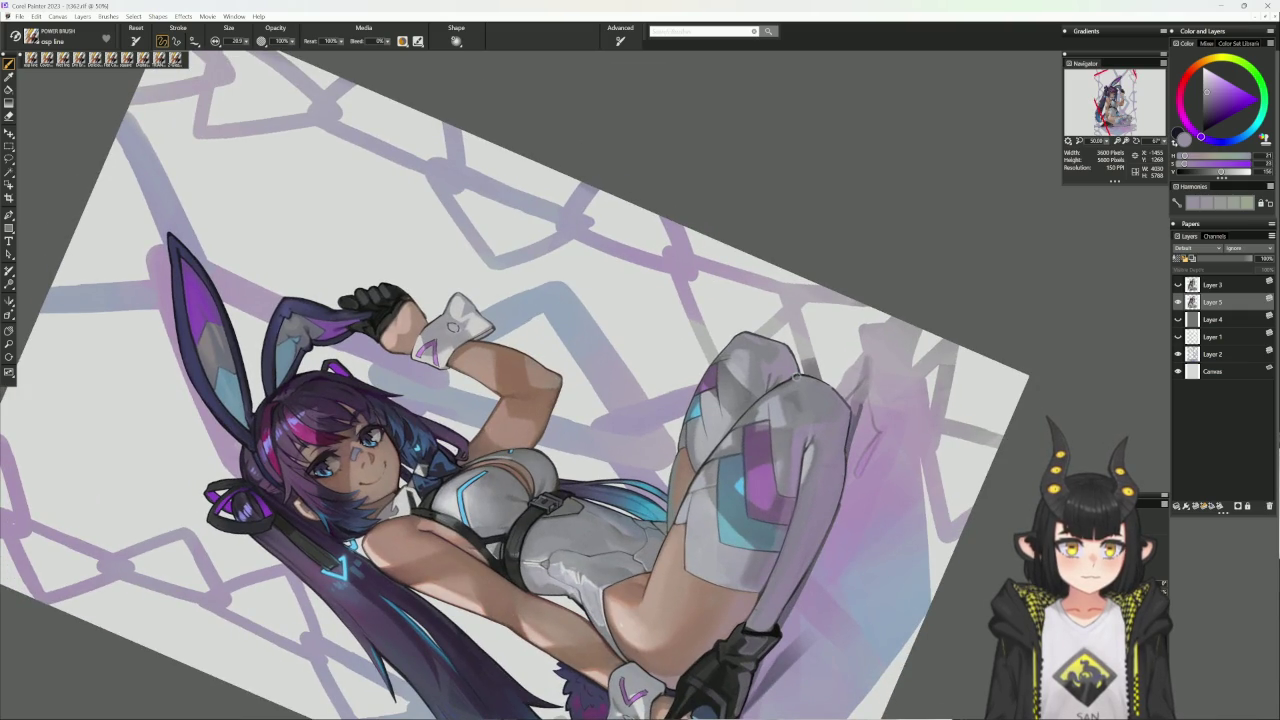
alt+click(794, 378)
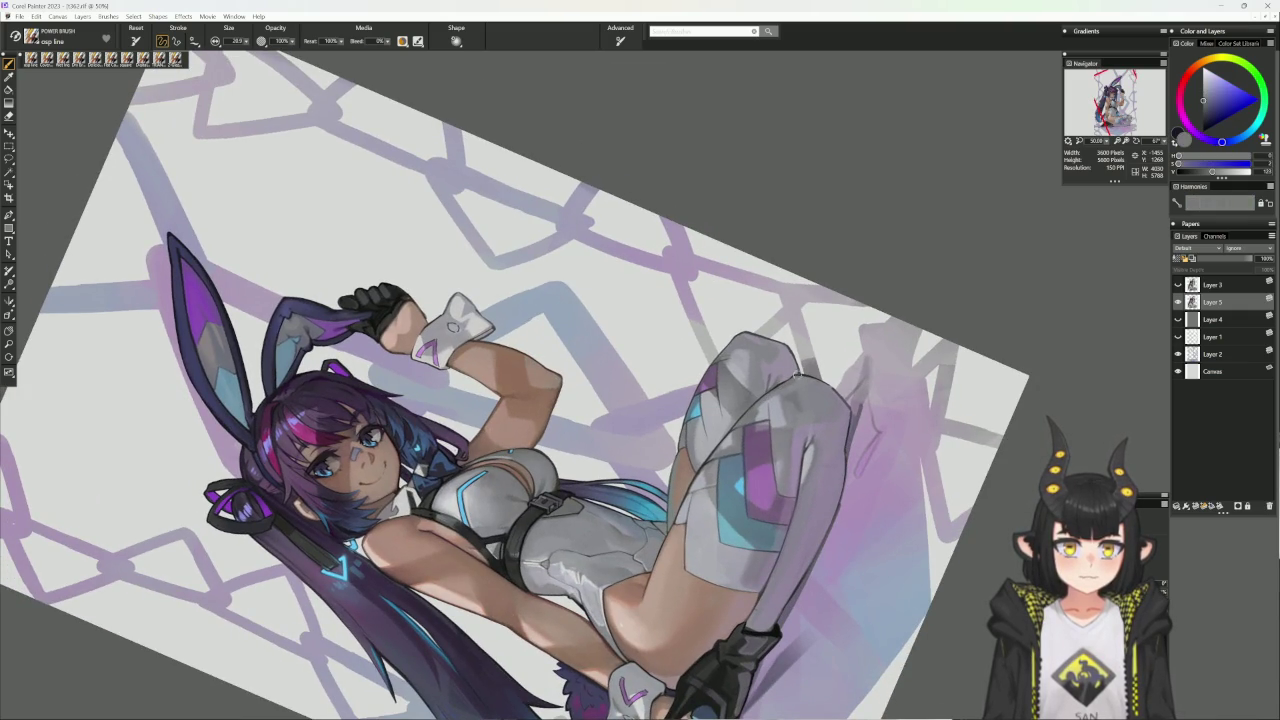
alt+click(789, 378)
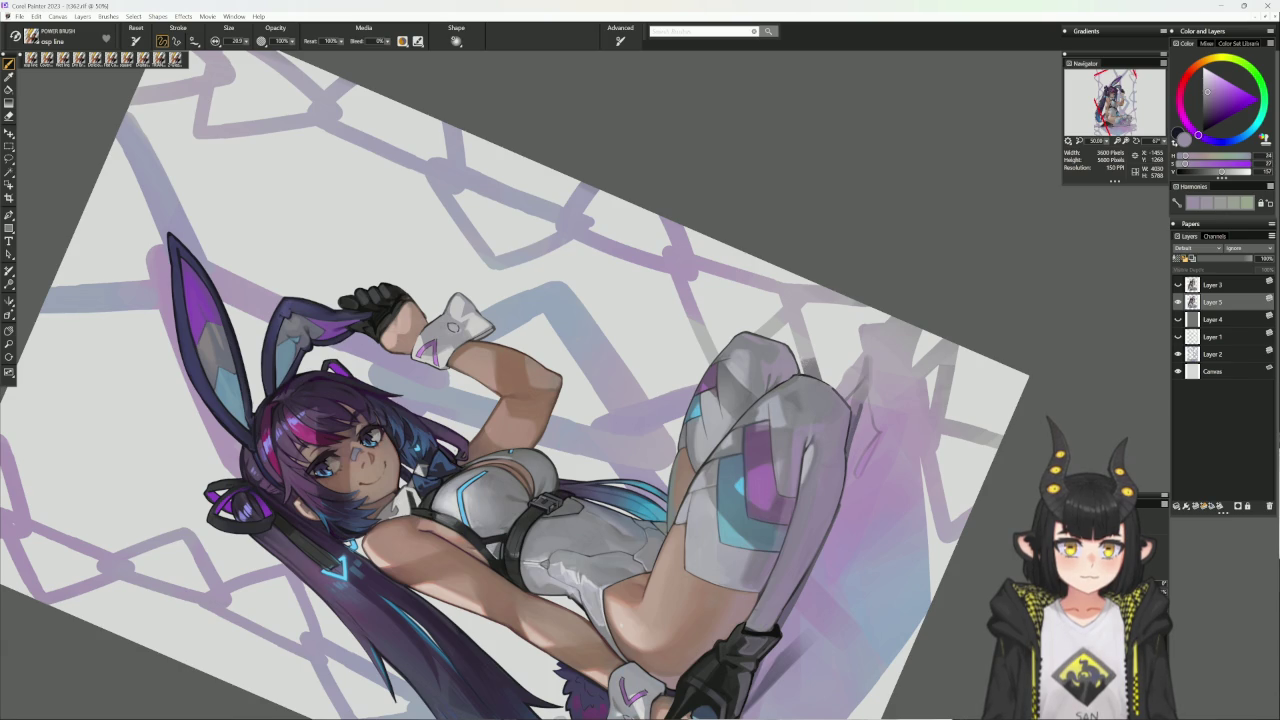
alt+click(794, 377)
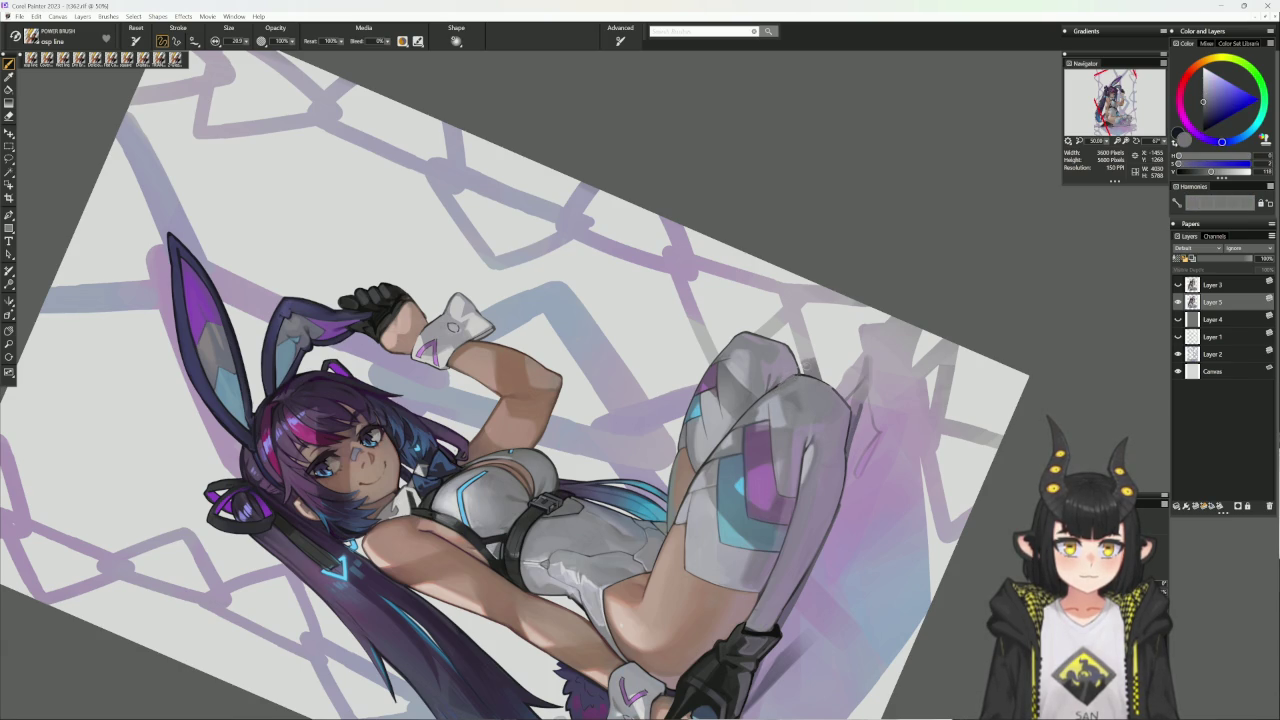
alt+click(858, 424)
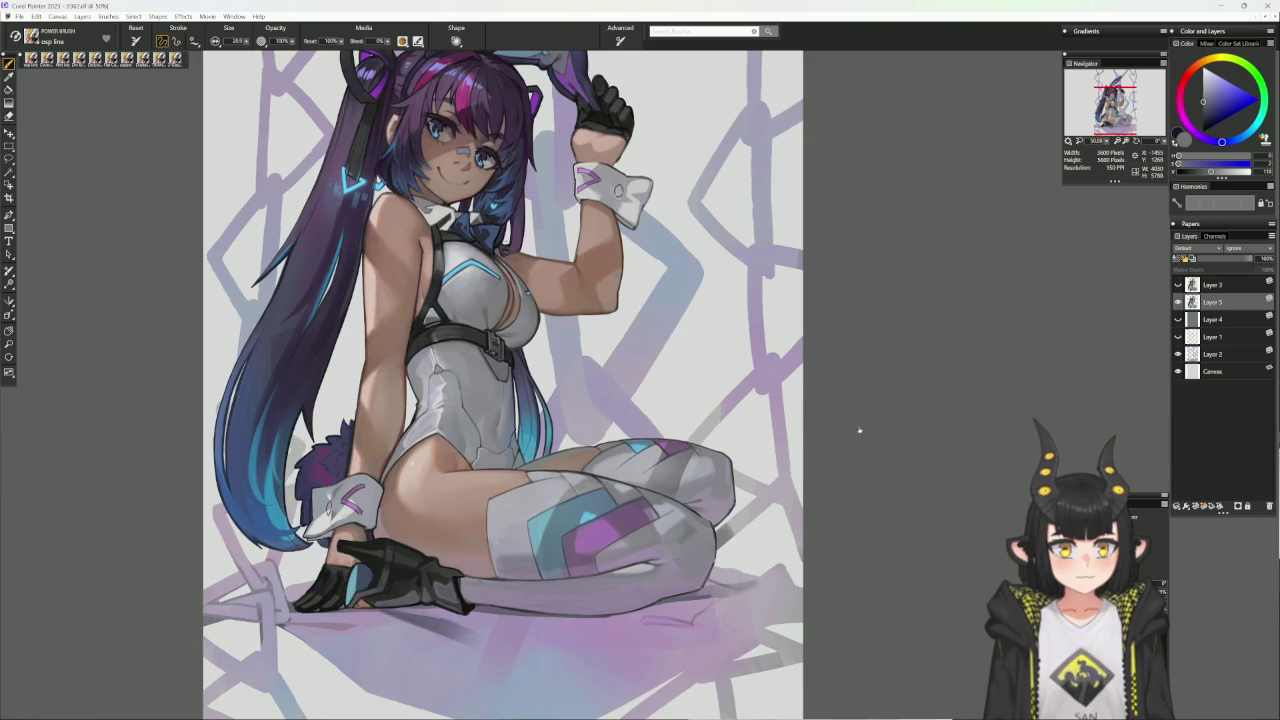
drag(858, 424, 830, 240)
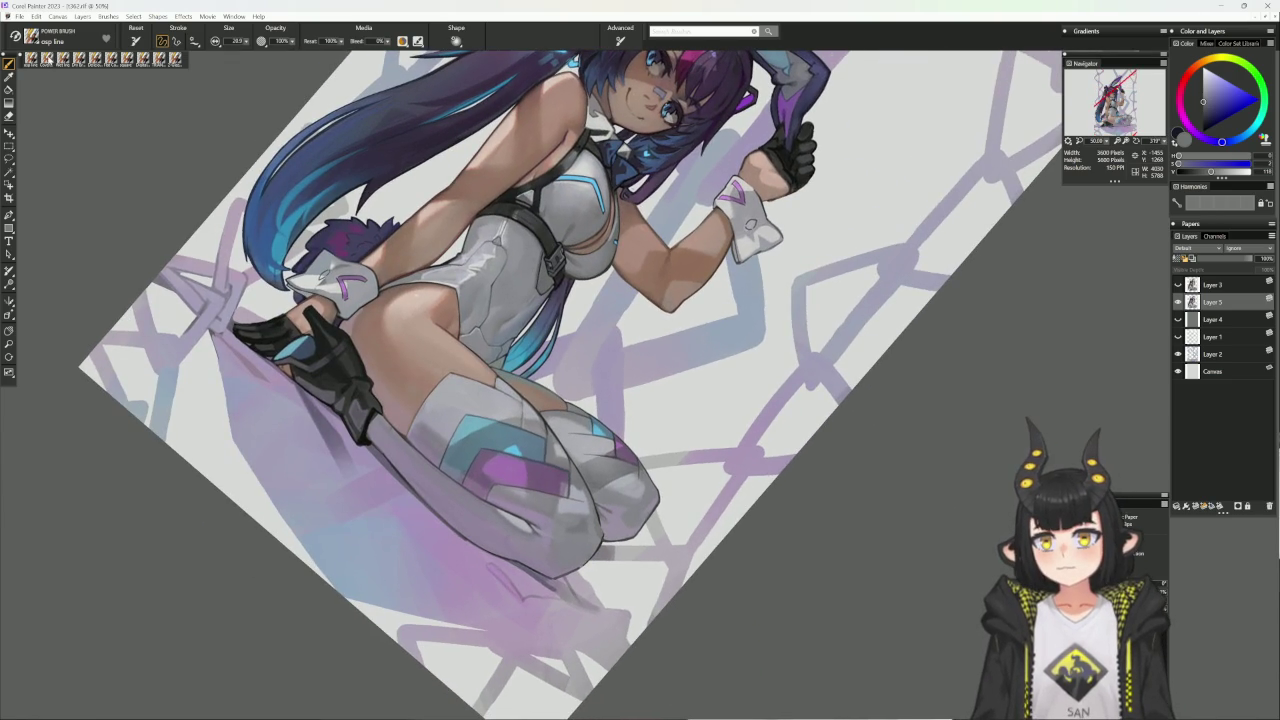
- Select the Cover Pencil with a greyish purple colour and give the canvas a slight tilt
click(144, 58)
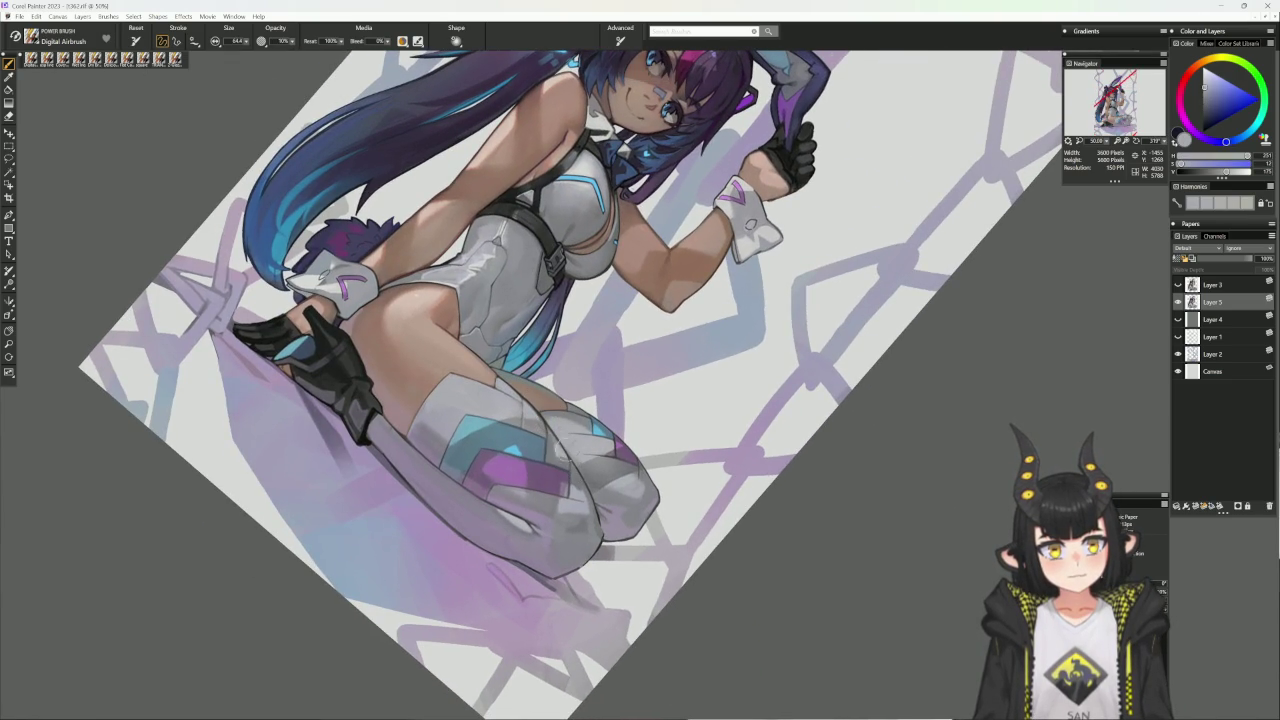
alt+click(604, 502)
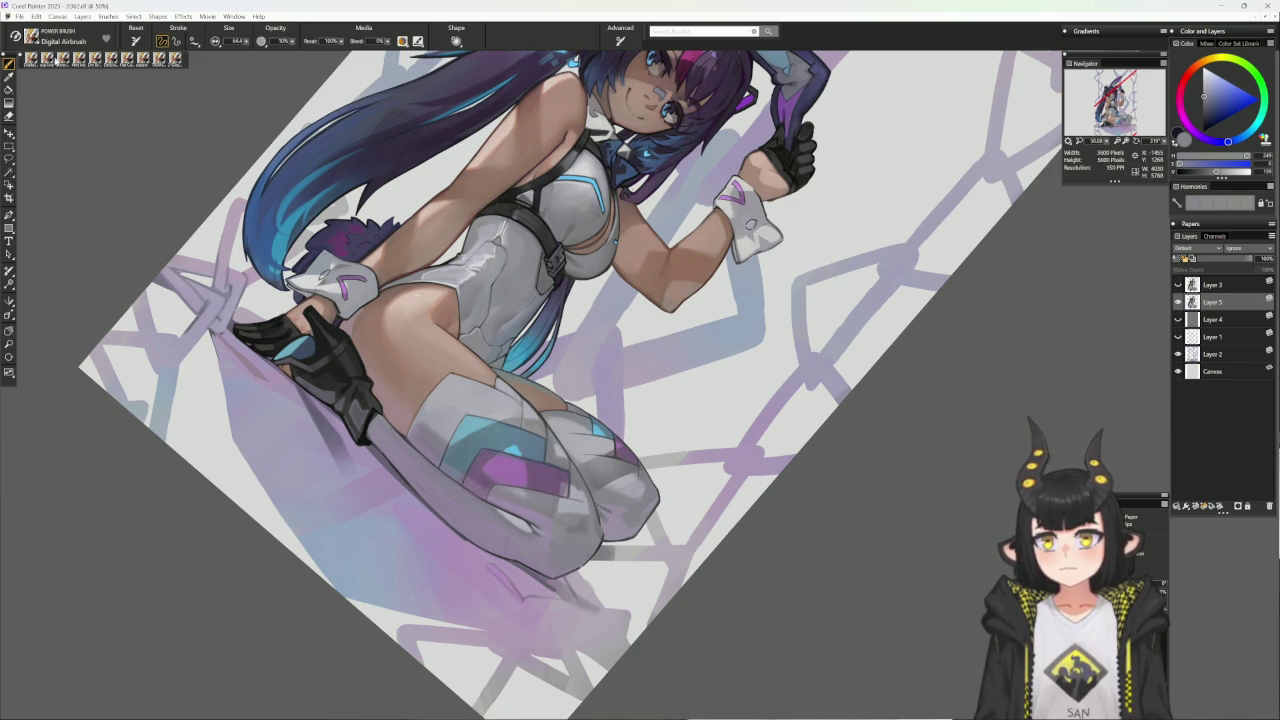
click(175, 58)
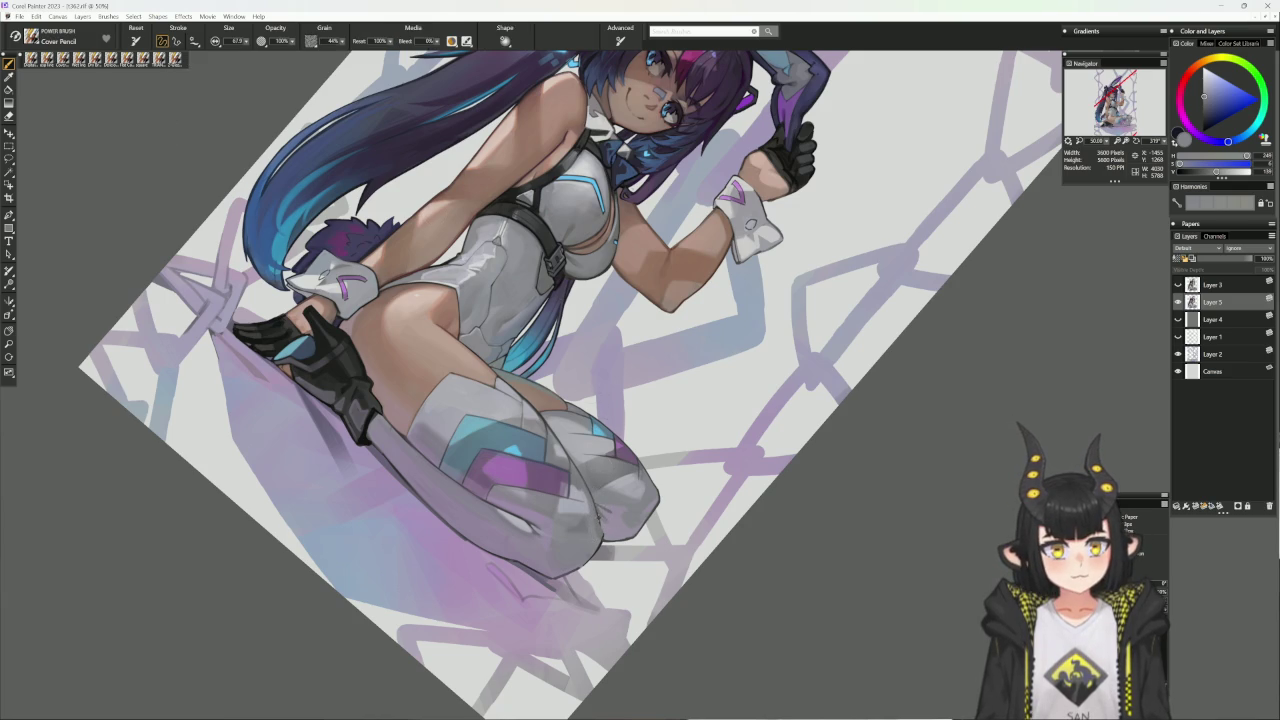
alt+click(605, 60)
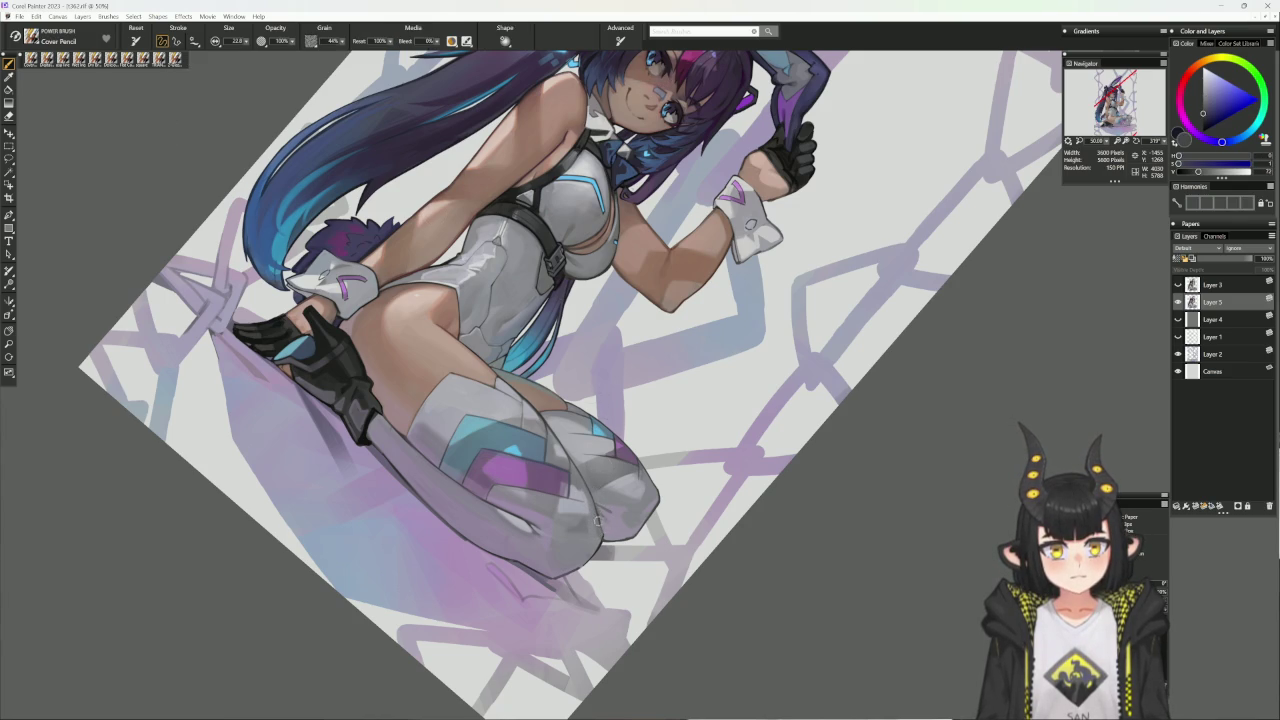
alt+click(597, 512)
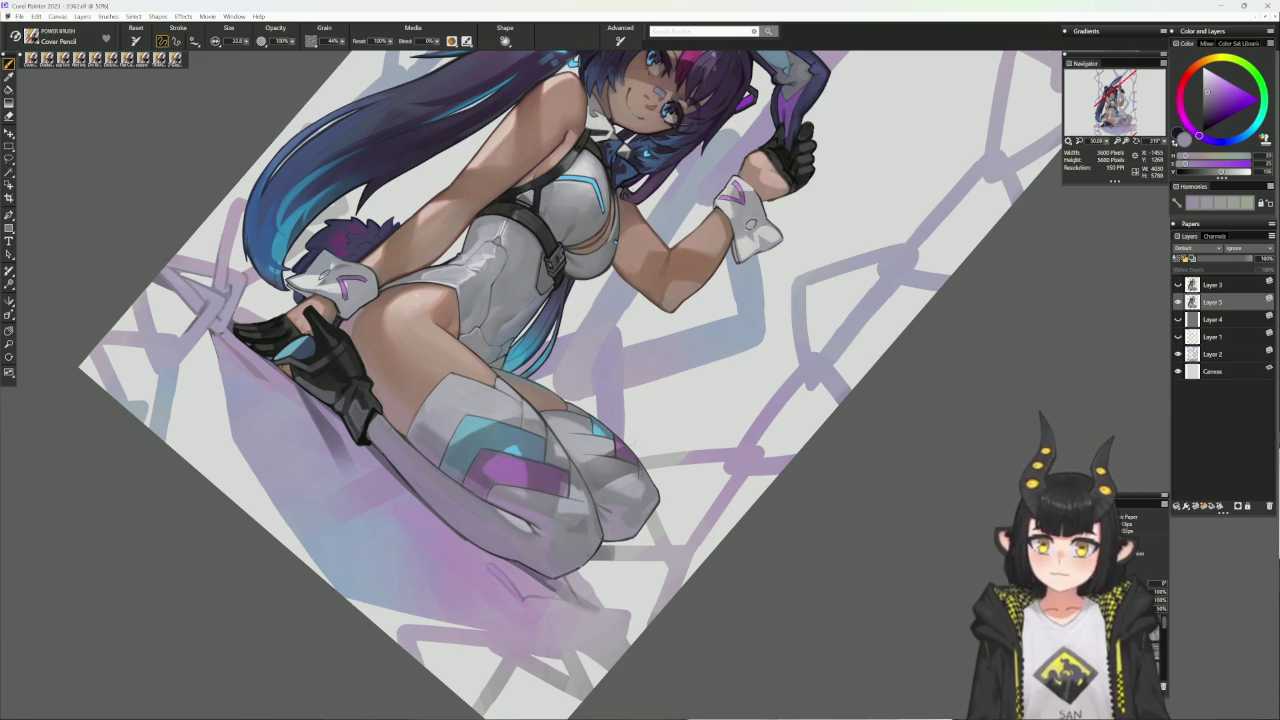
alt+click(757, 514)
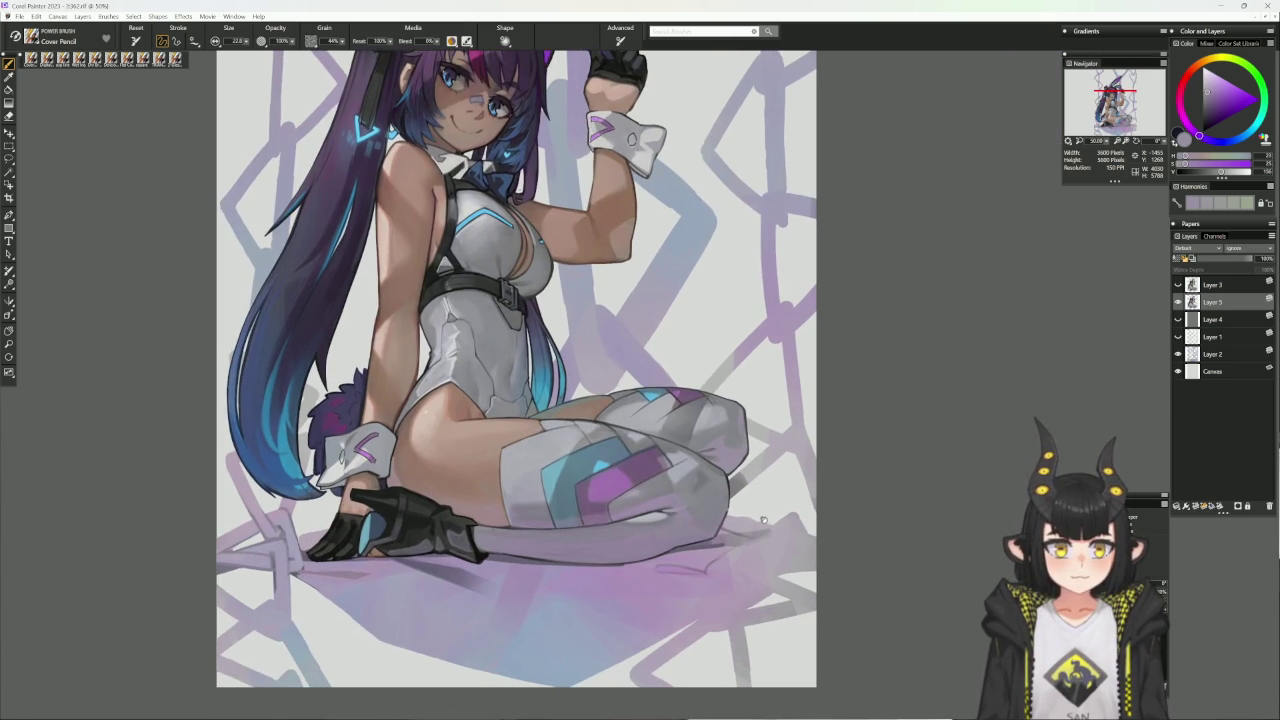
drag(818, 510, 805, 590)
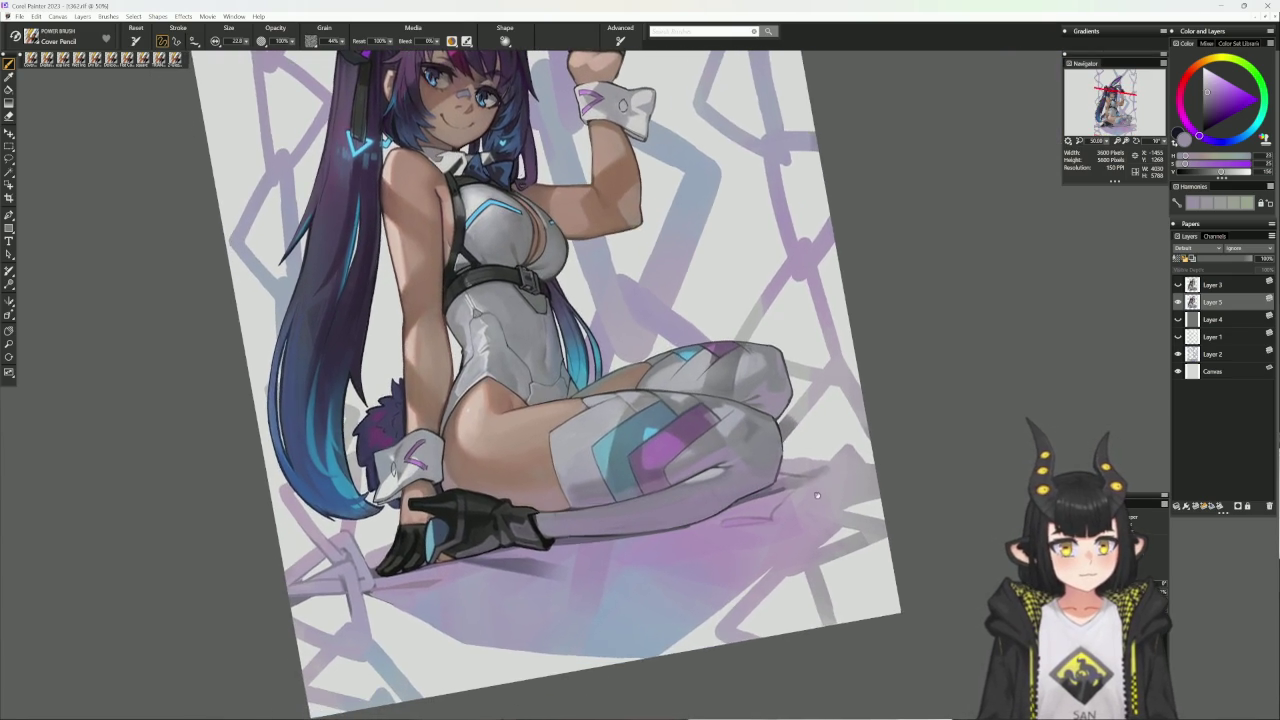
- On Layer 2, paint darker strokes into the floor shadow under her thigh
click(1210, 354)
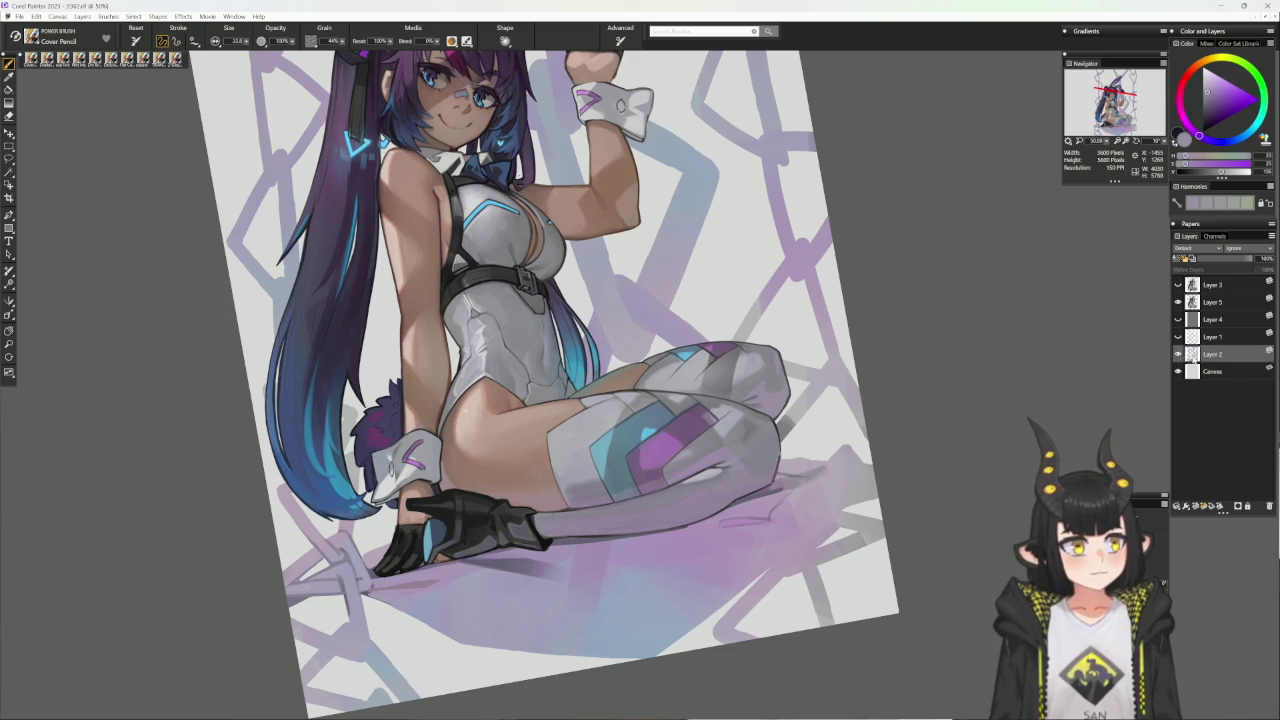
alt+click(718, 512)
mouse_move(718, 512)
mouse_down()
mouse_move(671, 577)
mouse_move(705, 520)
mouse_move(640, 585)
mouse_move(741, 491)
mouse_up()
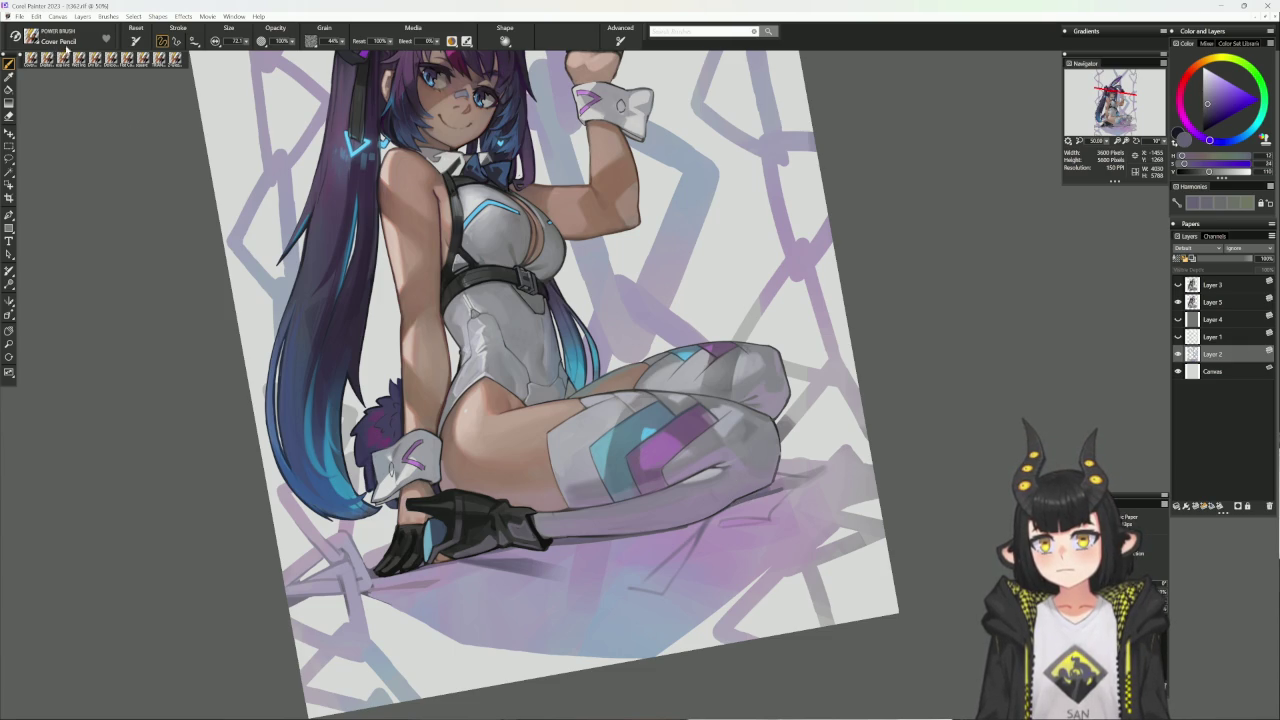
click(131, 58)
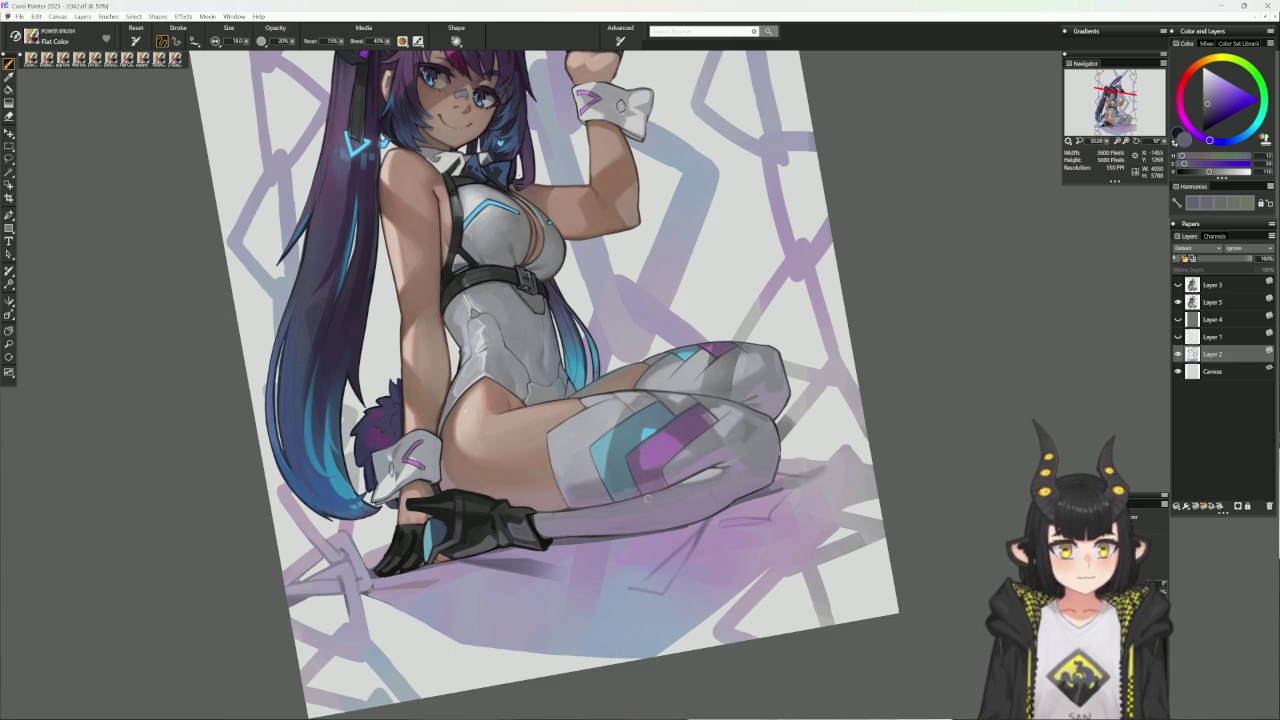
alt+click(660, 556)
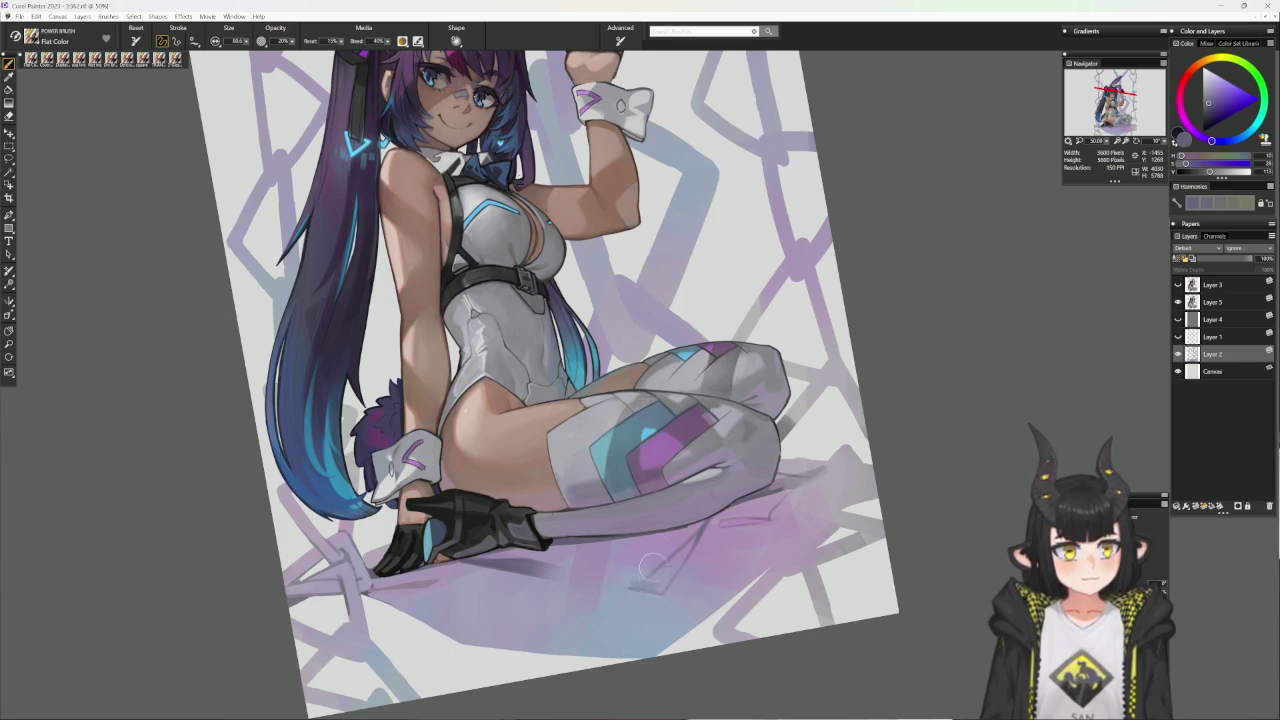
- With the square brush, paint sampled light purple into the floor shadow
click(140, 60)
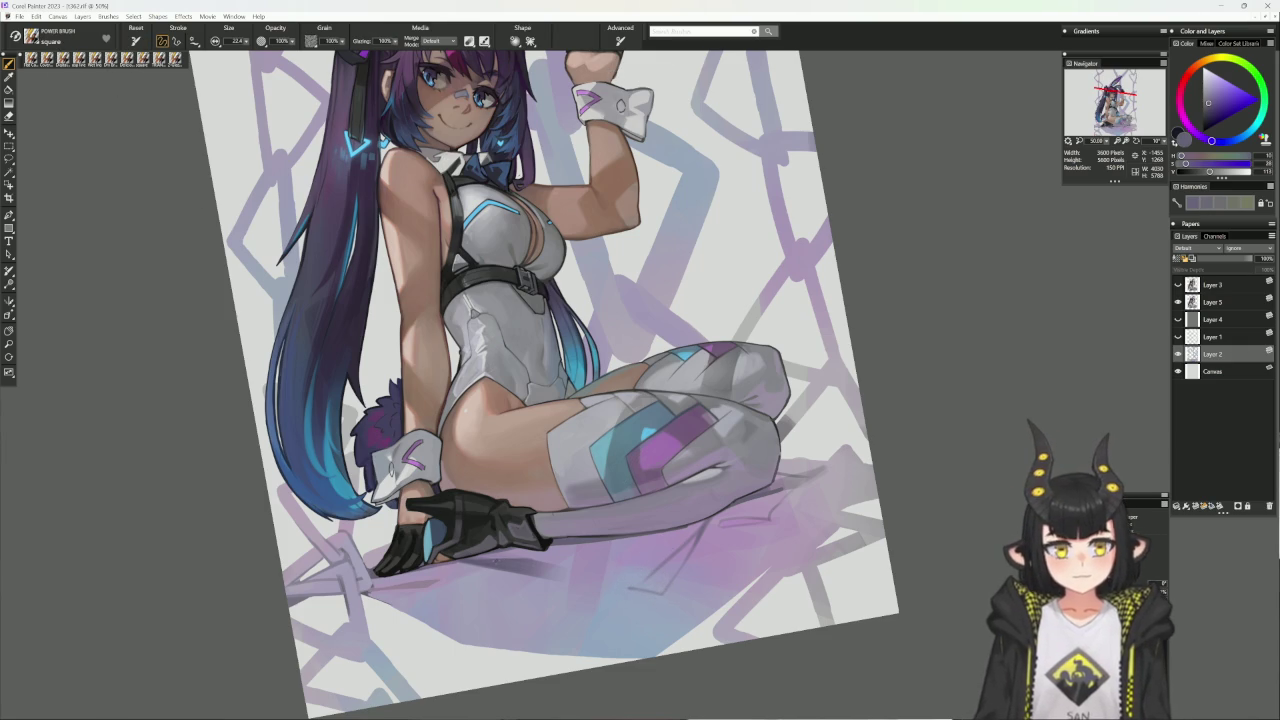
alt+click(626, 578)
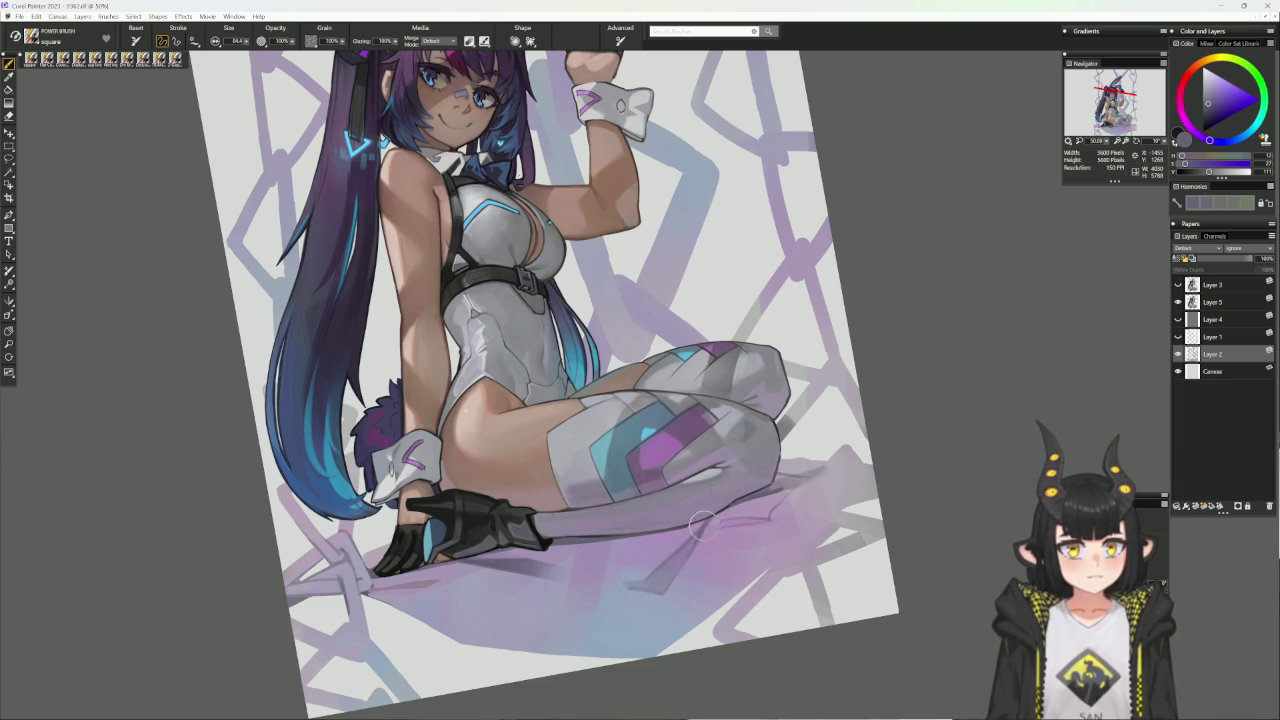
mouse_move(779, 456)
mouse_down()
mouse_move(920, 437)
mouse_move(755, 488)
mouse_up()
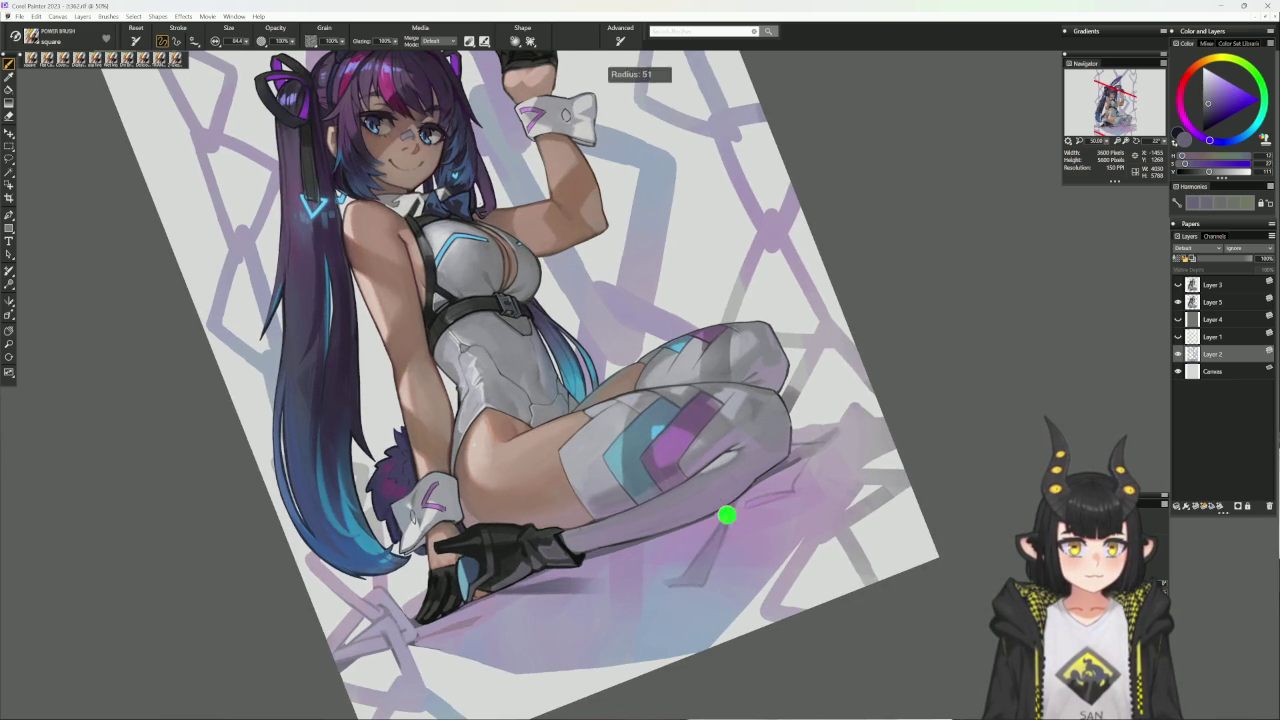
alt+click(741, 506)
drag(740, 500, 722, 543)
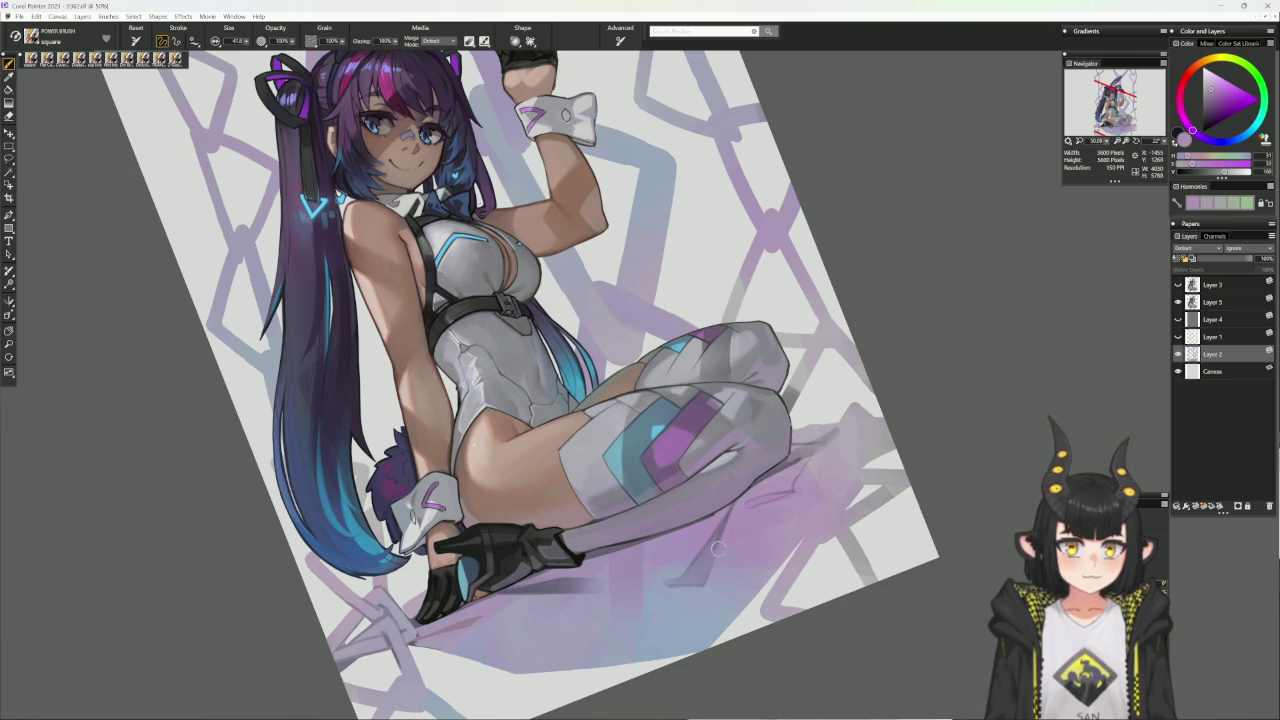
drag(830, 440, 750, 488)
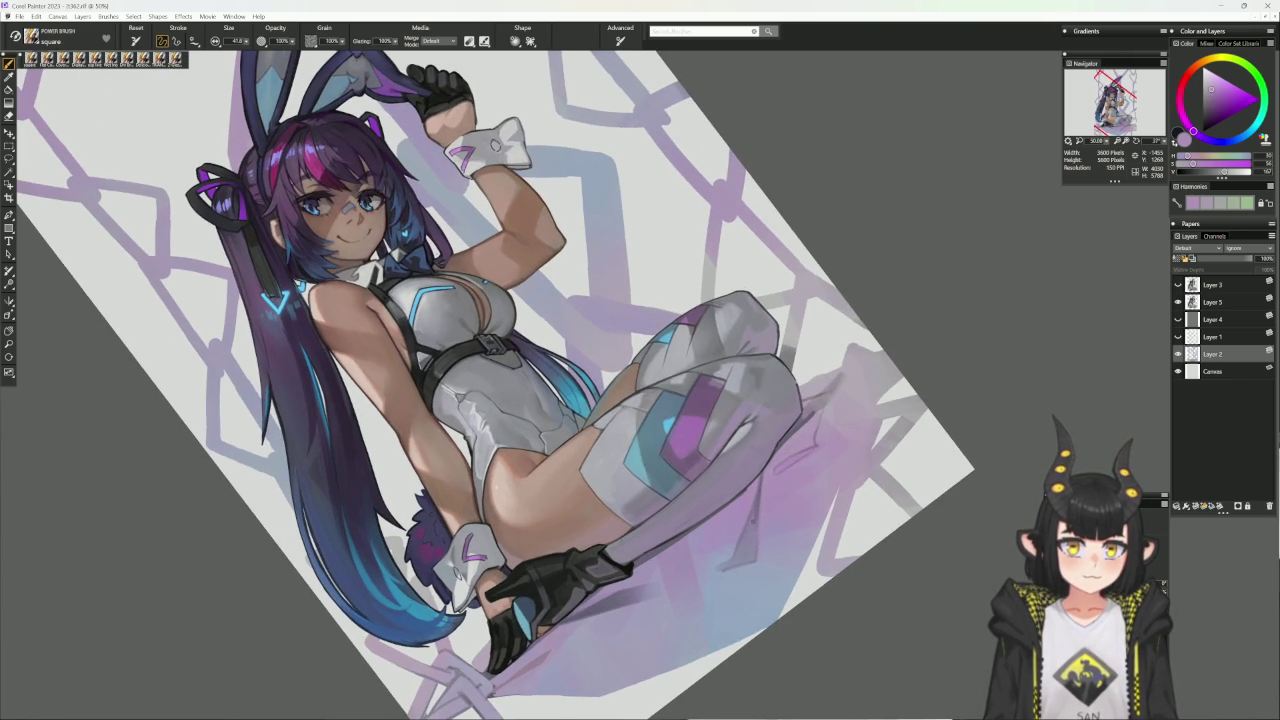
alt+click(750, 516)
alt+click(750, 524)
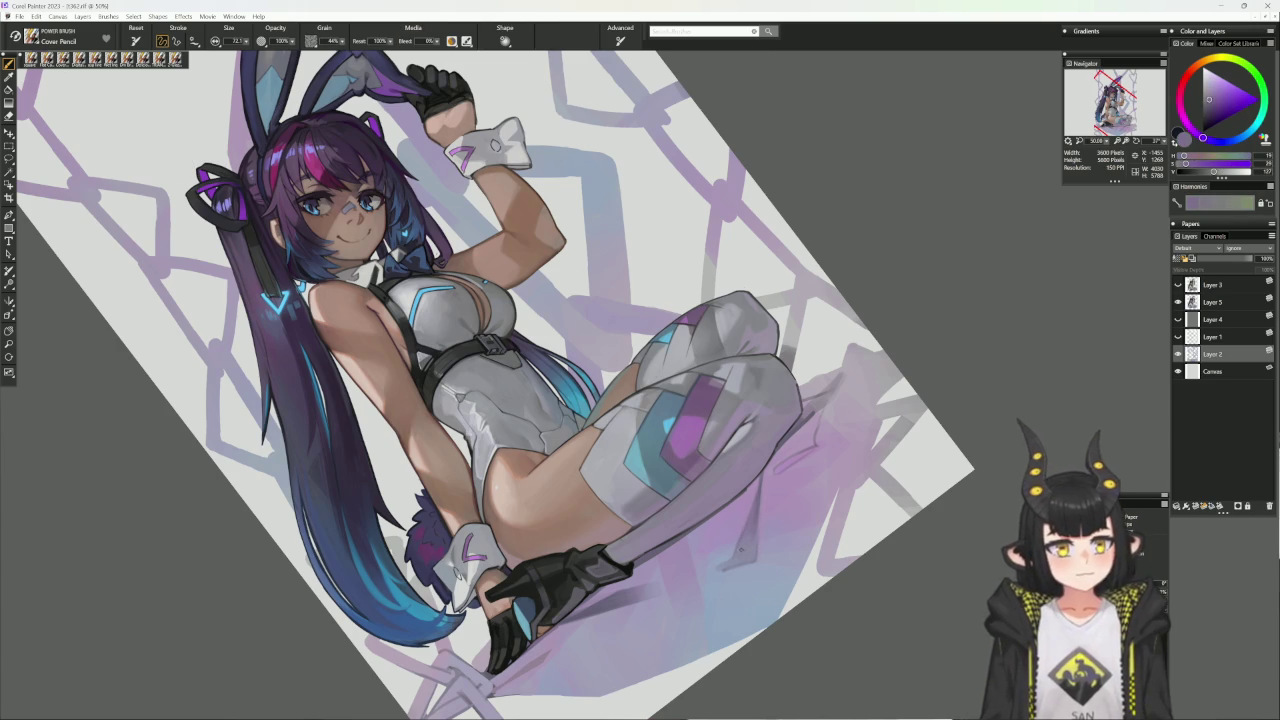
- Add faint darker purple and blue-lavender pencil strokes to the shadow, then straighten the canvas
alt+click(740, 545)
mouse_move(735, 560)
mouse_down()
mouse_move(752, 520)
mouse_move(815, 487)
mouse_up()
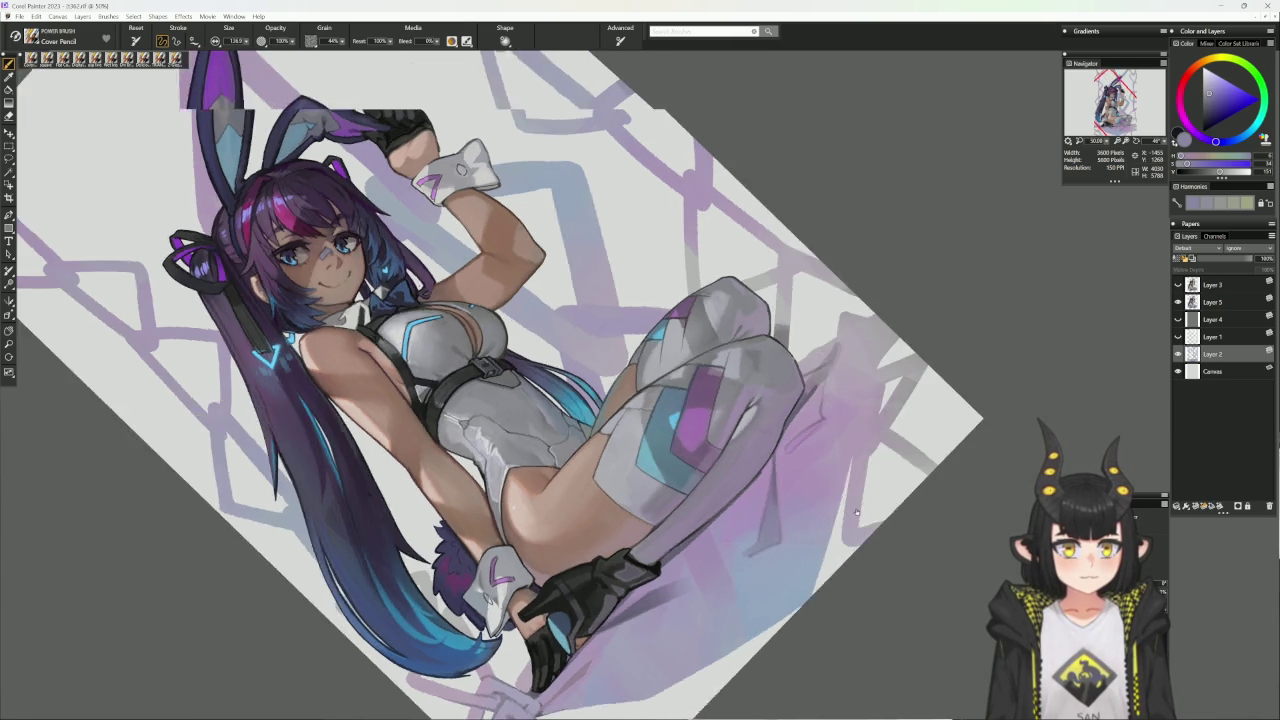
alt+click(815, 487)
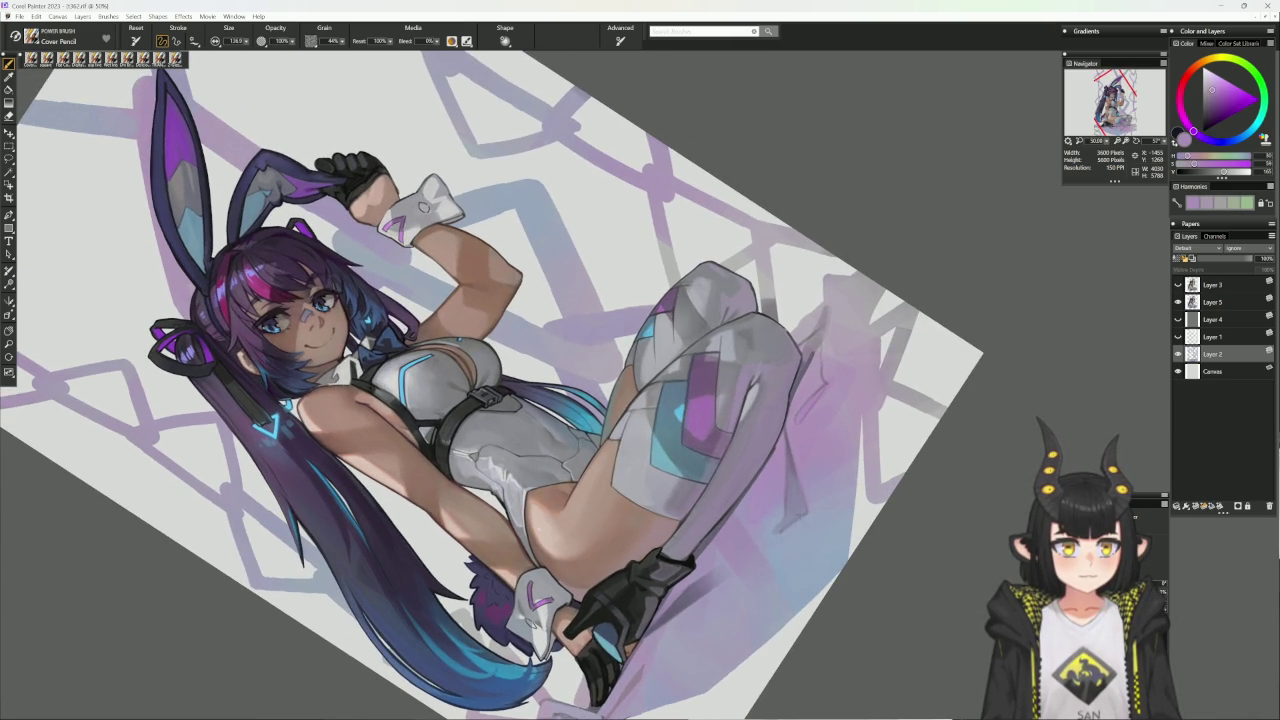
alt+click(790, 526)
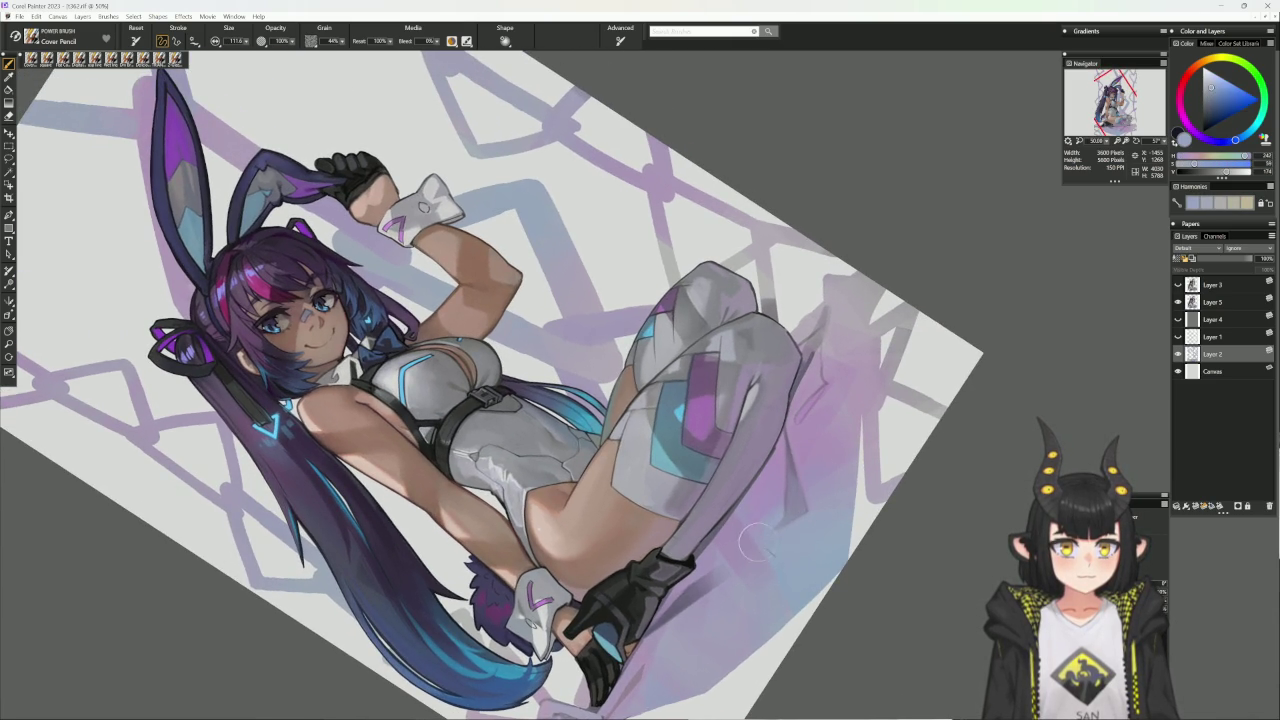
alt+click(772, 530)
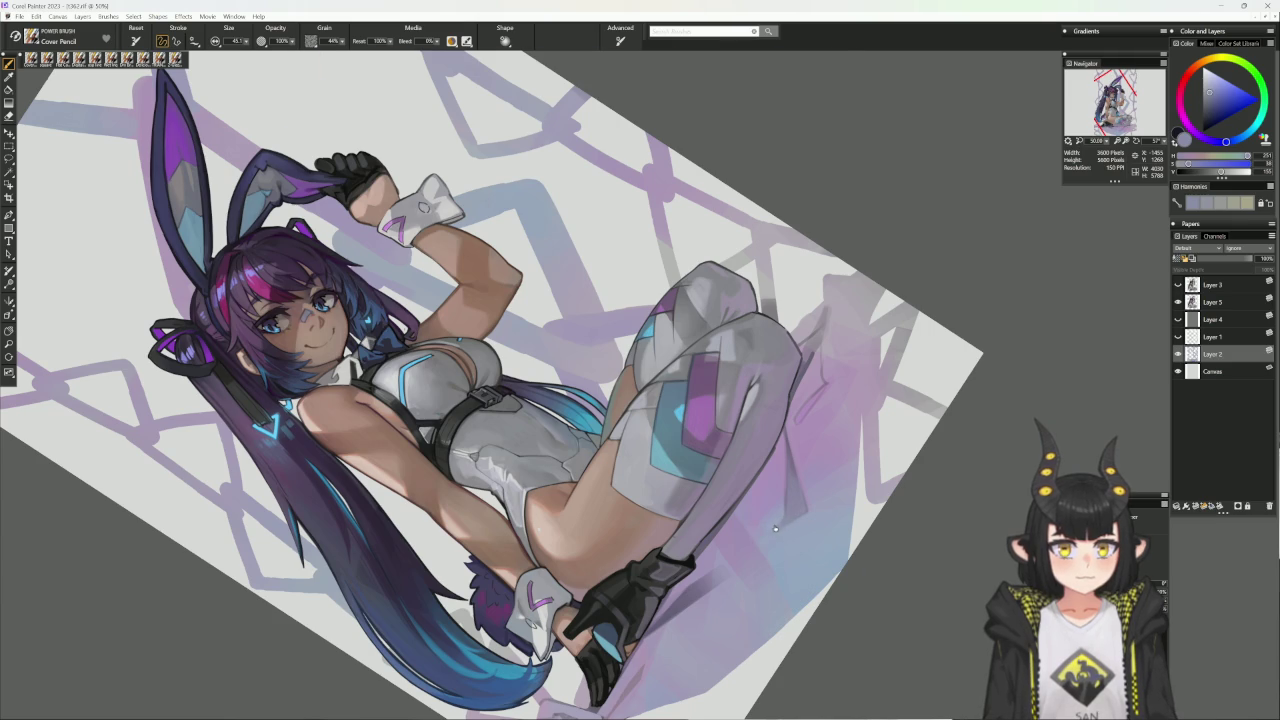
key(ctrl+alt+0)
- Extend the floor shadow with sampled greyish and light purples using Cover Pencil and Flat Color
alt+click(553, 529)
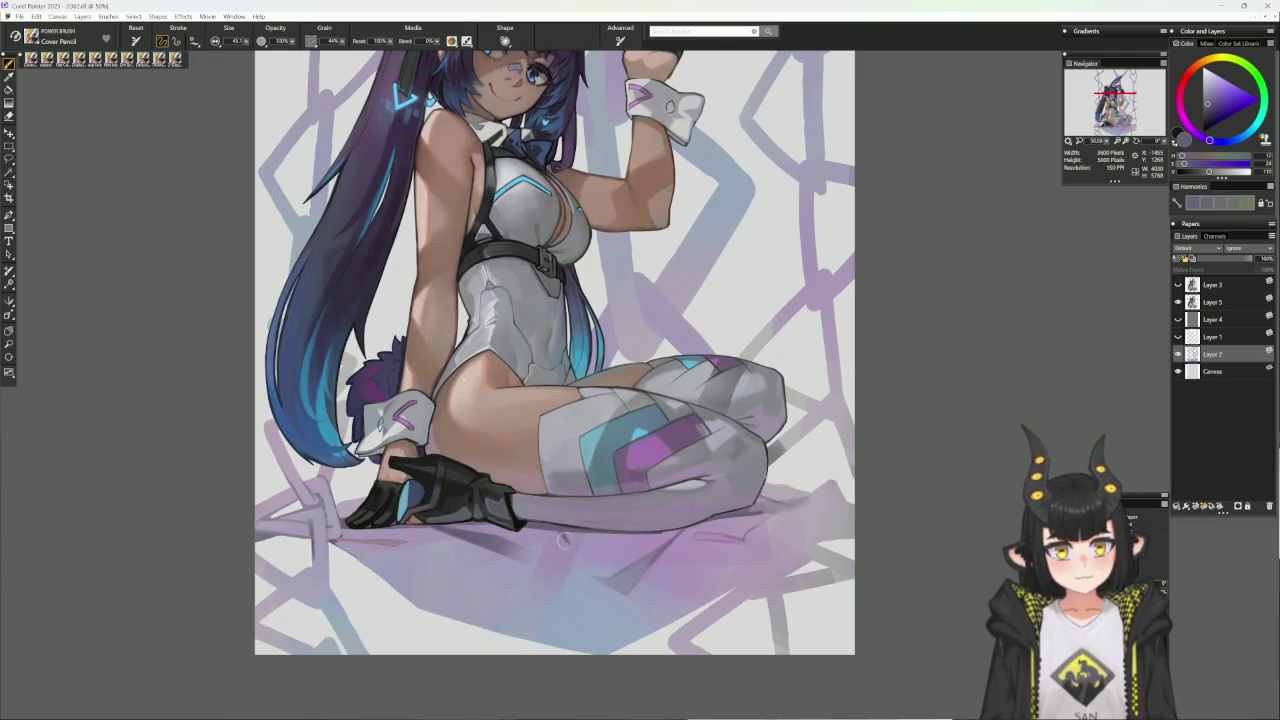
alt+click(547, 531)
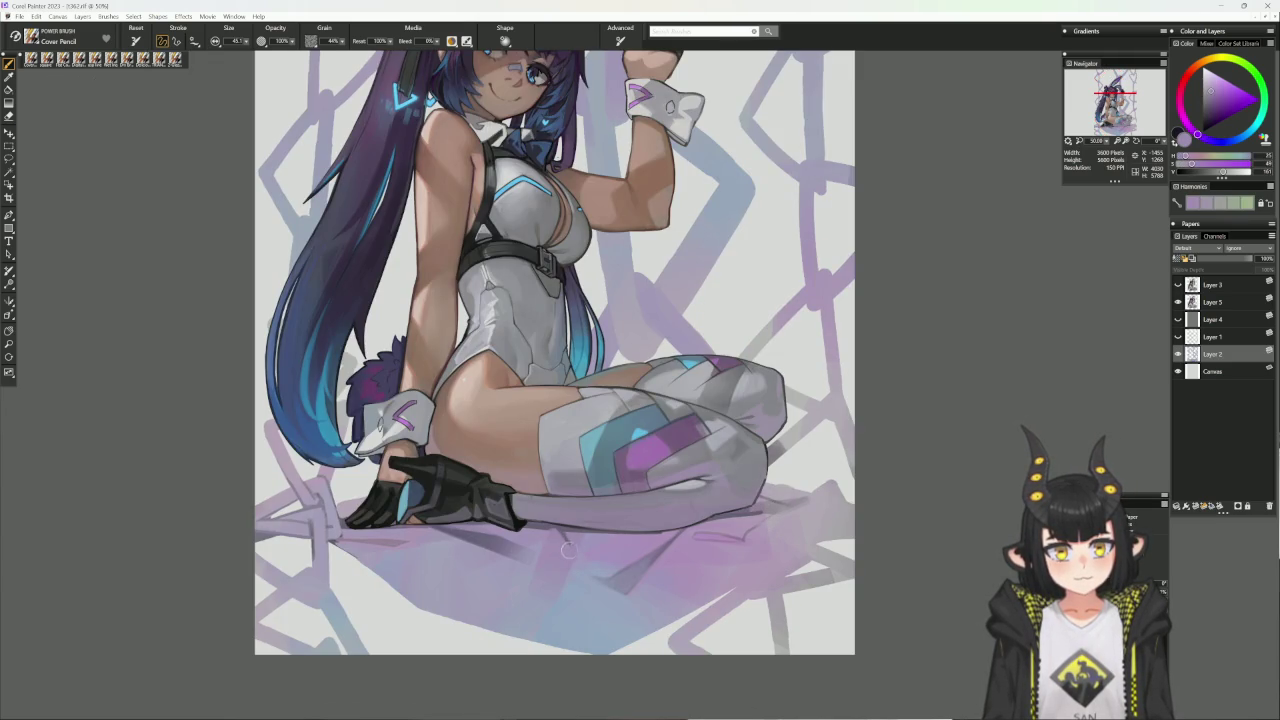
alt+click(551, 531)
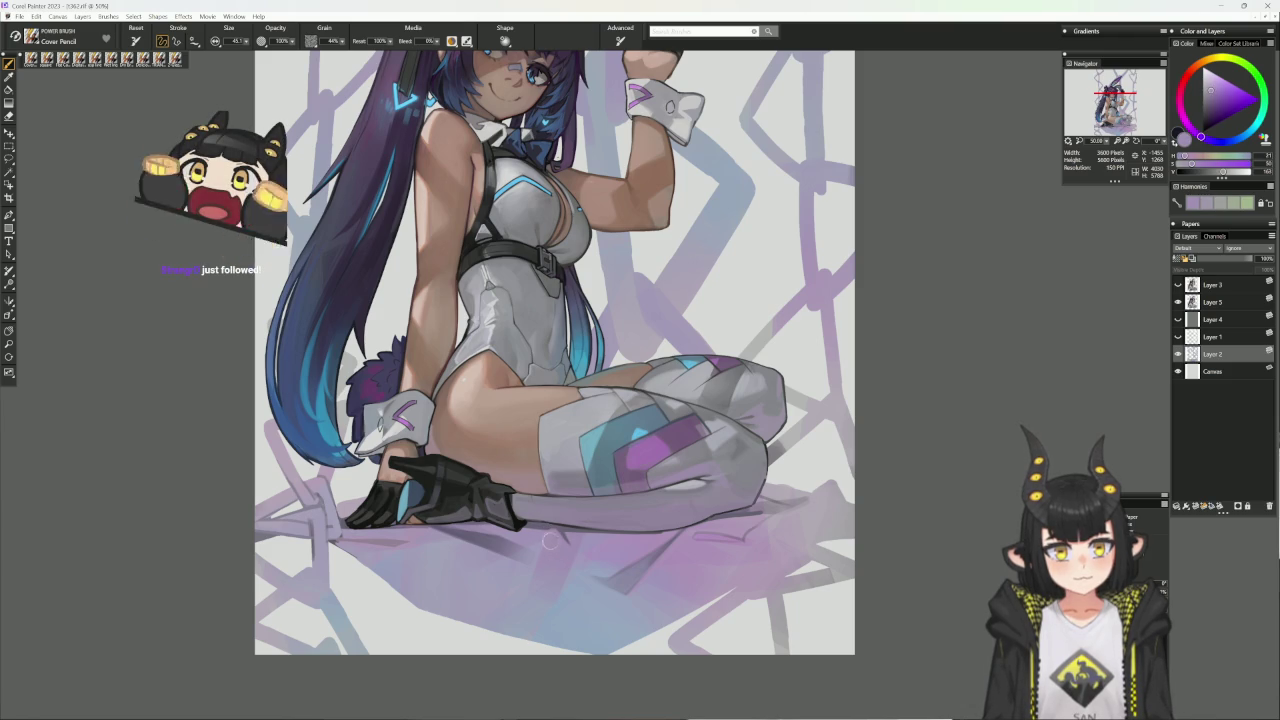
alt+click(555, 554)
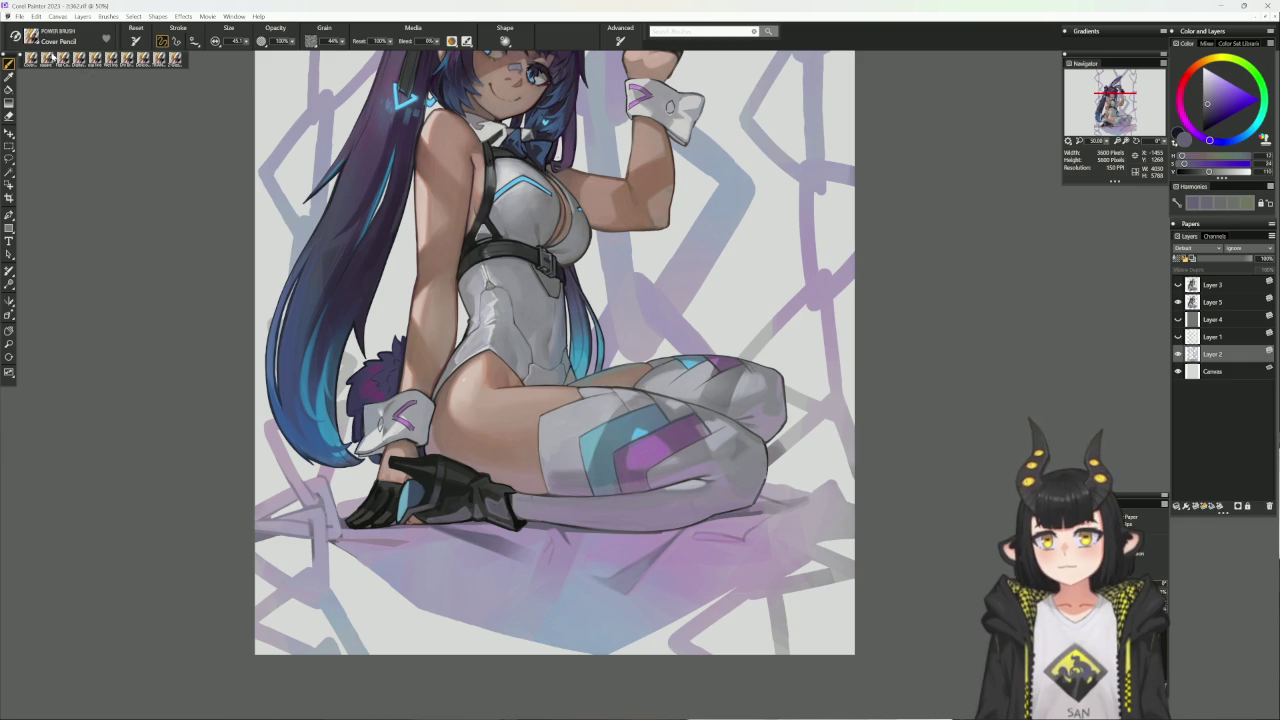
click(110, 58)
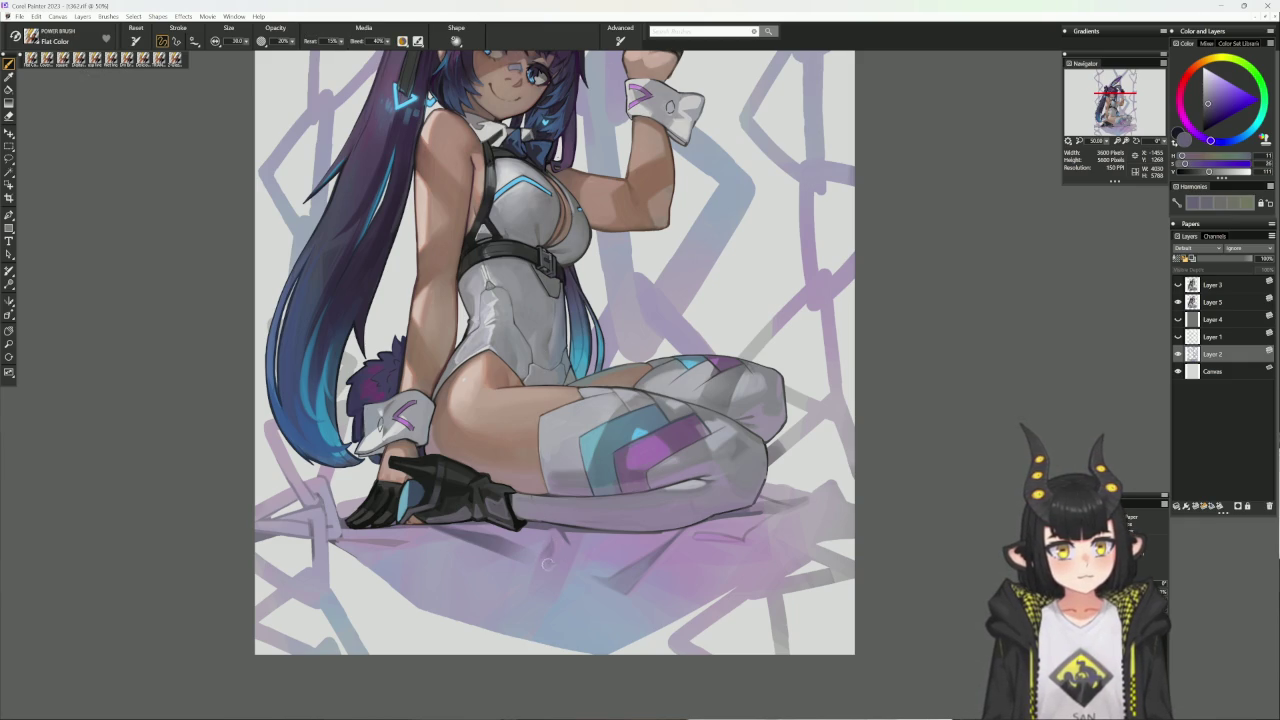
alt+click(546, 550)
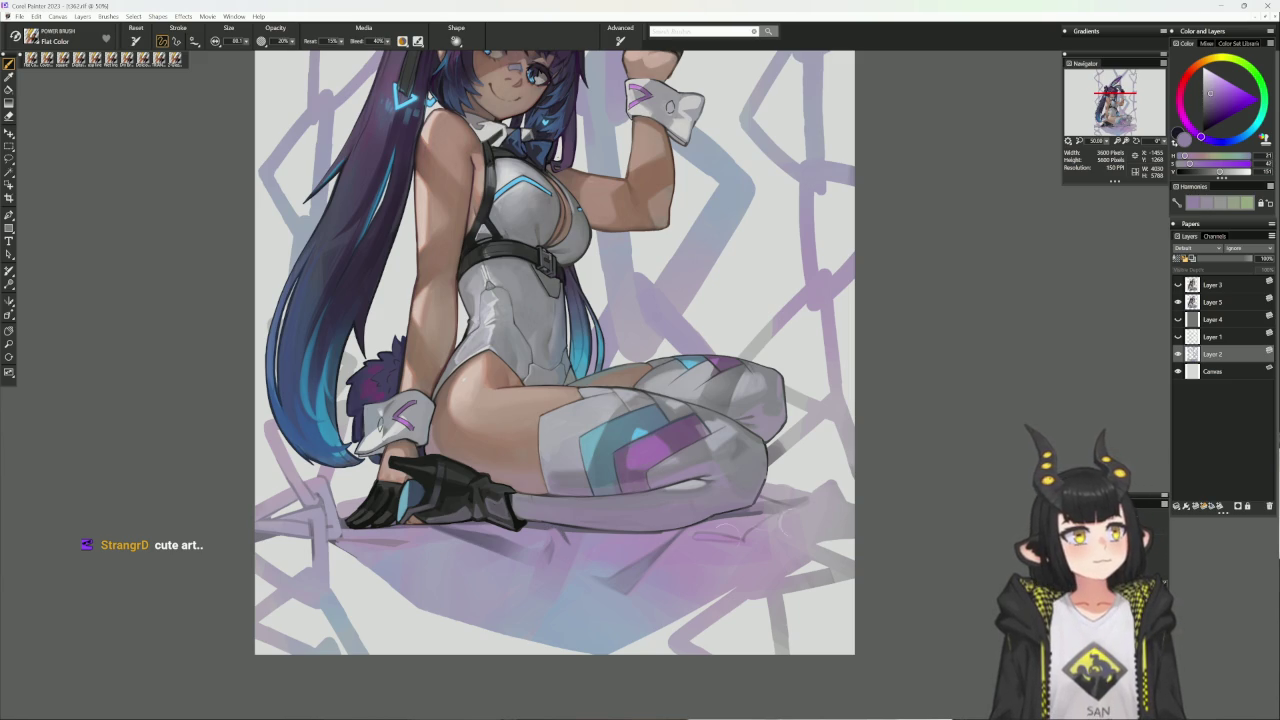
- Save a new numbered version of the painting with Iterative Save
key(ctrl+alt+s)
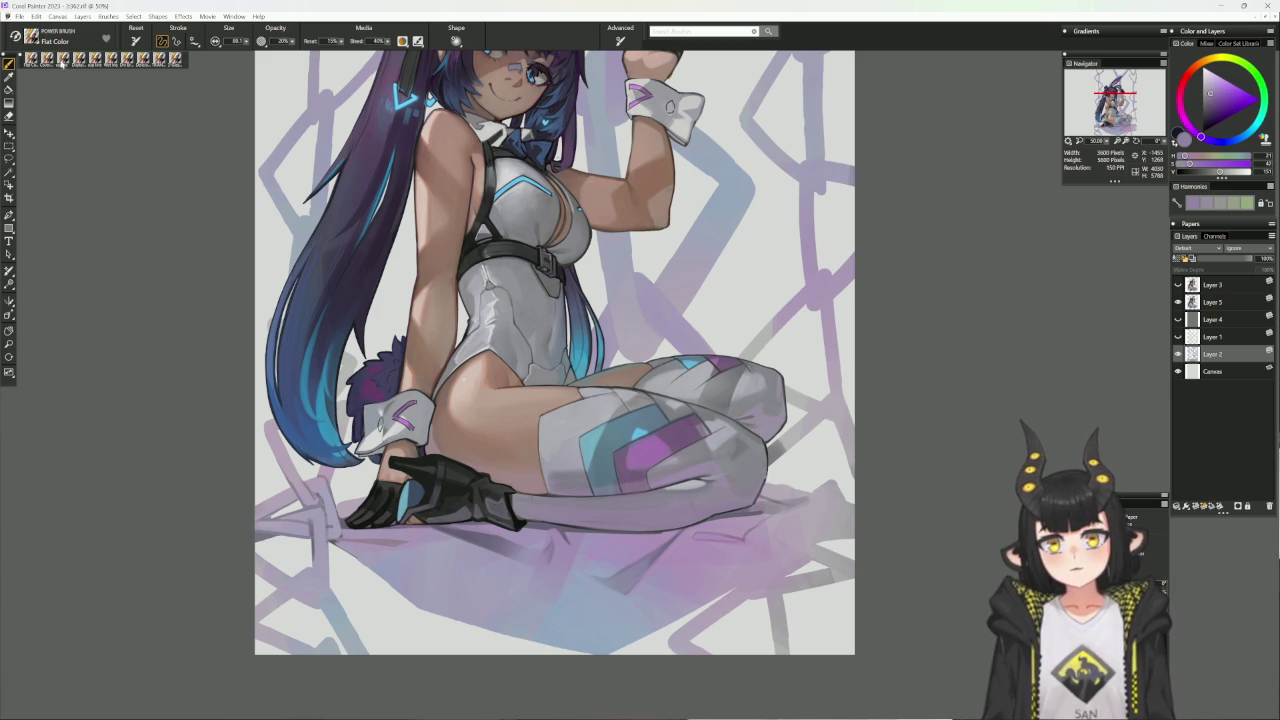
key(1)
mouse_move(630, 427)
mouse_down()
mouse_move(743, 548)
mouse_move(503, 435)
mouse_up()
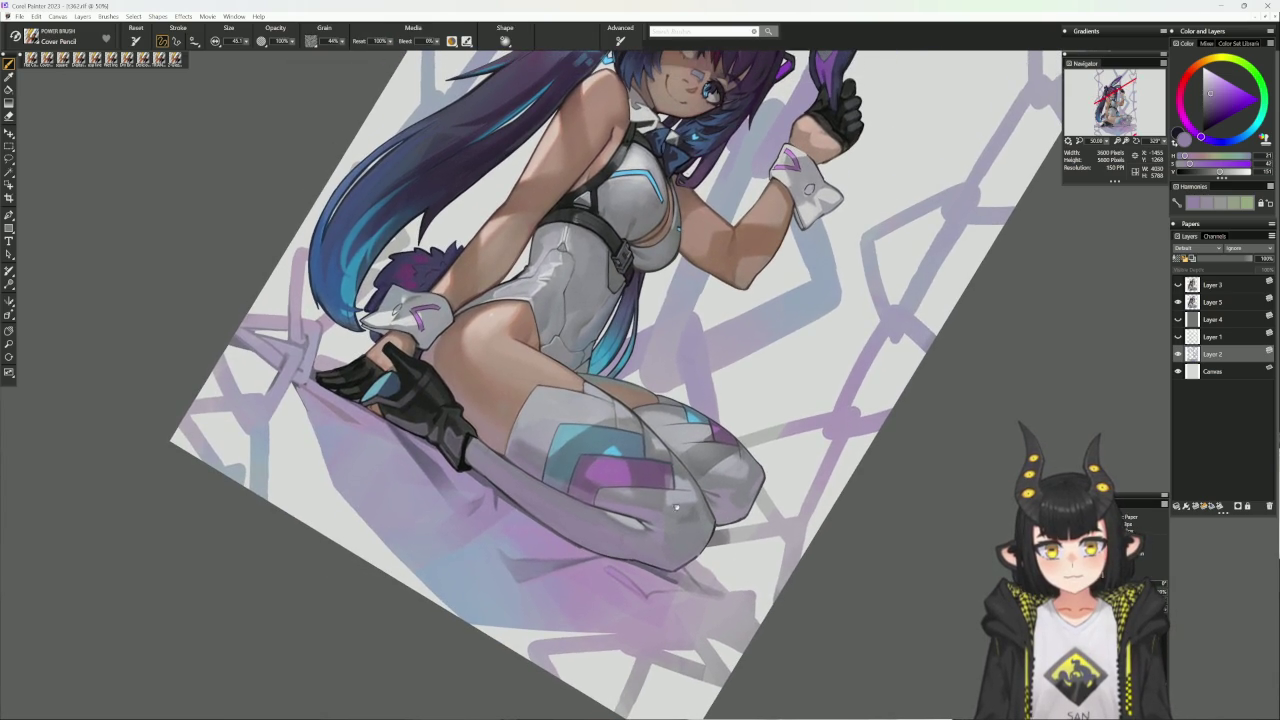
- Check the Layer 1 line sketch by toggling it, then pick a blue-purple colour
alt+click(378, 429)
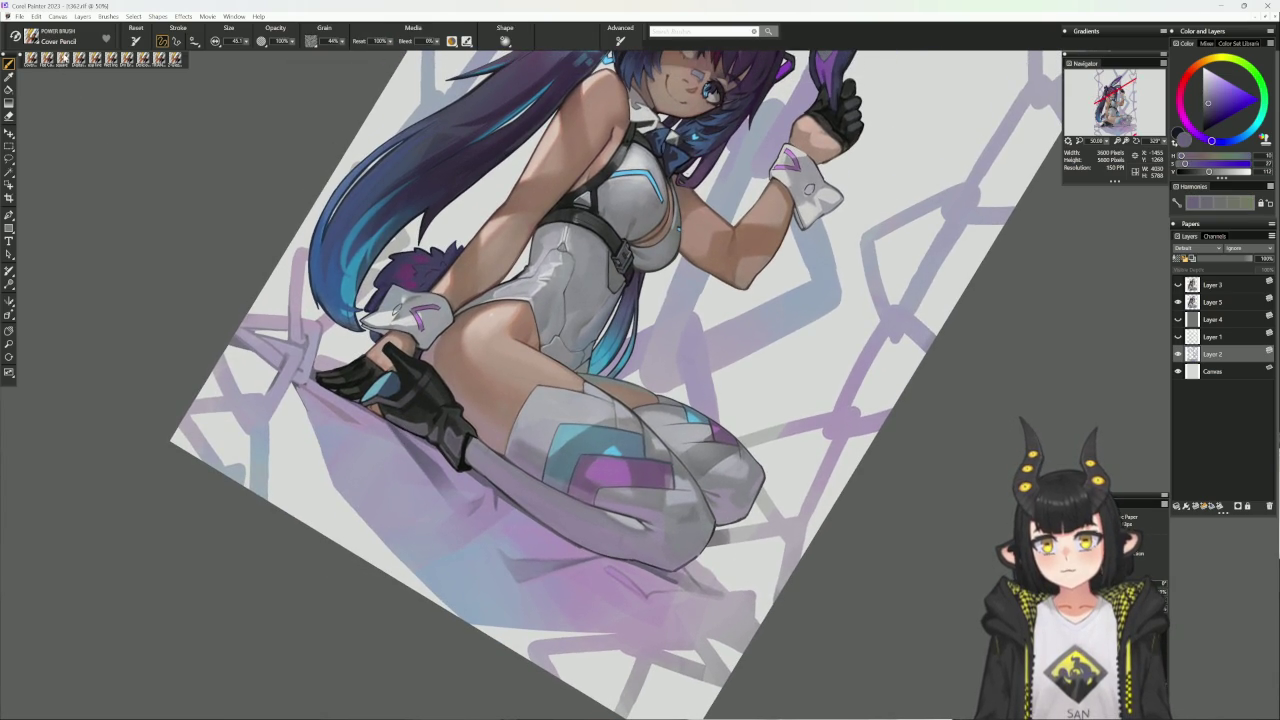
click(99, 60)
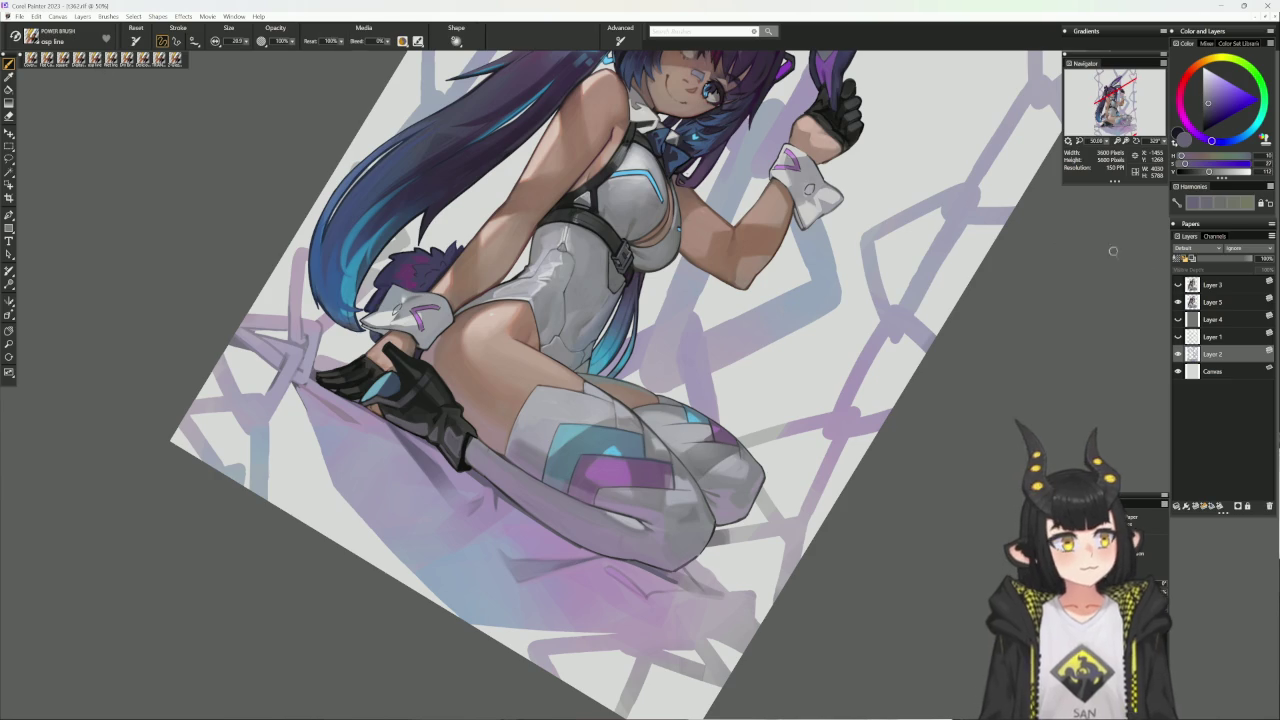
click(1178, 337)
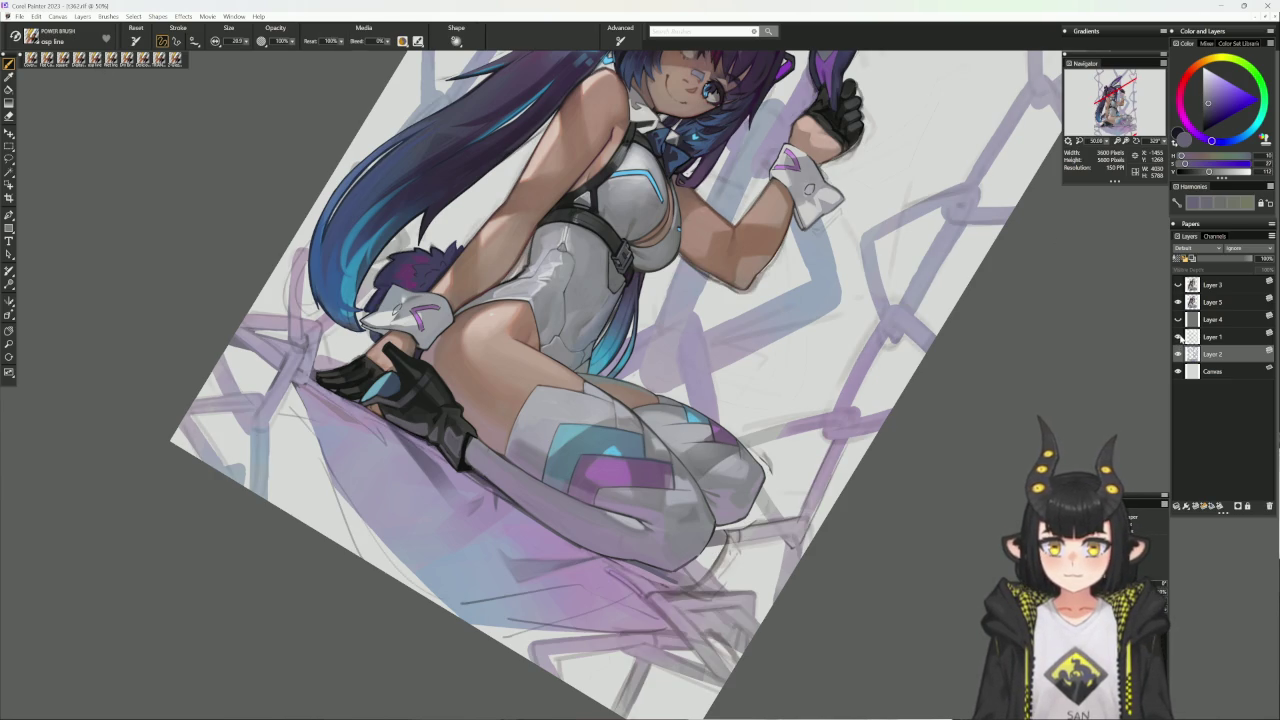
click(1178, 337)
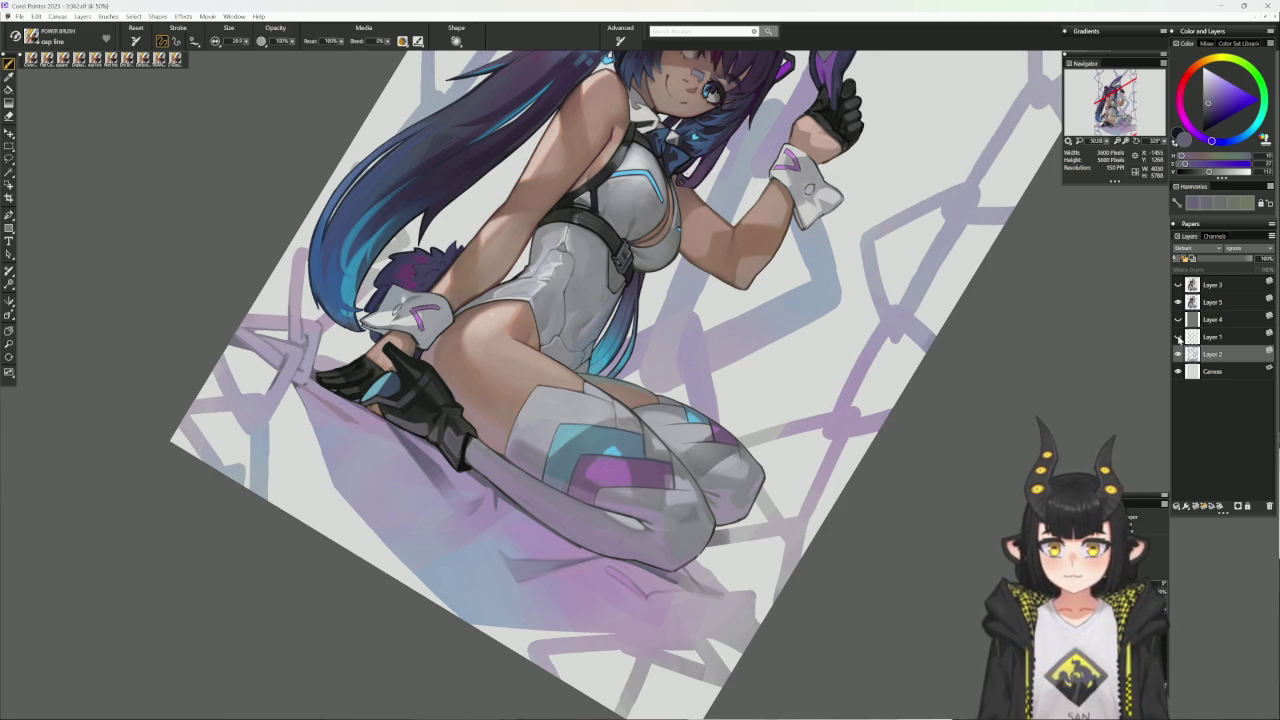
alt+click(296, 388)
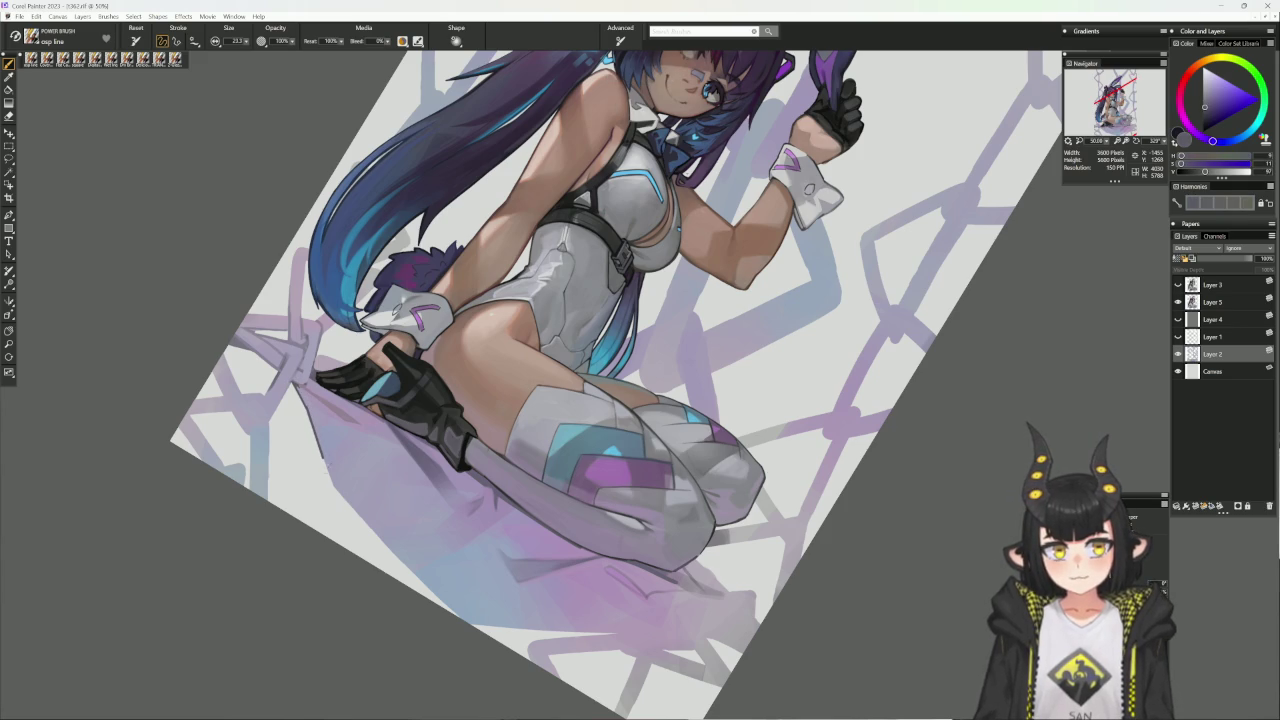
alt+click(300, 400)
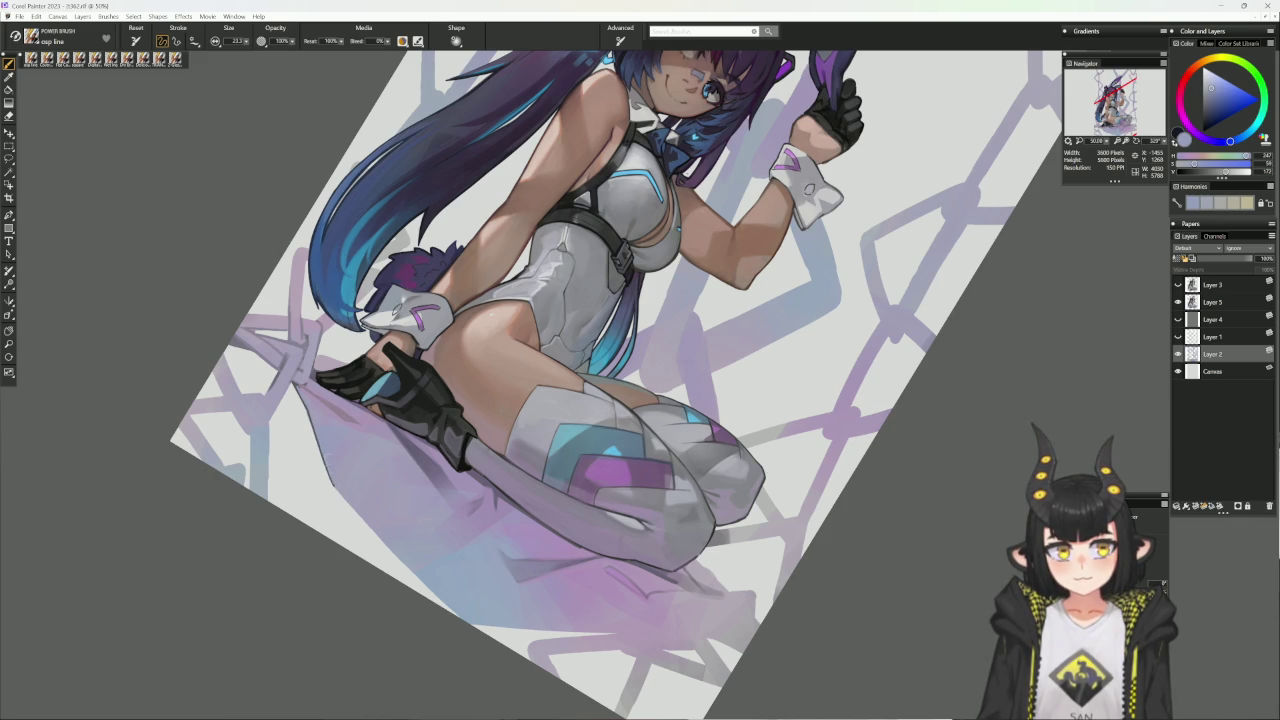
- Paint a light stroke on the cloth's left edge and a darker stroke along its lower edge
alt+click(782, 535)
mouse_move(782, 535)
mouse_down()
mouse_move(774, 461)
mouse_move(565, 560)
mouse_up()
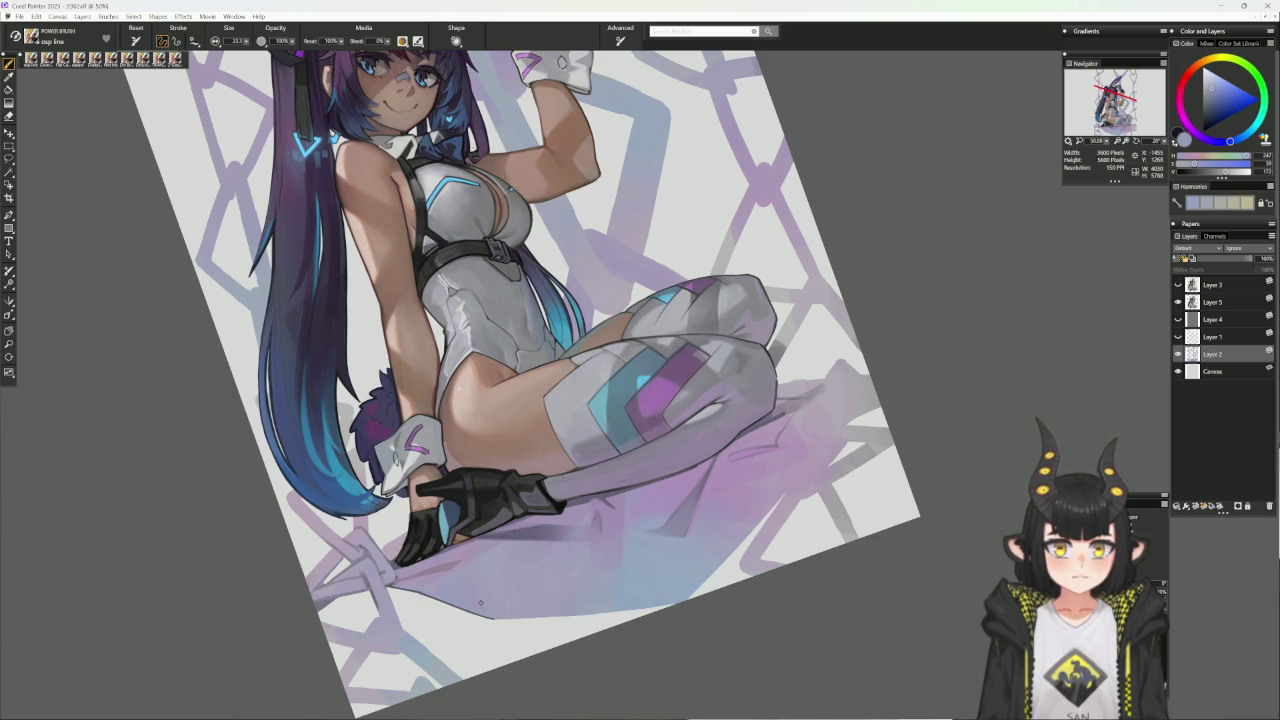
alt+click(722, 541)
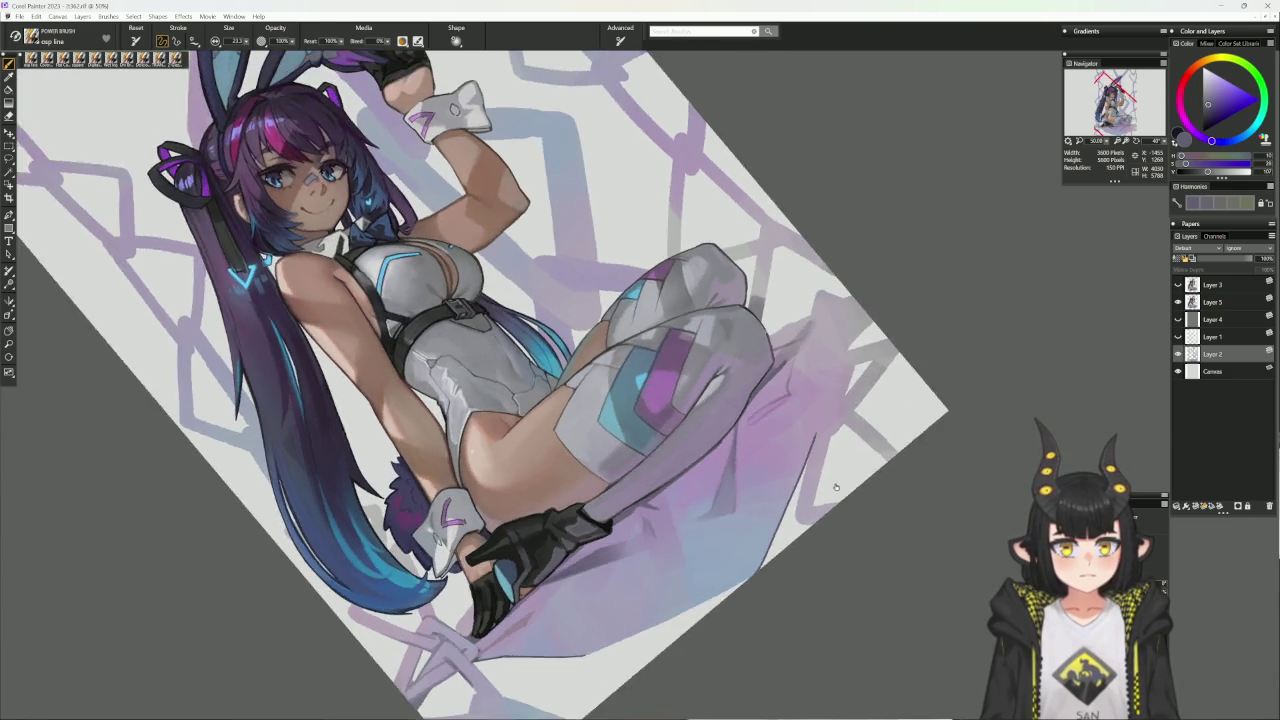
mouse_move(787, 570)
mouse_down()
mouse_move(816, 550)
mouse_move(700, 610)
mouse_up()
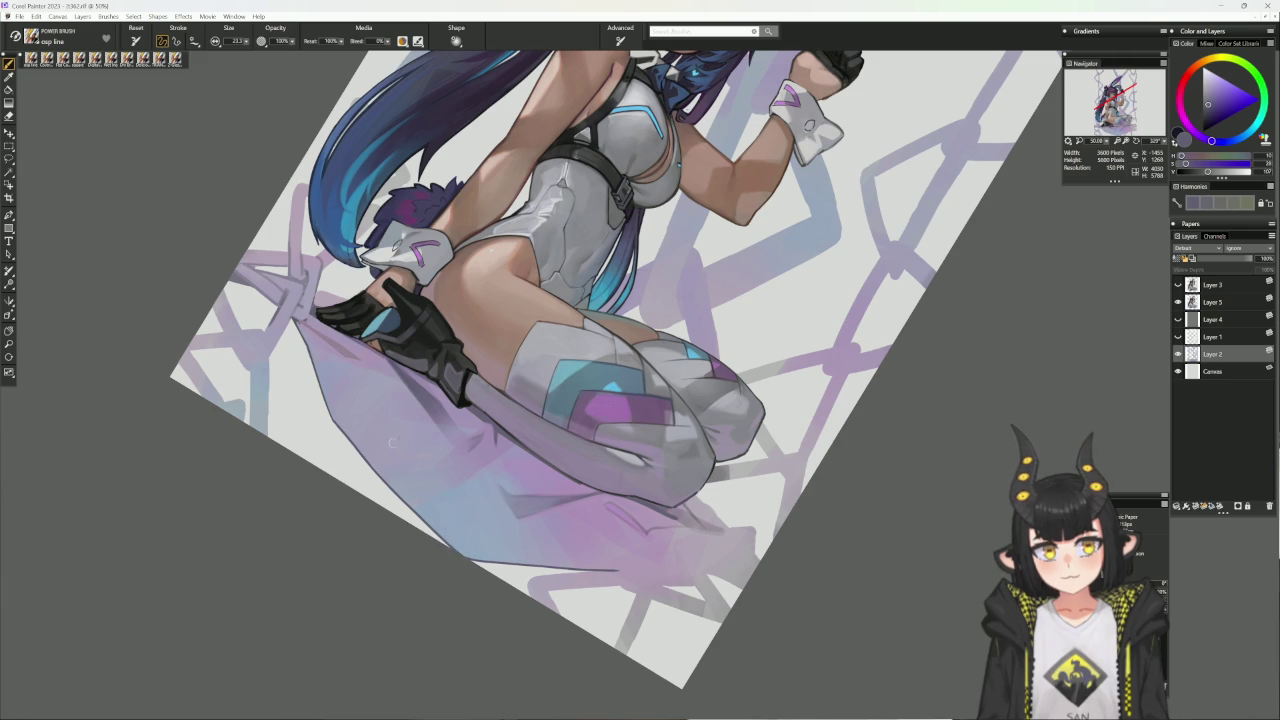
drag(345, 421, 333, 419)
drag(378, 472, 464, 558)
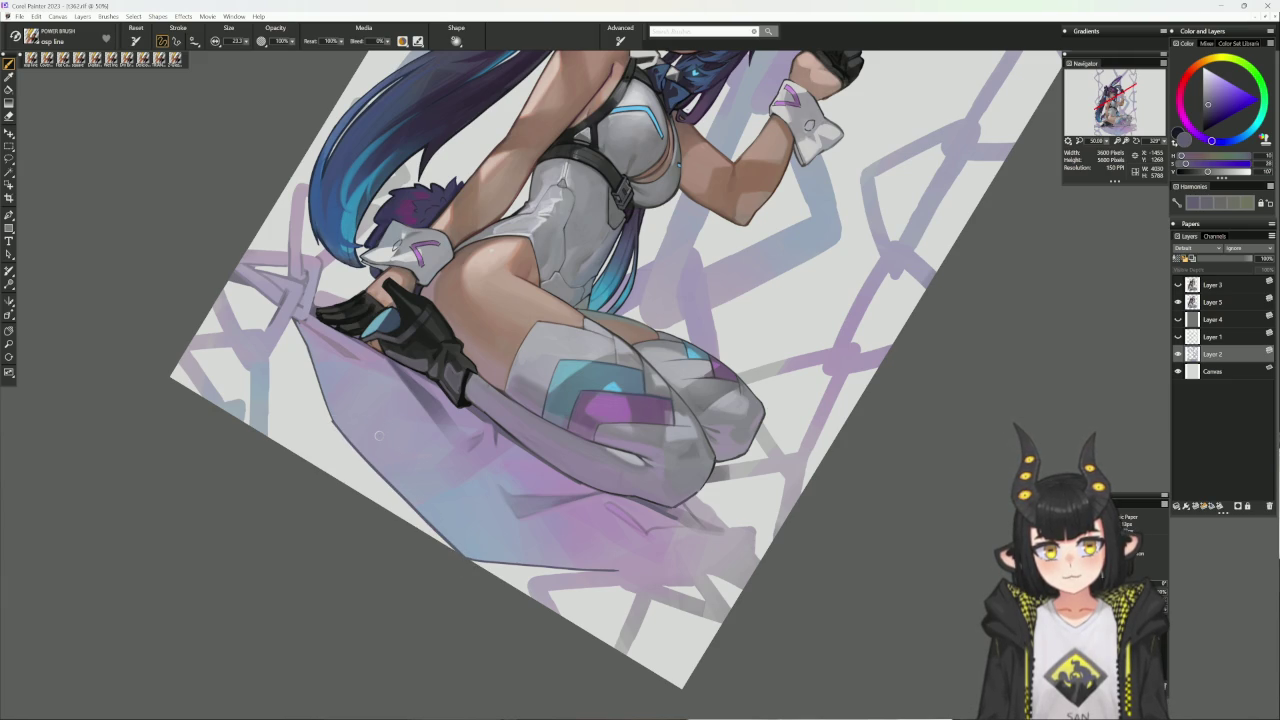
key(n)
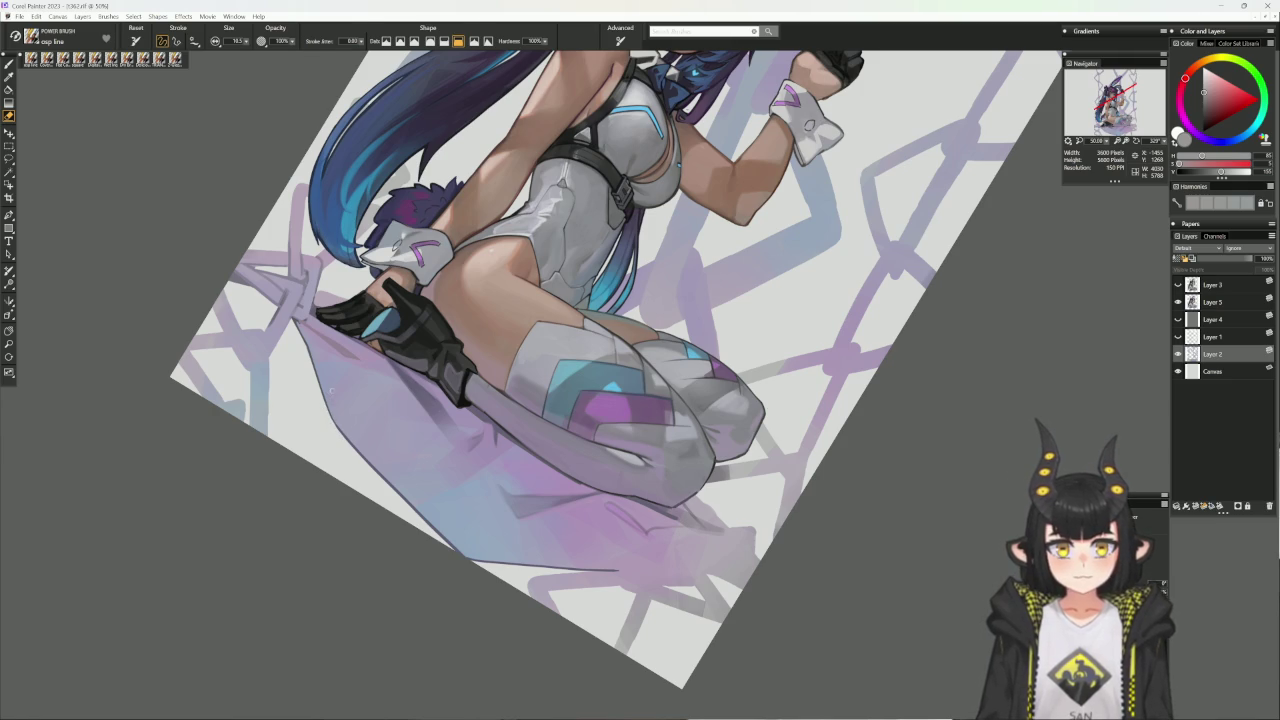
- Switch to the Digital Airbrush and sample light blue and purple tones from the cloth
key(b)
click(104, 58)
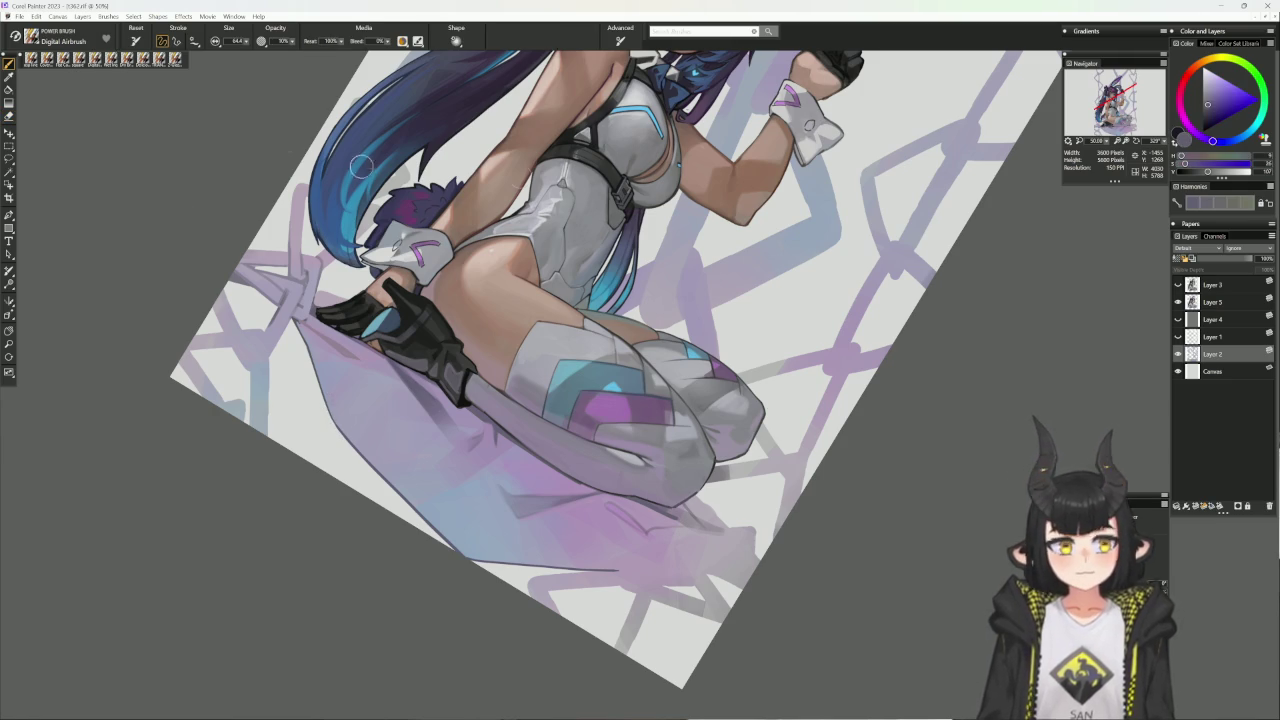
alt+click(459, 507)
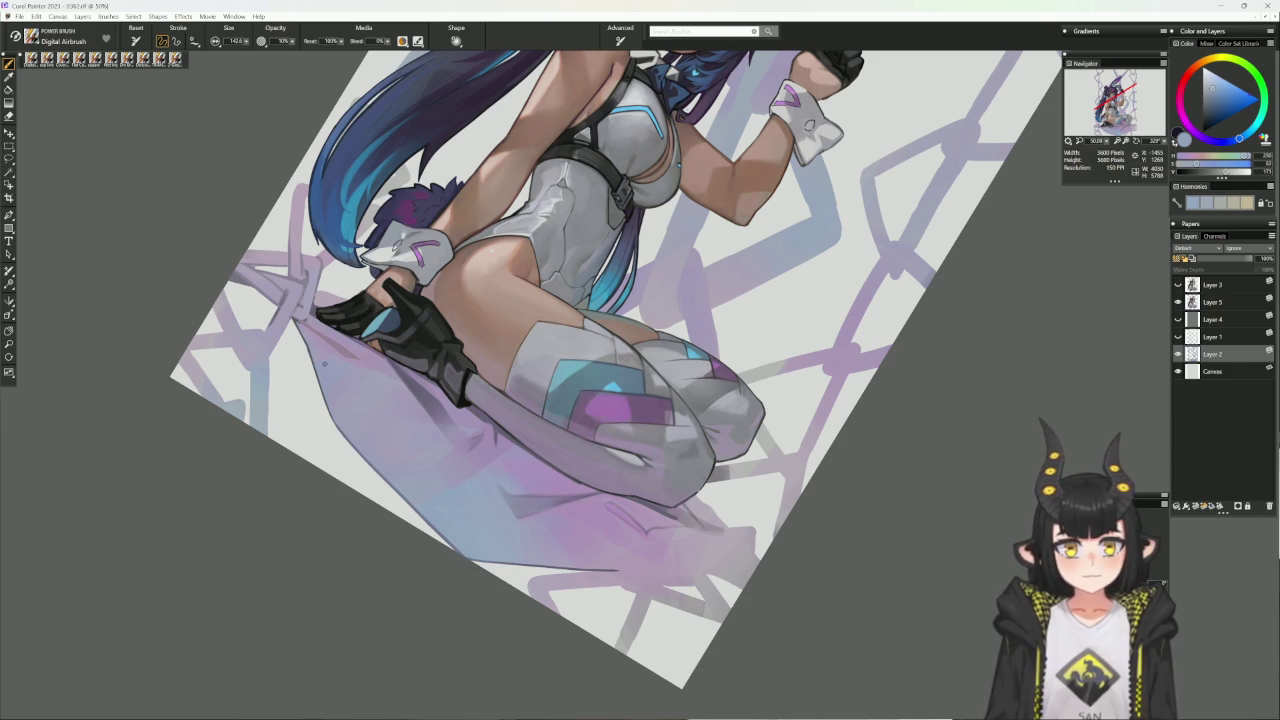
alt+click(555, 475)
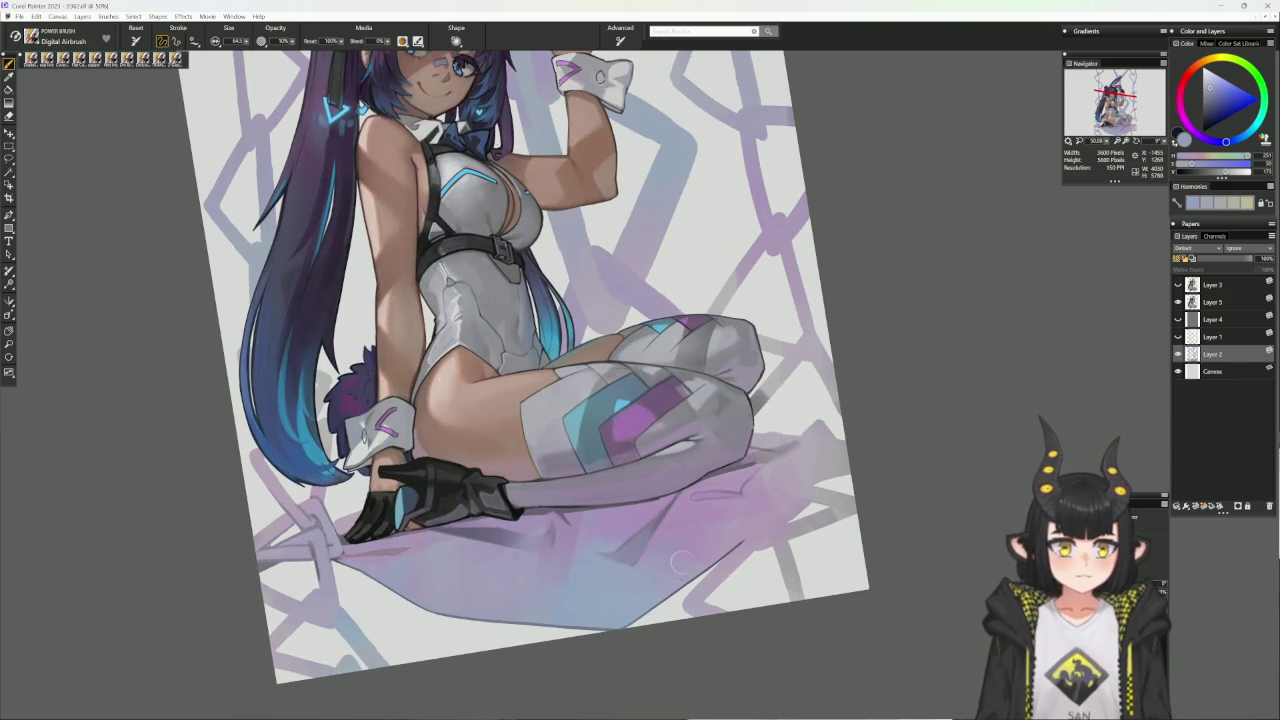
alt+click(666, 584)
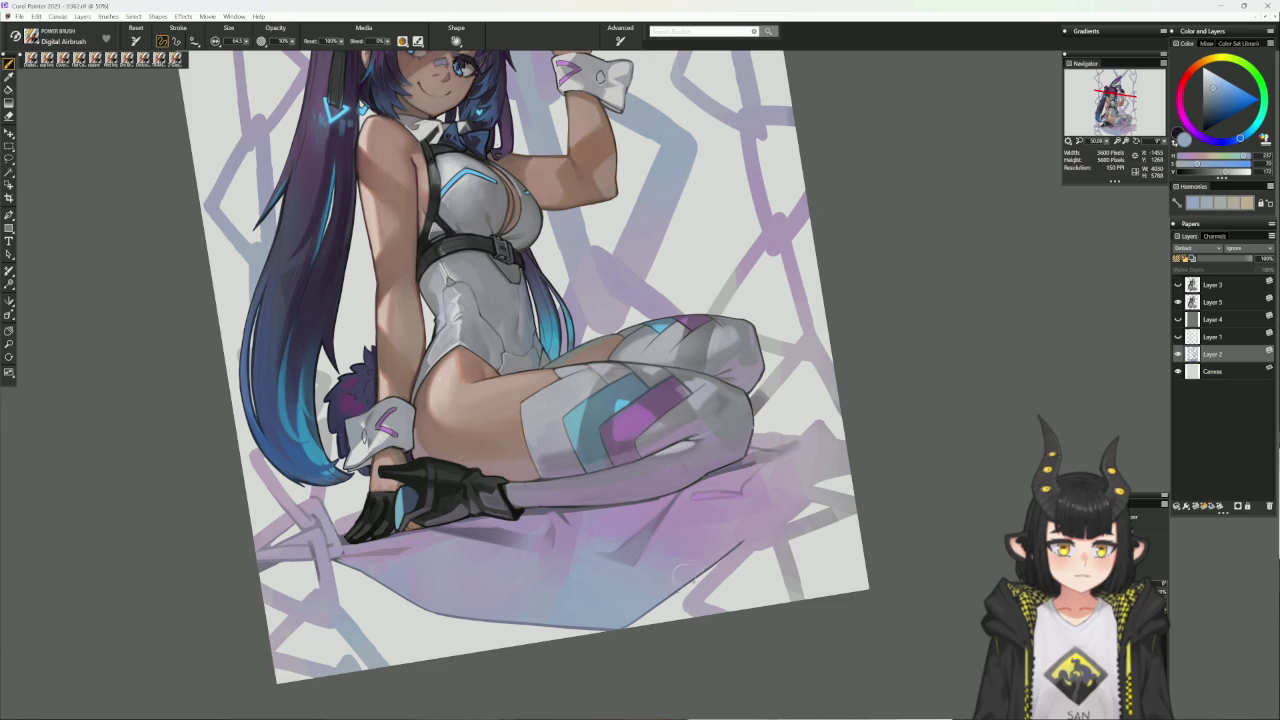
alt+click(740, 535)
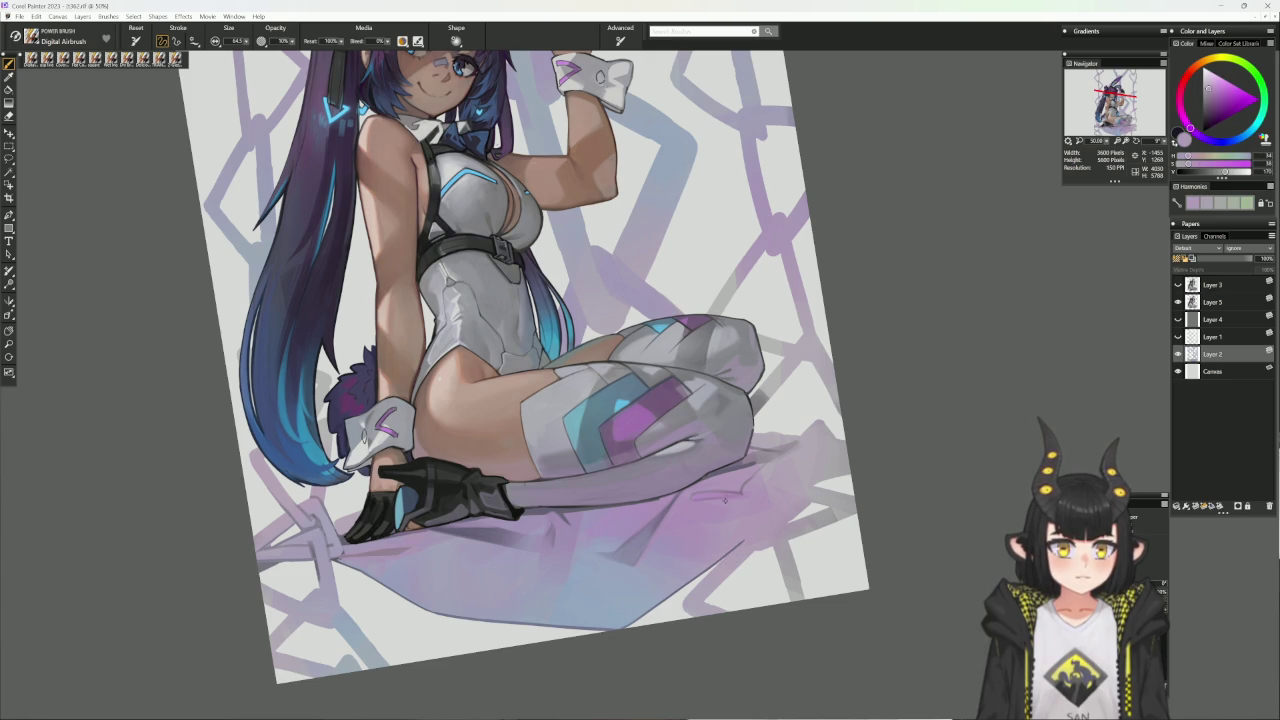
alt+click(745, 533)
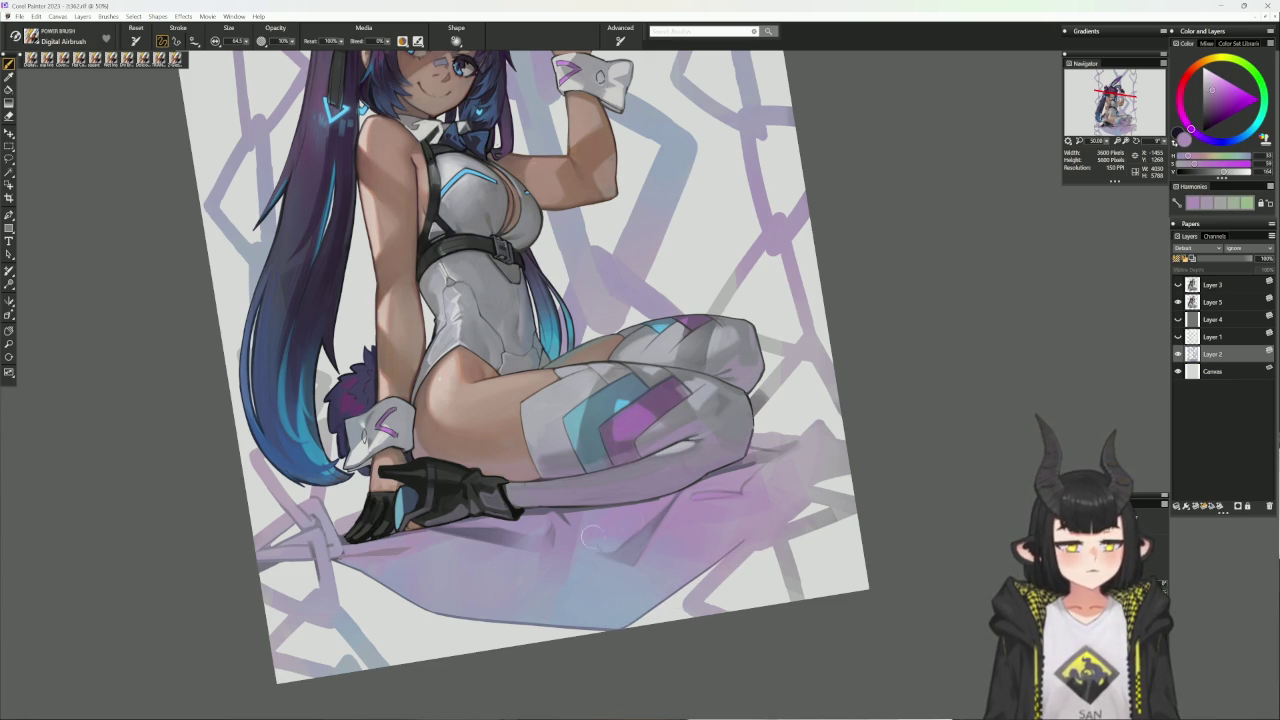
- Airbrush broad blue-grey and purple shading across the cloth at varied brush sizes
alt+click(663, 534)
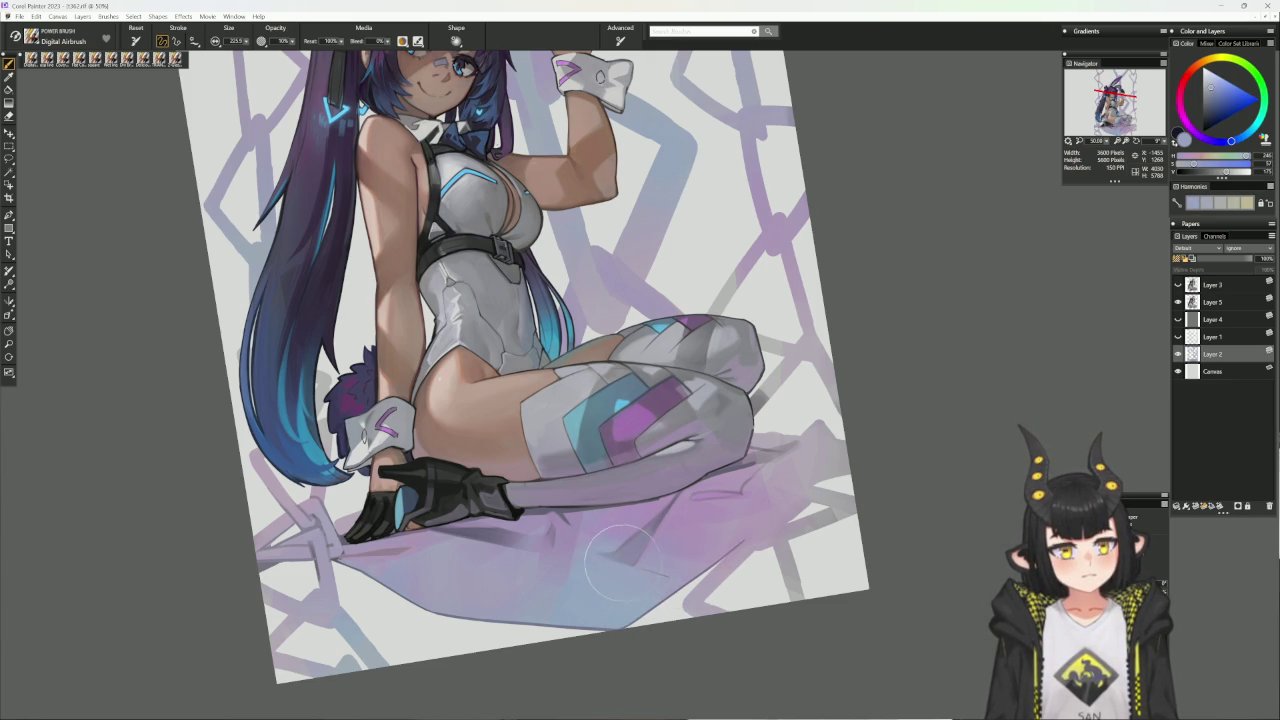
mouse_move(680, 512)
mouse_down()
mouse_move(700, 512)
mouse_move(660, 500)
mouse_up()
alt+click(660, 515)
alt+click(480, 520)
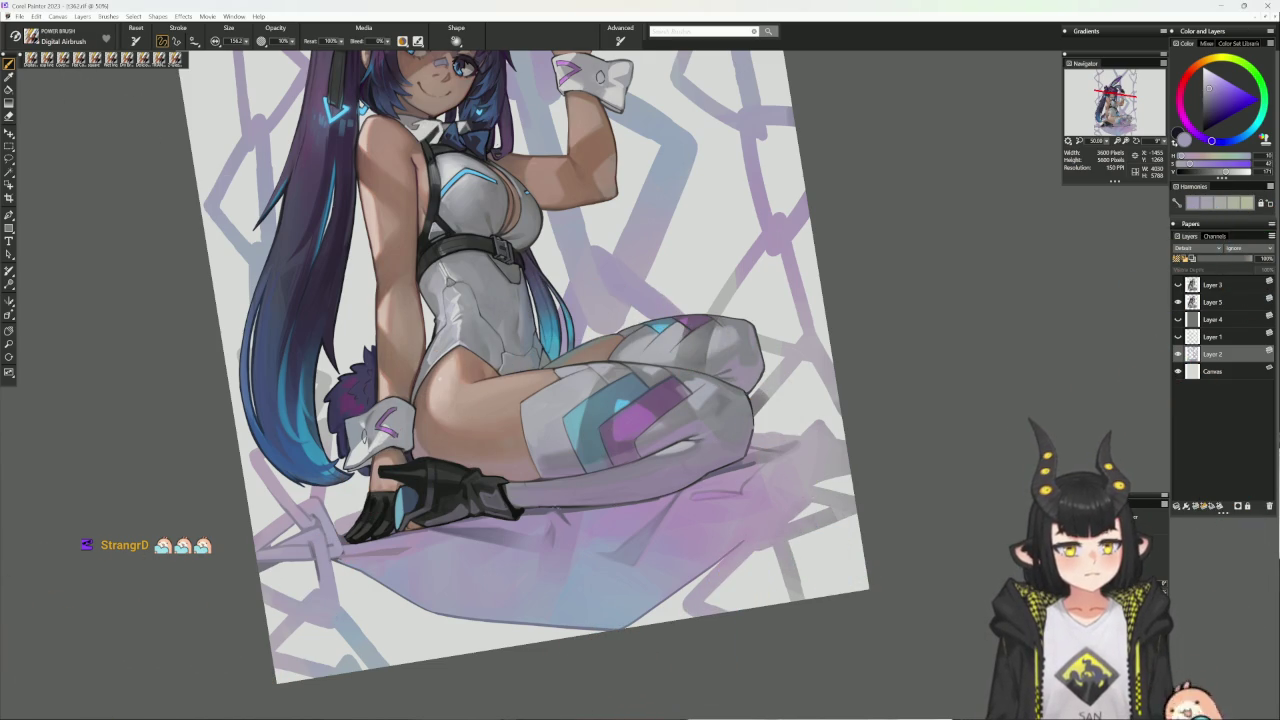
alt+click(765, 452)
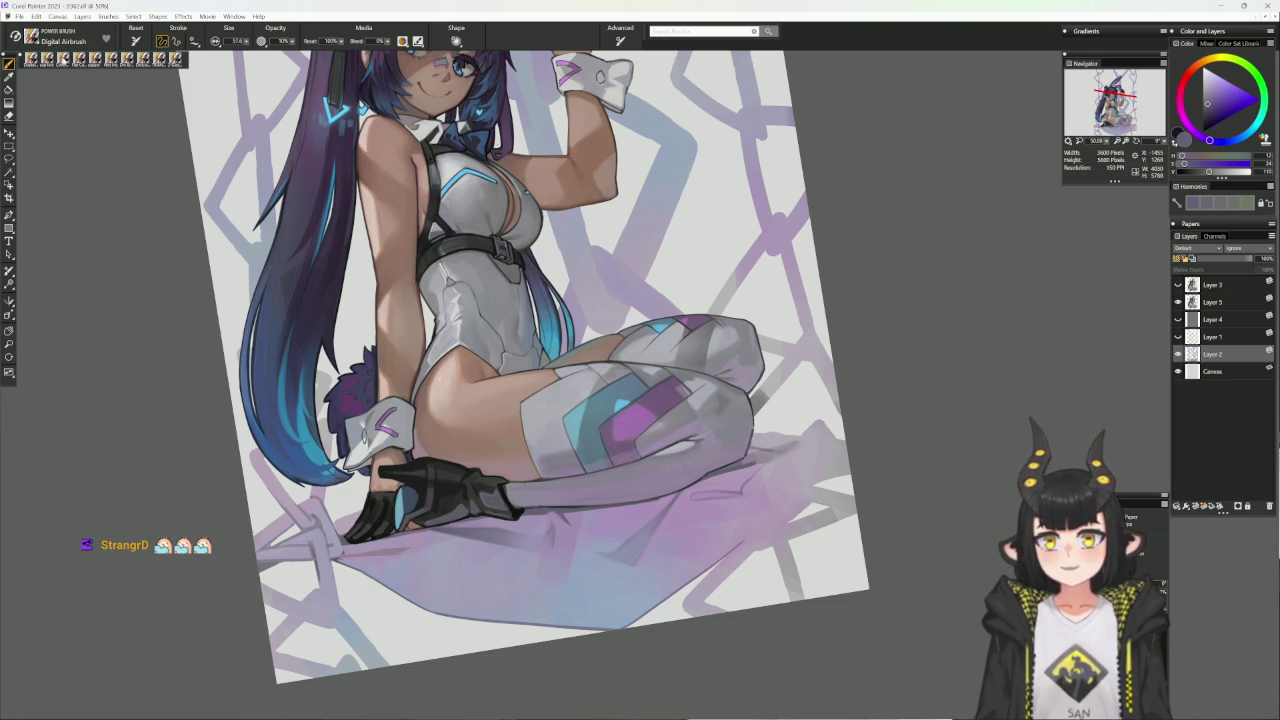
key(b)
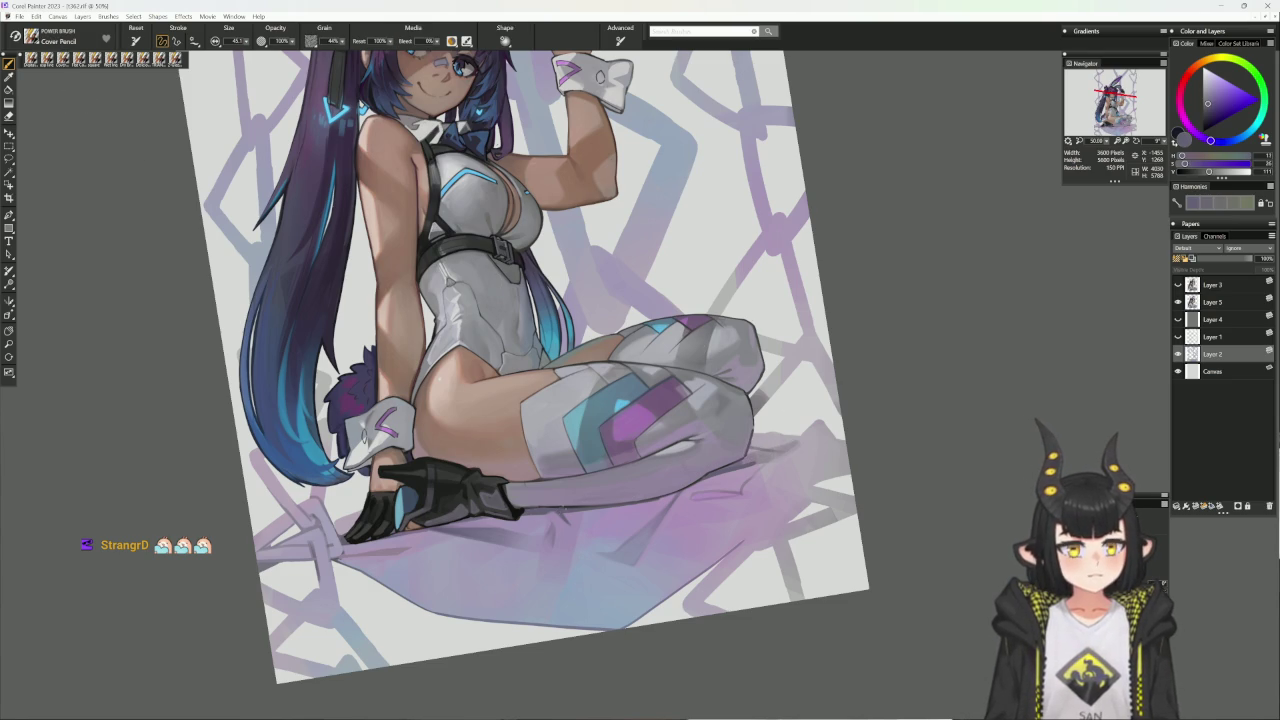
- With an enlarged Cover Pencil, add small muted-purple marks on the cloth by her knees
alt+click(760, 452)
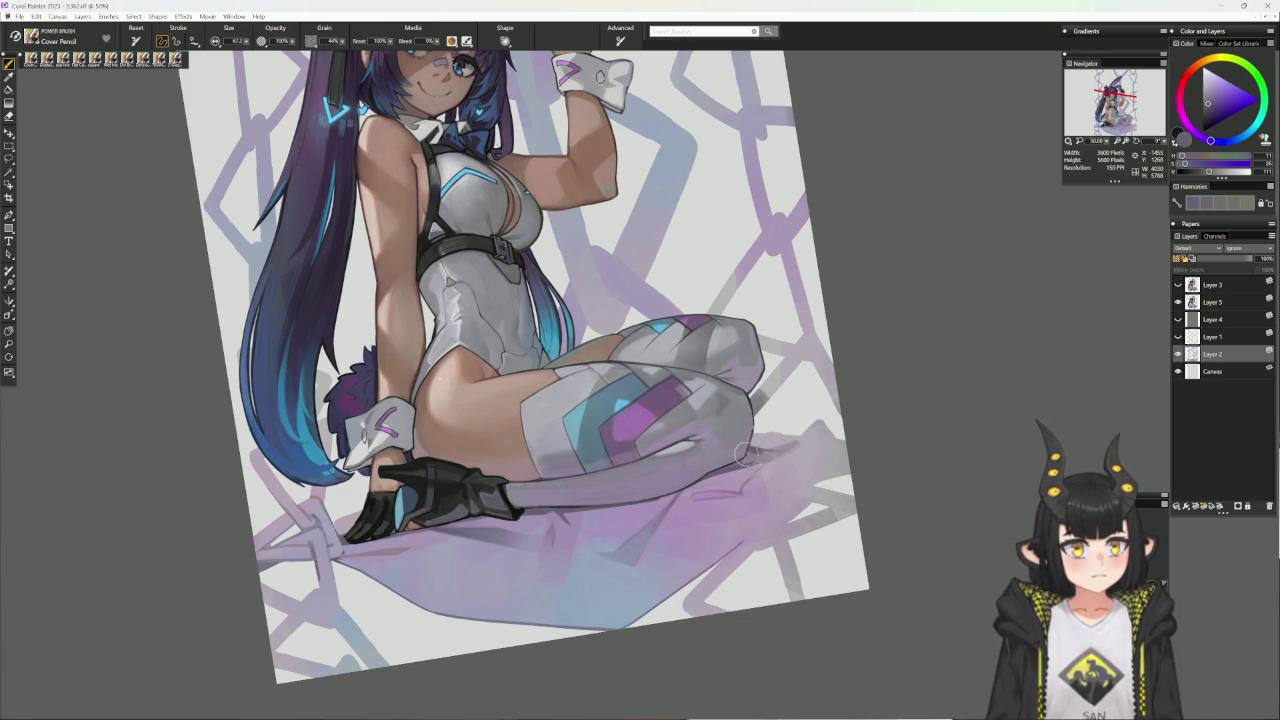
alt+click(757, 448)
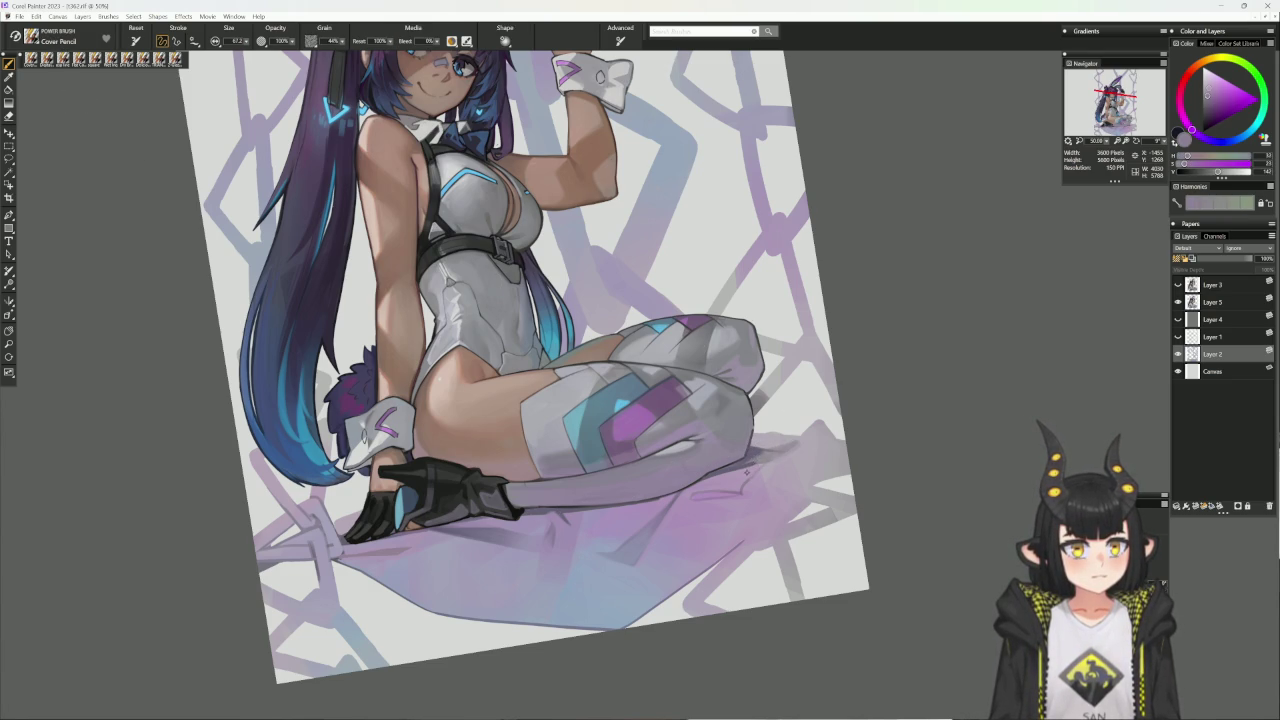
alt+click(743, 461)
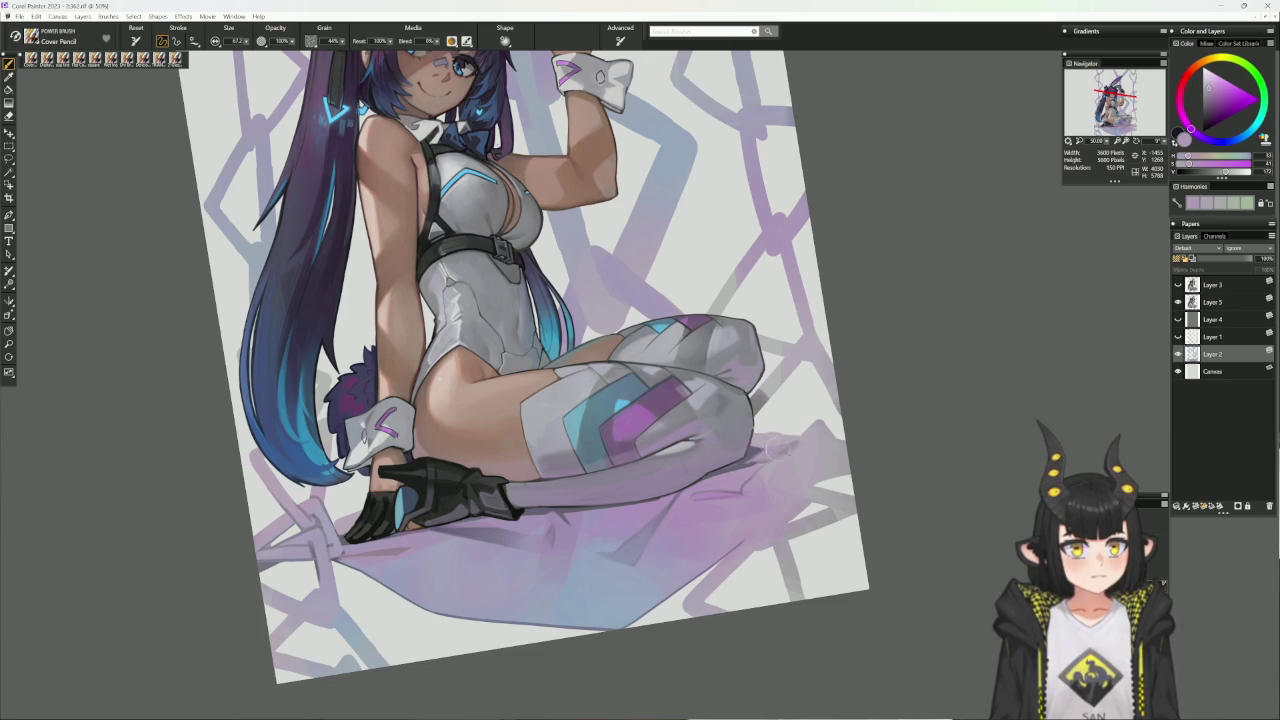
alt+click(750, 452)
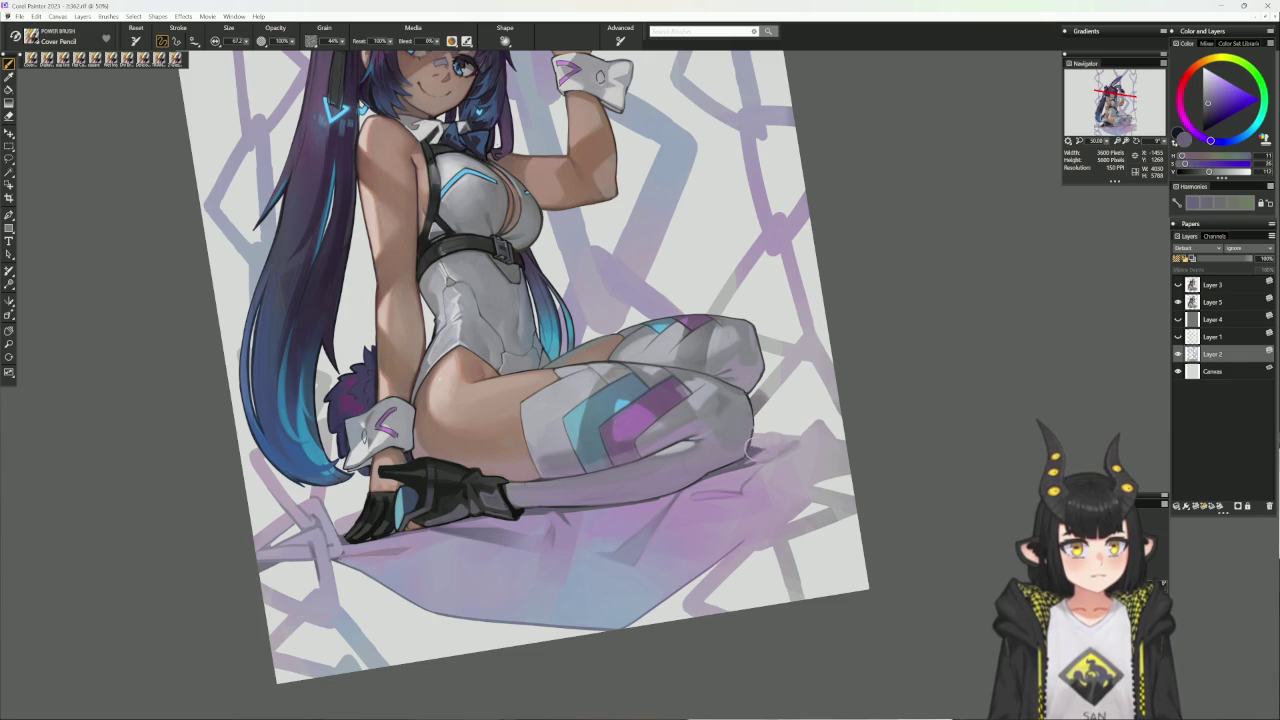
alt+click(762, 457)
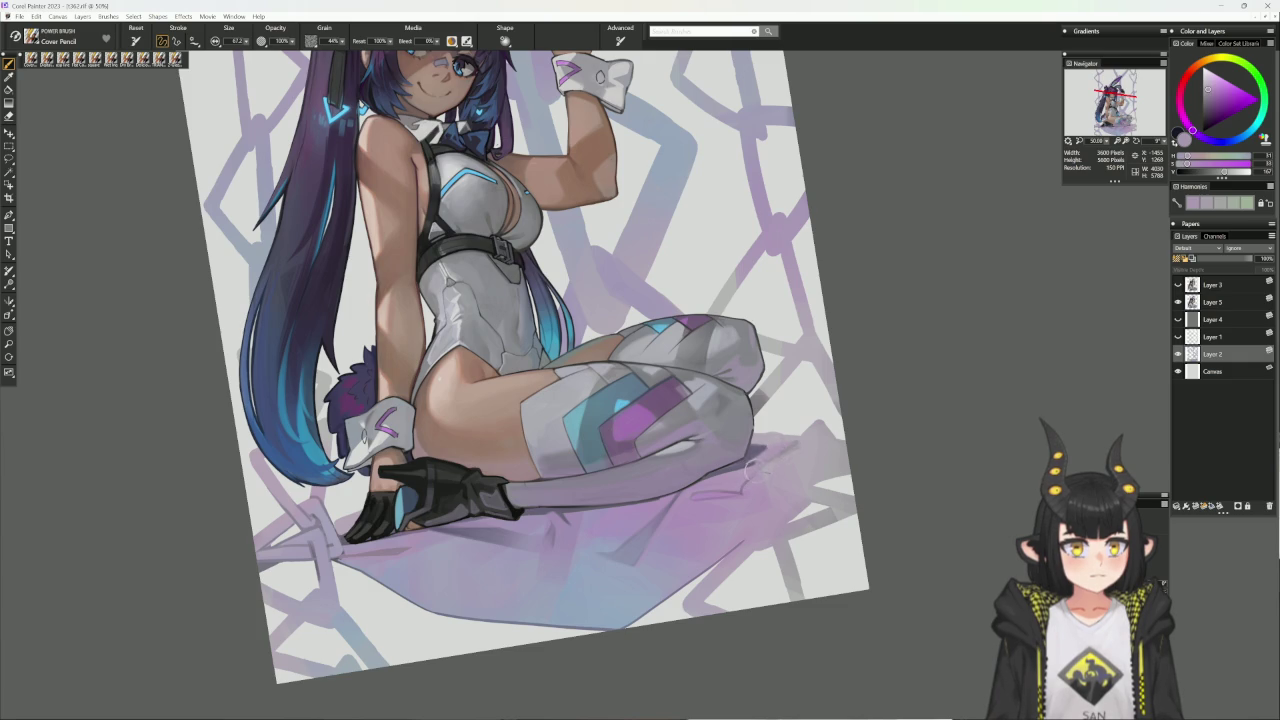
- Reset the view rotation to upright and move the view toward her head
drag(833, 456, 800, 440)
click(785, 441)
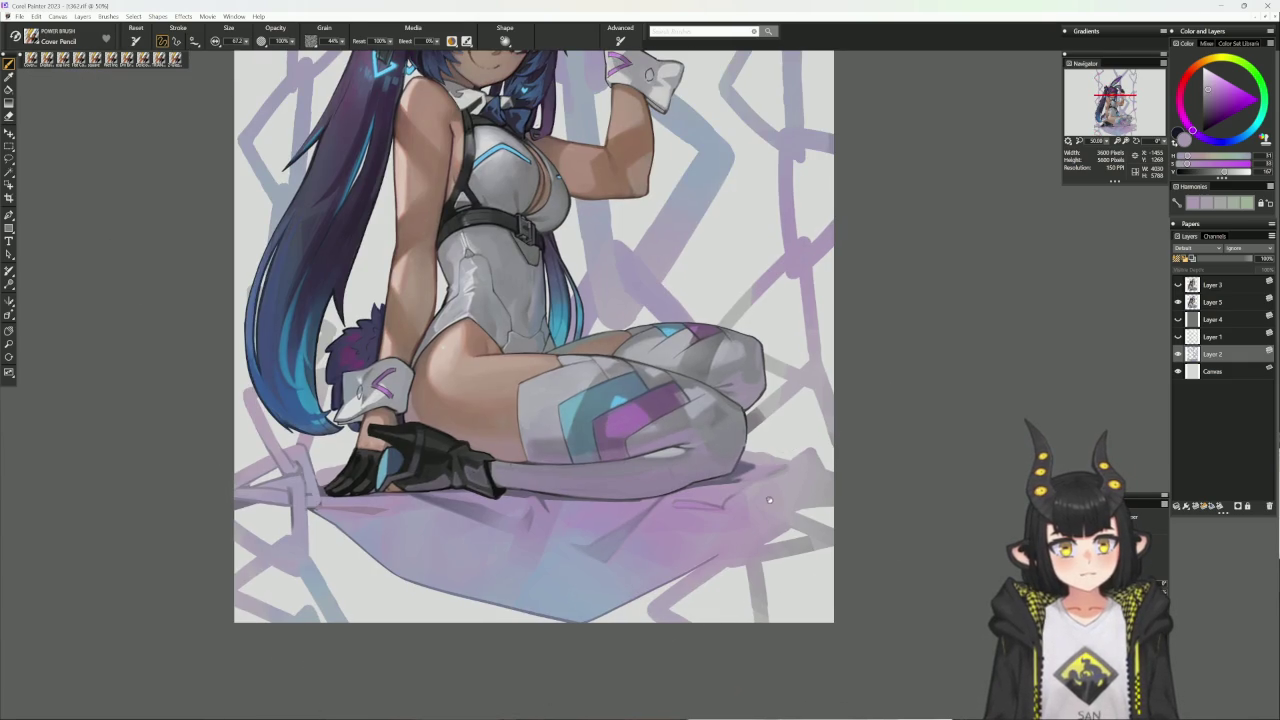
drag(785, 441, 755, 580)
scroll(755, 580, up, 1)
- Scroll up to the head and ears, sample the pink from her hair, and select Layer 5
scroll(750, 580, up, 1)
scroll(740, 581, up, 1)
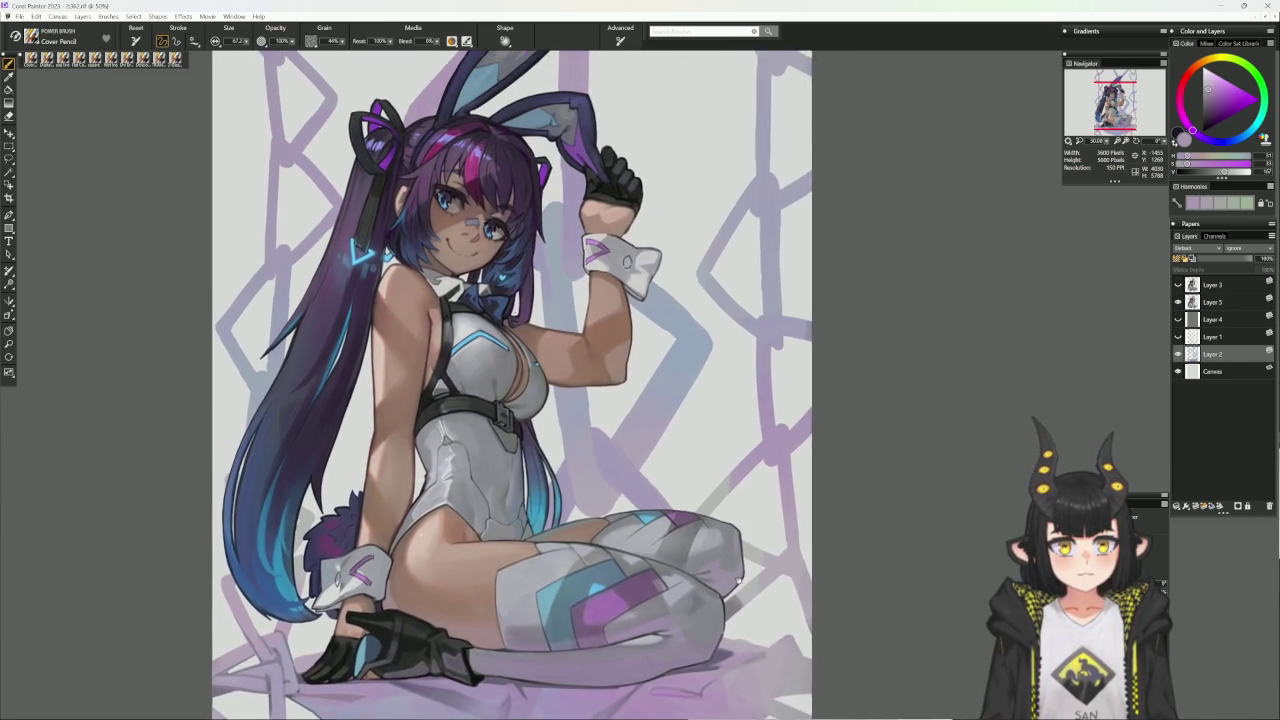
scroll(731, 582, up, 1)
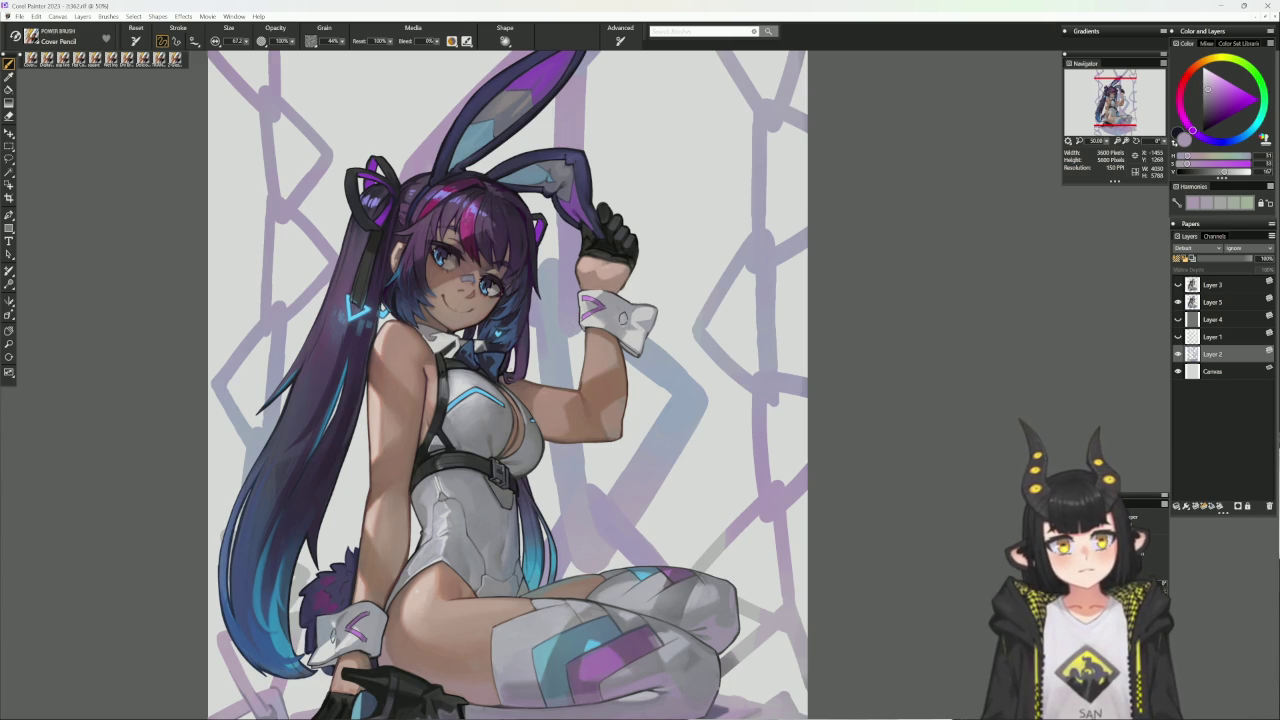
alt+click(474, 204)
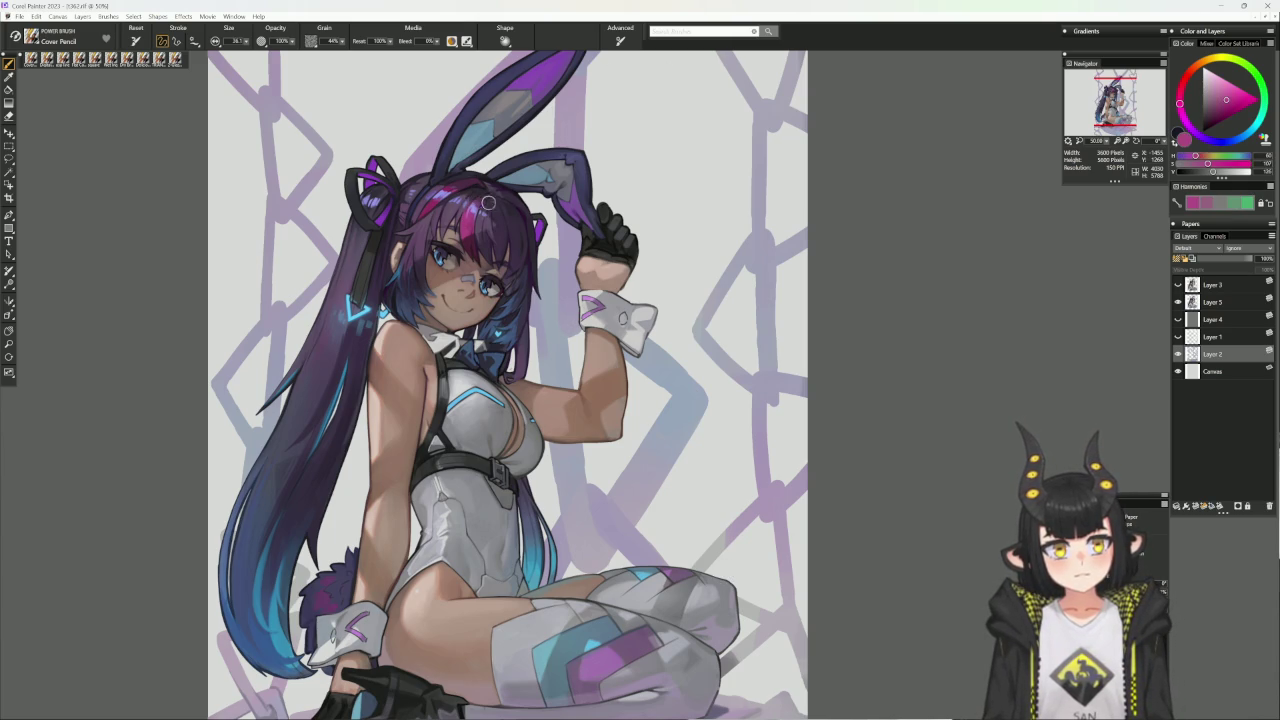
ctrl+click(648, 236)
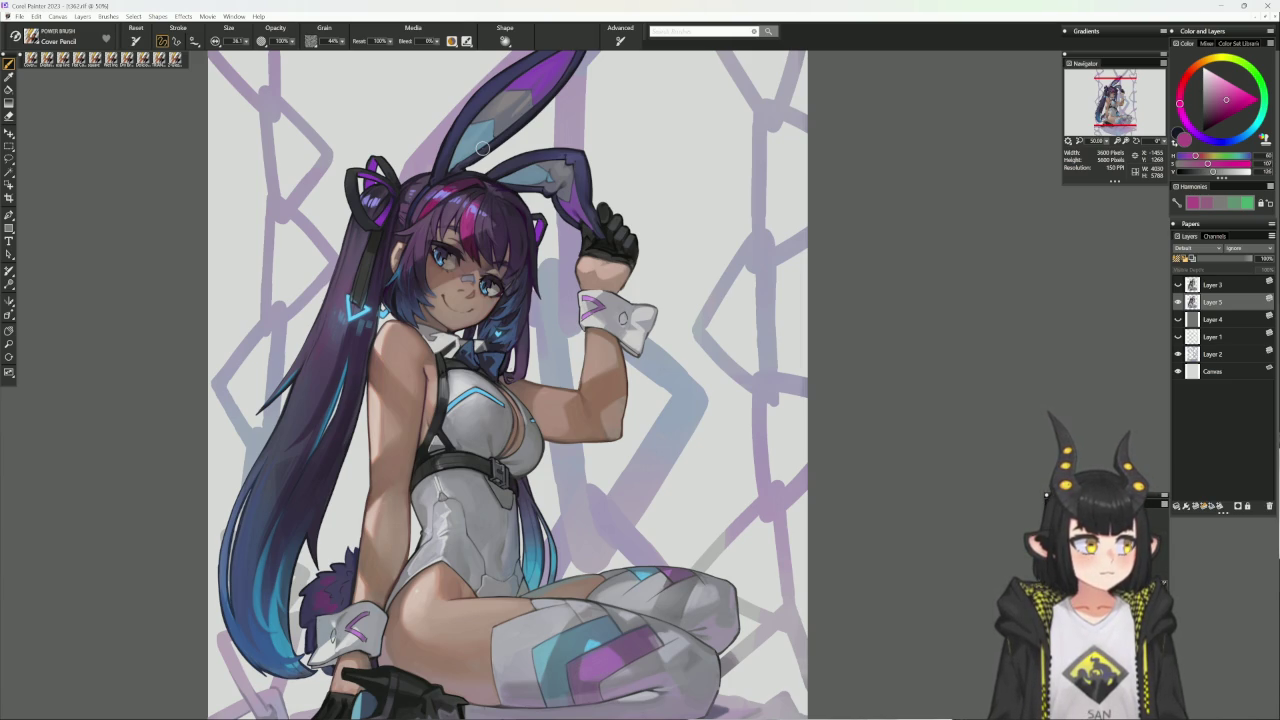
- Shade the long hair and cyan chevron on the left pigtail with sampled blues and purples
drag(484, 435, 529, 511)
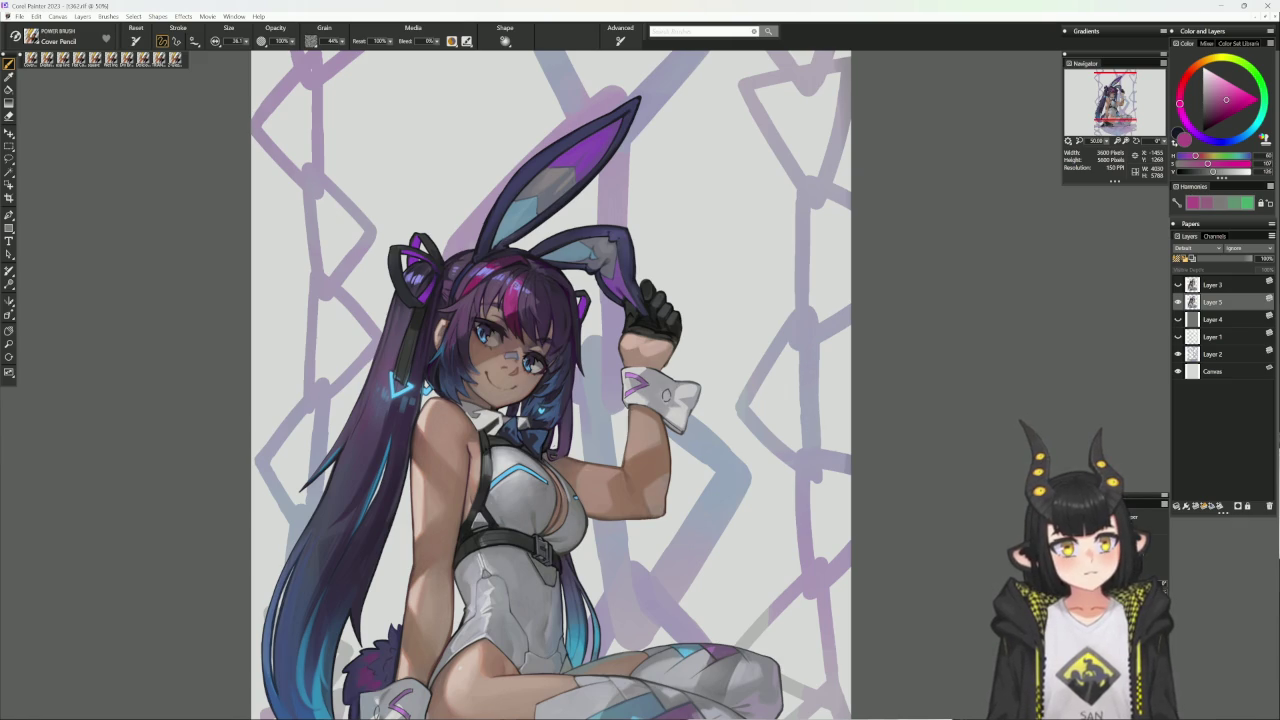
alt+click(512, 283)
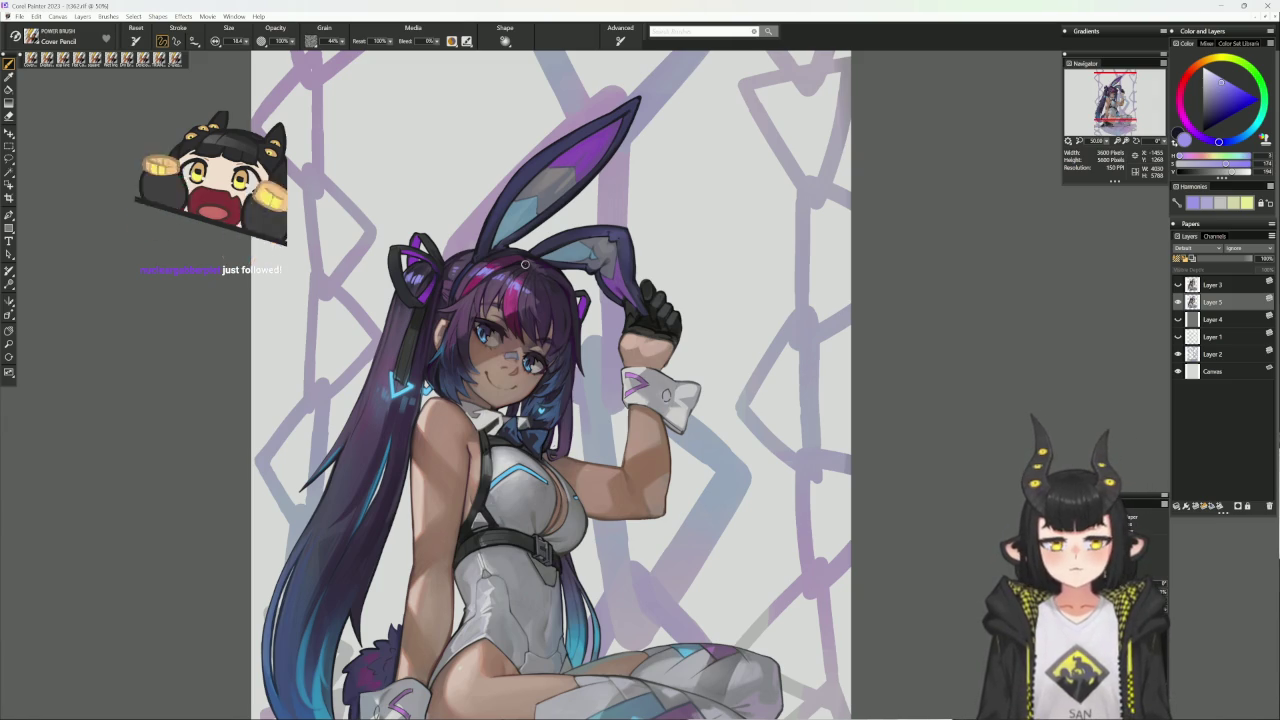
alt+click(398, 400)
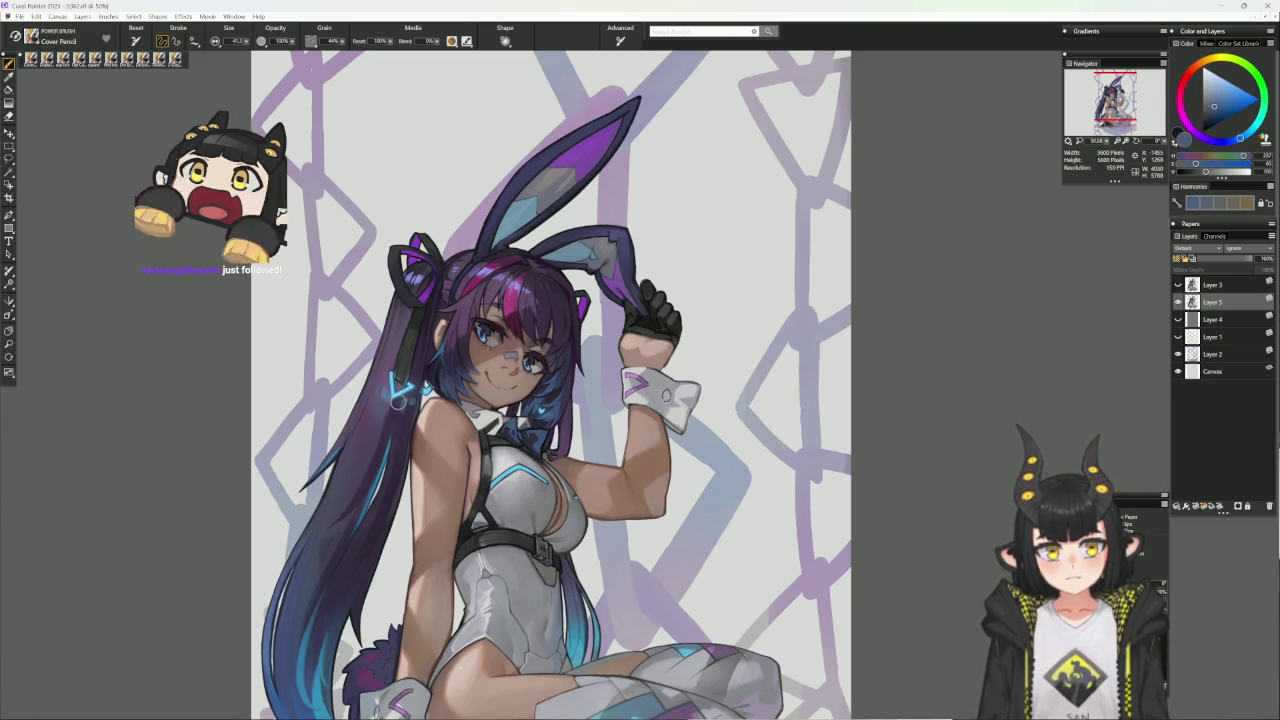
alt+click(404, 408)
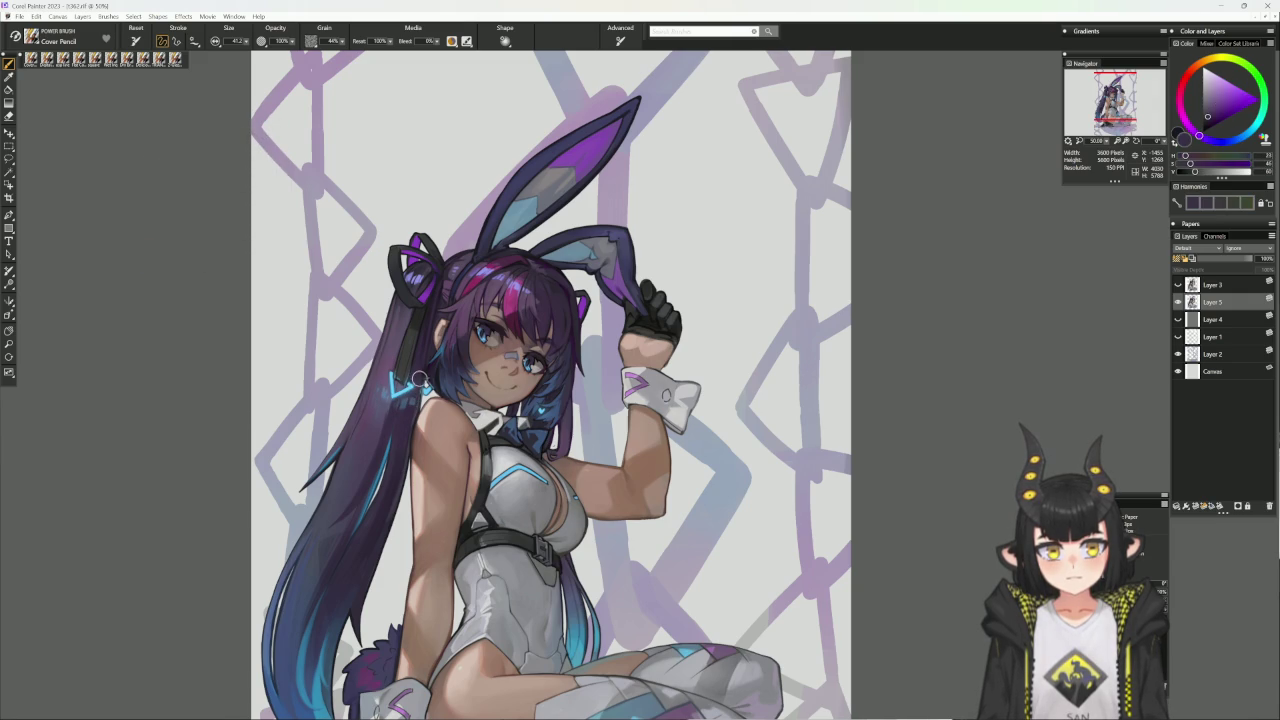
alt+click(410, 388)
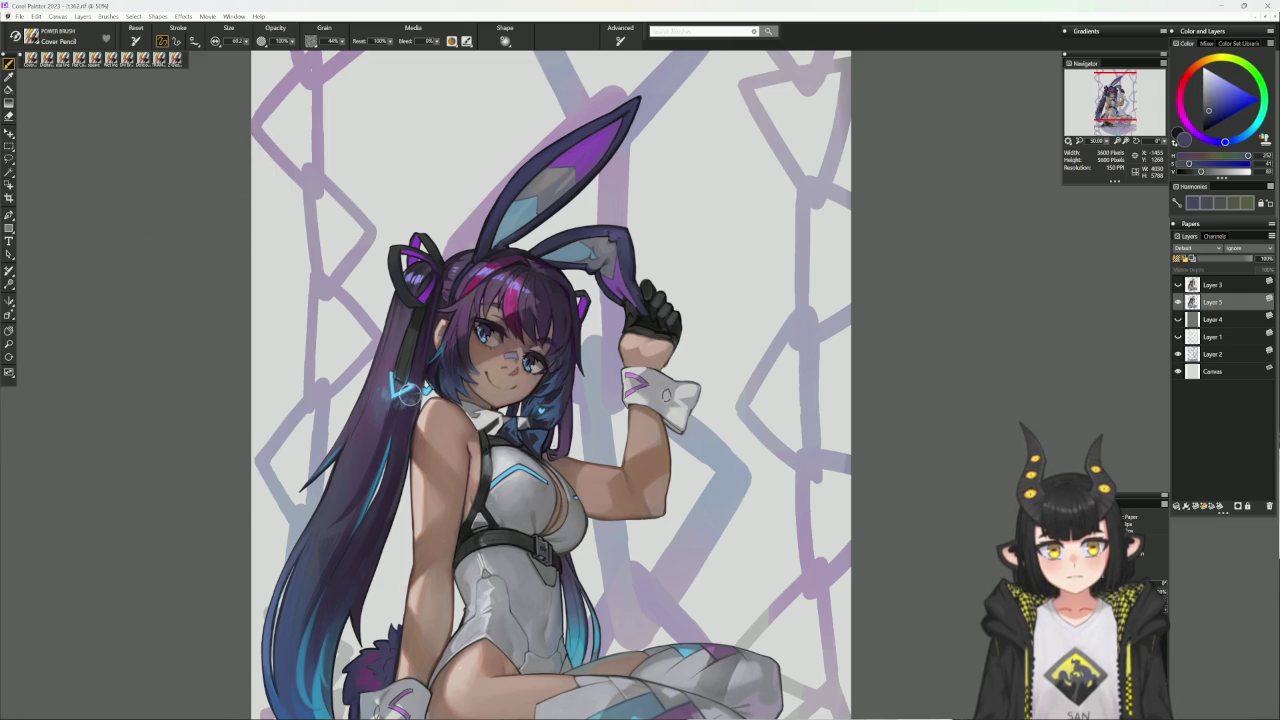
alt+click(411, 402)
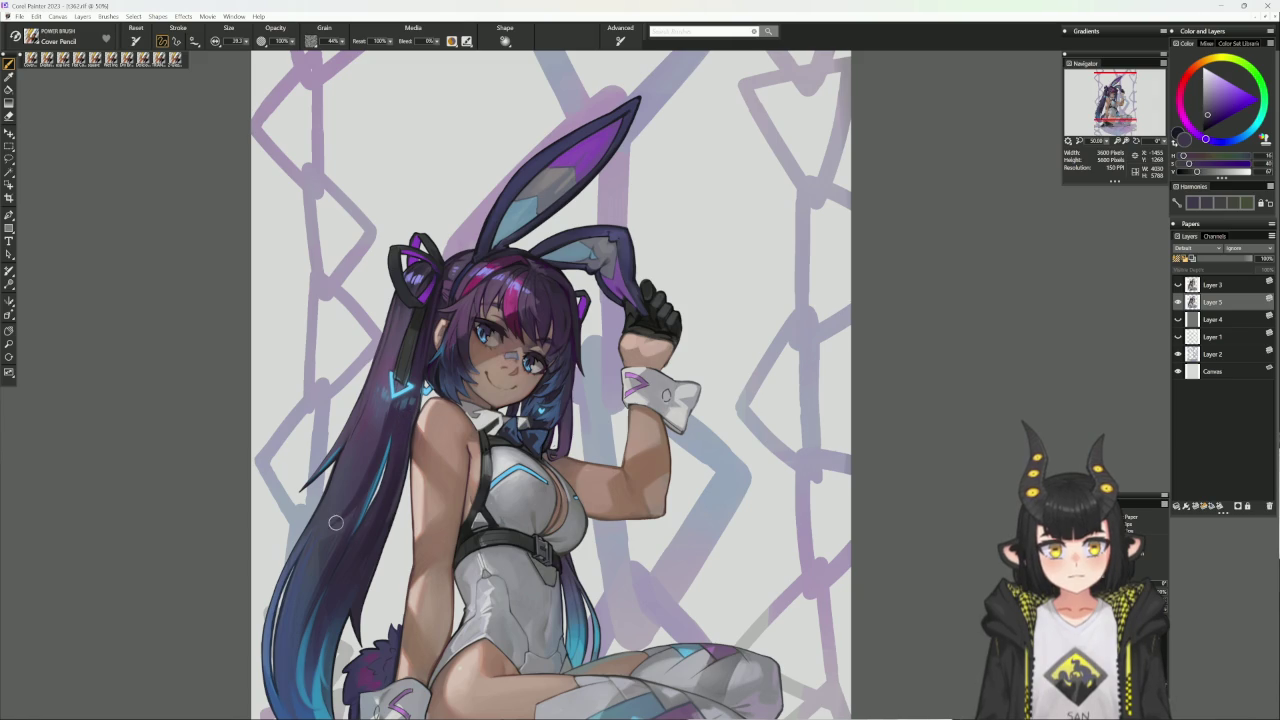
alt+click(397, 390)
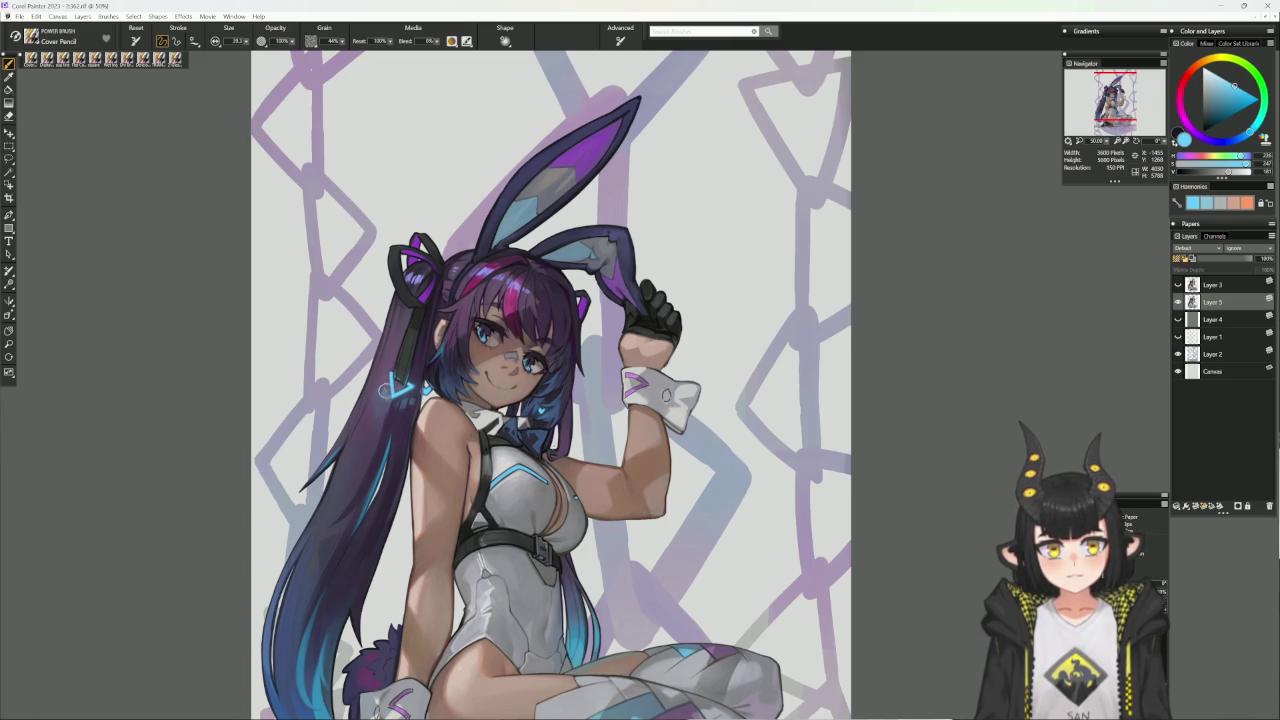
alt+click(381, 392)
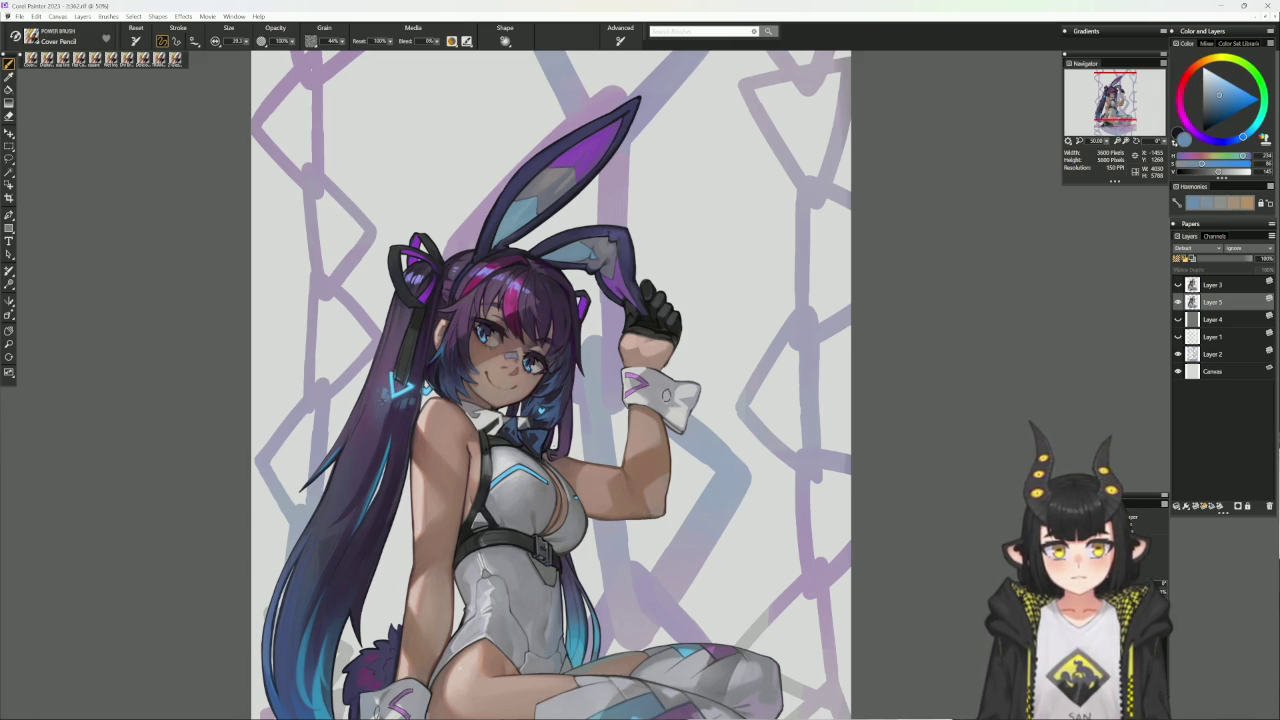
alt+click(383, 402)
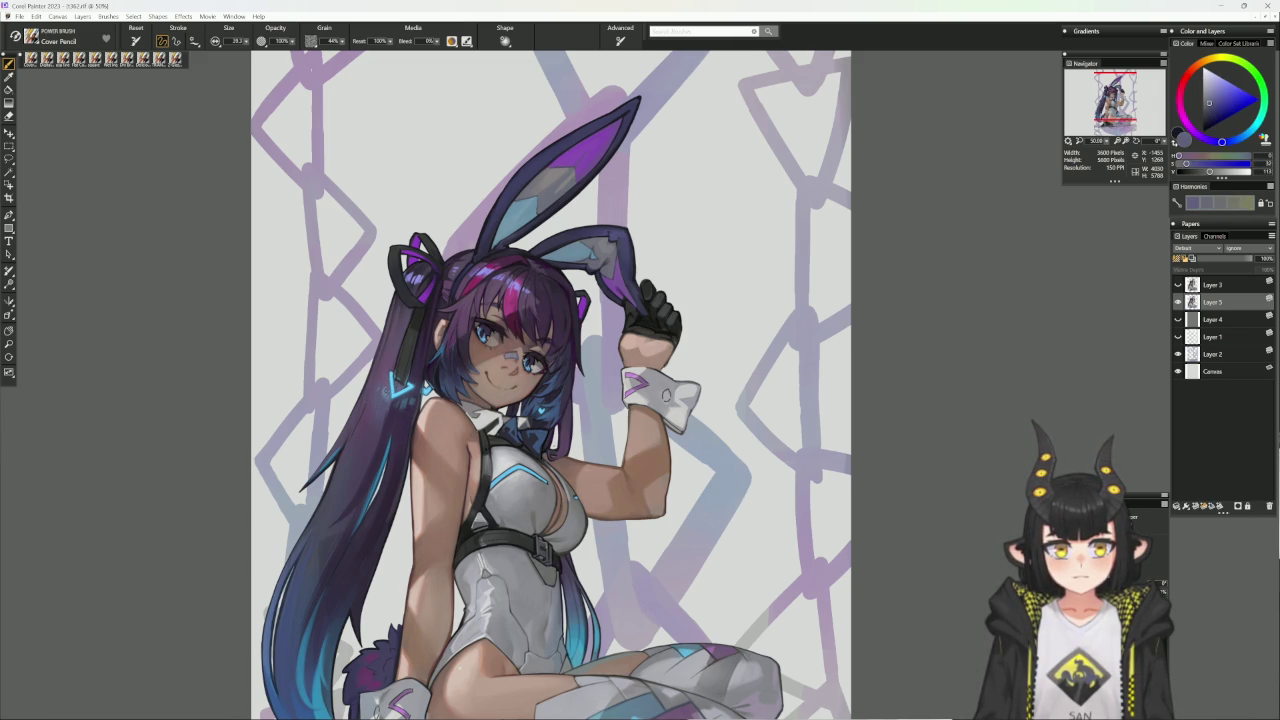
alt+click(384, 392)
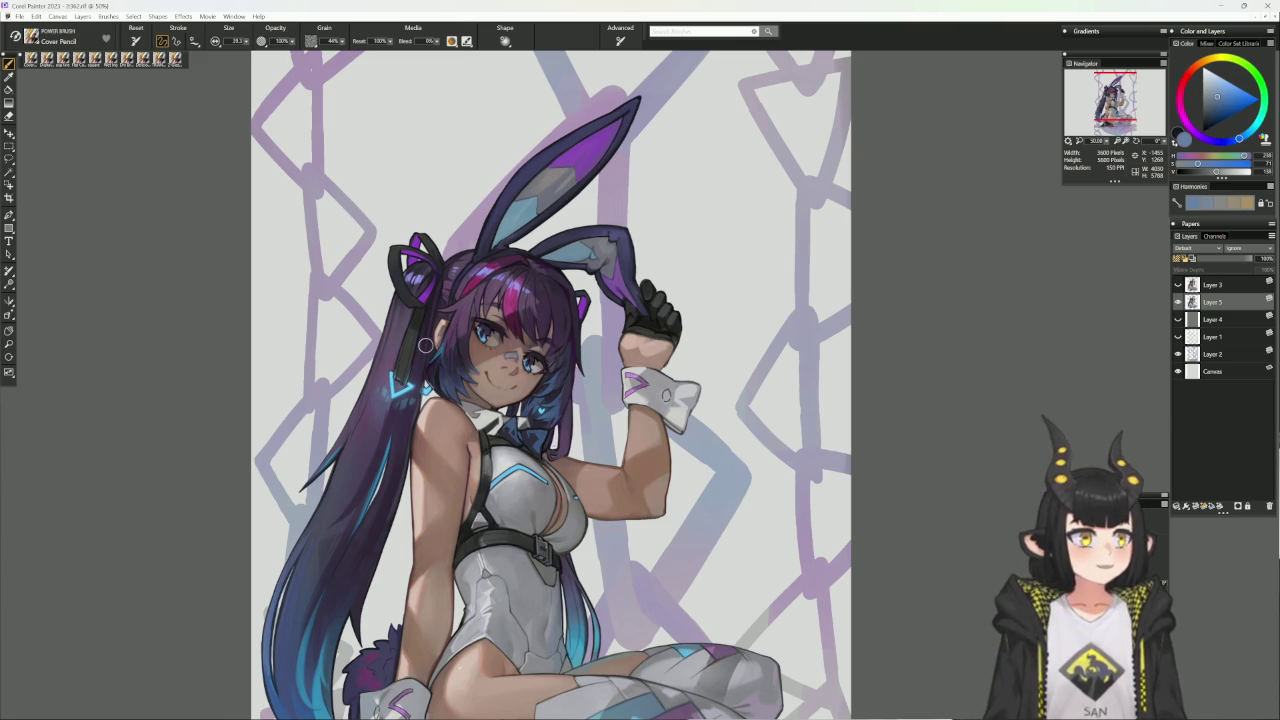
- Reframe the head and ears and pick blue-grey to very dark purple hair tones
drag(425, 345, 433, 275)
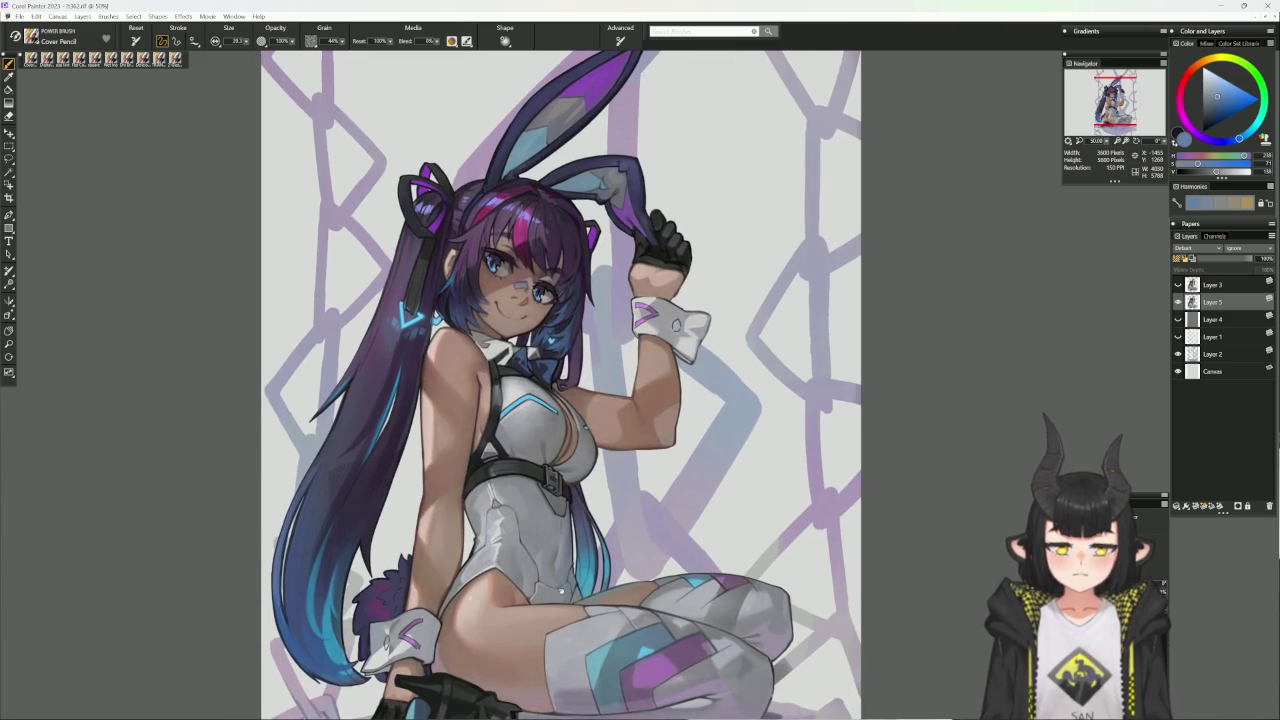
drag(550, 636, 549, 648)
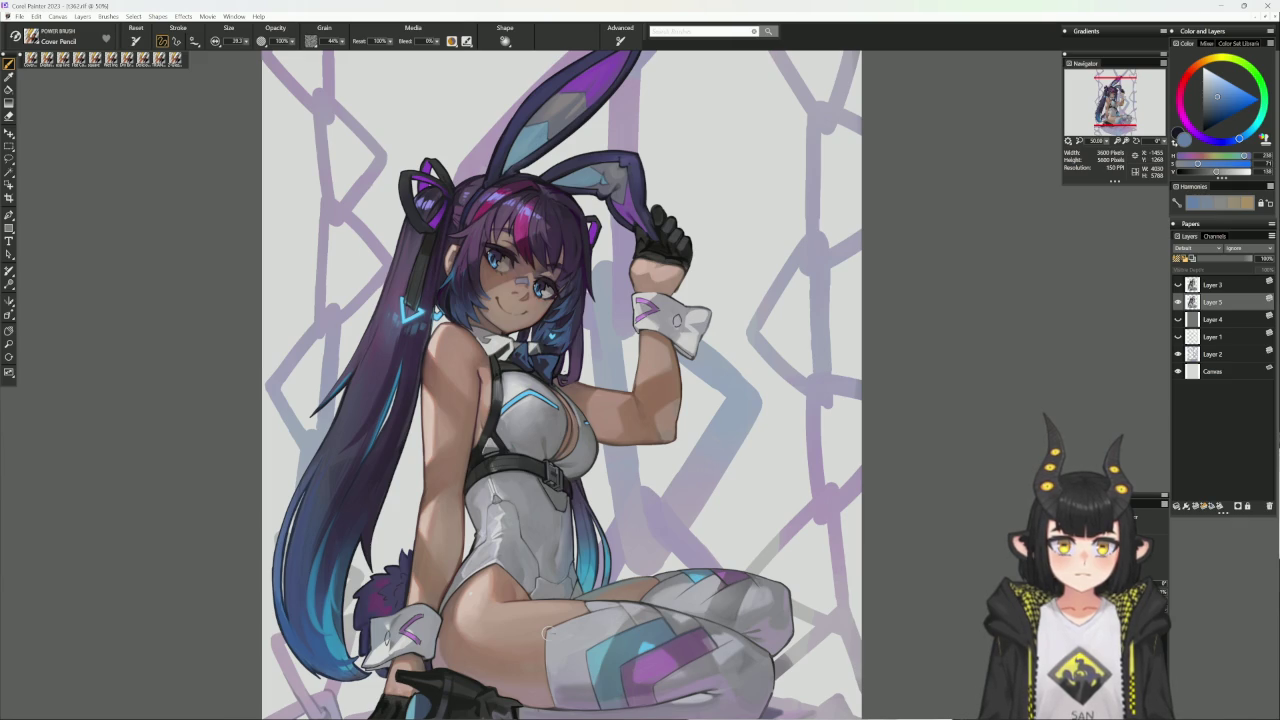
drag(631, 410, 639, 465)
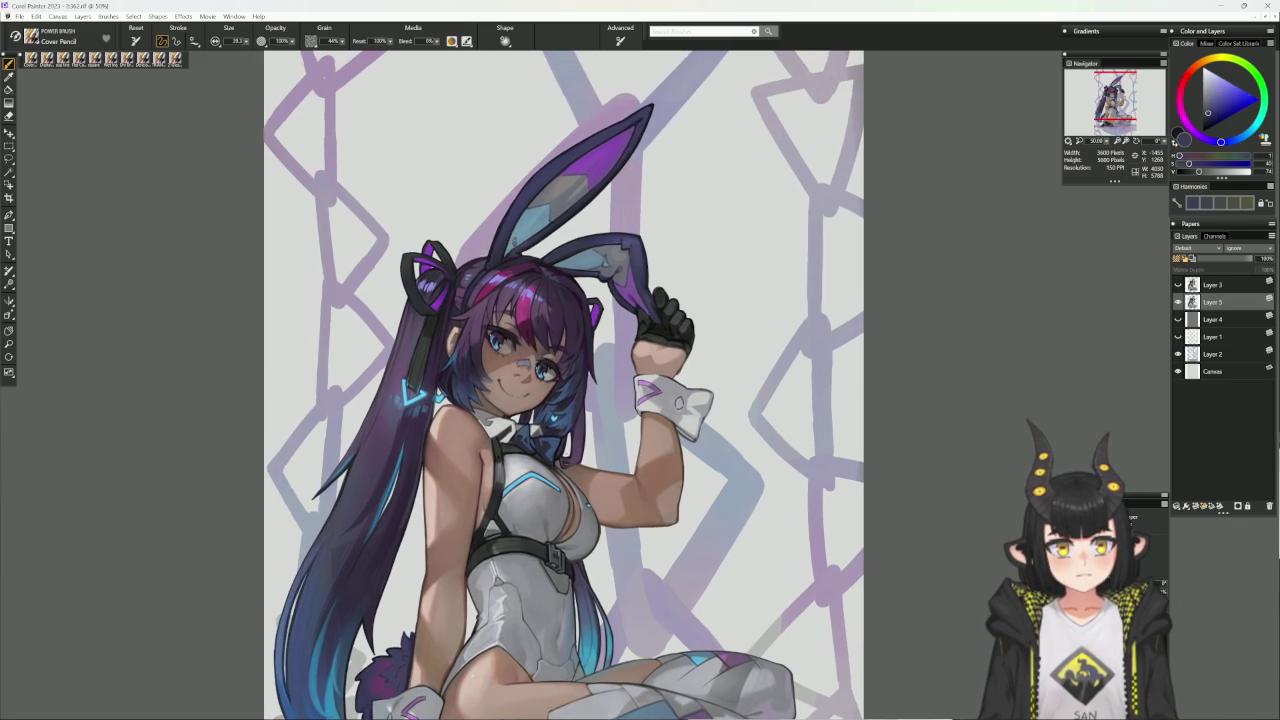
alt+click(513, 240)
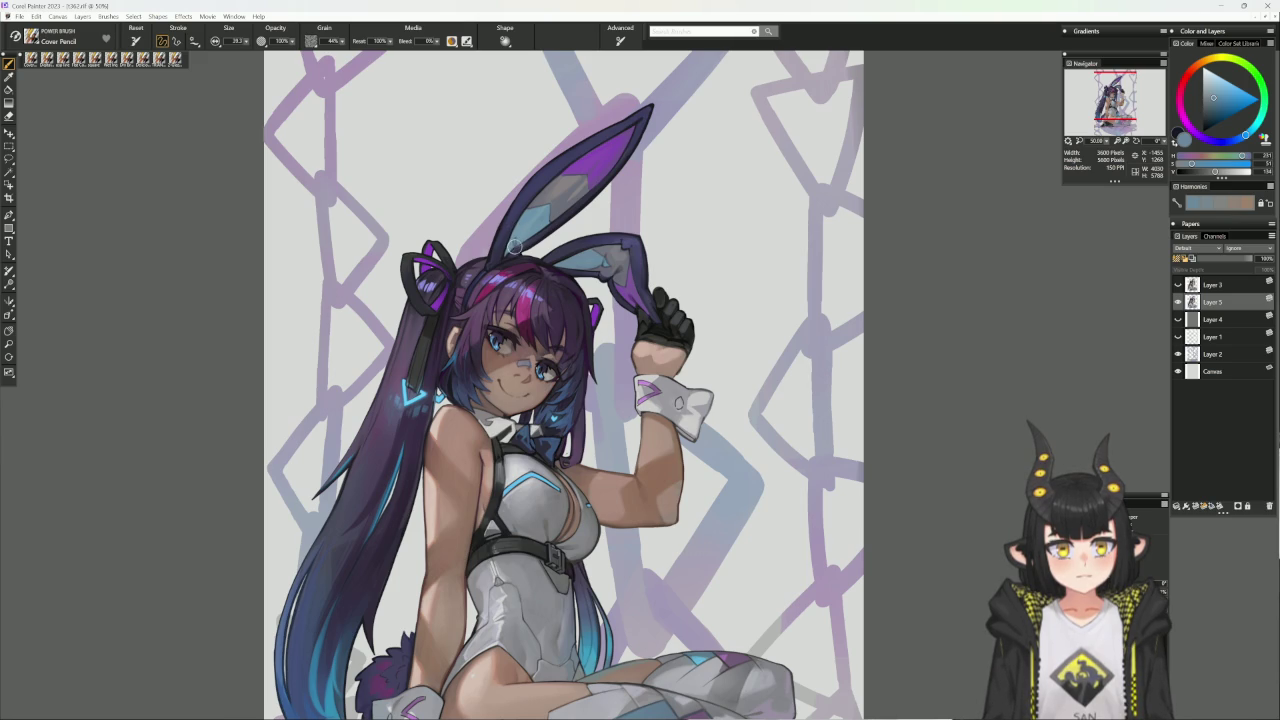
alt+click(514, 245)
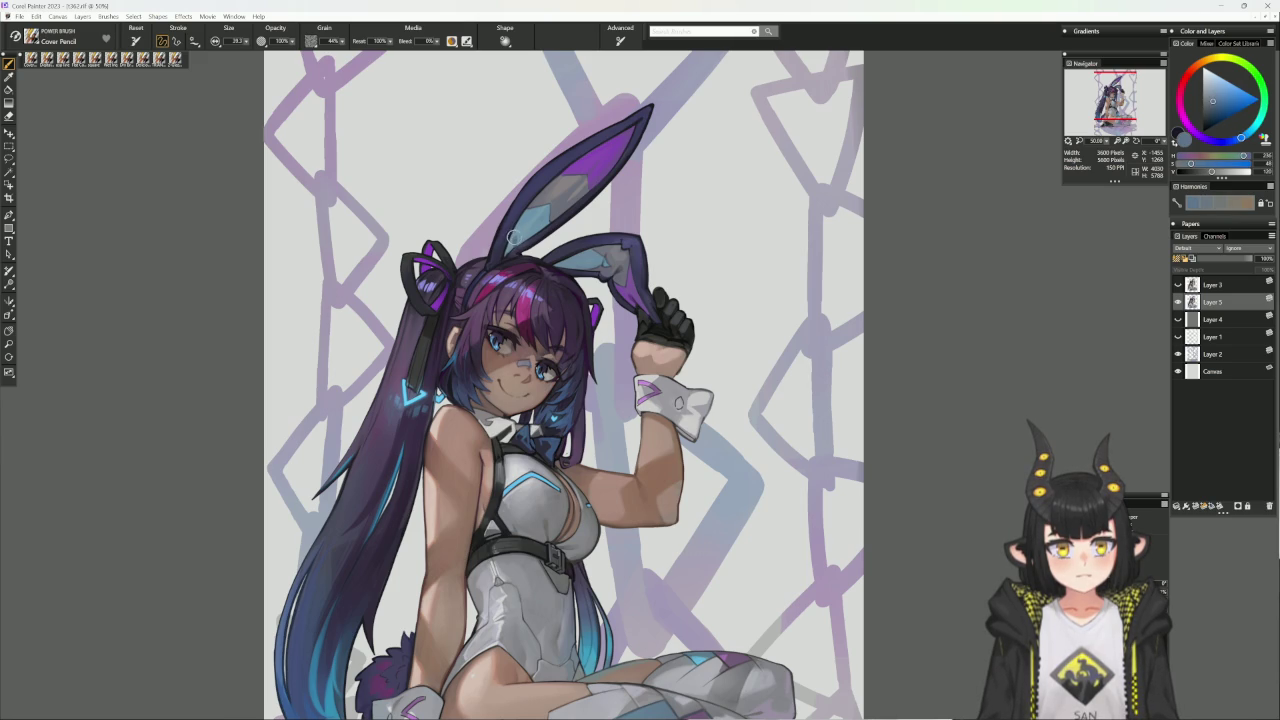
alt+click(566, 258)
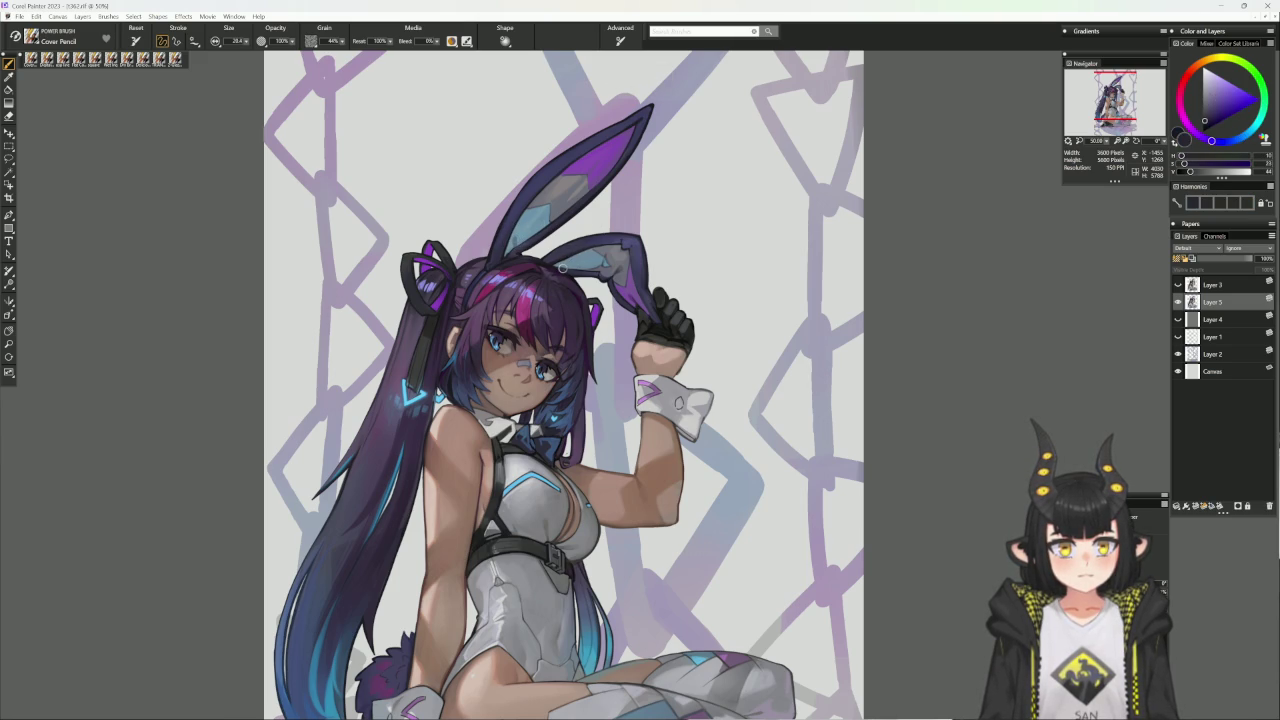
- Shade the bent bunny ear with sampled blue-grey and dark blue-violet, then straighten the canvas
mouse_move(690, 150)
mouse_down()
mouse_move(561, 175)
mouse_move(1000, 500)
mouse_up()
key(shift+s)
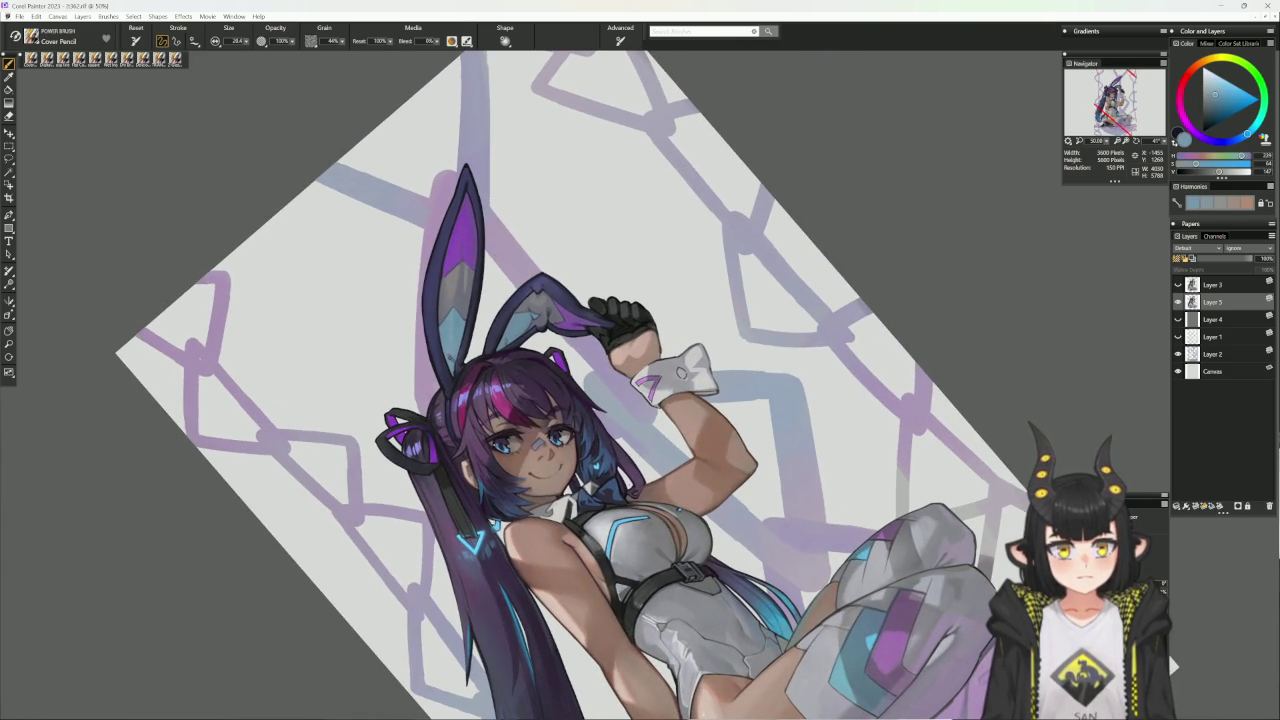
key(shift+s)
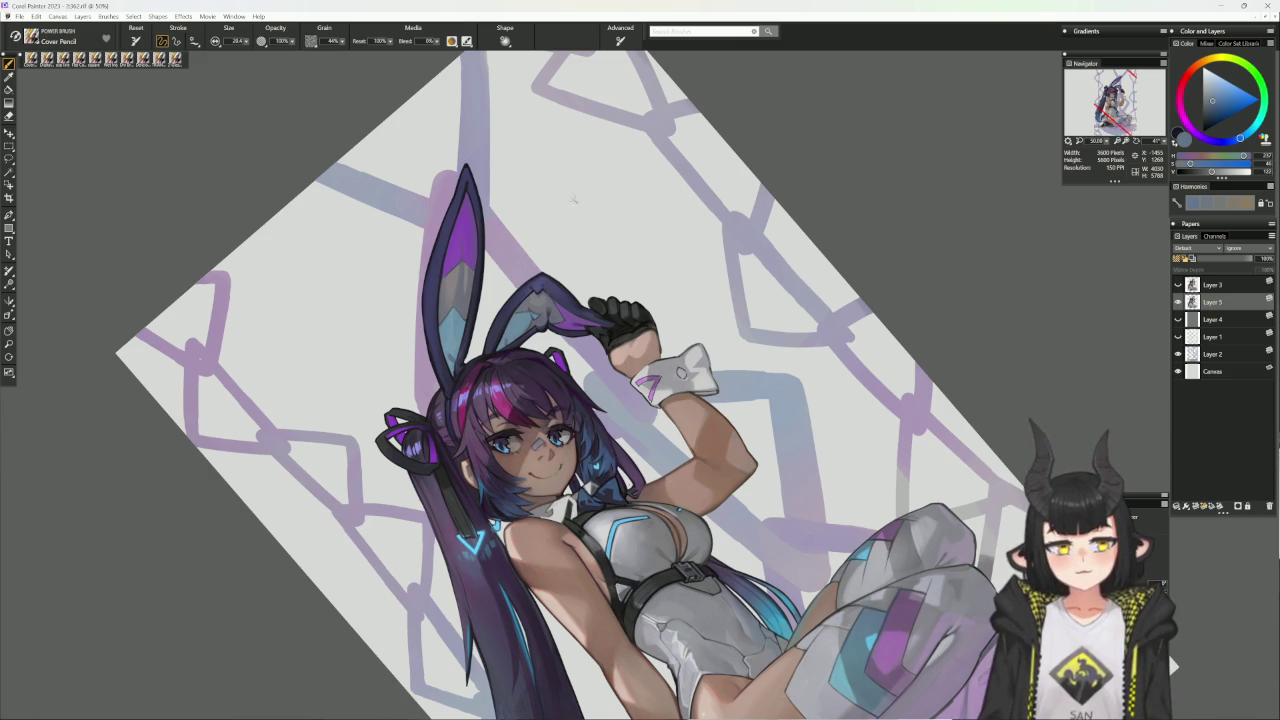
alt+click(505, 340)
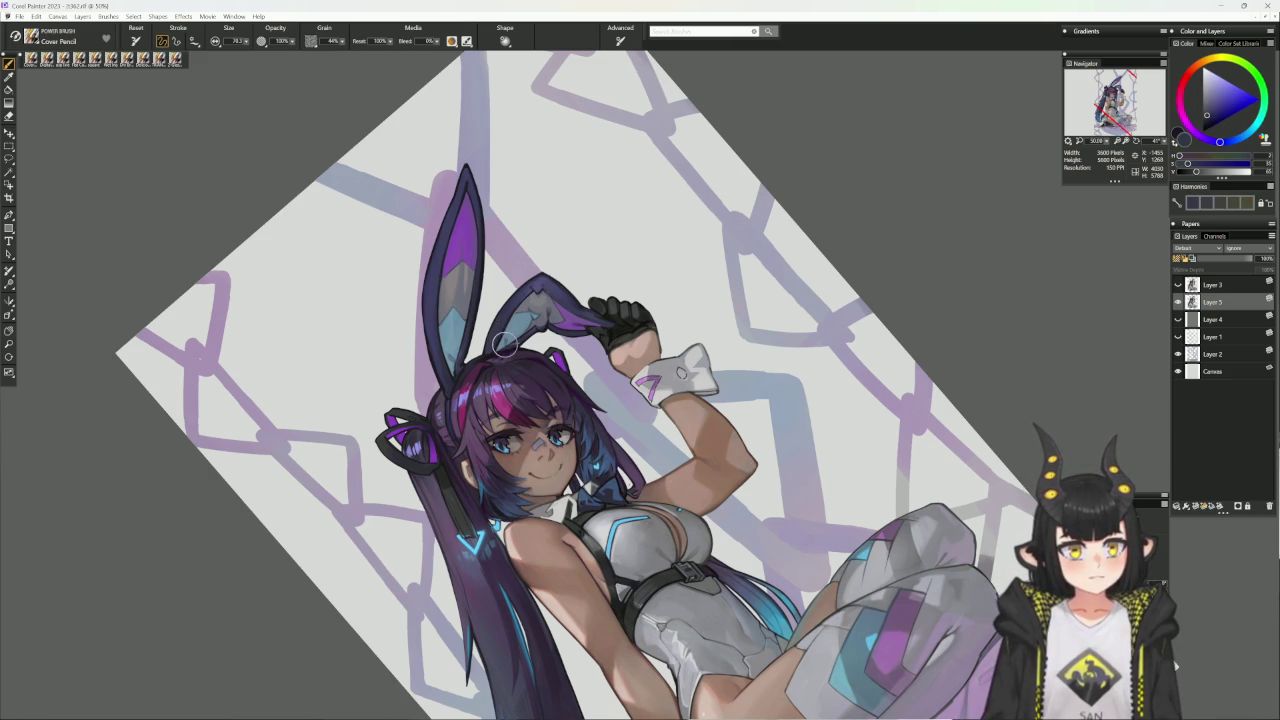
alt+click(507, 336)
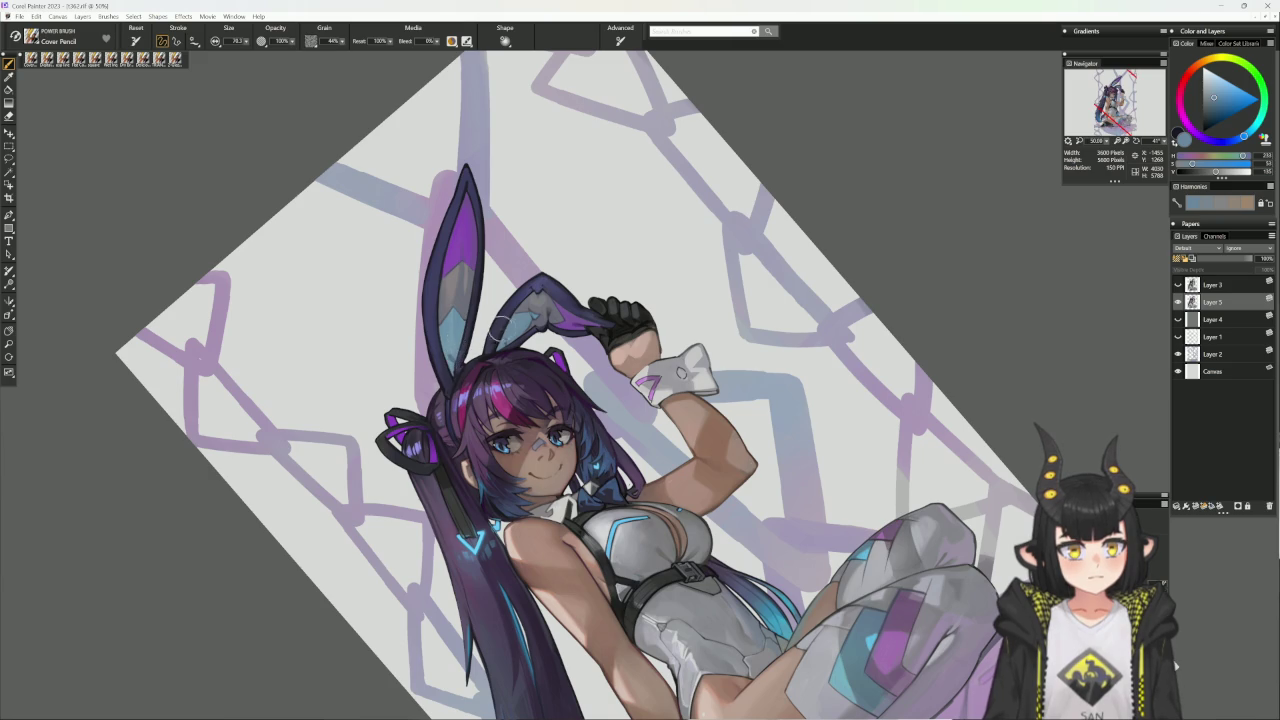
alt+click(503, 325)
alt+click(452, 354)
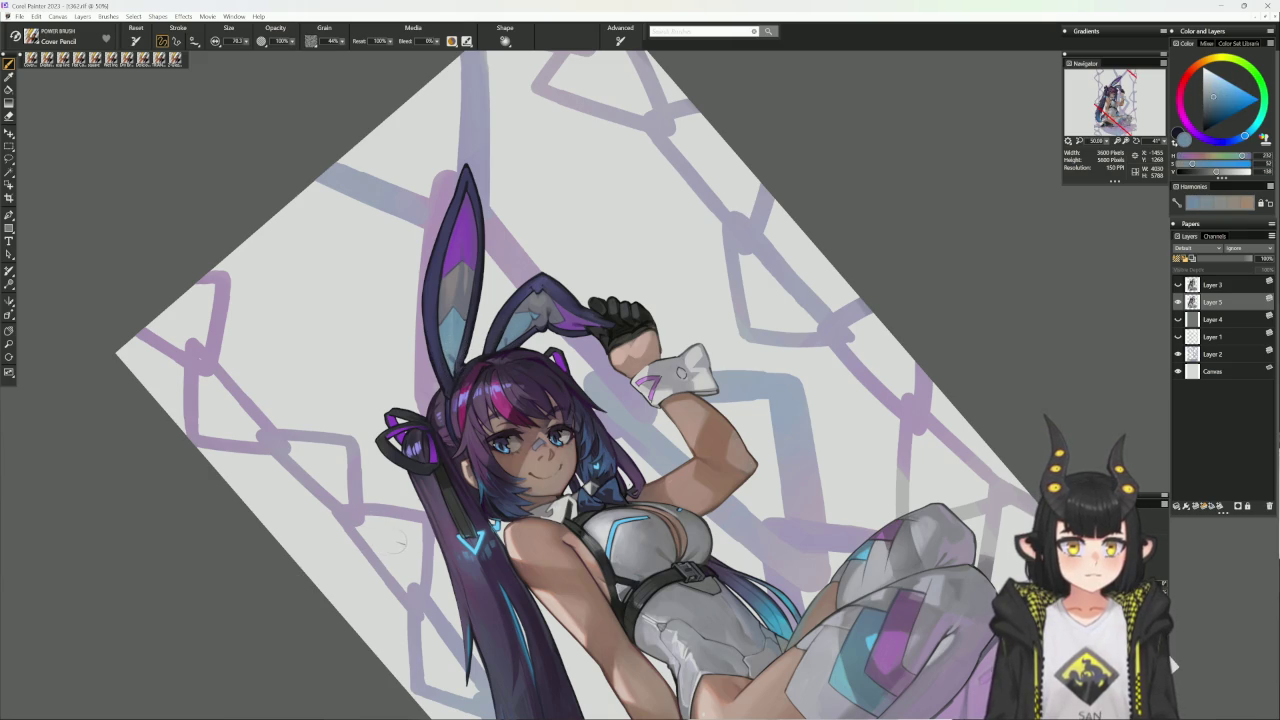
alt+click(395, 546)
drag(683, 352, 673, 384)
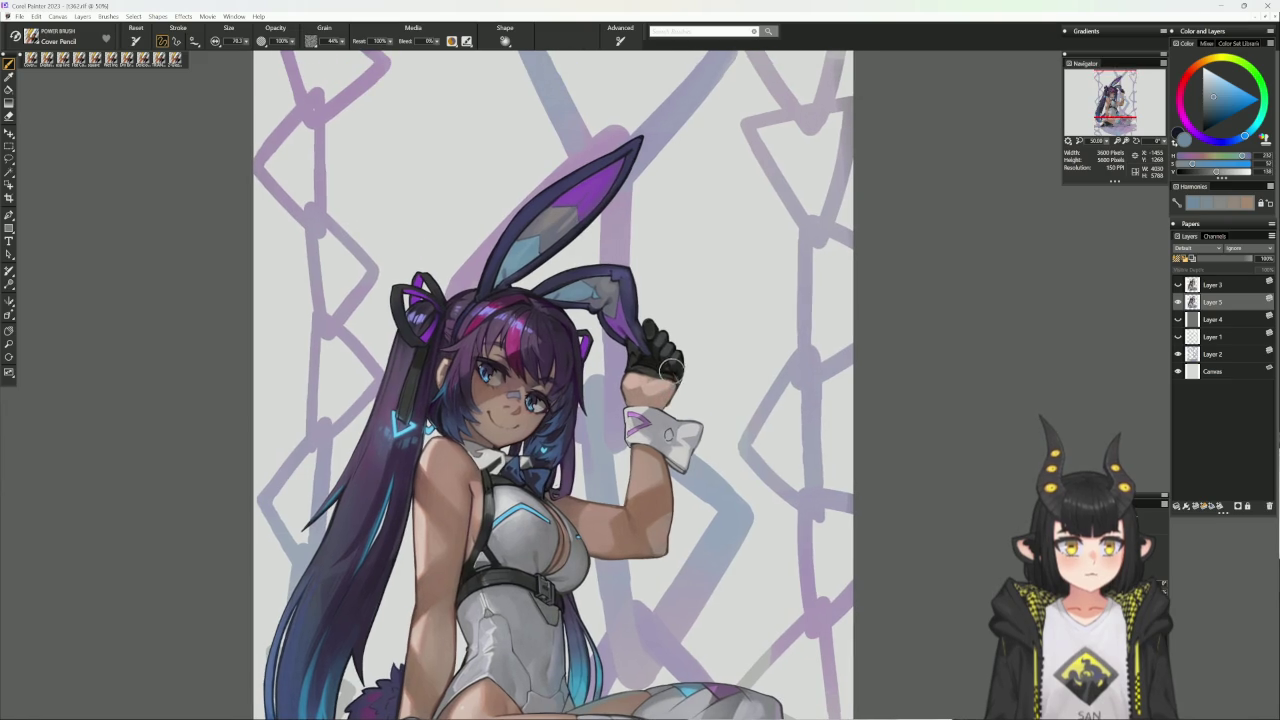
alt+click(665, 372)
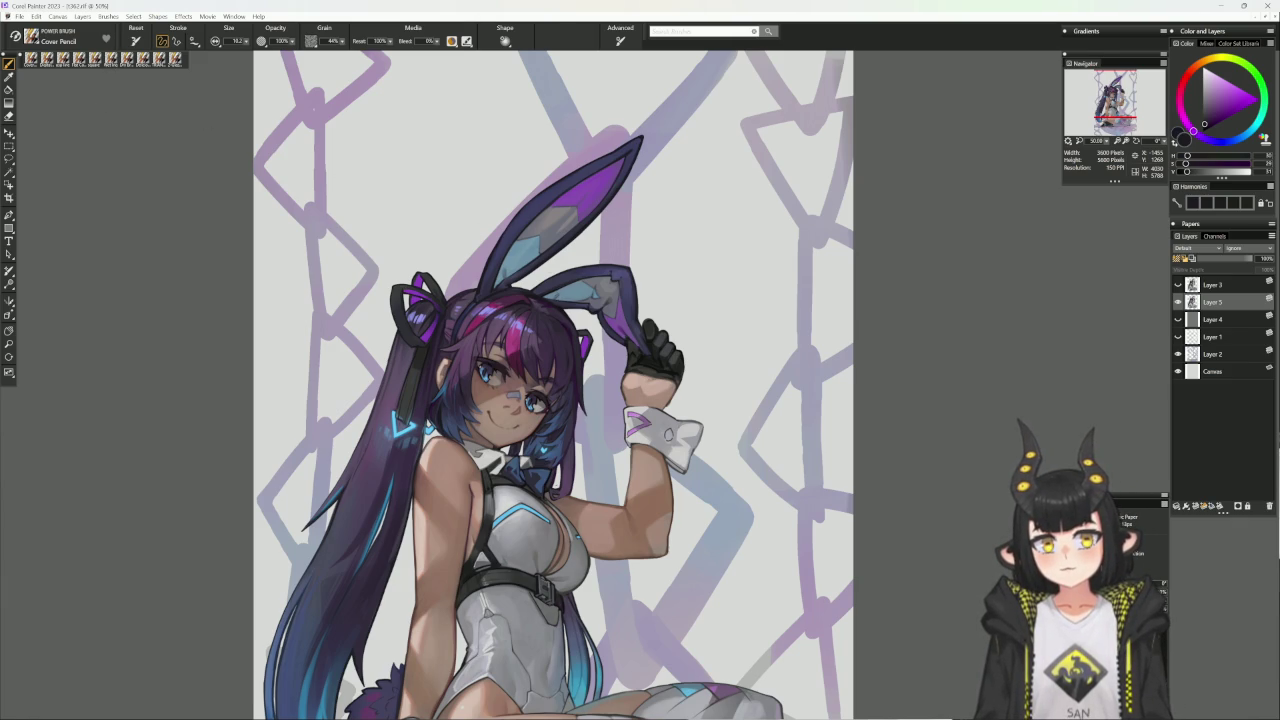
- Paint dark purple and navy face-framing hair strands with Wet Ink, then load the square brush with a hair colour
click(63, 58)
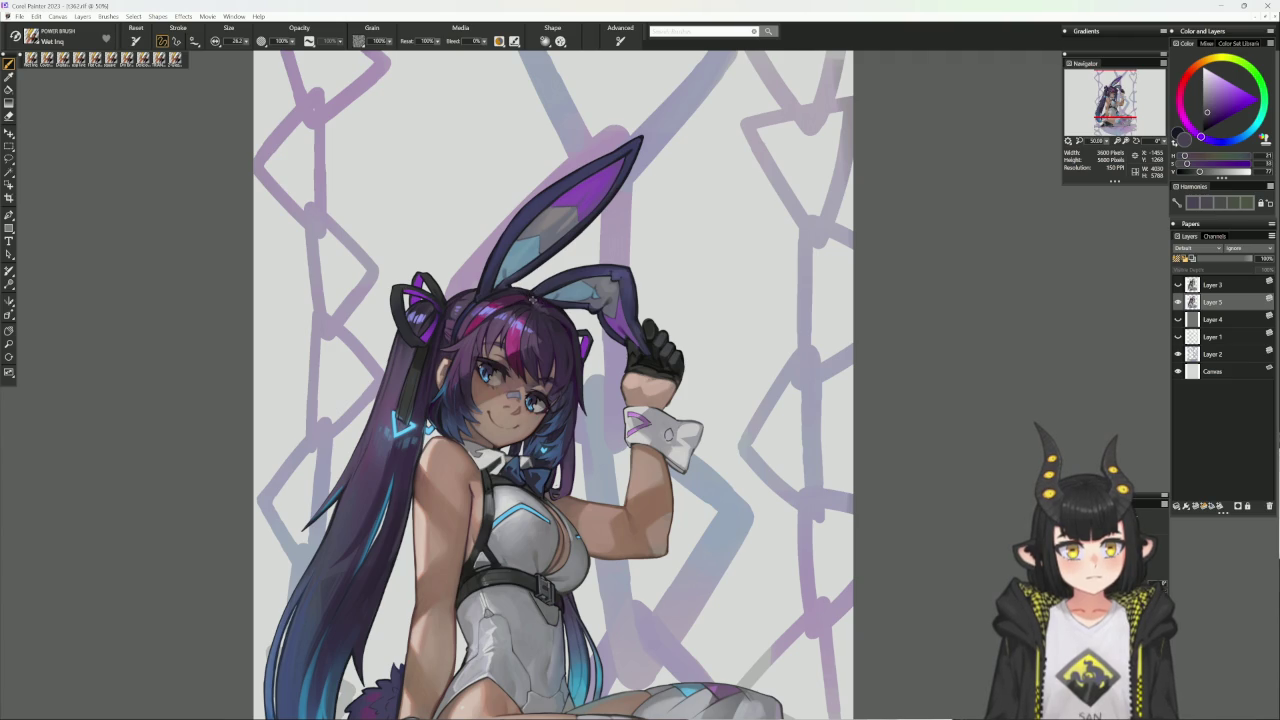
alt+click(524, 292)
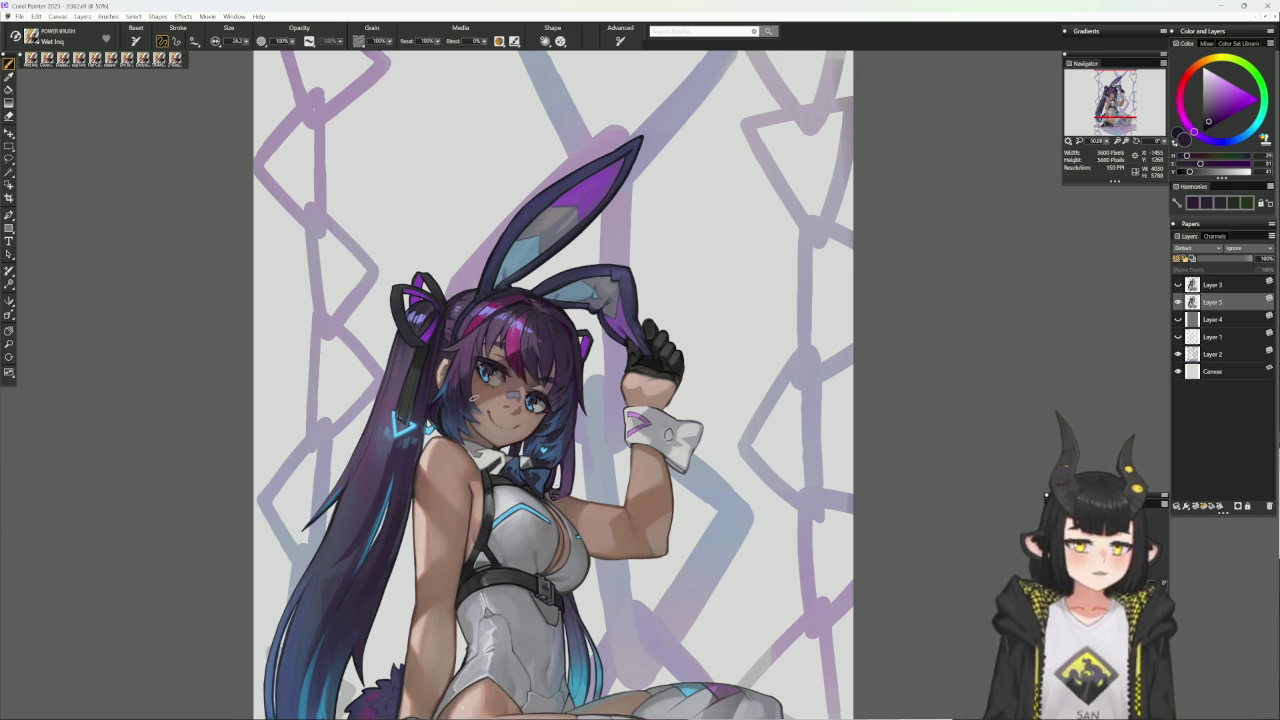
alt+click(518, 302)
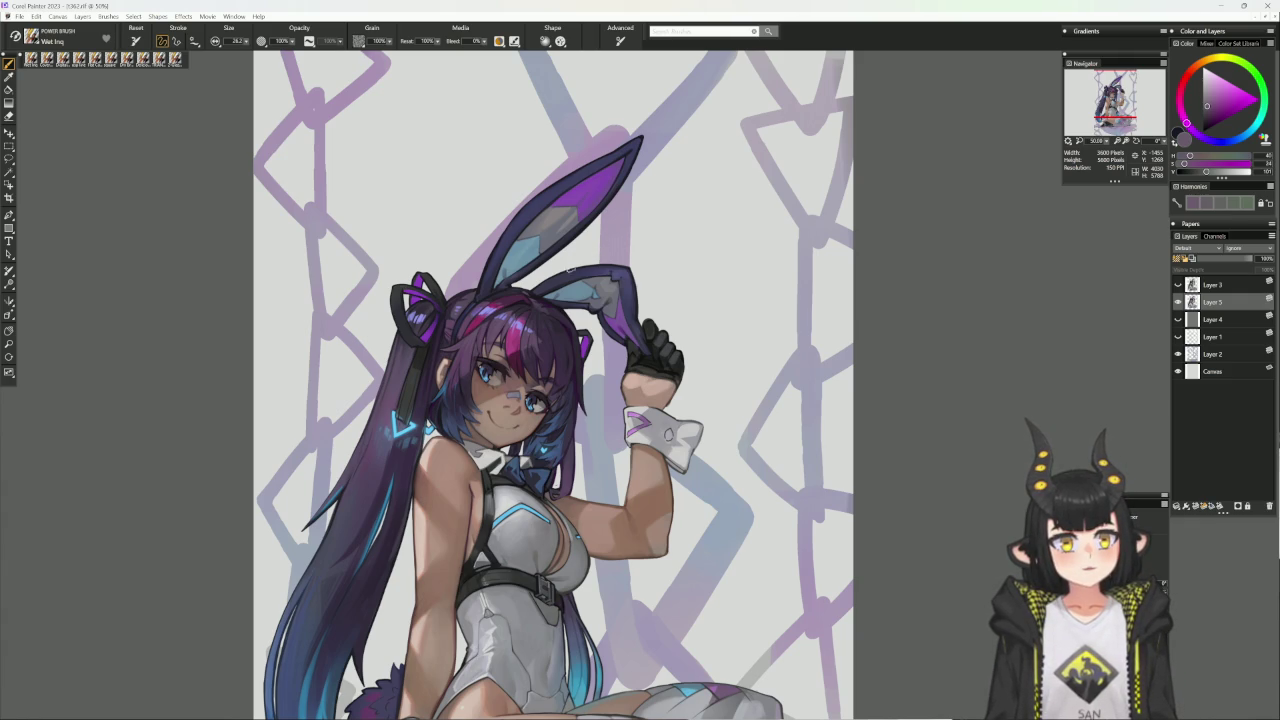
alt+click(551, 298)
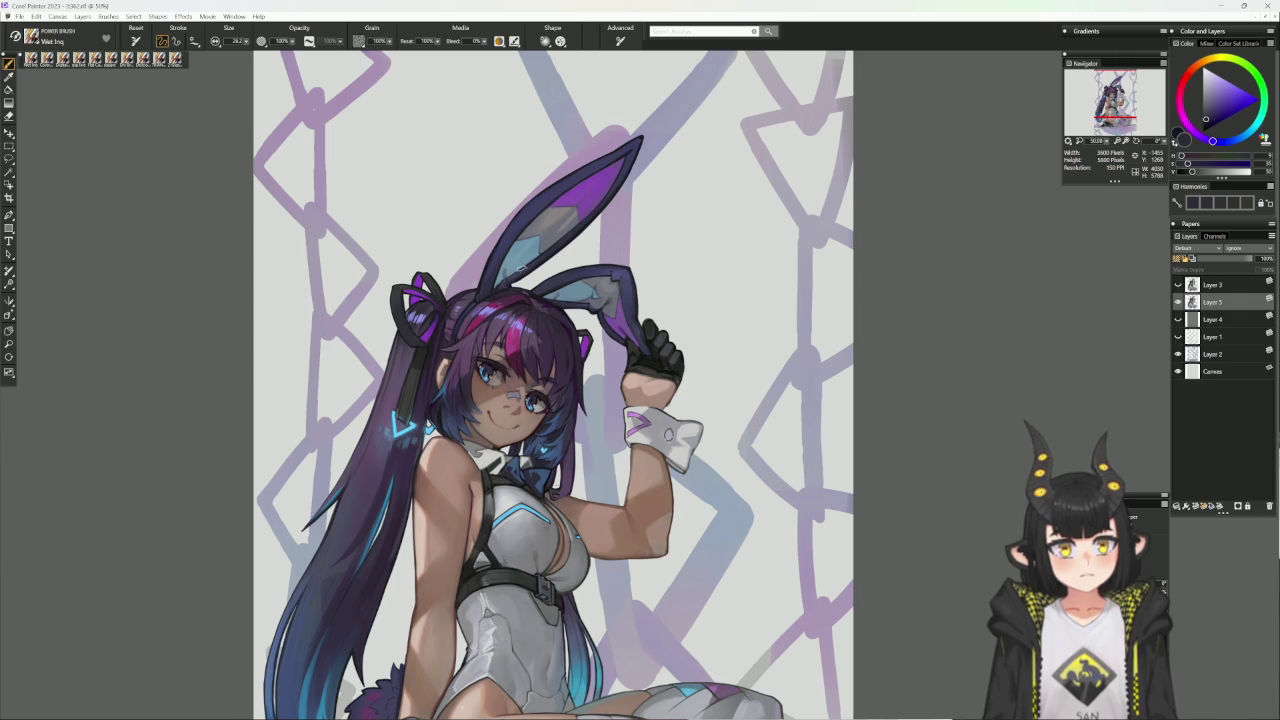
alt+click(507, 285)
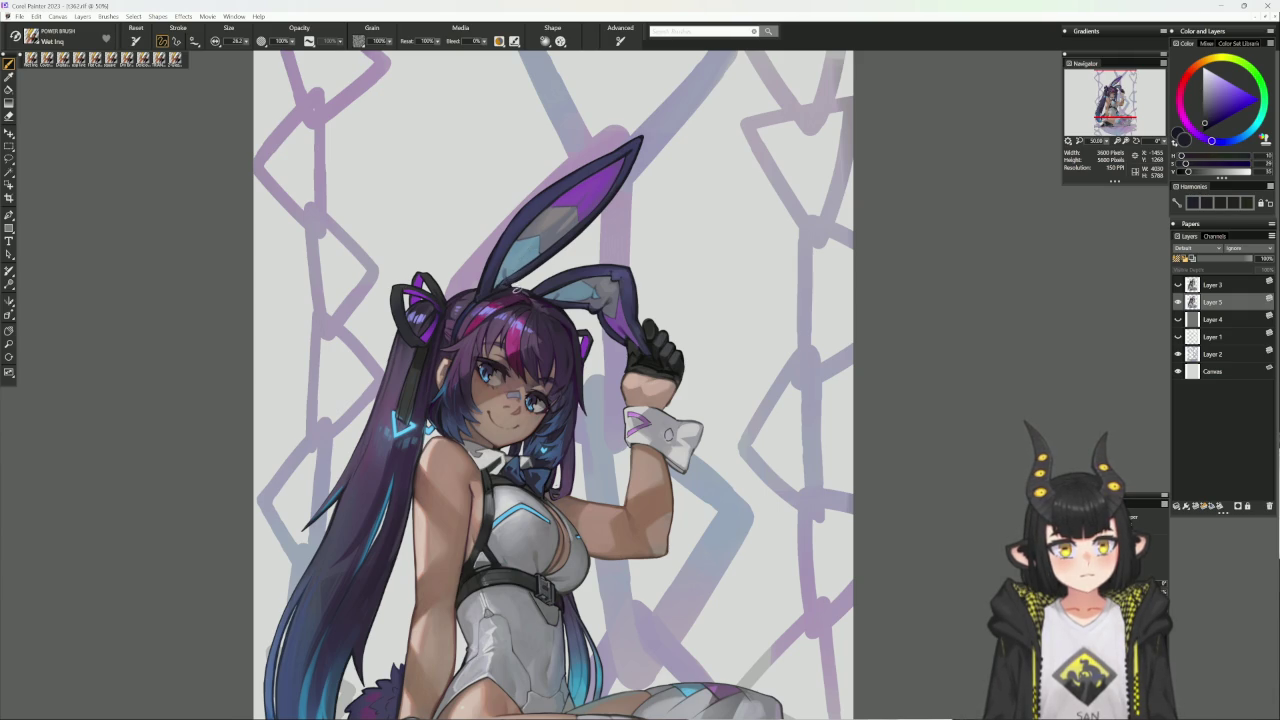
alt+click(507, 285)
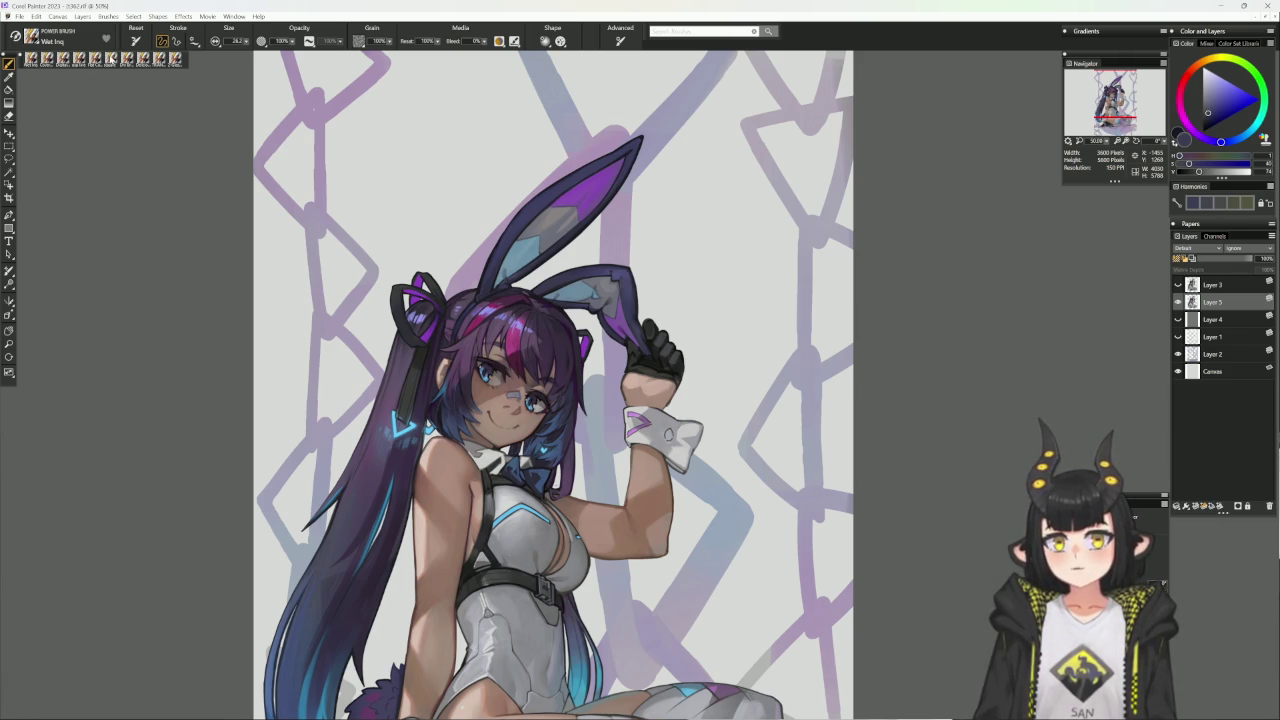
click(108, 58)
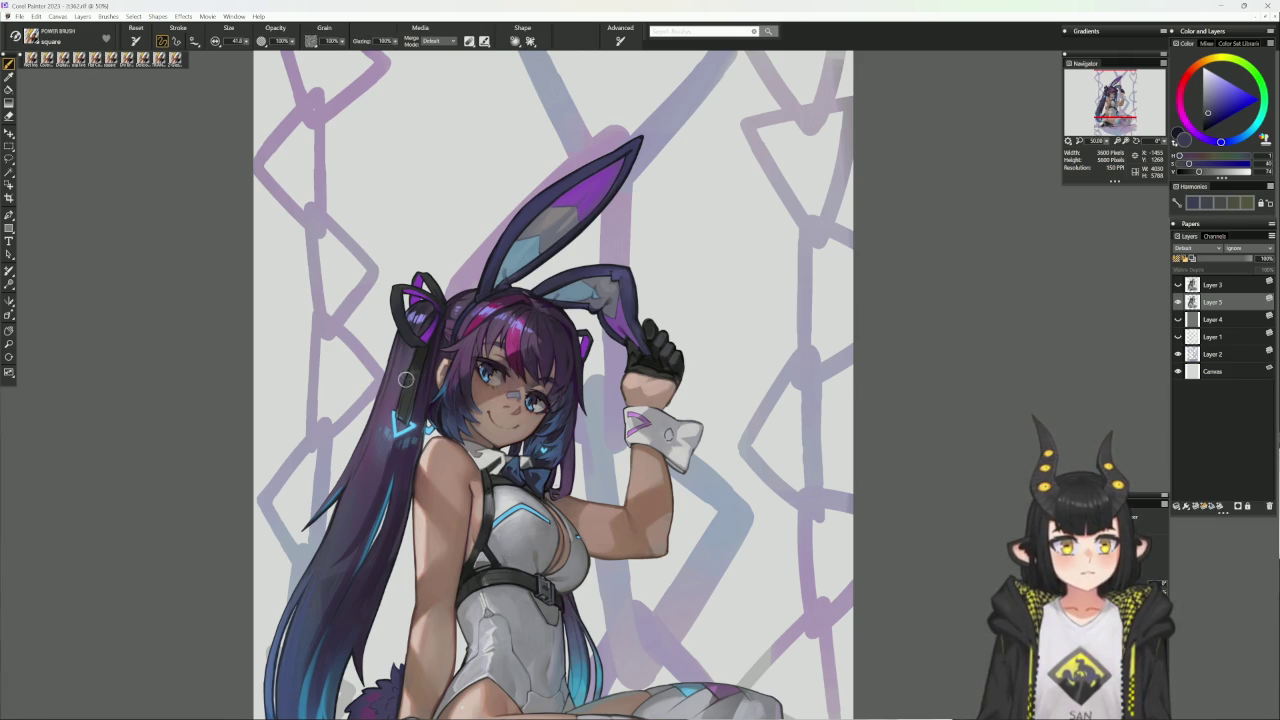
alt+click(408, 319)
- Resize the brush, sample darker colours from the painting, and switch to the Dry Brush variant
key(bracketleft)
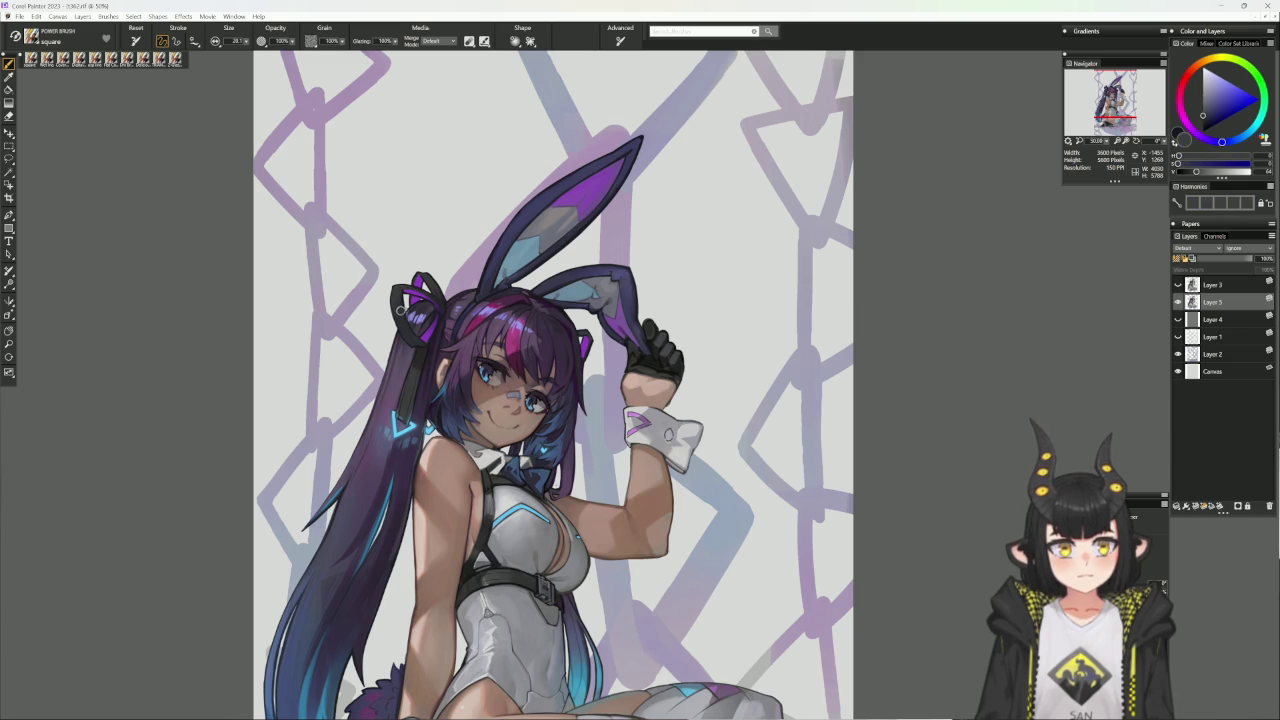
alt+click(397, 290)
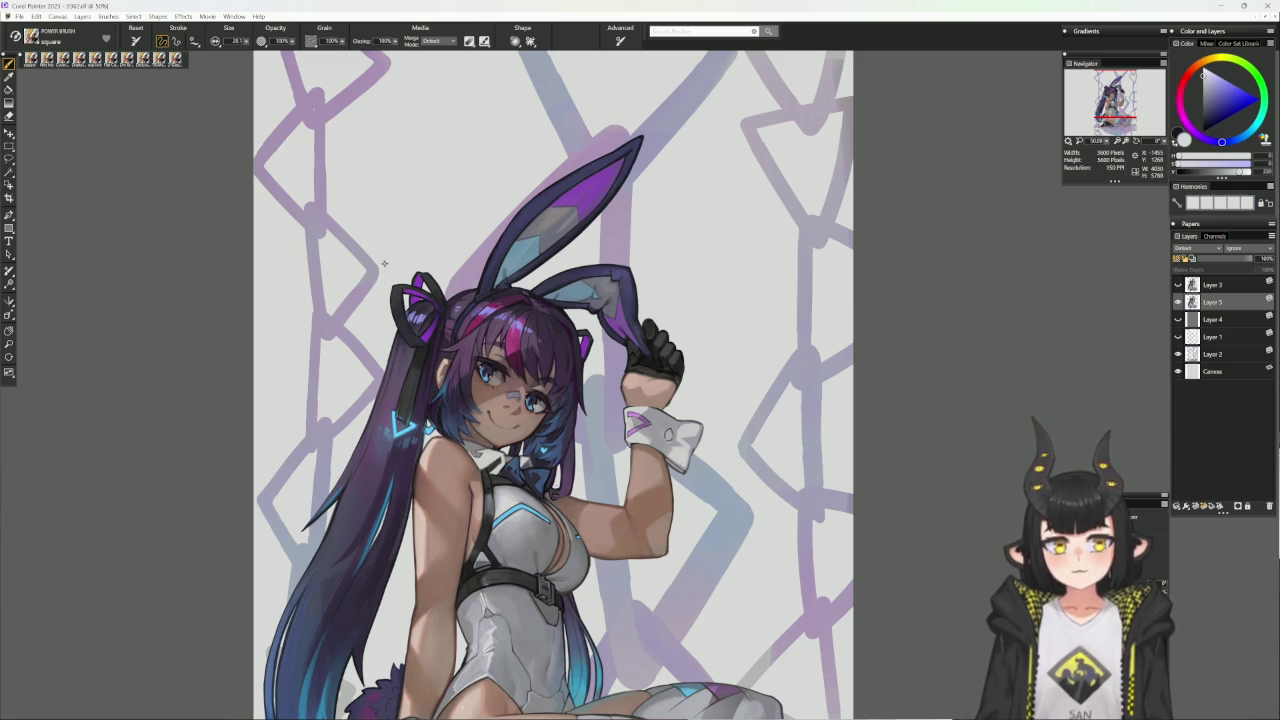
key(bracketright)
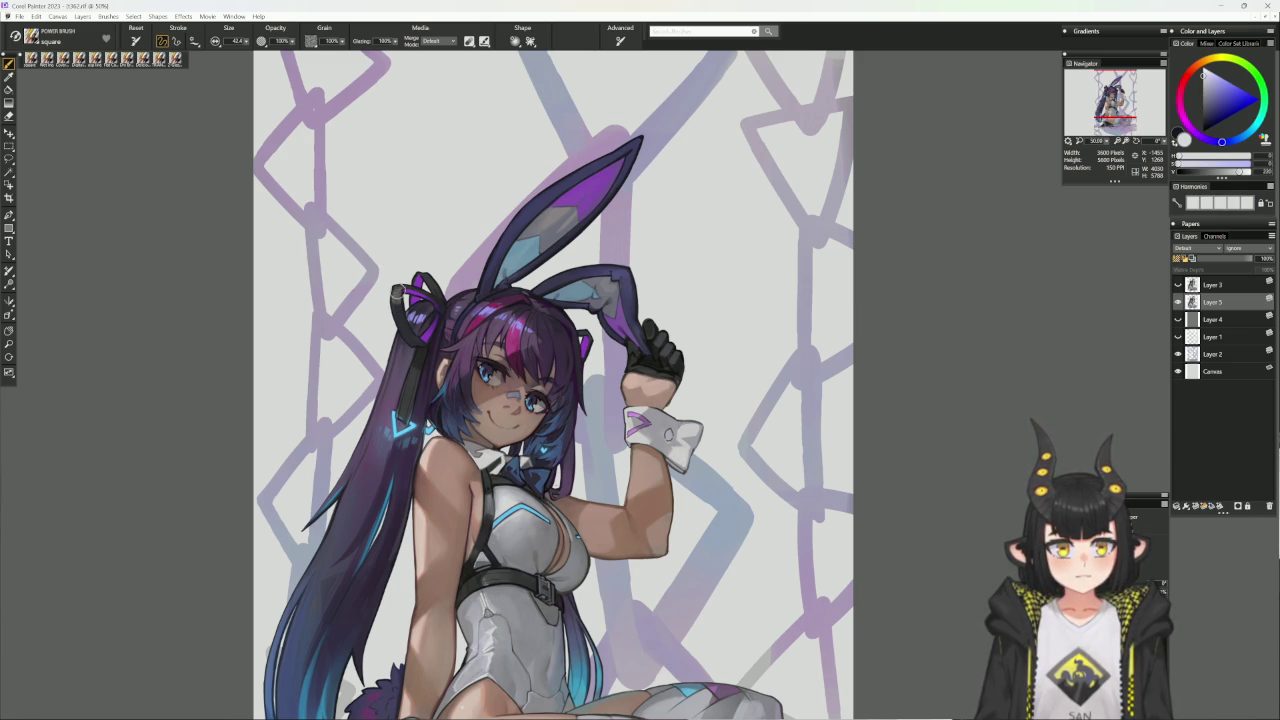
key(bracketleft)
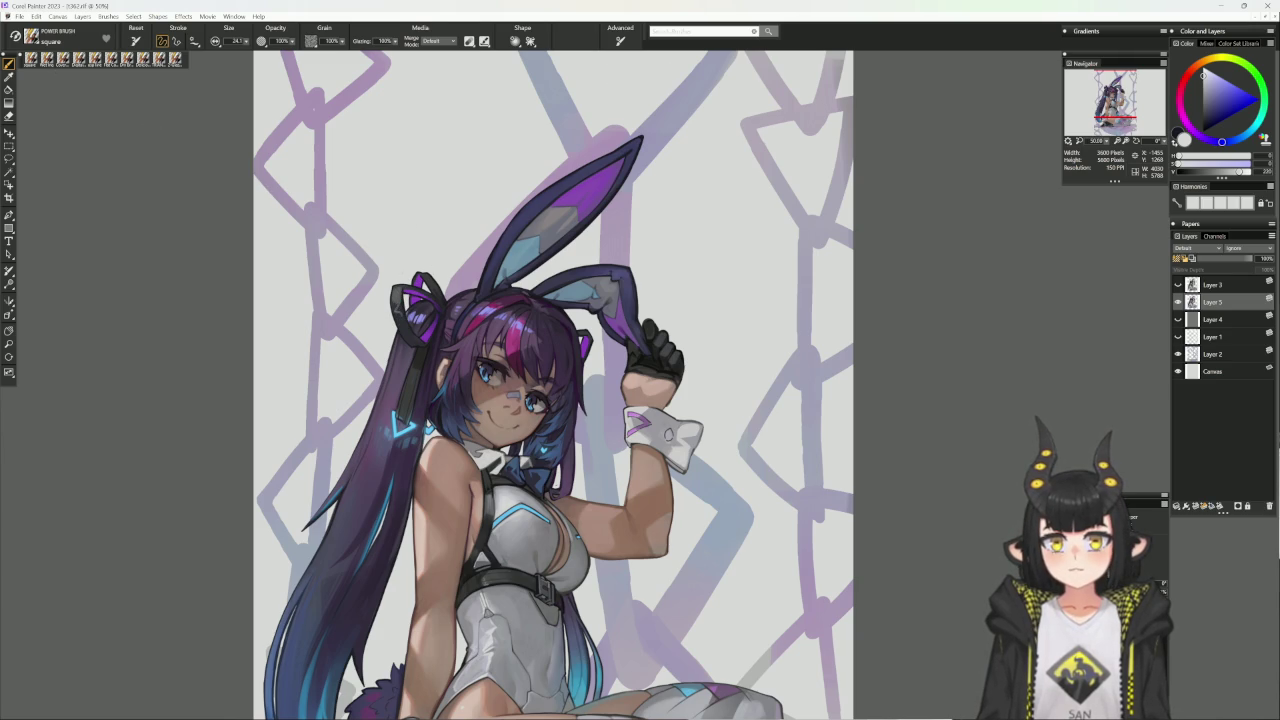
click(53, 58)
alt+click(382, 222)
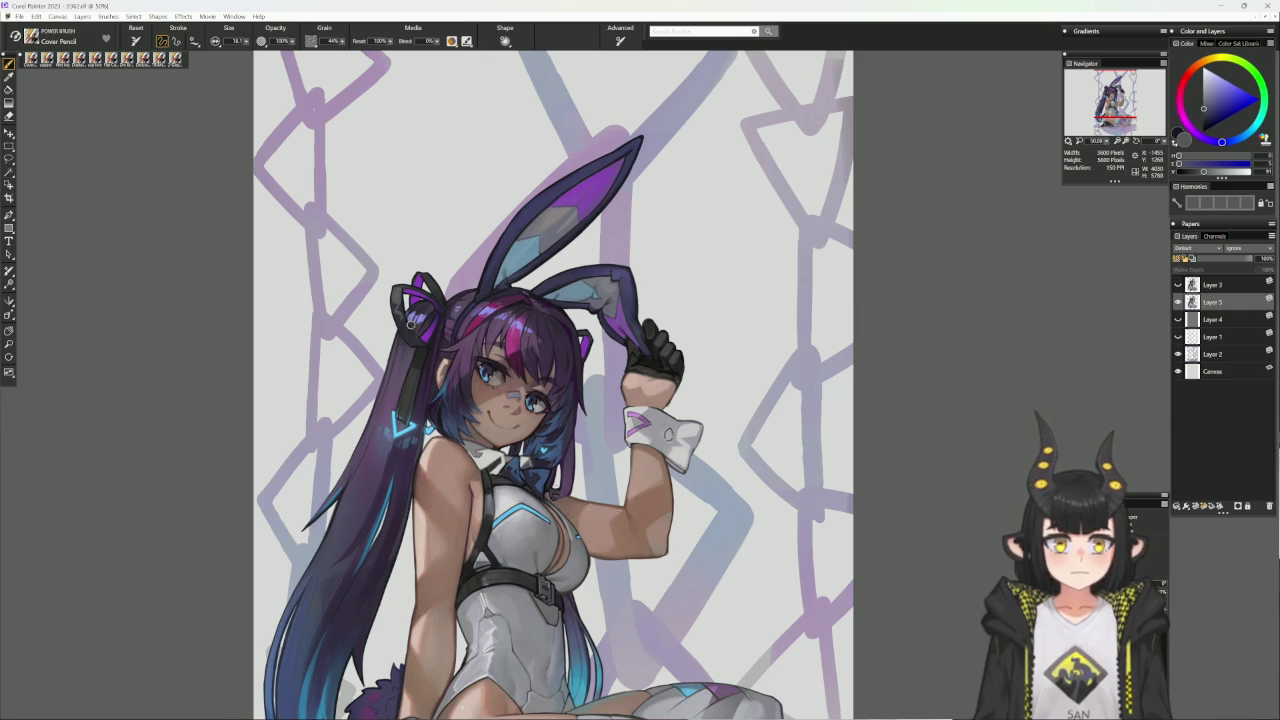
alt+click(411, 389)
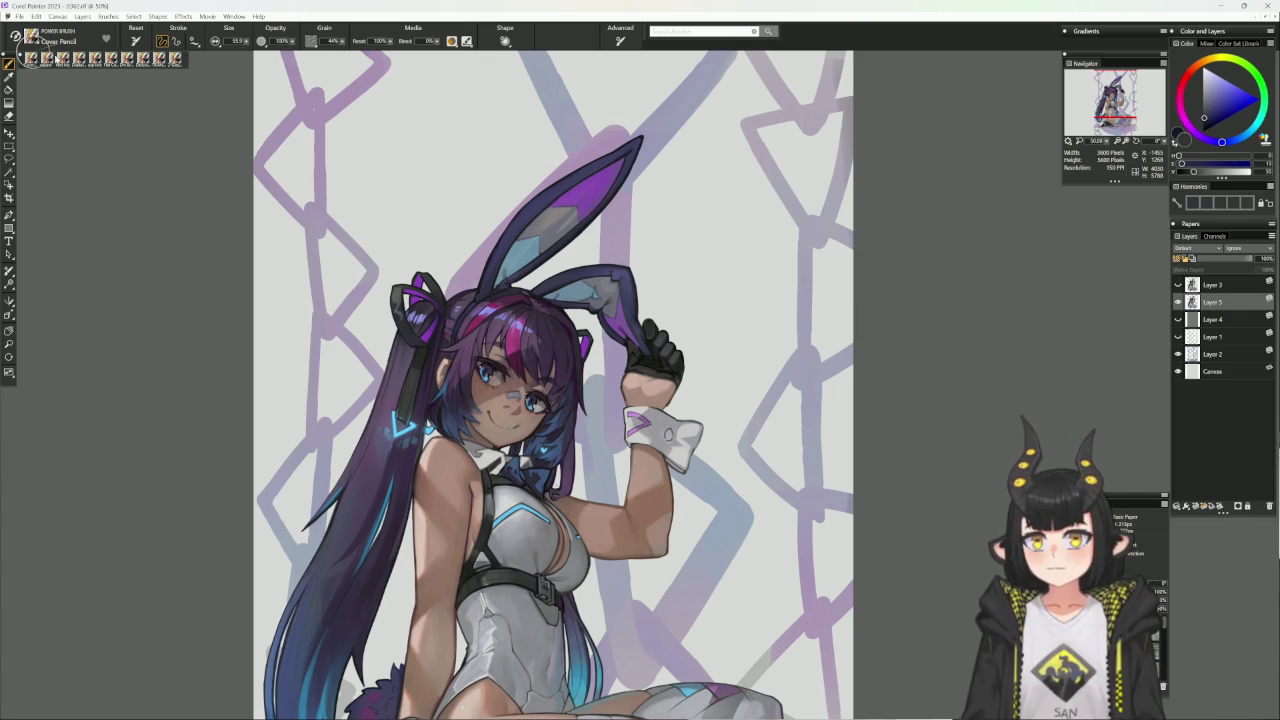
click(31, 57)
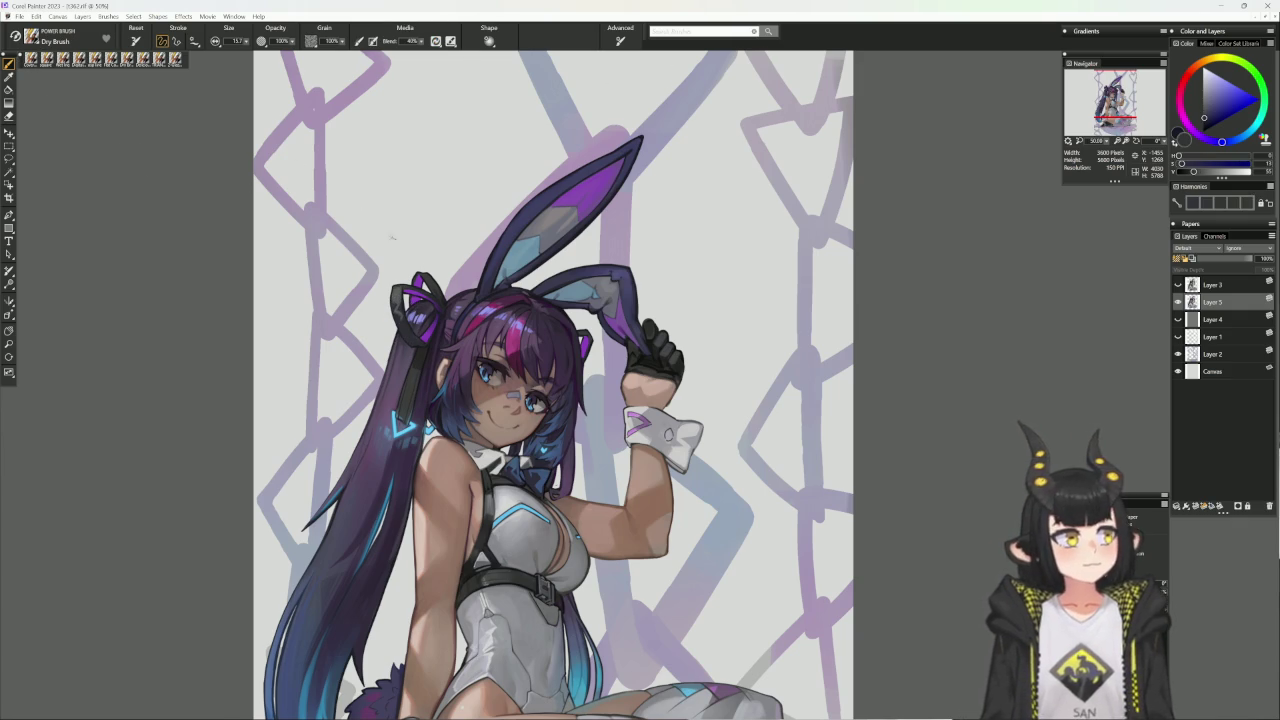
- Soften the face and hair shading with an enlarged Dry Brush on a tilted canvas, then sample the ribbon's blue-purple
alt+click(400, 318)
key(bracketright)
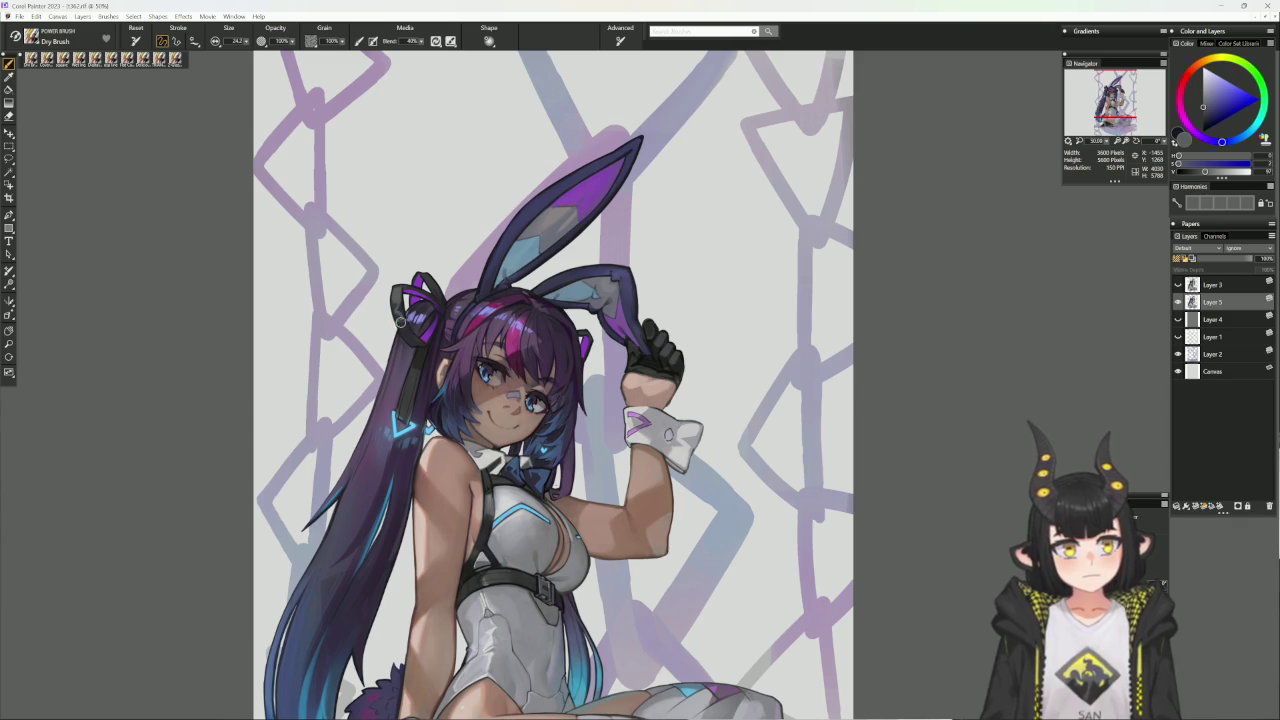
mouse_move(411, 340)
mouse_down()
mouse_move(421, 436)
mouse_move(676, 515)
mouse_up()
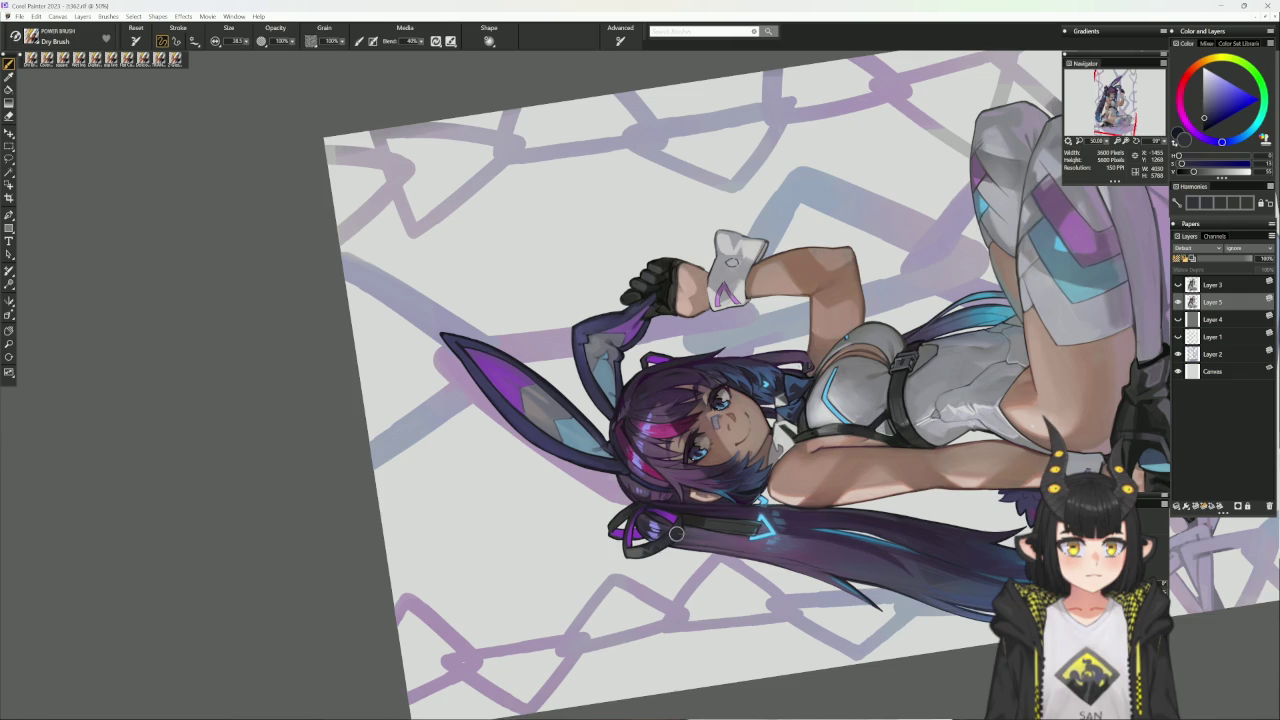
click(679, 527)
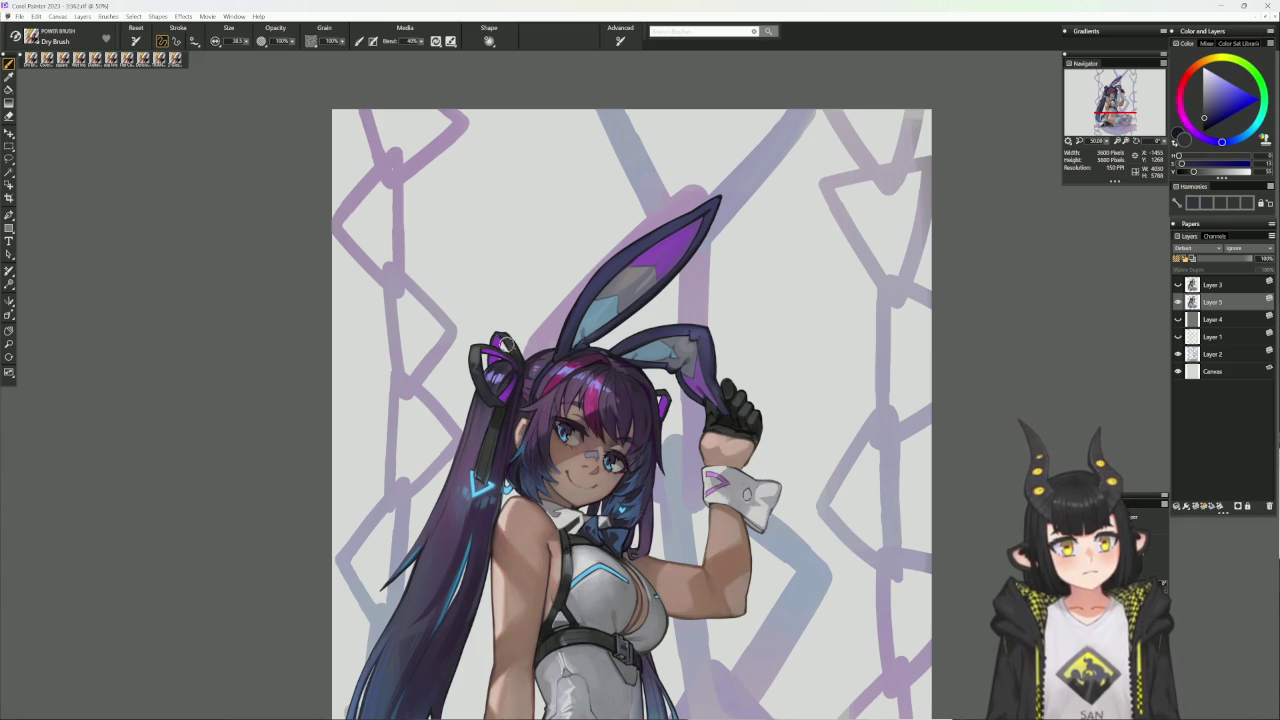
alt+click(486, 362)
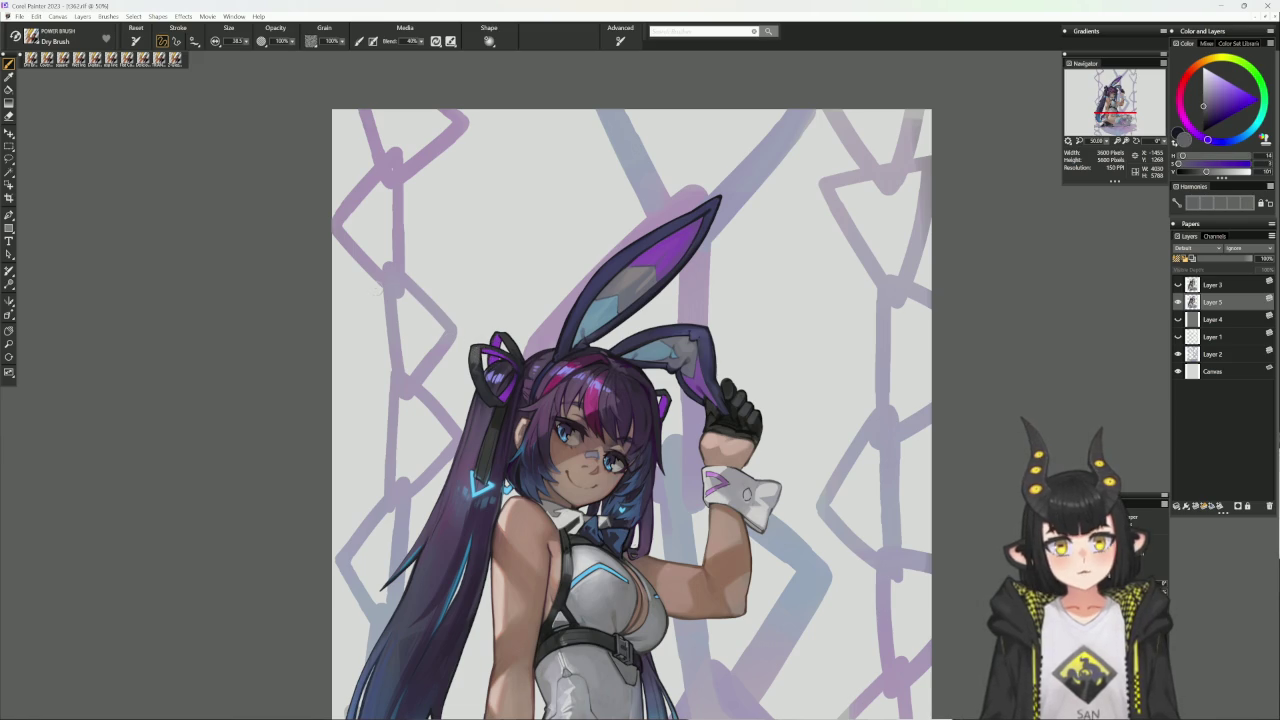
- Switch to a much smaller Cover Pencil and sample dark and muted purples from the painting
click(174, 58)
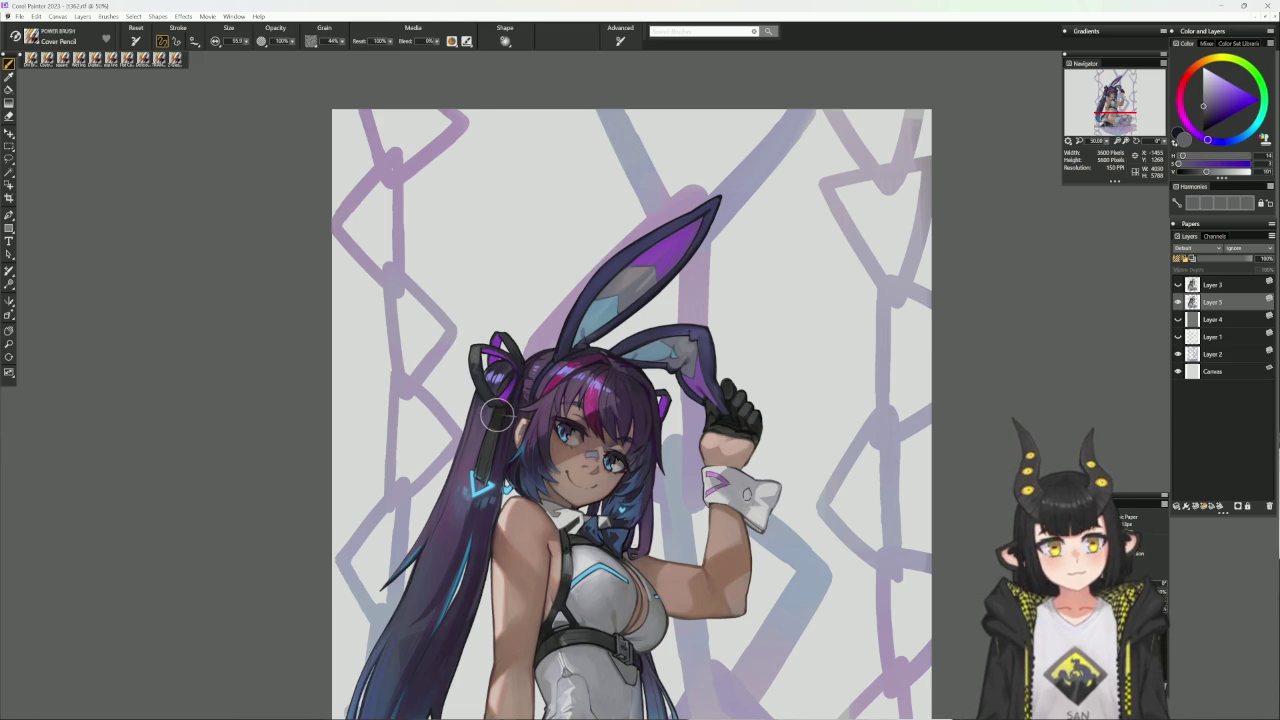
key(bracketleft)
key(bracketleft)
key(bracketleft)
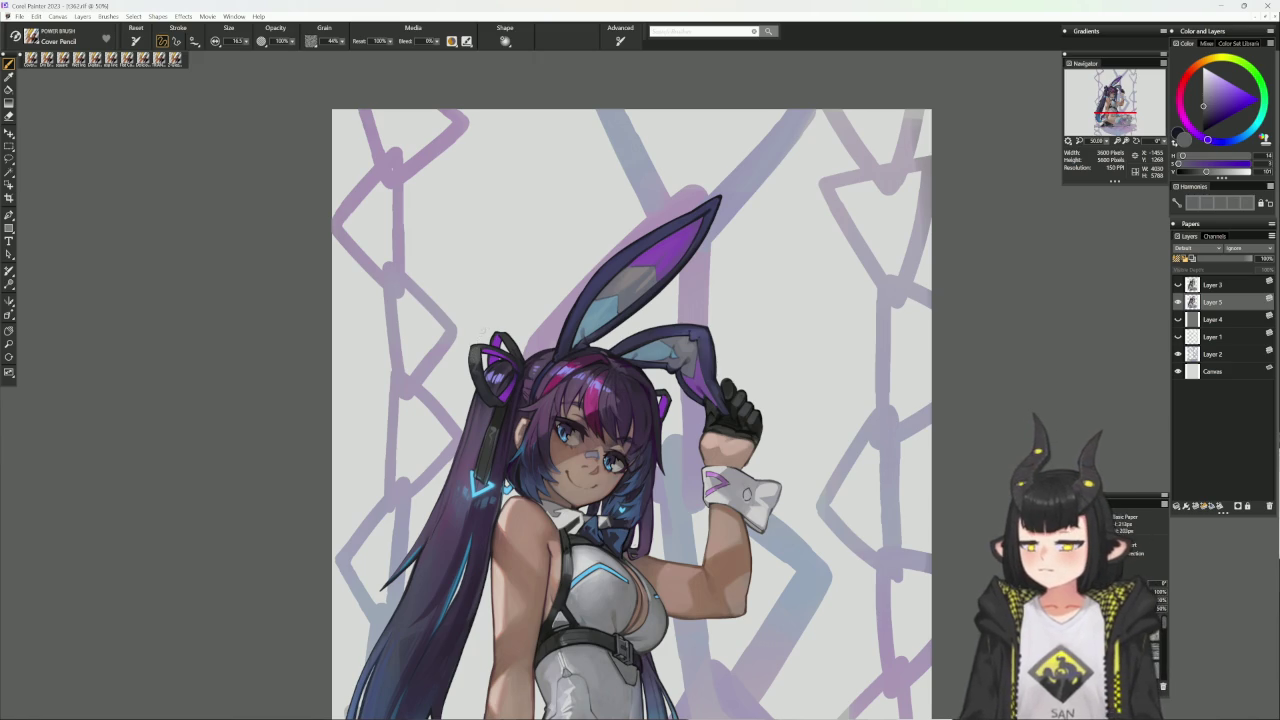
drag(727, 424, 707, 434)
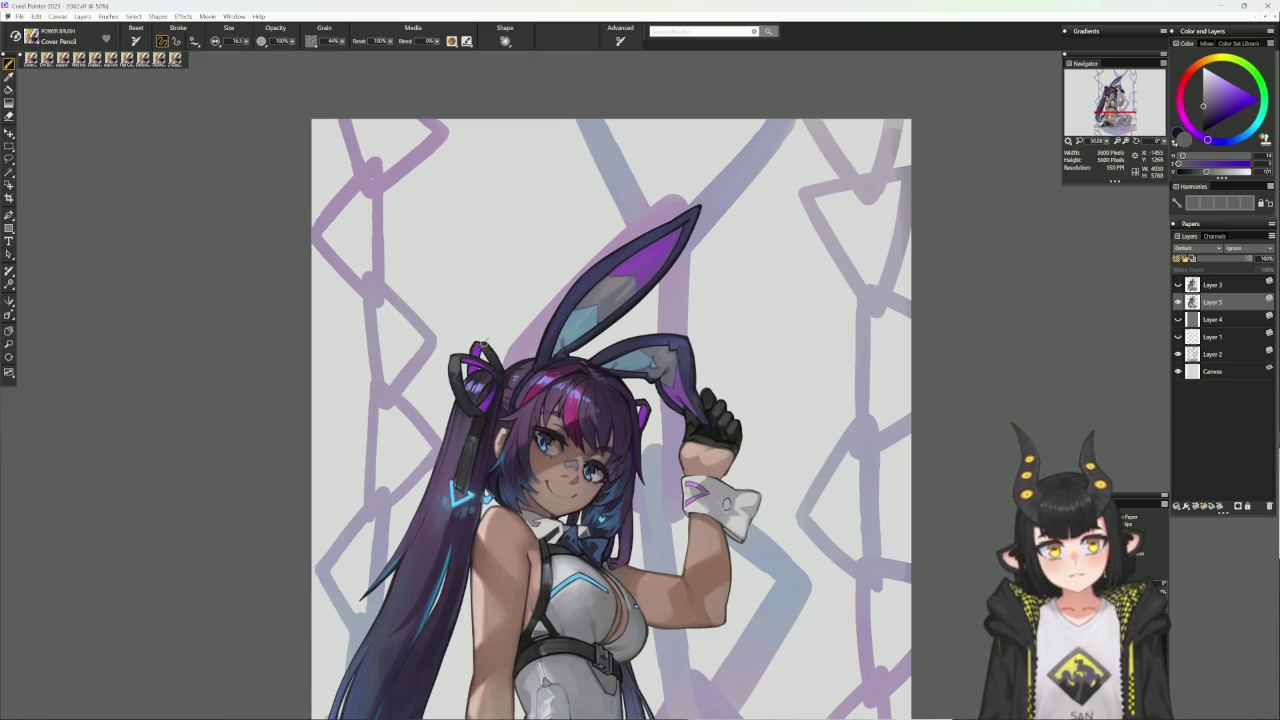
alt+click(482, 344)
alt+click(479, 346)
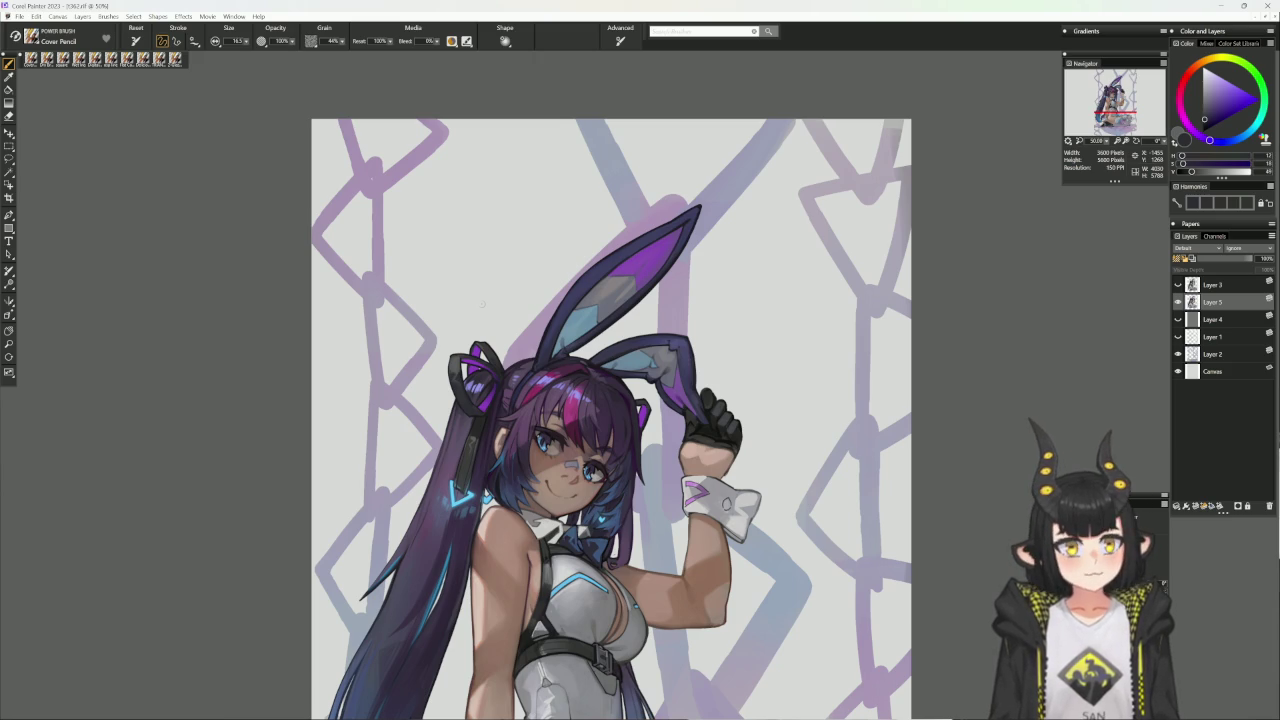
- Shade the bunny ears with lighter and darker sampled purples on a rotated canvas
alt+click(552, 327)
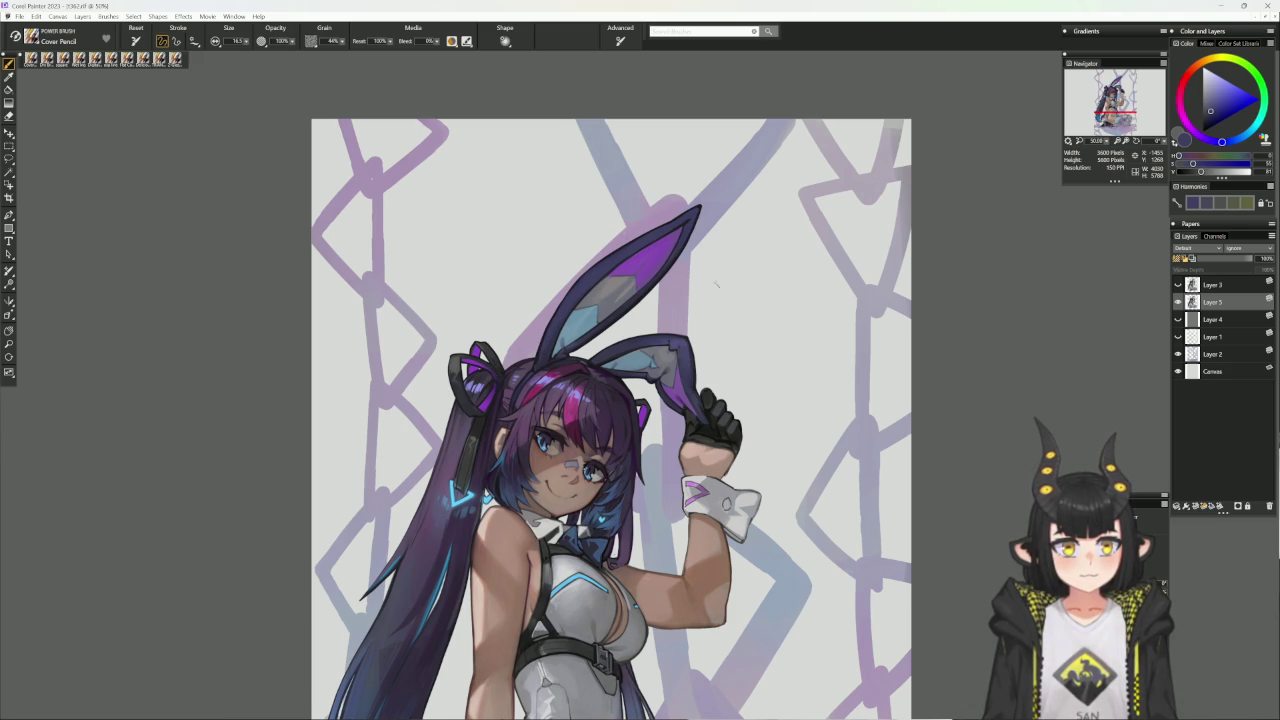
drag(703, 322, 730, 349)
alt+click(590, 318)
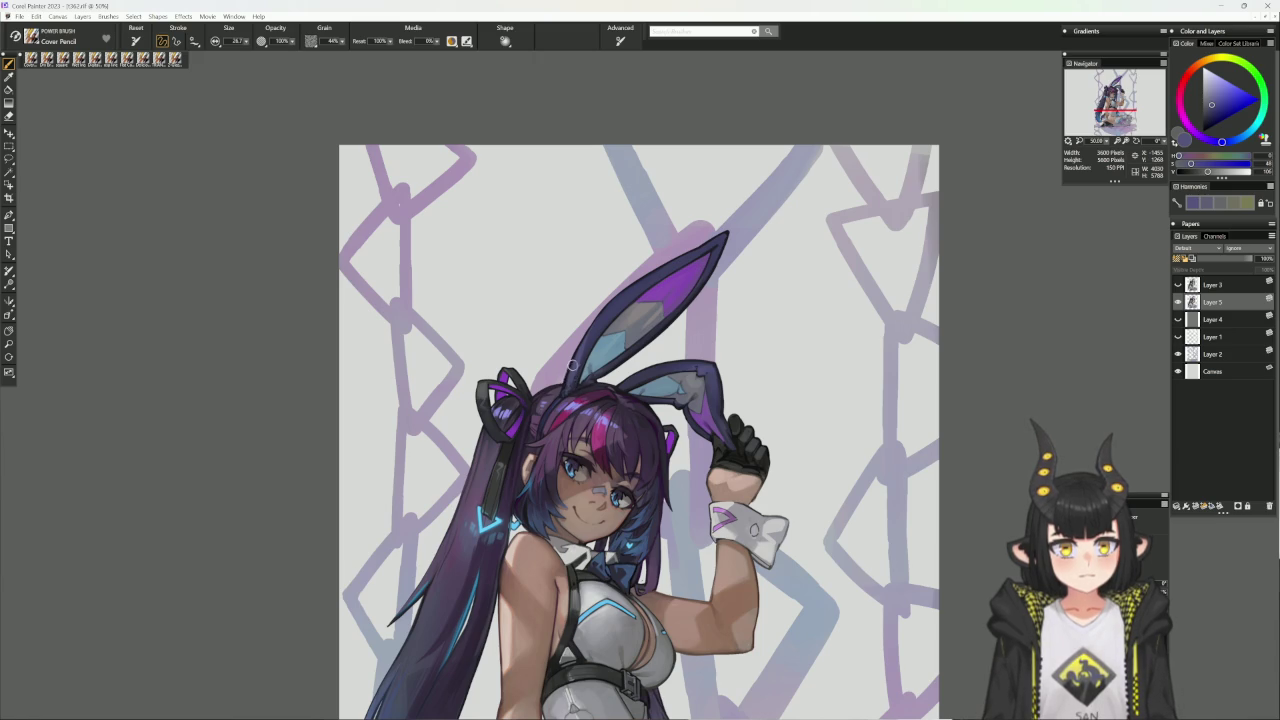
alt+click(574, 368)
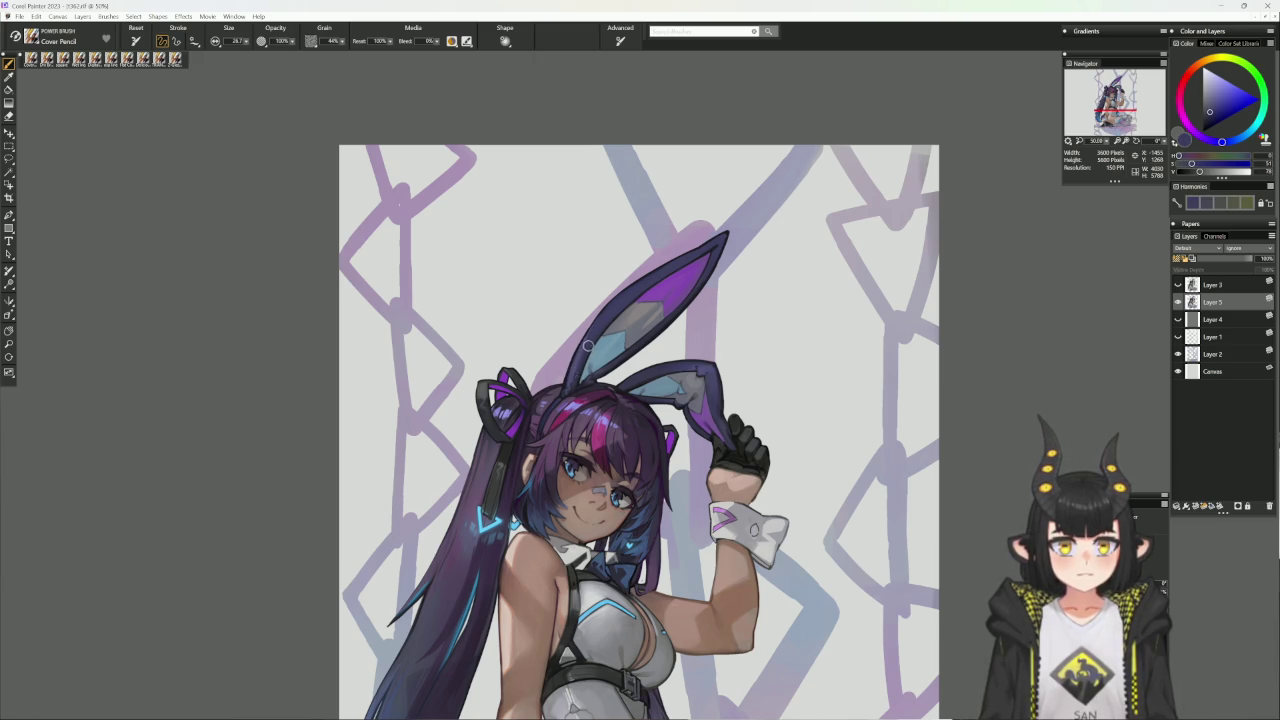
mouse_move(795, 271)
mouse_down()
mouse_move(774, 208)
mouse_move(737, 203)
mouse_up()
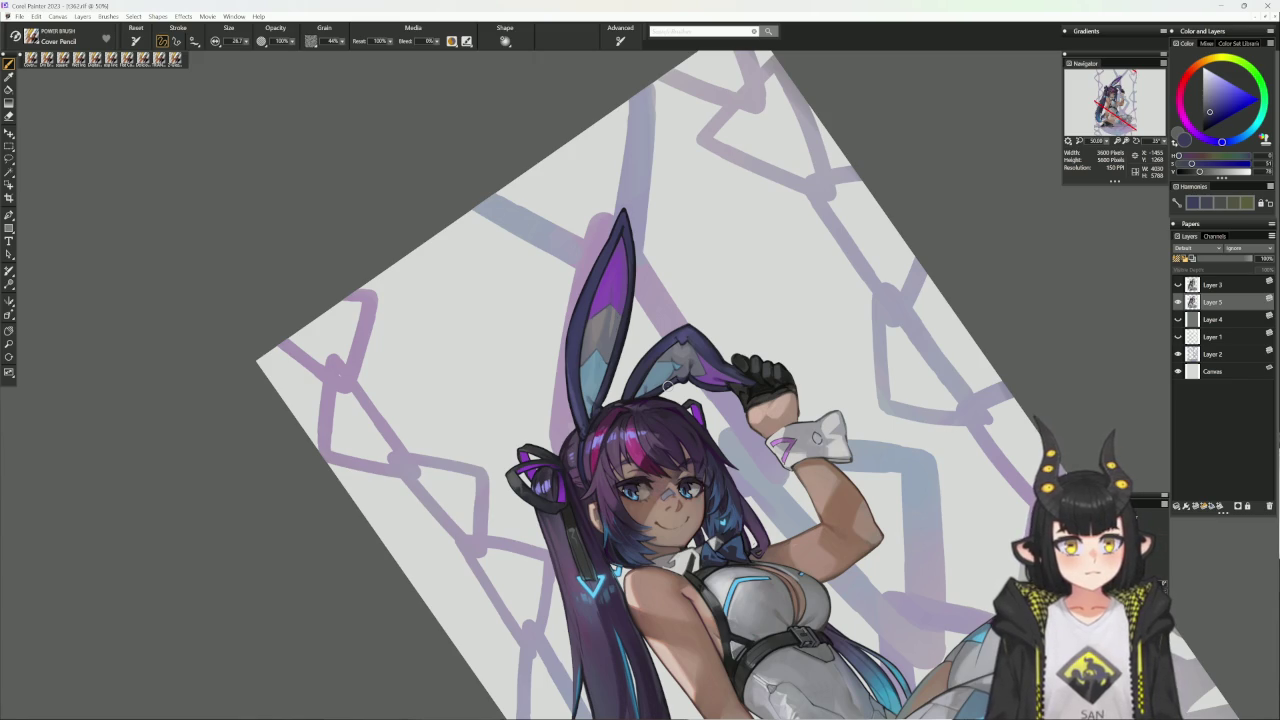
alt+click(584, 302)
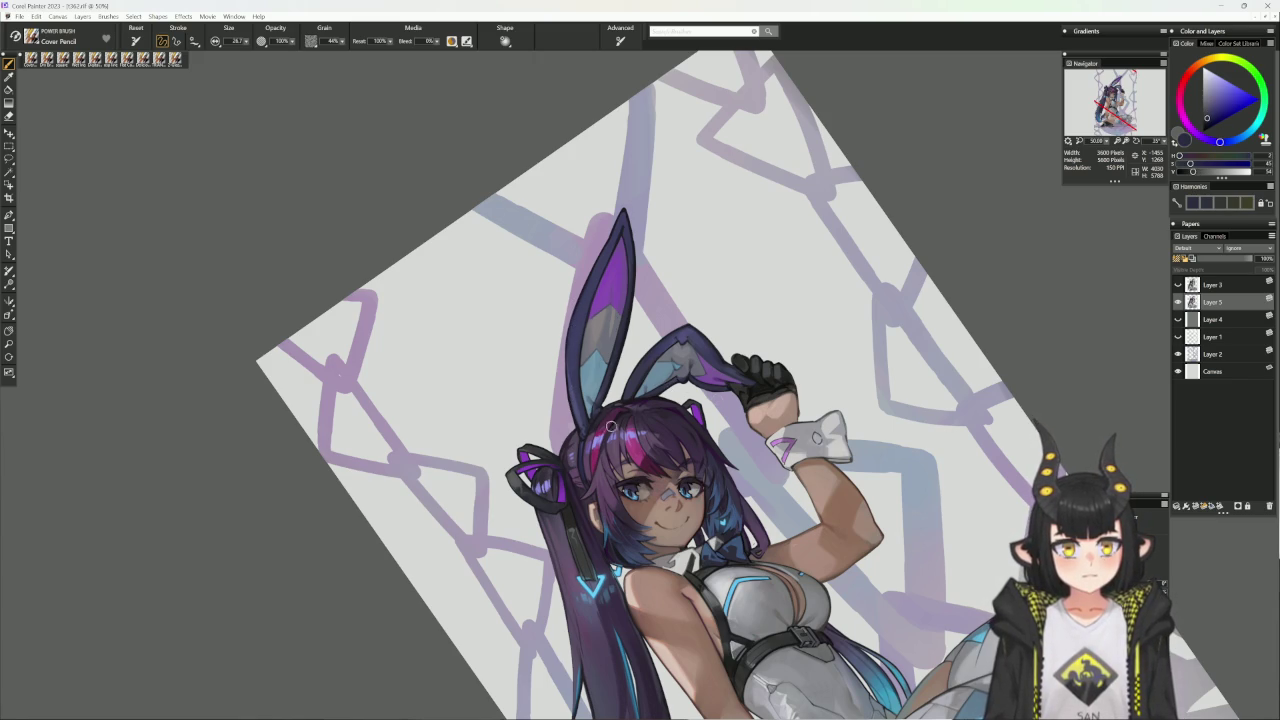
- Touch up the tall ear with its darker, lighter and outline tones, then straighten the canvas
alt+click(595, 392)
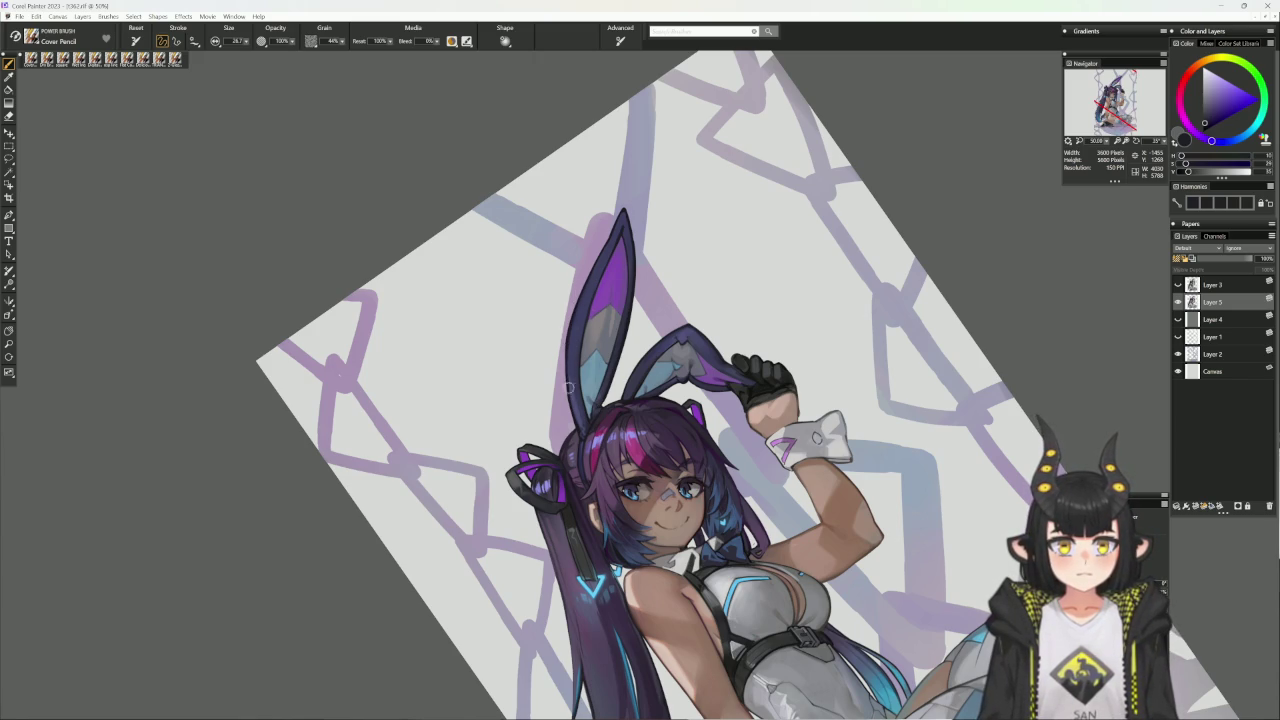
alt+click(583, 305)
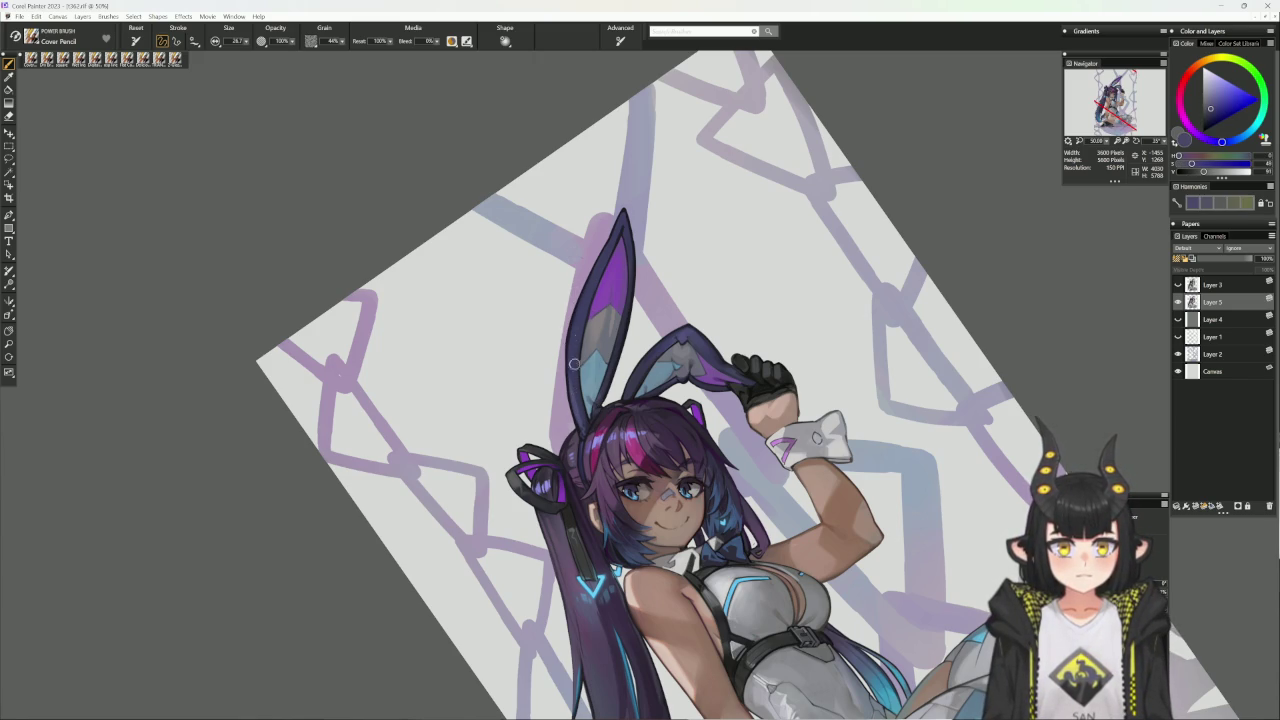
alt+click(587, 298)
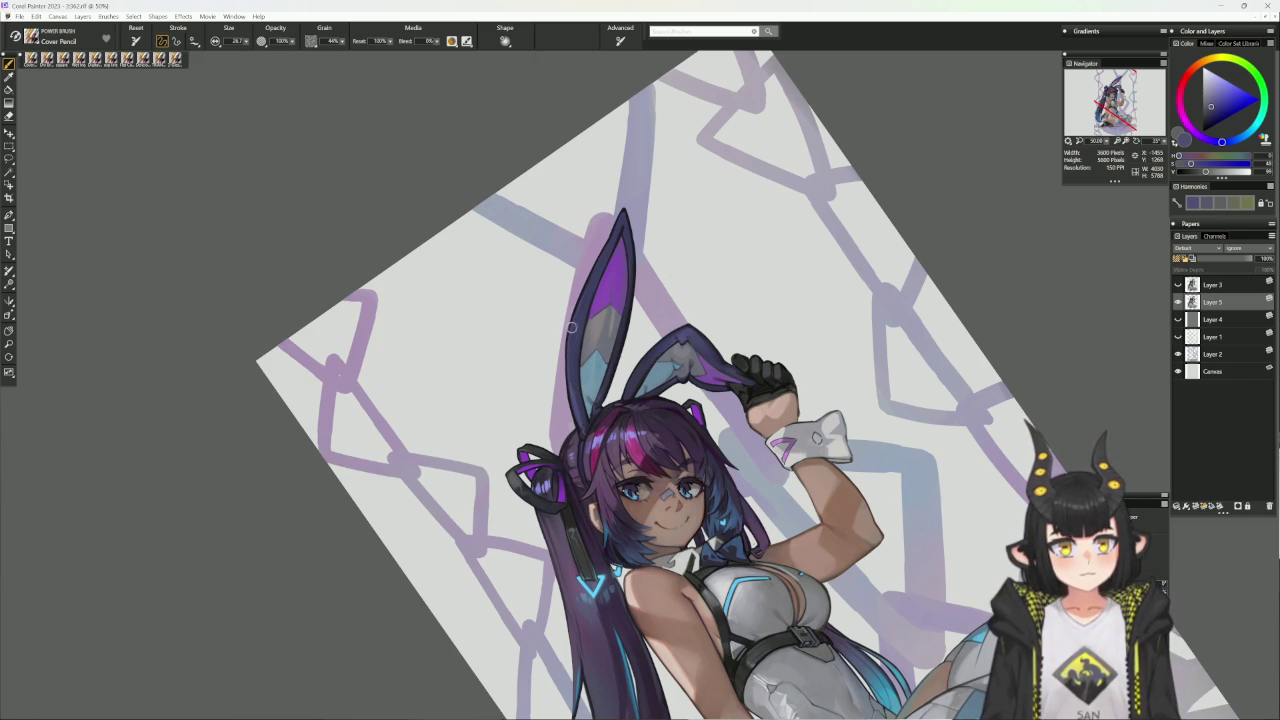
alt+click(579, 296)
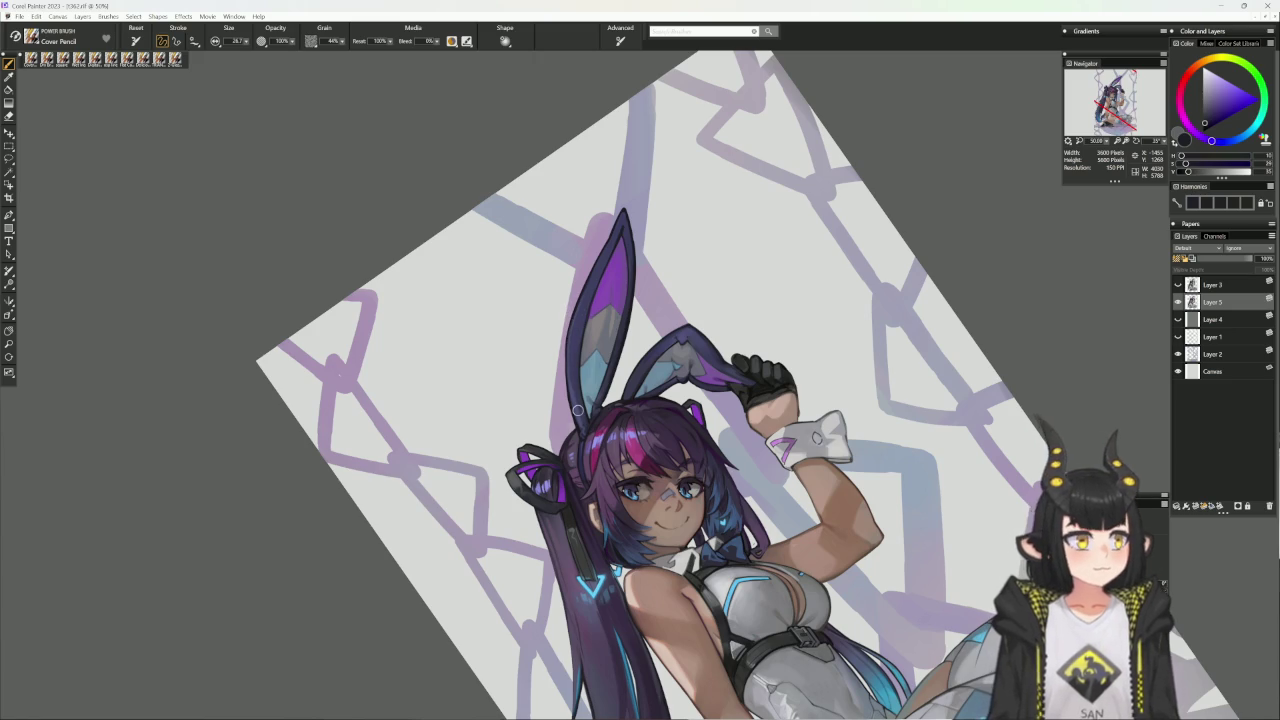
key(e)
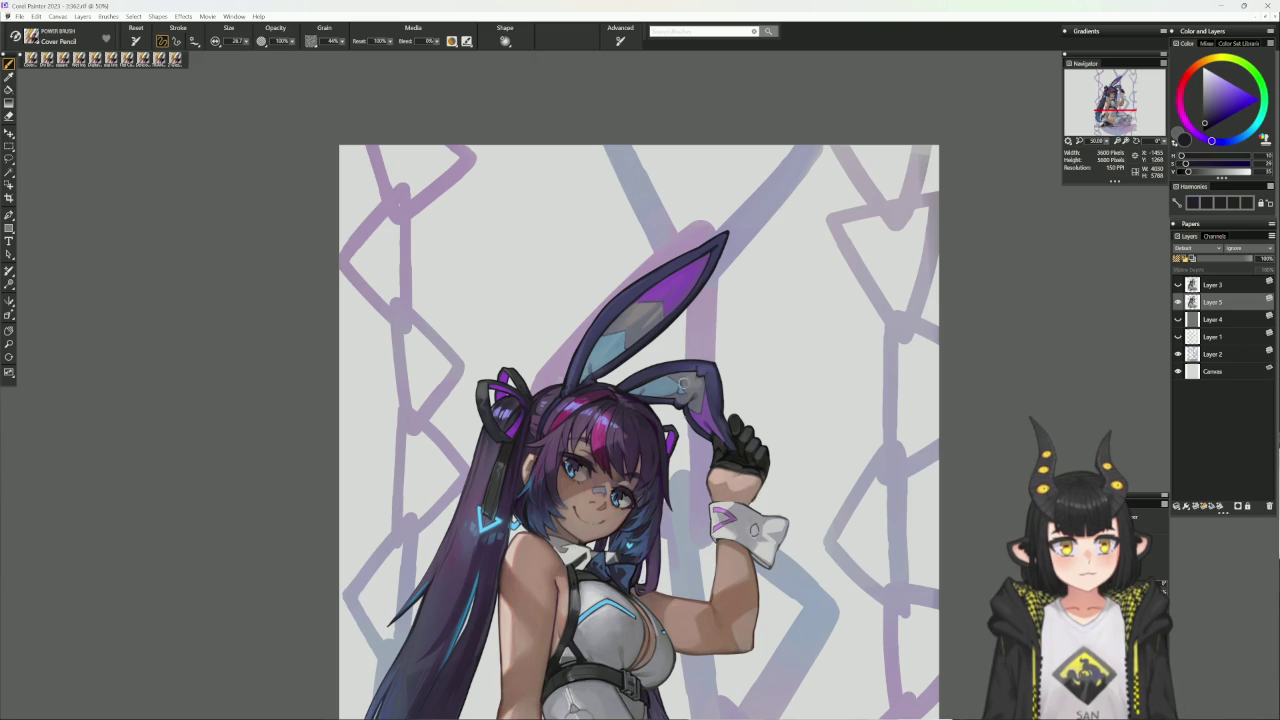
- Sample greyish pink and inner-ear light blue, enlarge the brush, and shift the hue toward magenta
alt+click(682, 414)
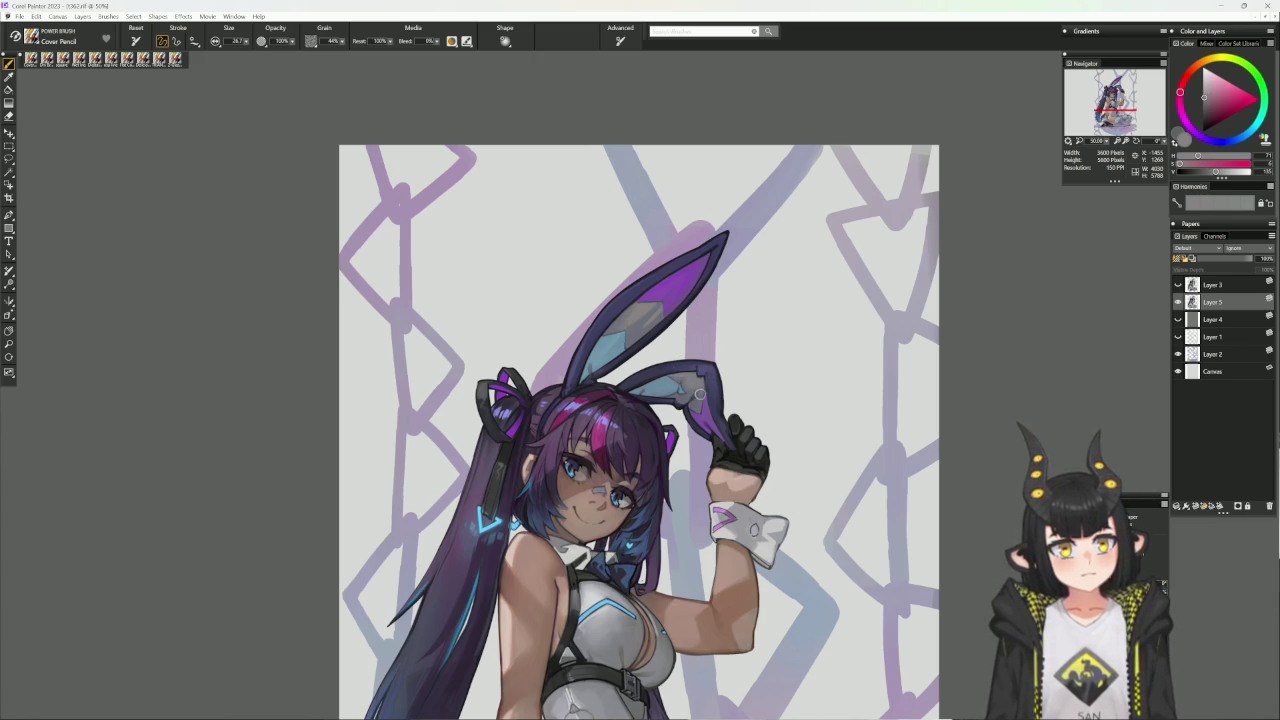
alt+click(683, 388)
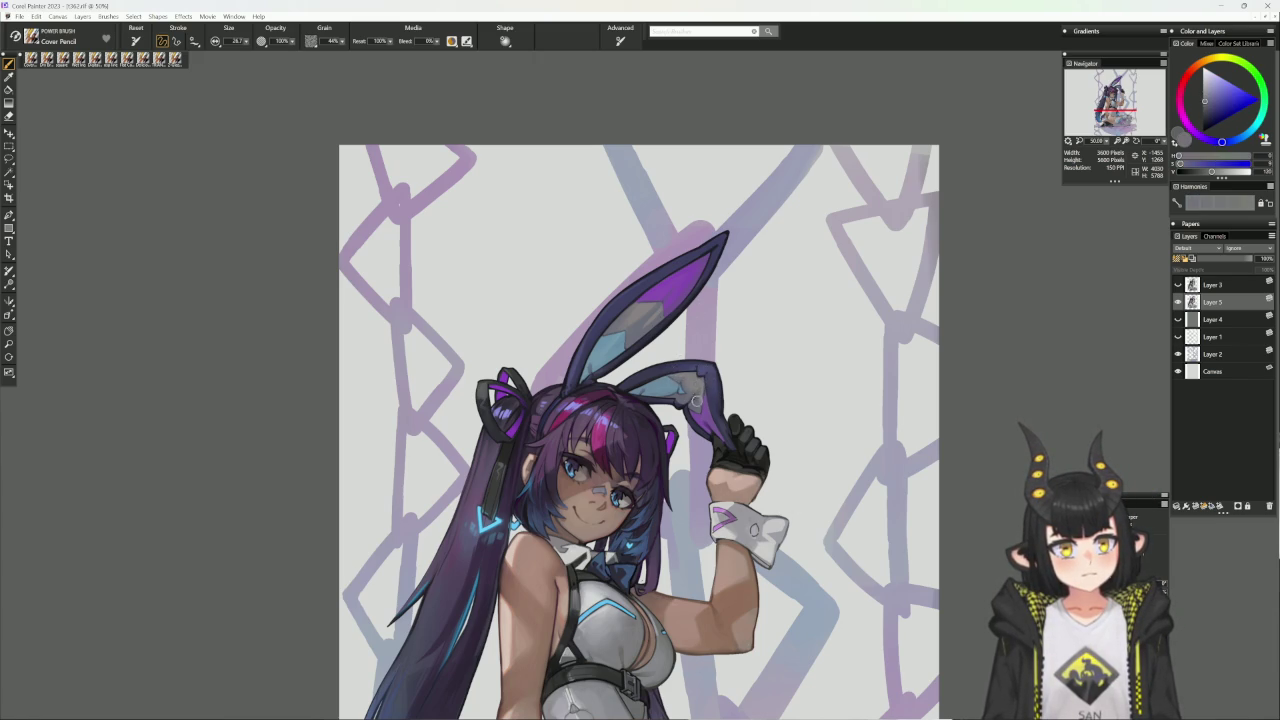
alt+click(700, 370)
key(bracketright)
key(bracketright)
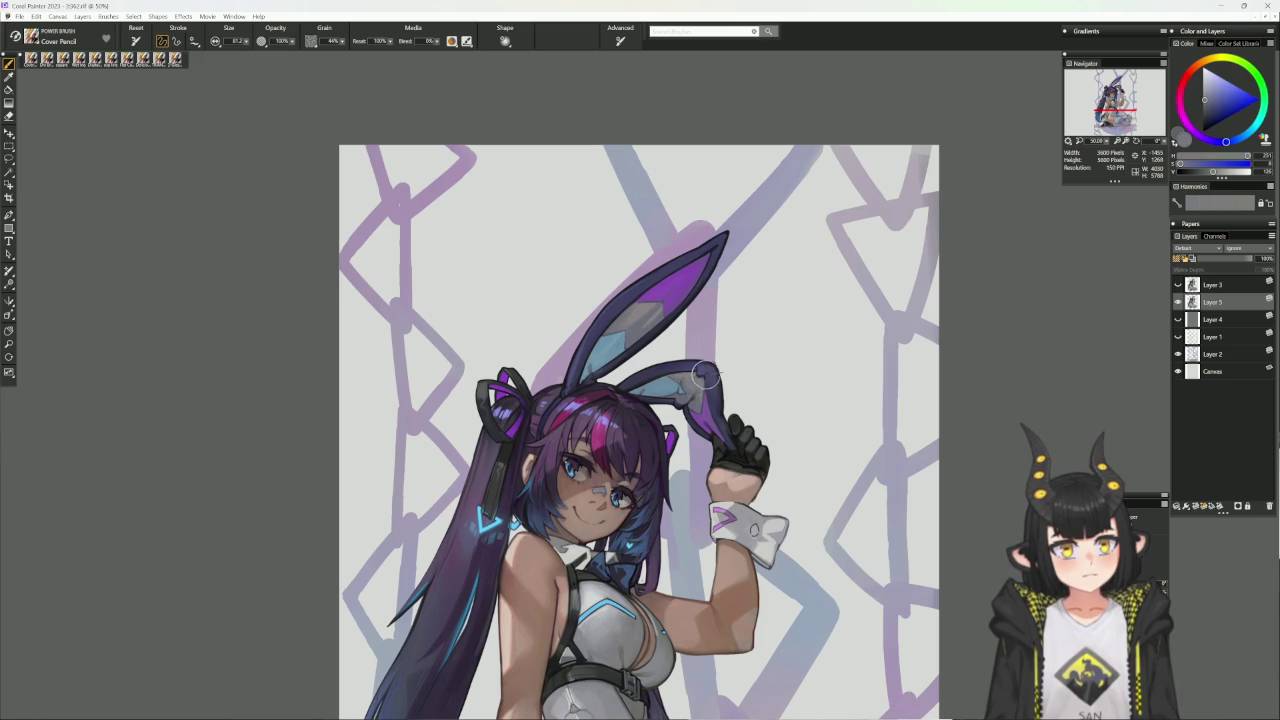
click(1180, 98)
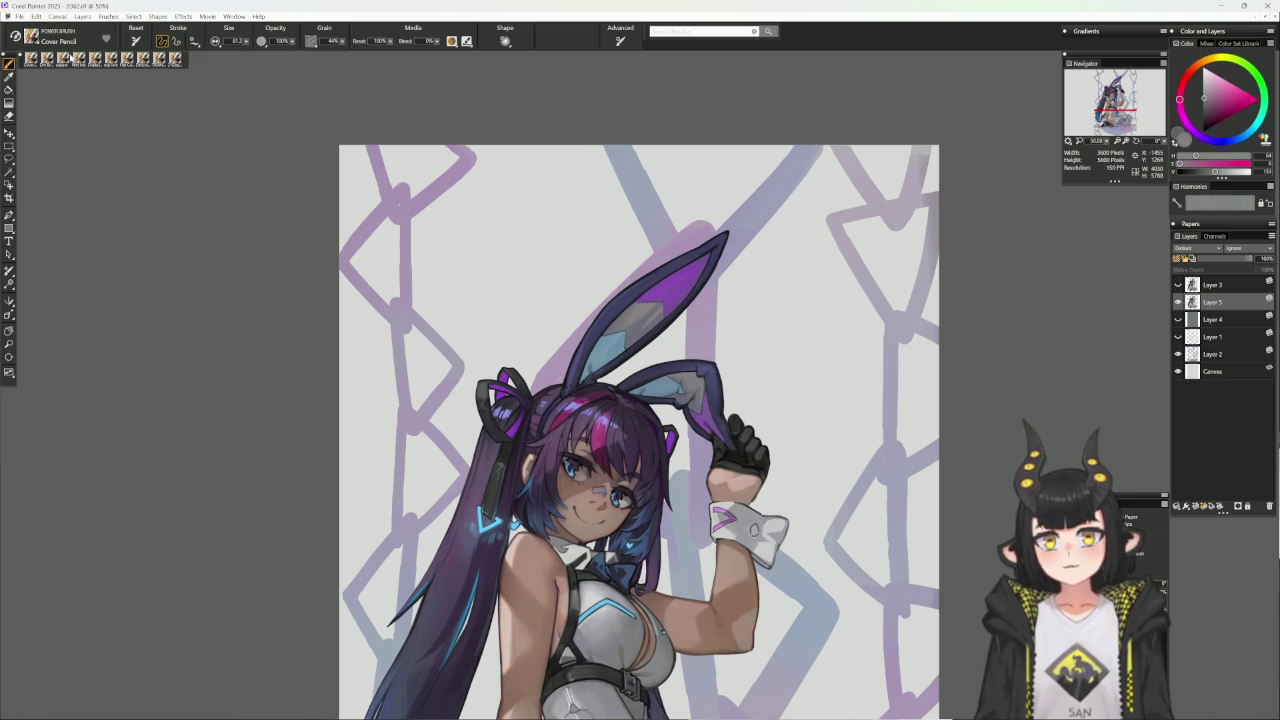
- Load Delicious Flat Color with ear purples and a dark blue, then rotate the canvas and shrink the brush
click(102, 58)
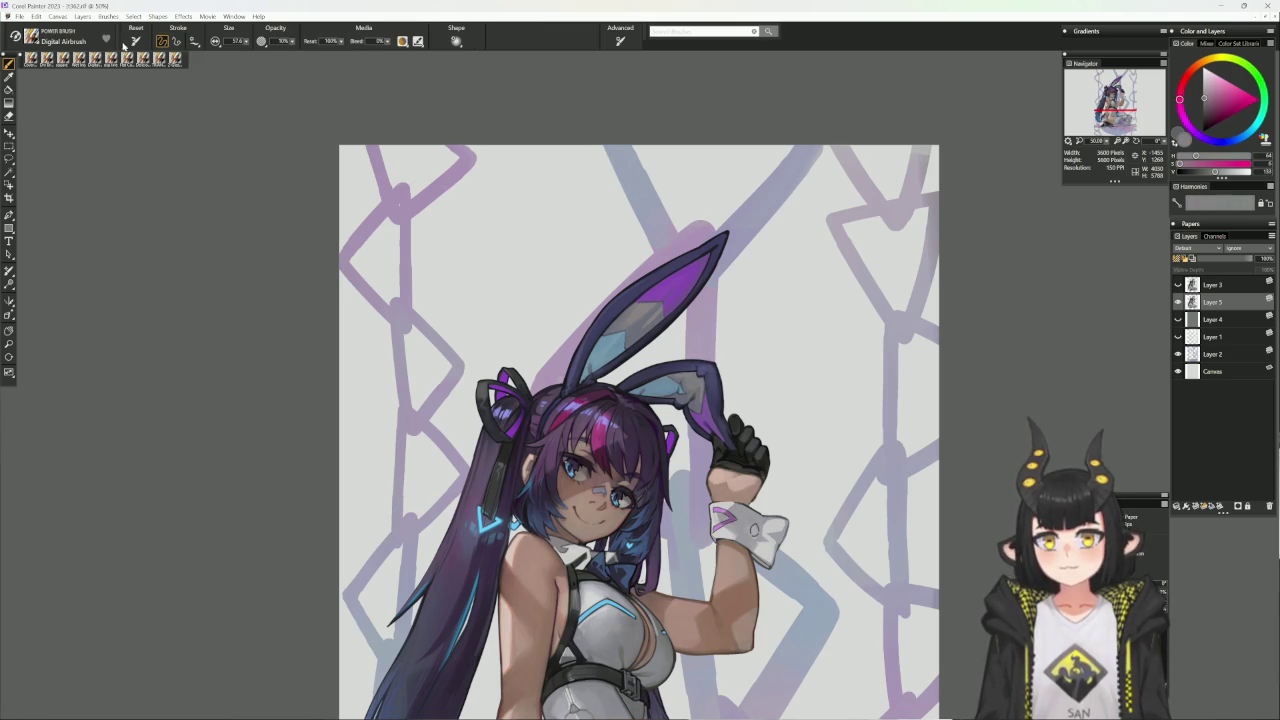
click(147, 60)
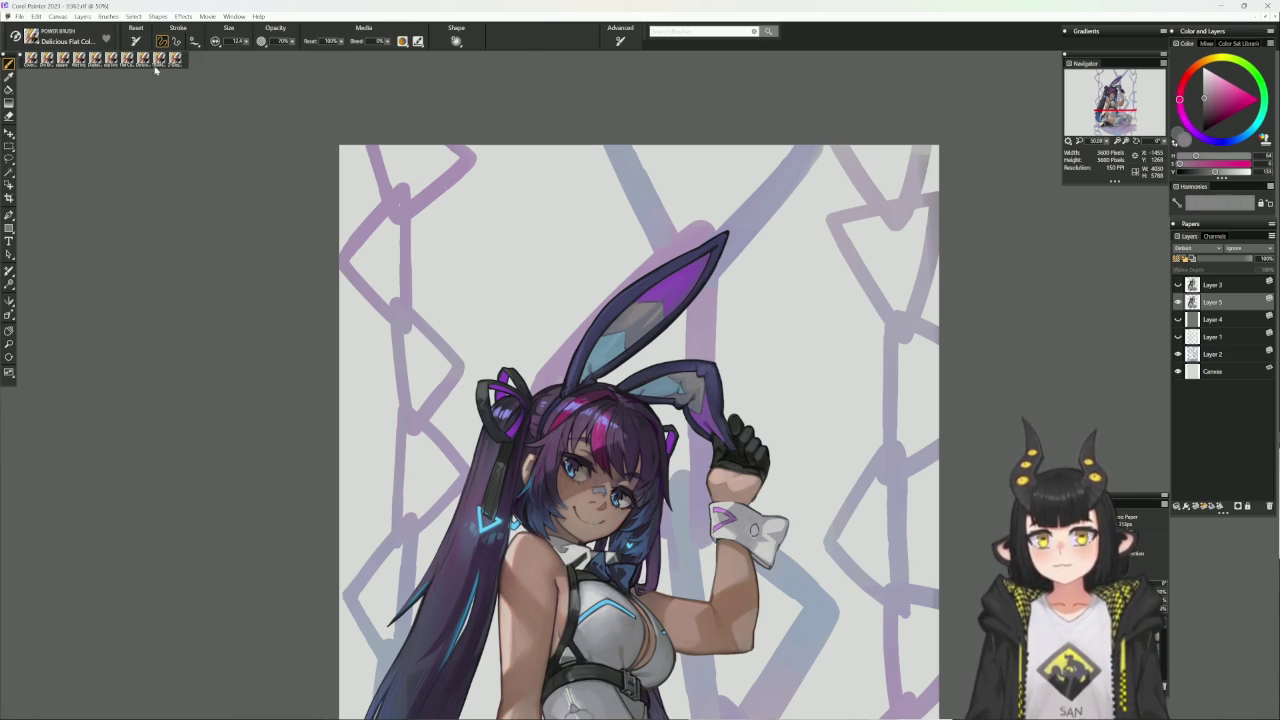
alt+click(694, 374)
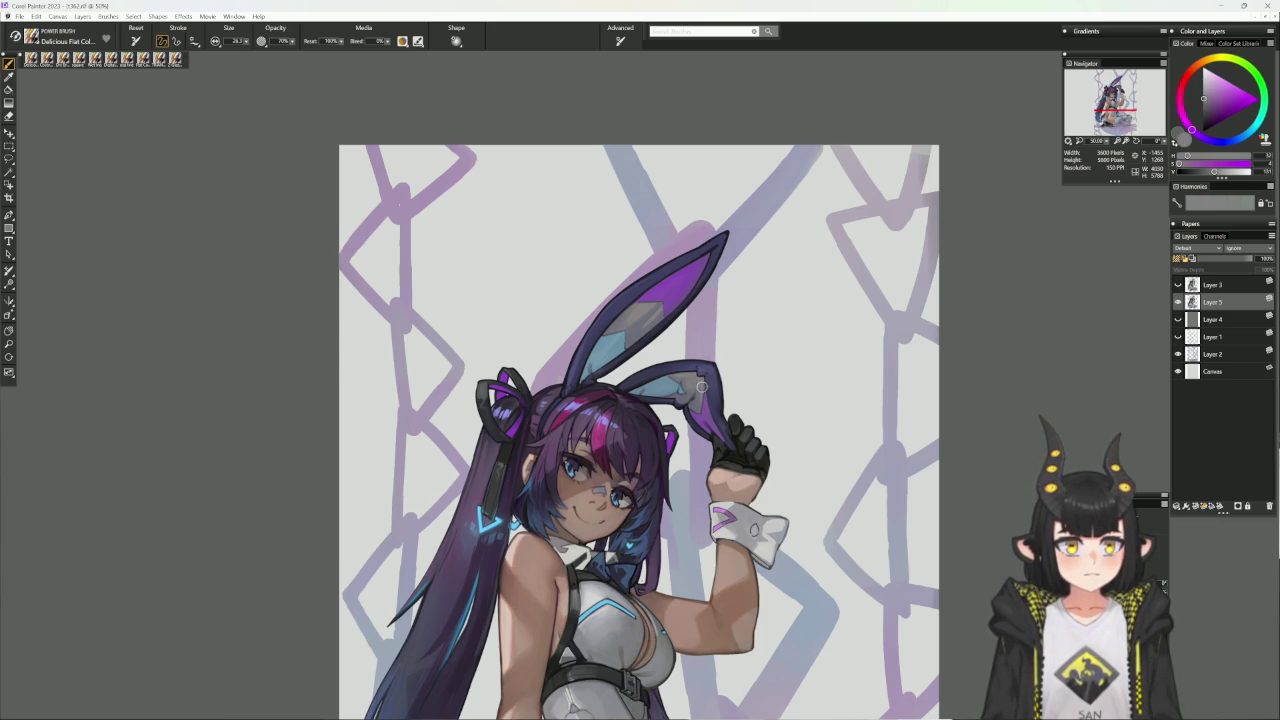
alt+click(700, 400)
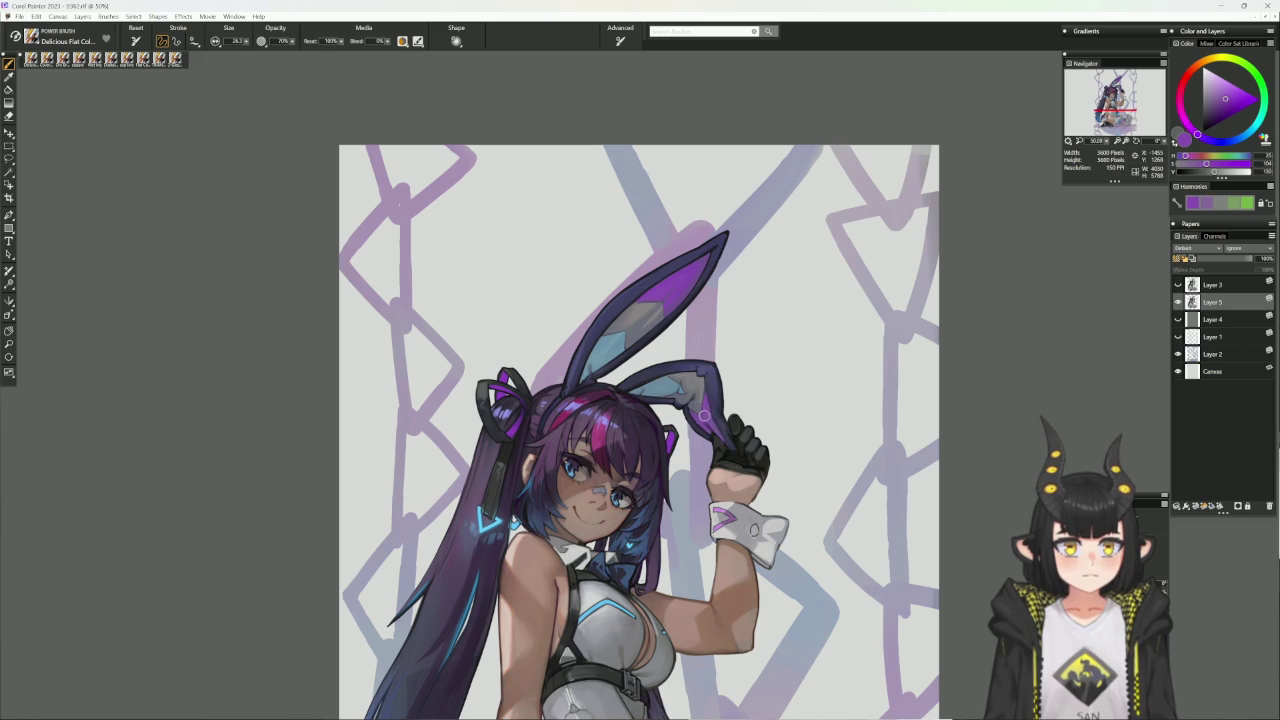
alt+click(713, 394)
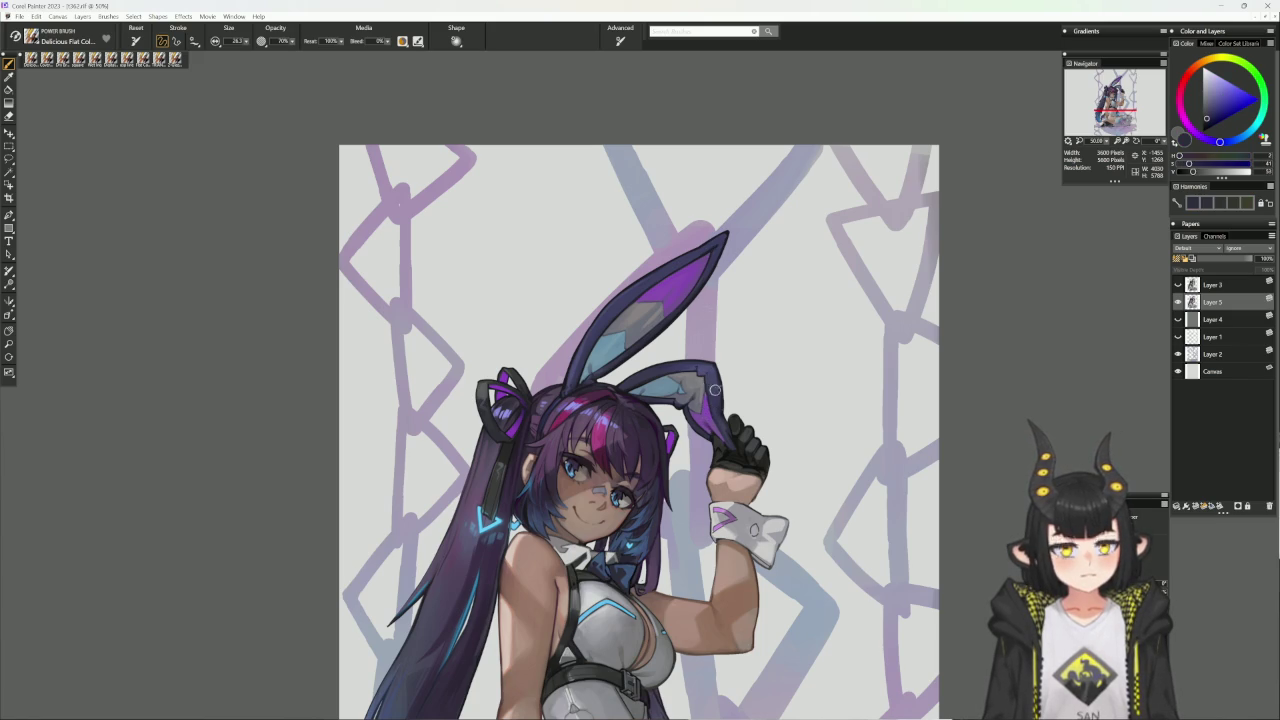
drag(917, 374, 901, 447)
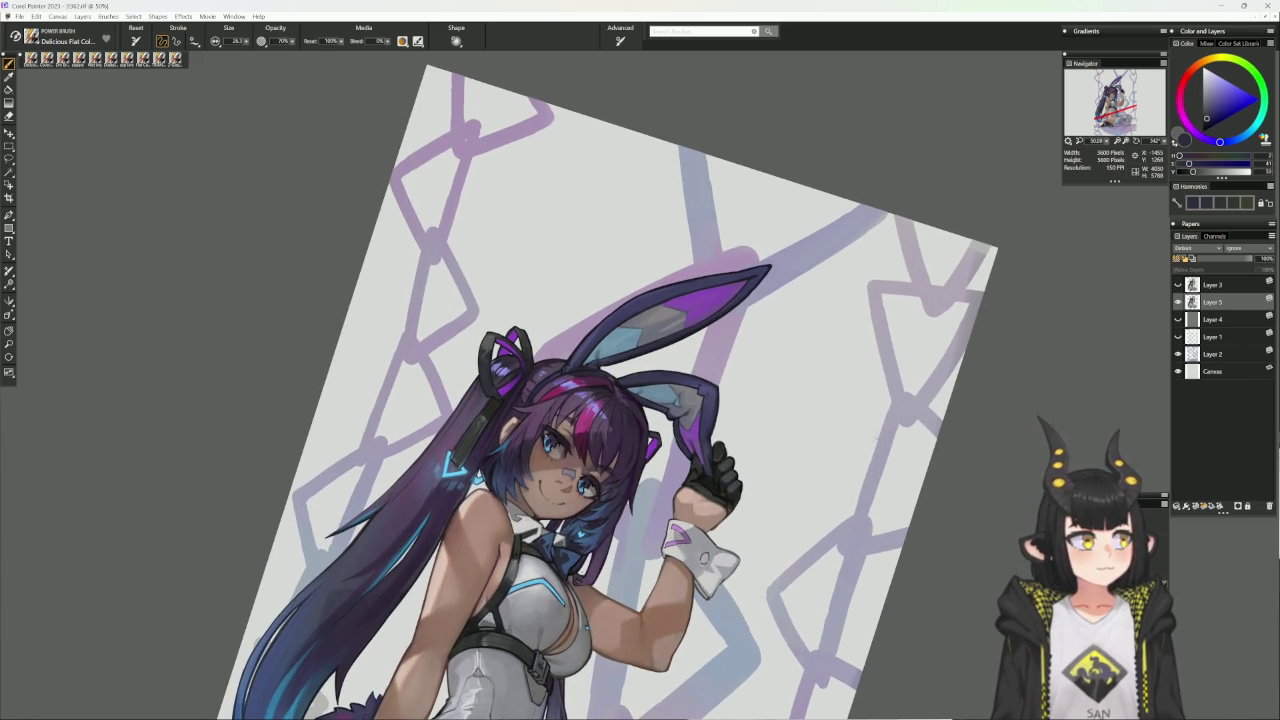
alt+click(714, 452)
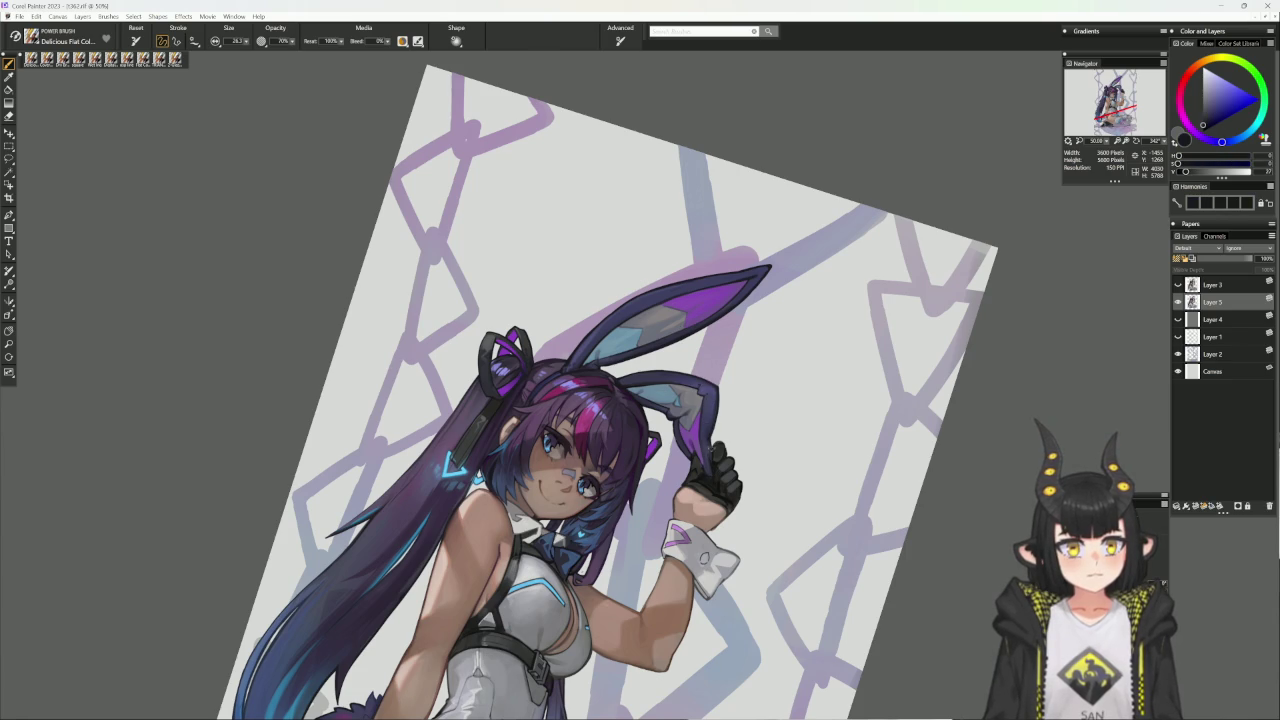
key(bracketleft)
key(bracketleft)
key(bracketleft)
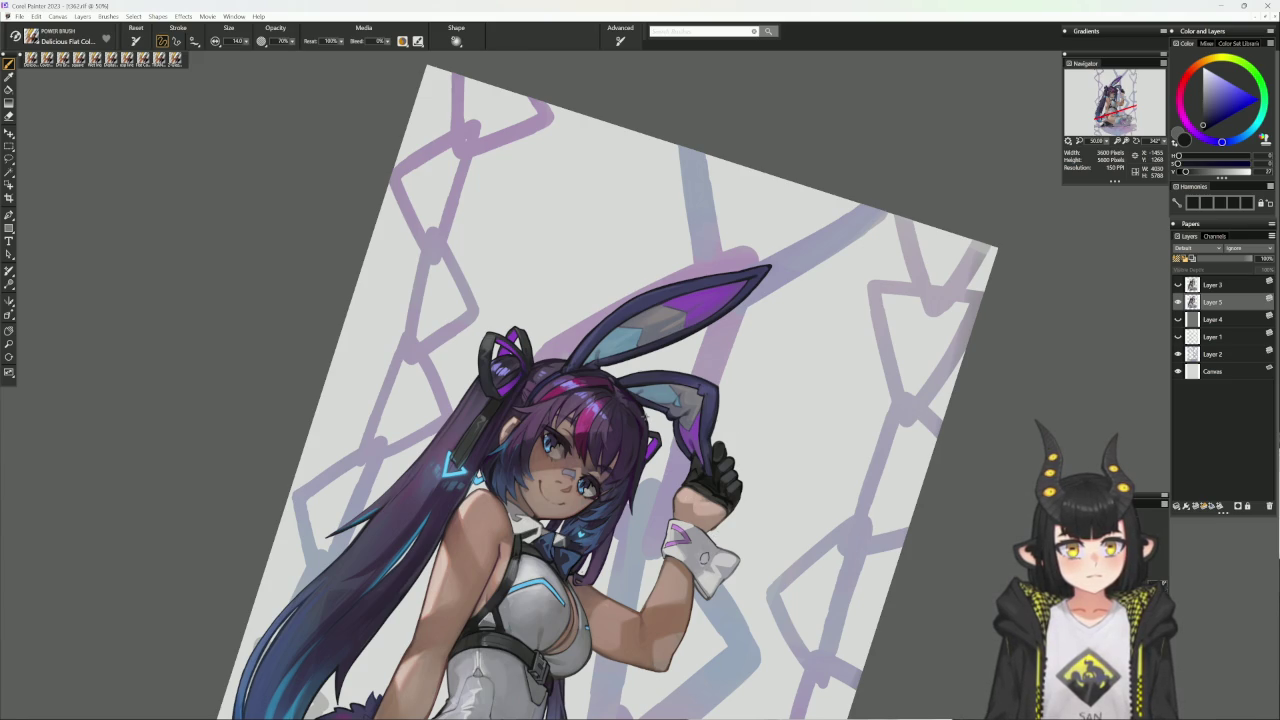
- Paint dark and pinker purple shading on the bent ear, then straighten the view and pick Cover Pencil
alt+click(651, 439)
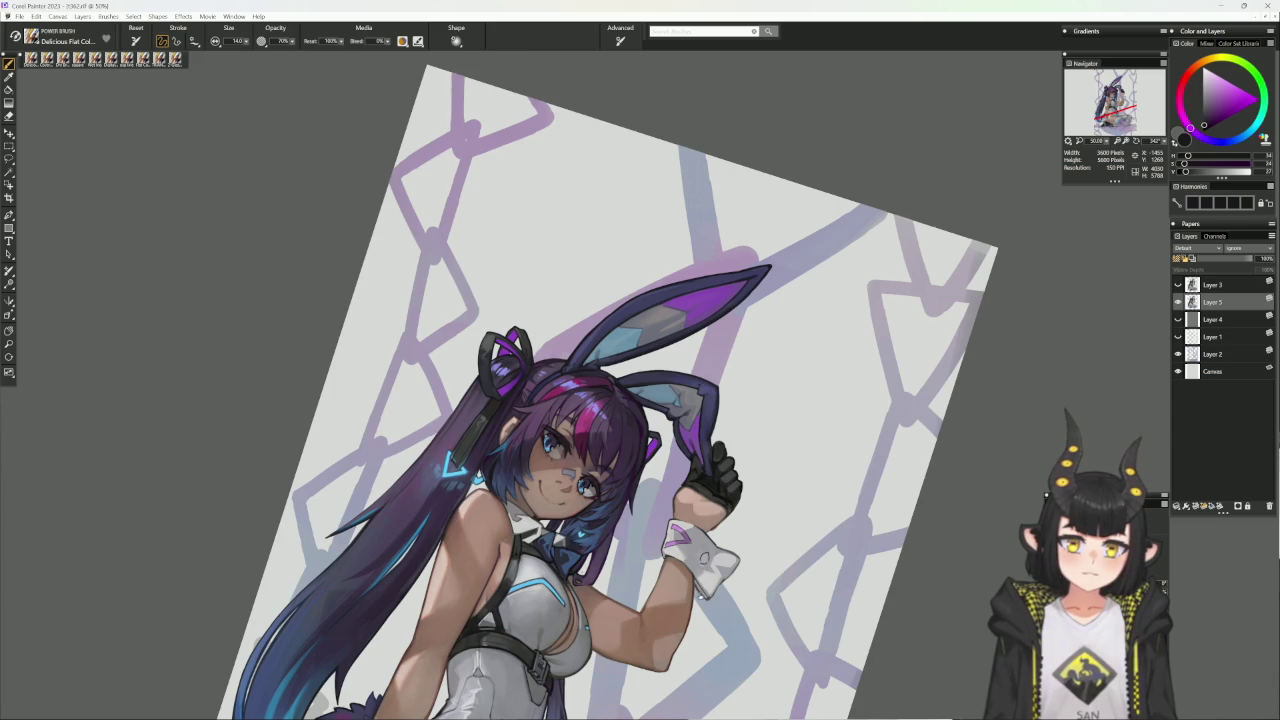
alt+click(701, 590)
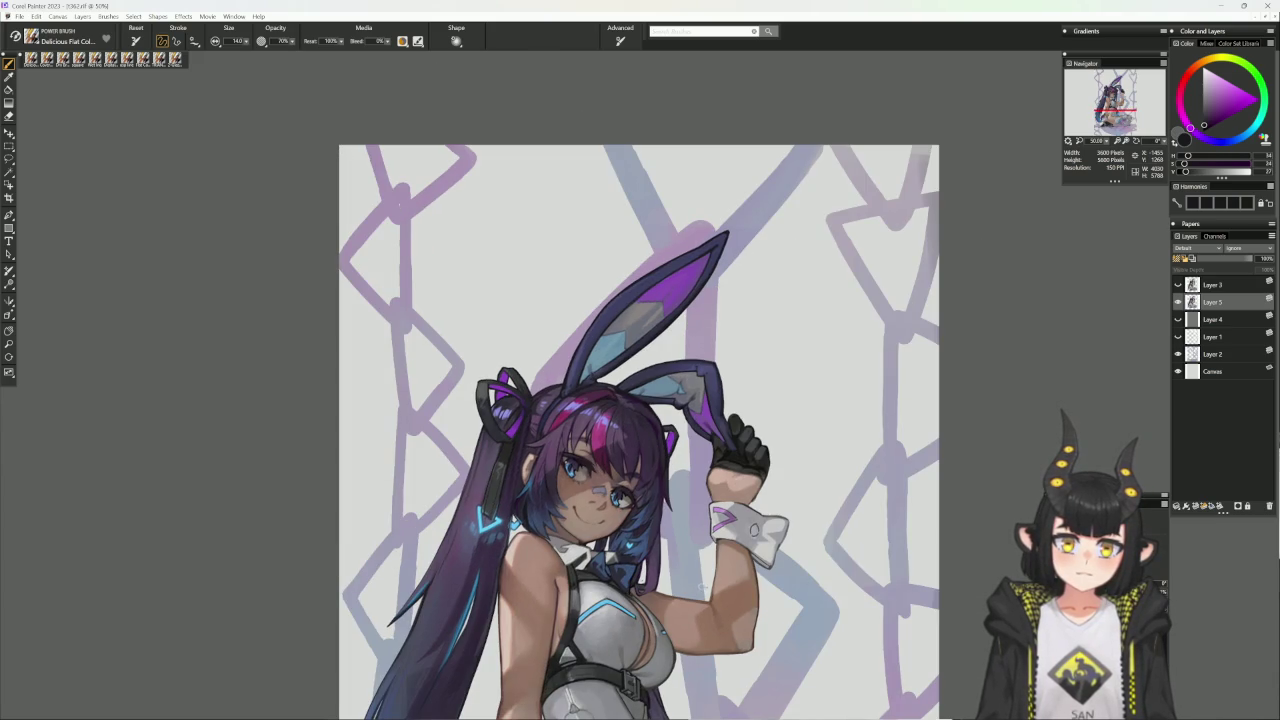
drag(769, 575, 932, 342)
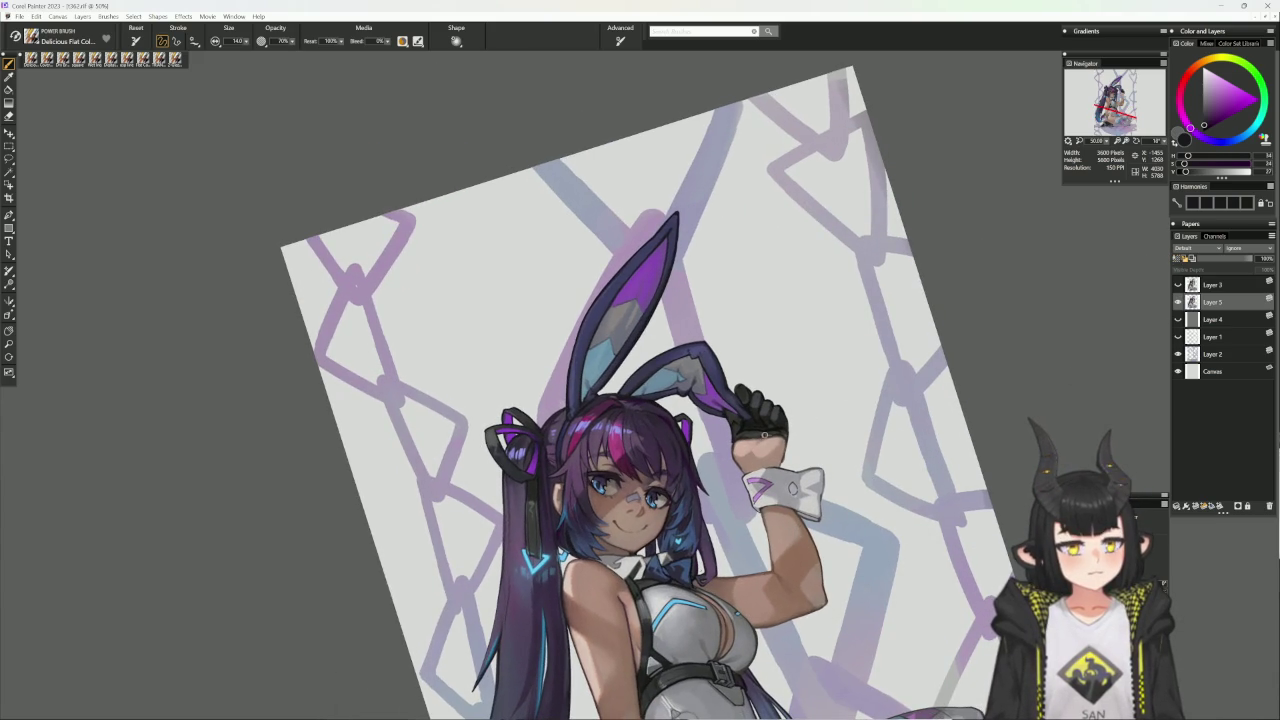
alt+click(685, 472)
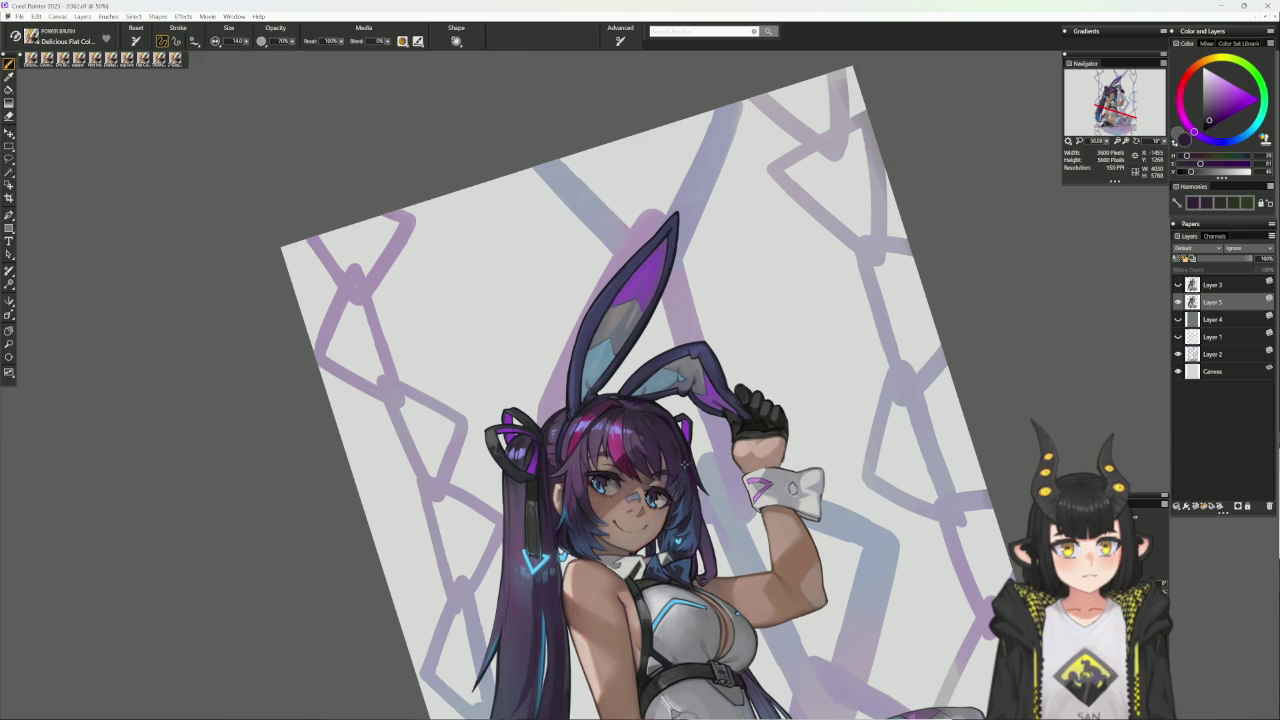
alt+click(687, 448)
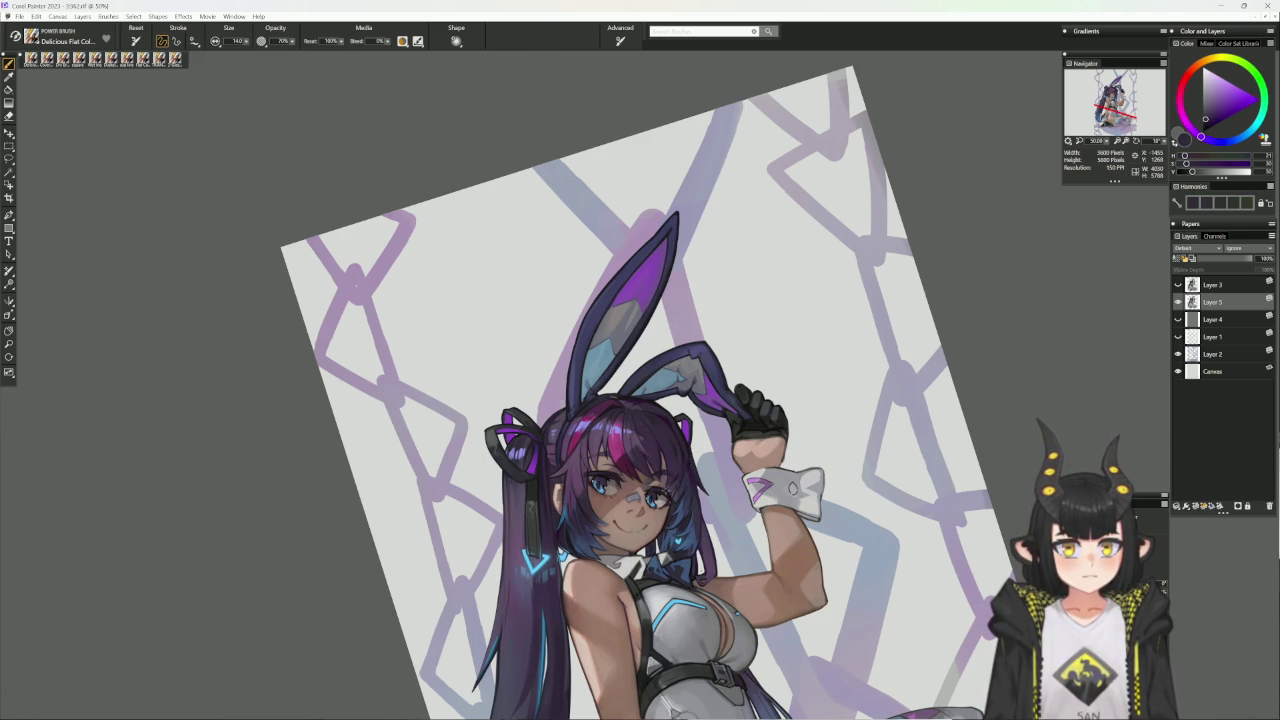
alt+click(662, 455)
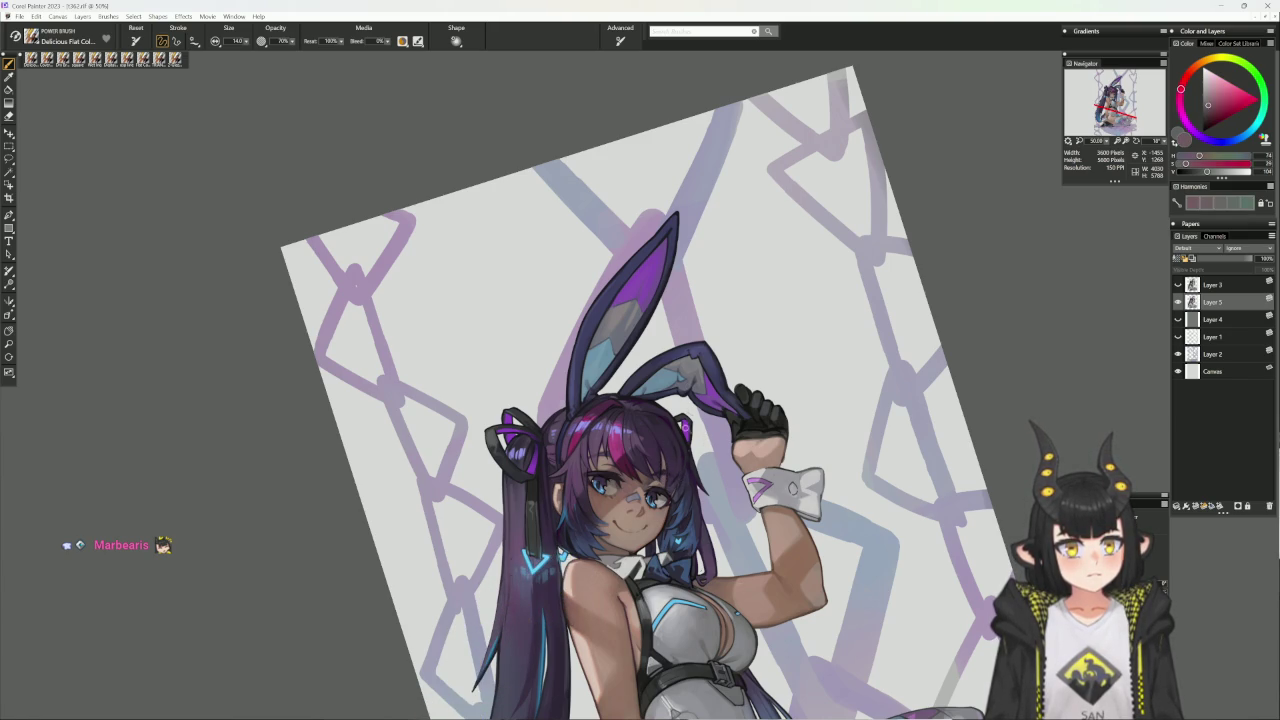
alt+click(677, 493)
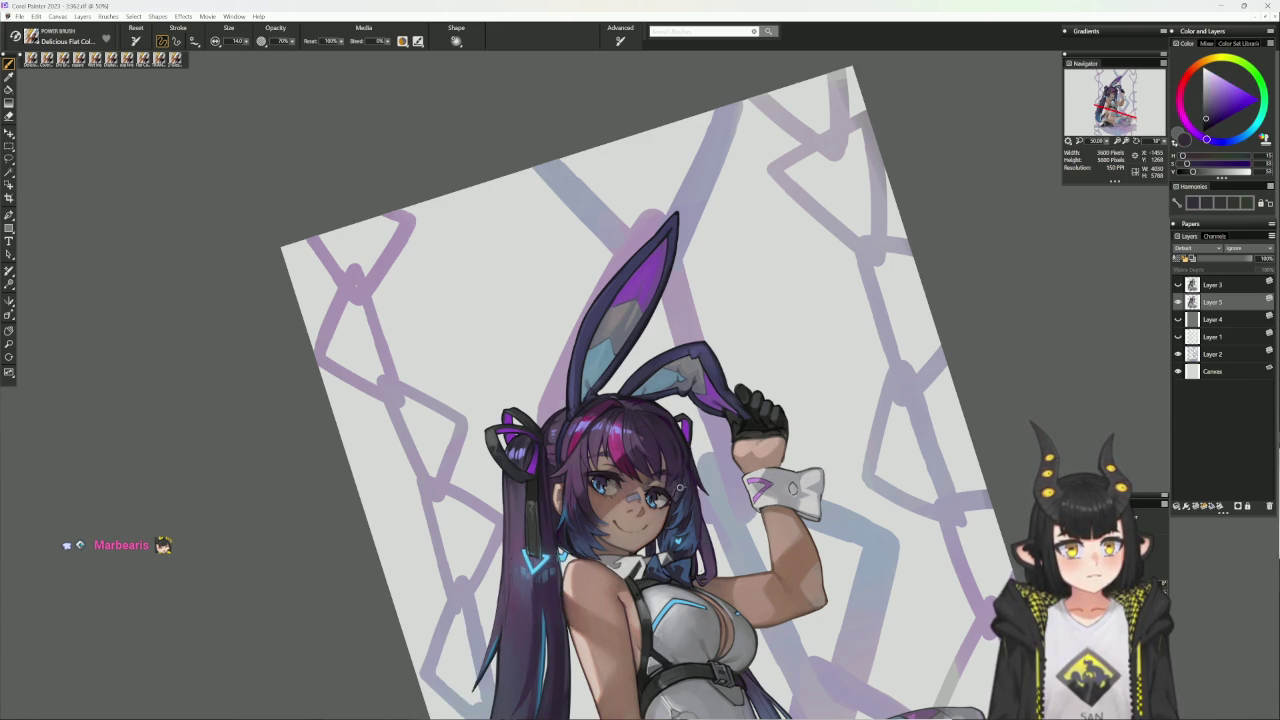
alt+click(678, 488)
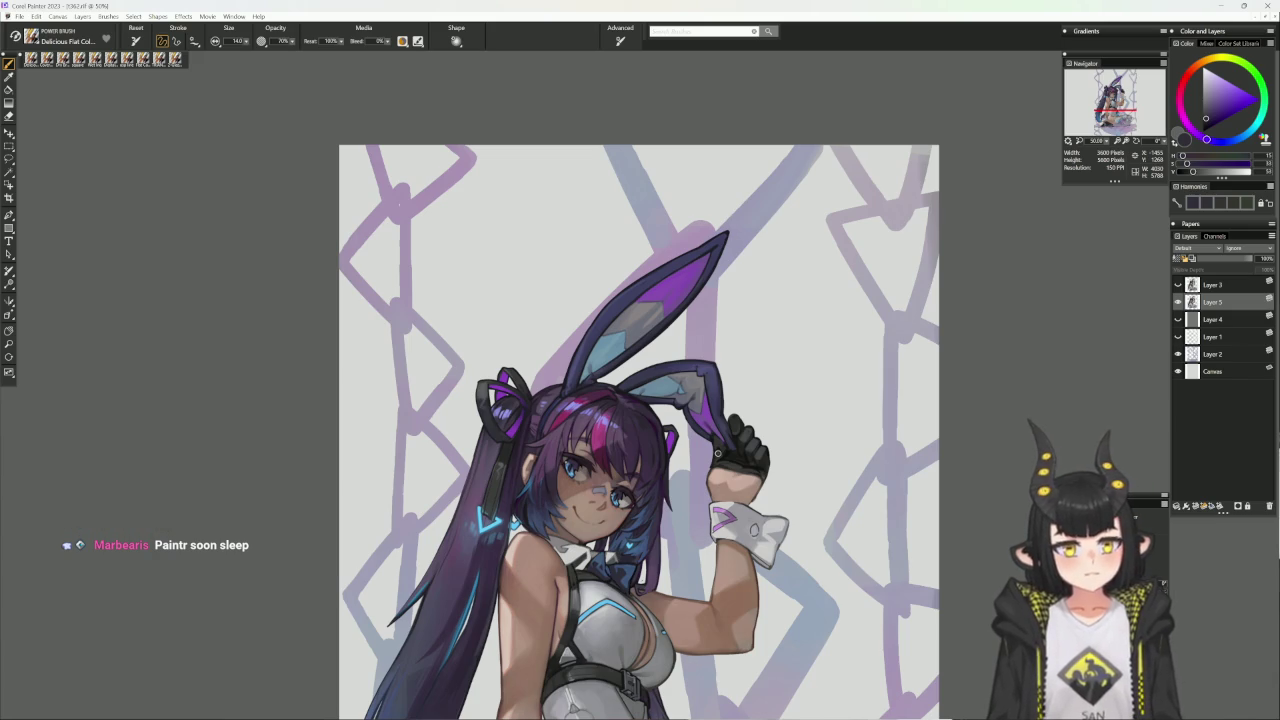
click(56, 59)
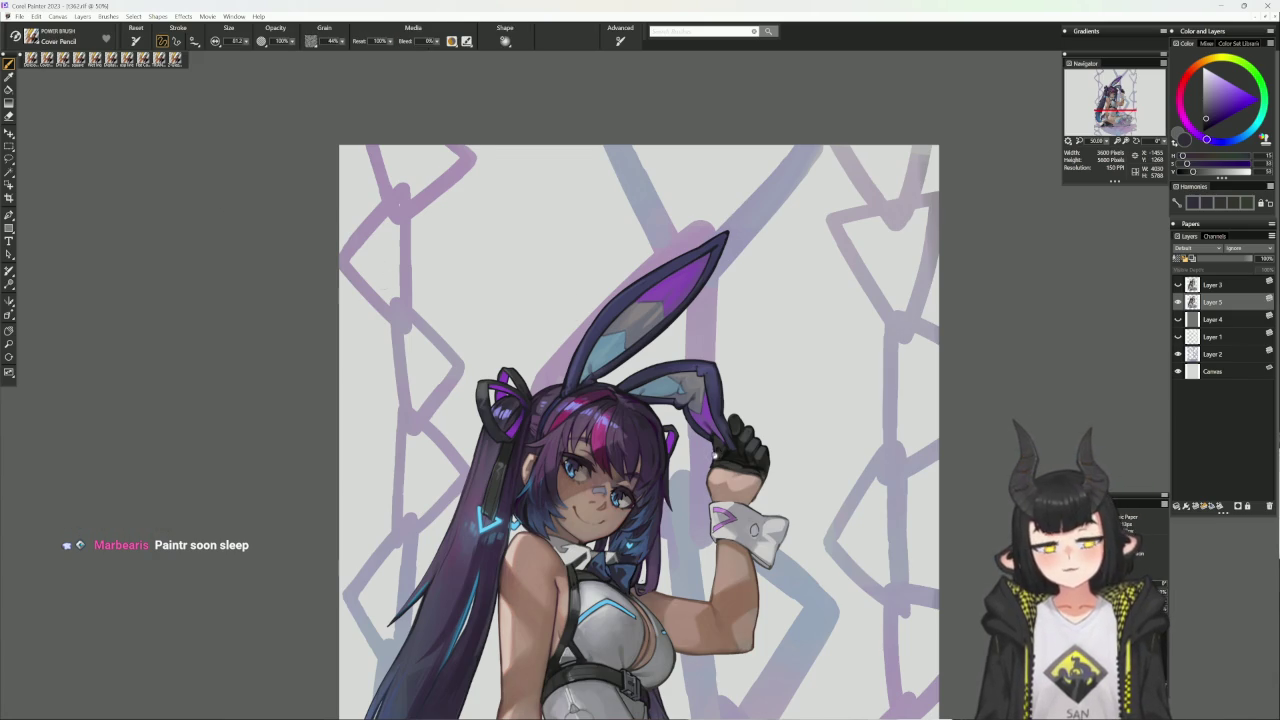
- Set up a smaller Wet Ink brush with a near-black colour on a rotated view of the face
drag(652, 446, 614, 418)
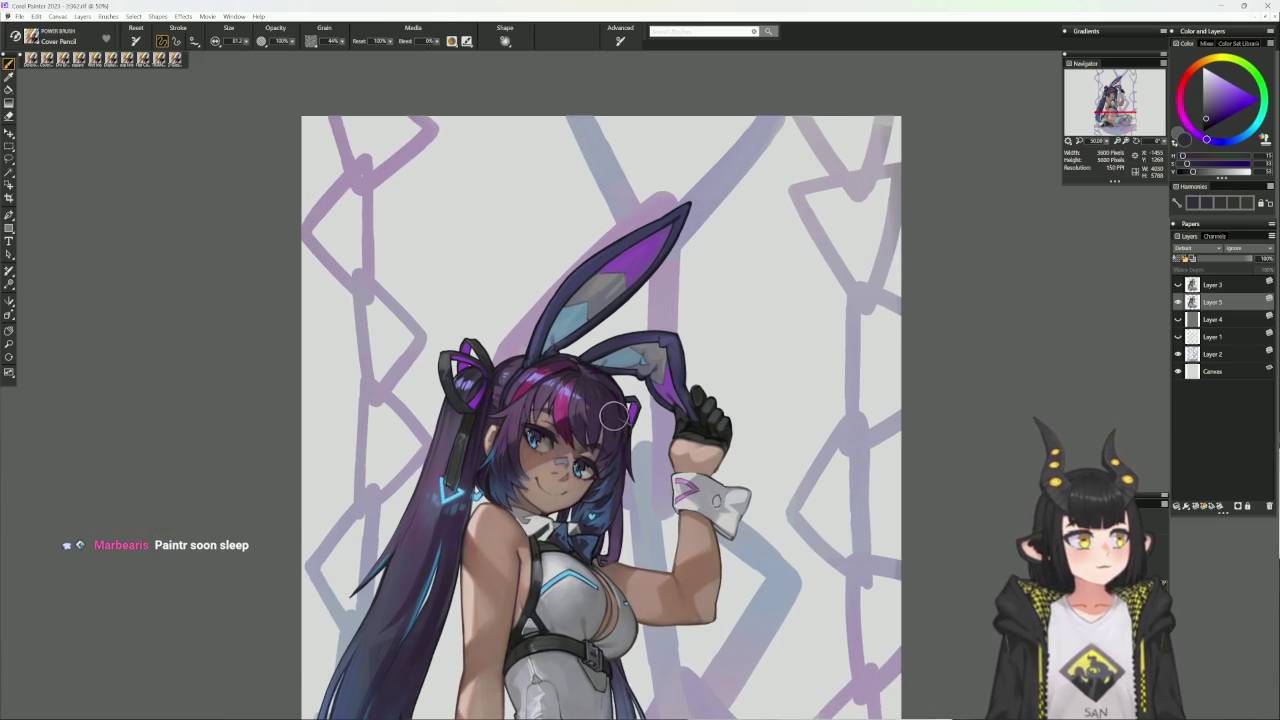
alt+click(604, 469)
key(bracketleft)
key(bracketleft)
key(bracketleft)
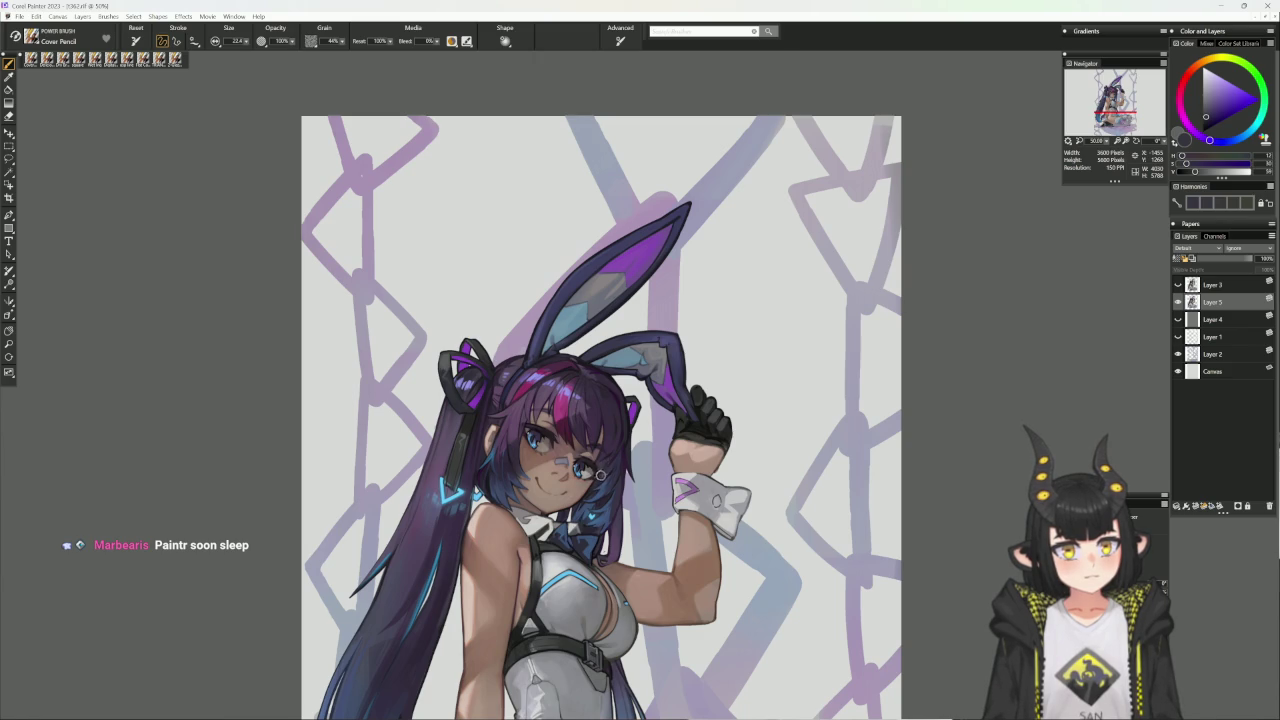
mouse_move(604, 470)
mouse_down()
mouse_move(672, 258)
mouse_move(661, 236)
mouse_up()
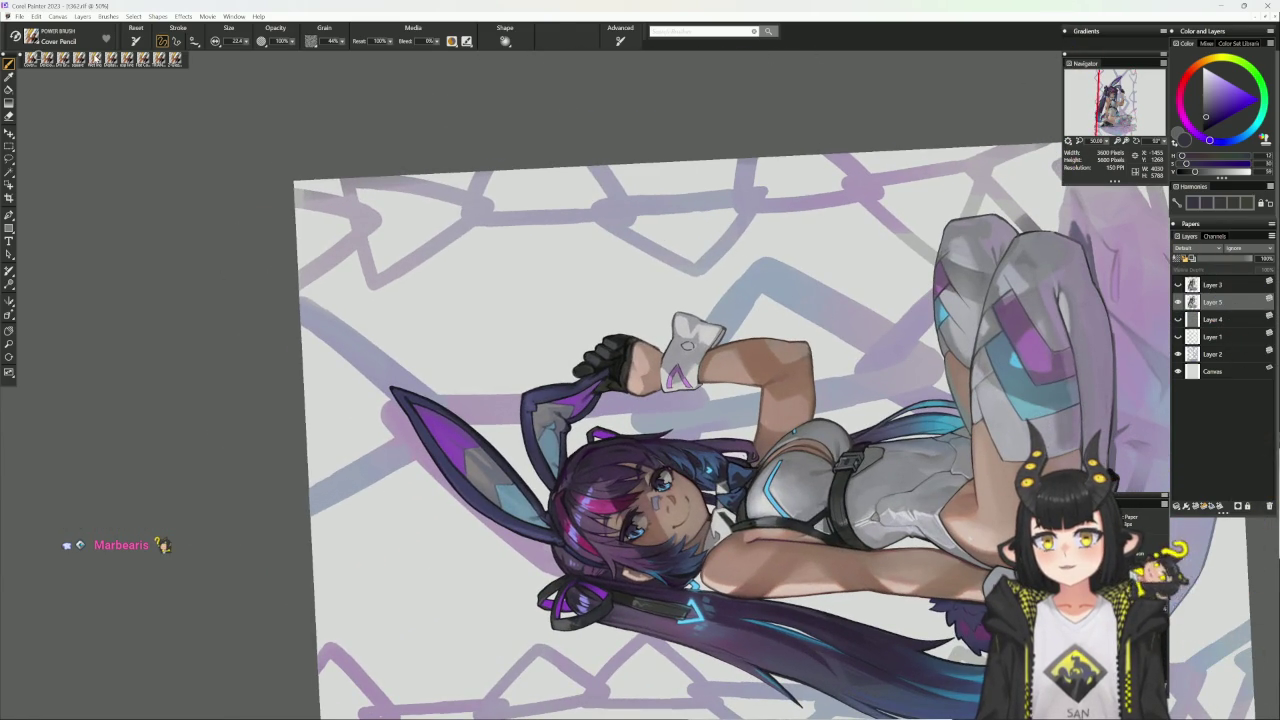
click(98, 58)
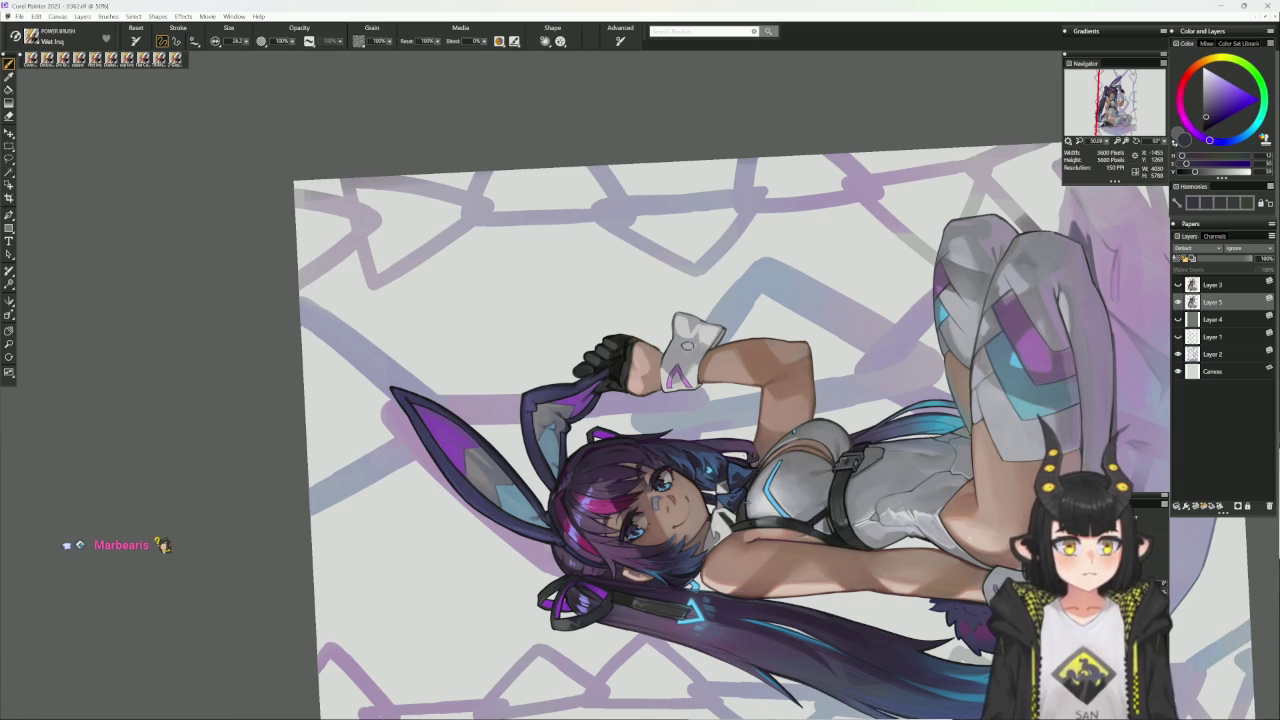
drag(1194, 171, 1184, 172)
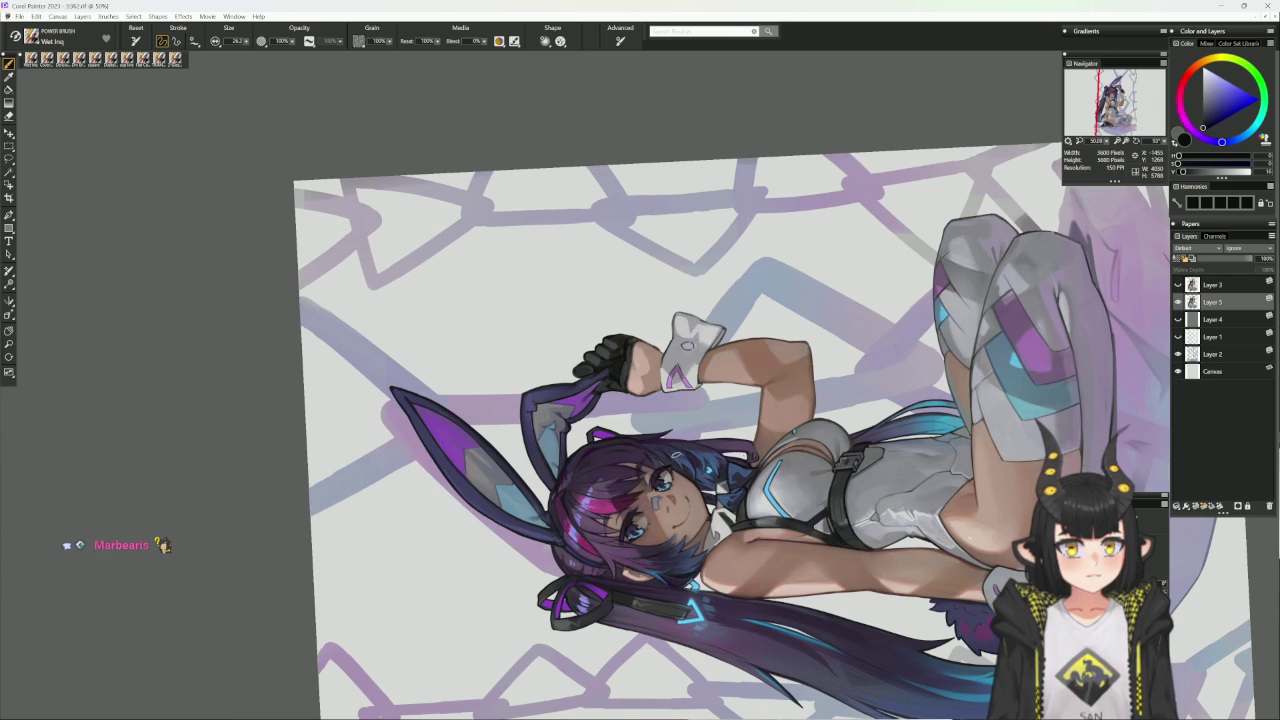
- Draw the hair clip beside the eye in blue-grey and dark purple, then fine-tune the colour
mouse_move(682, 444)
mouse_down()
mouse_move(600, 420)
mouse_move(585, 428)
mouse_up()
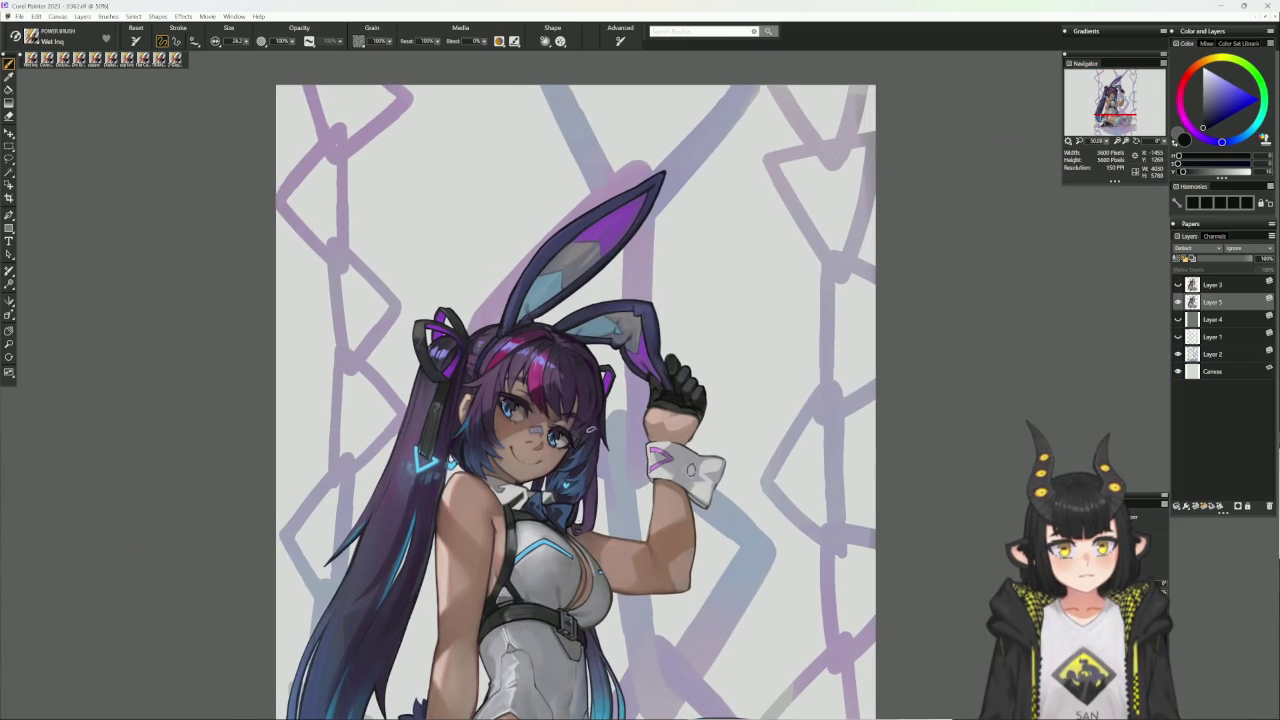
alt+click(577, 440)
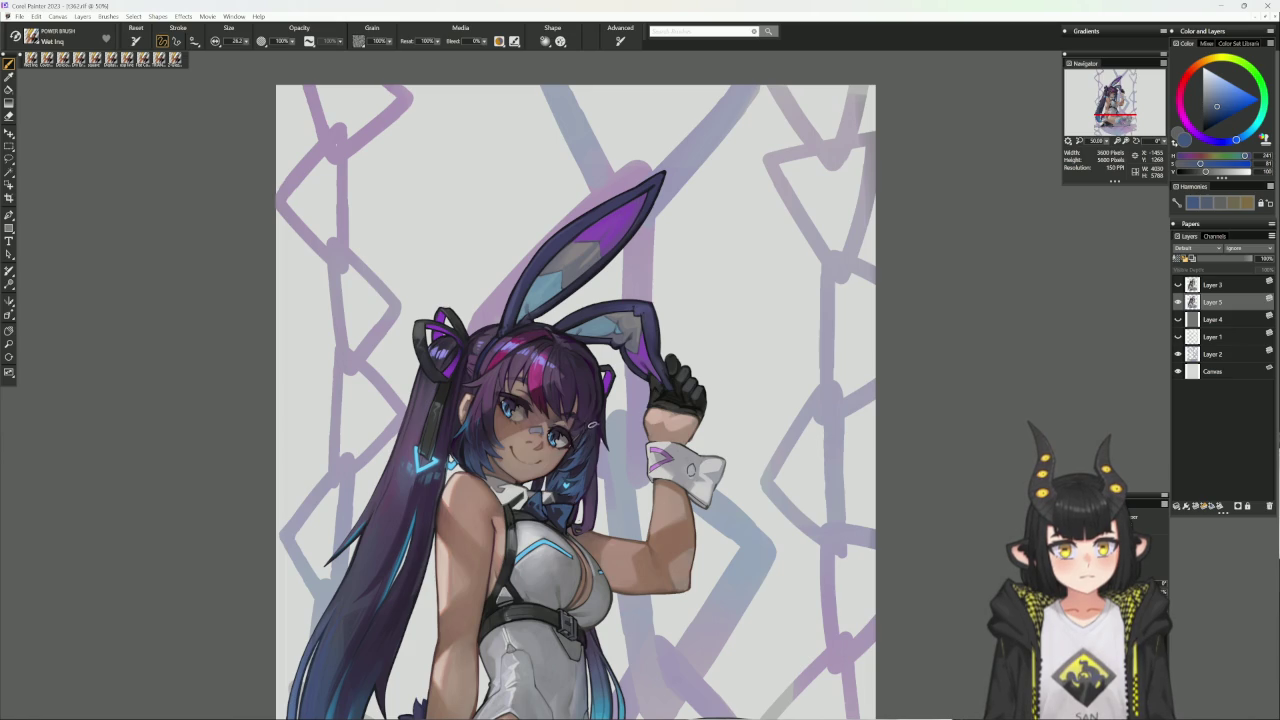
alt+click(595, 413)
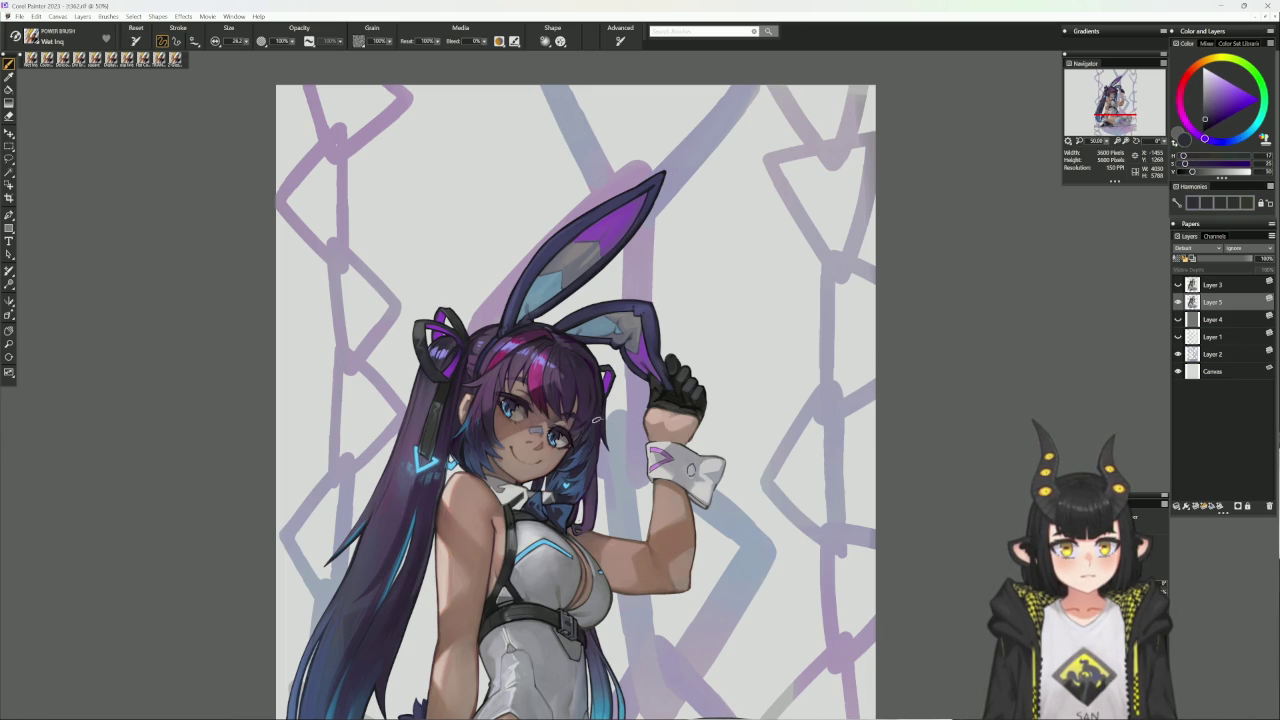
alt+click(594, 427)
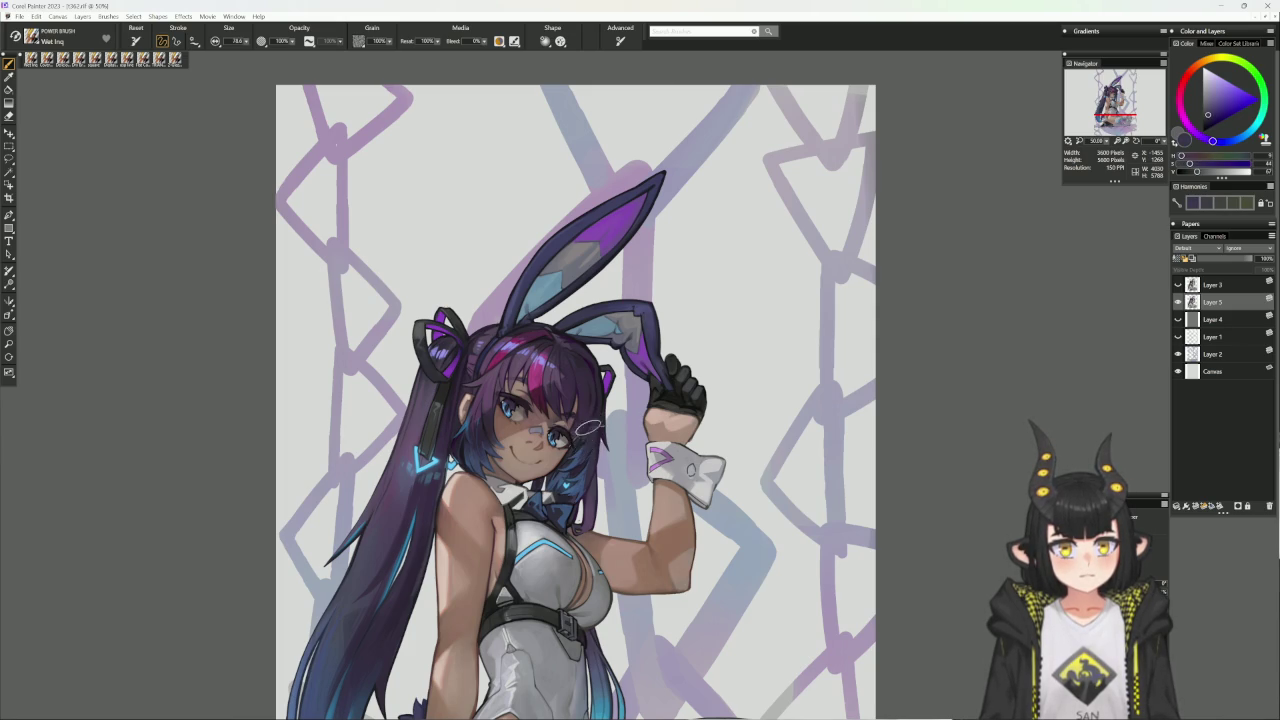
alt+click(580, 439)
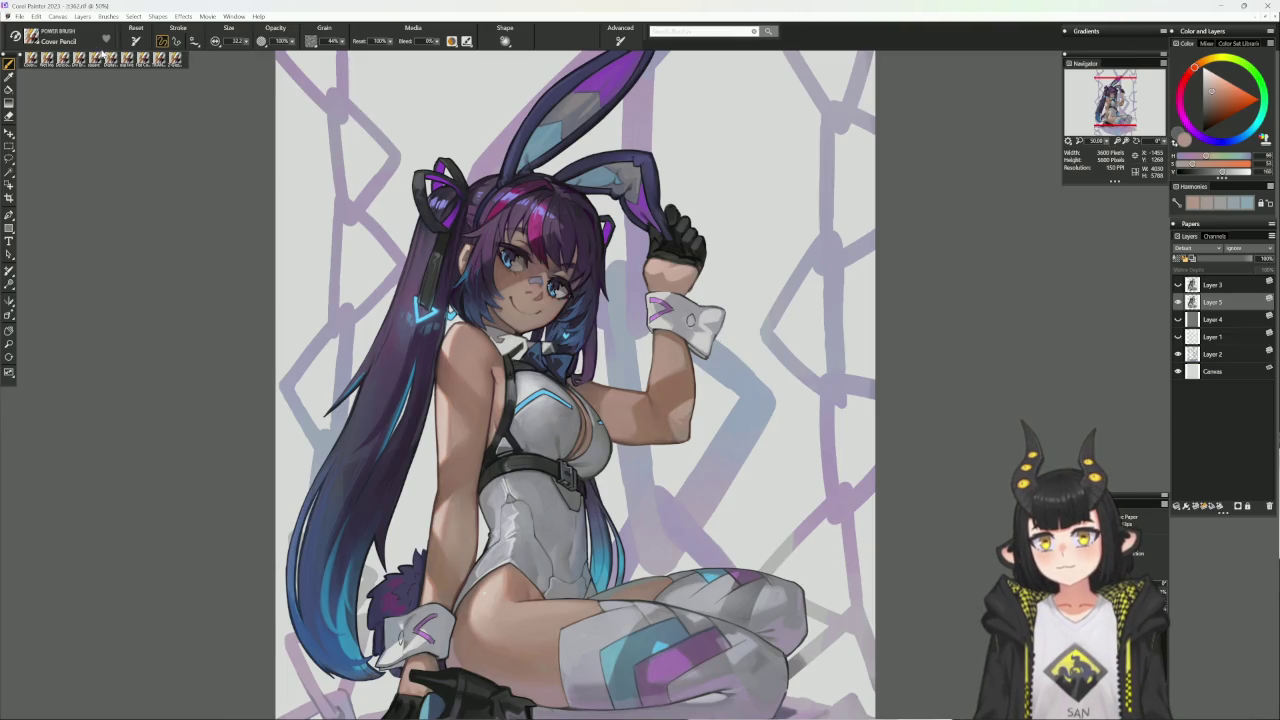
- Shade with a slightly darker skin tone using the flat colour brush, then recentre on the head
click(145, 59)
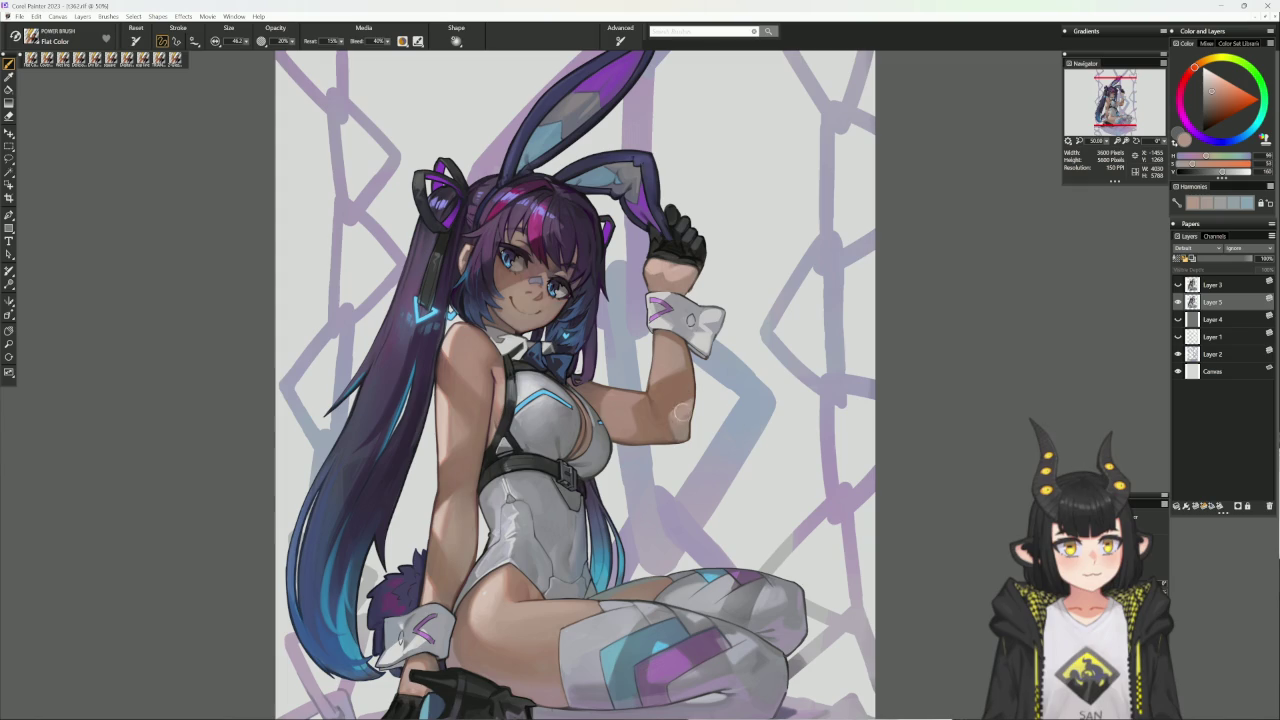
alt+click(680, 422)
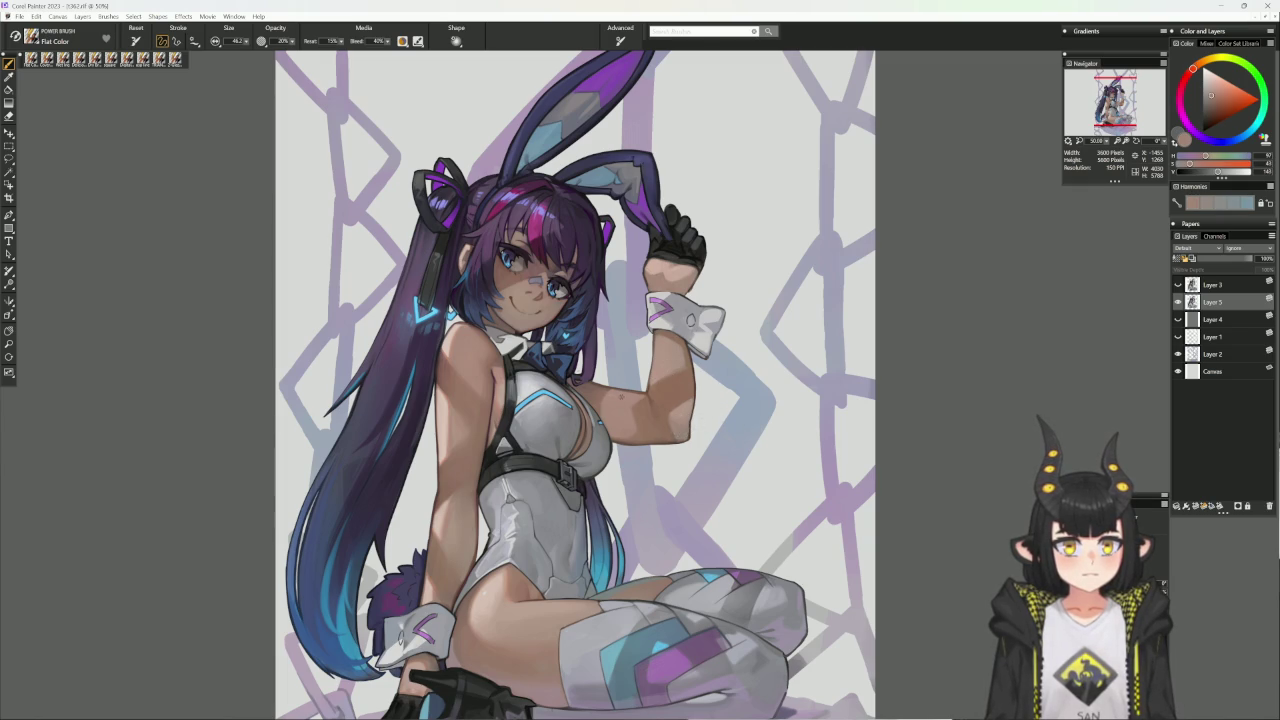
drag(724, 355, 694, 433)
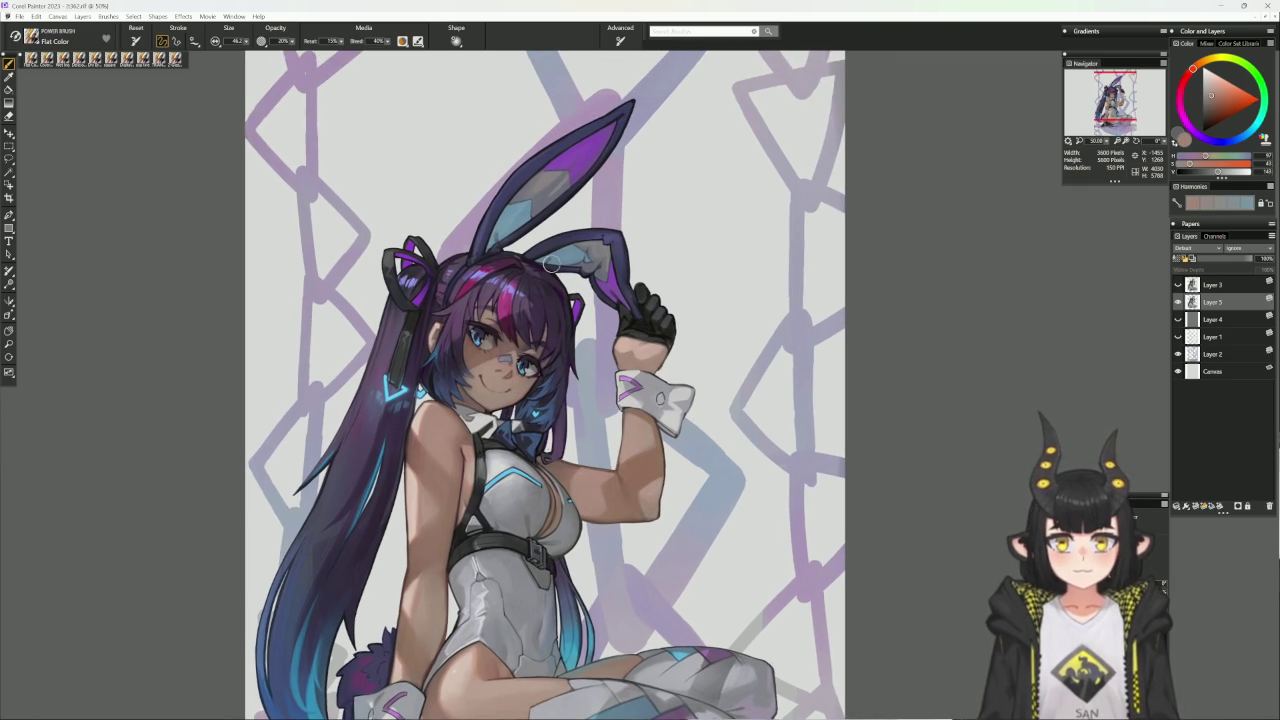
click(47, 59)
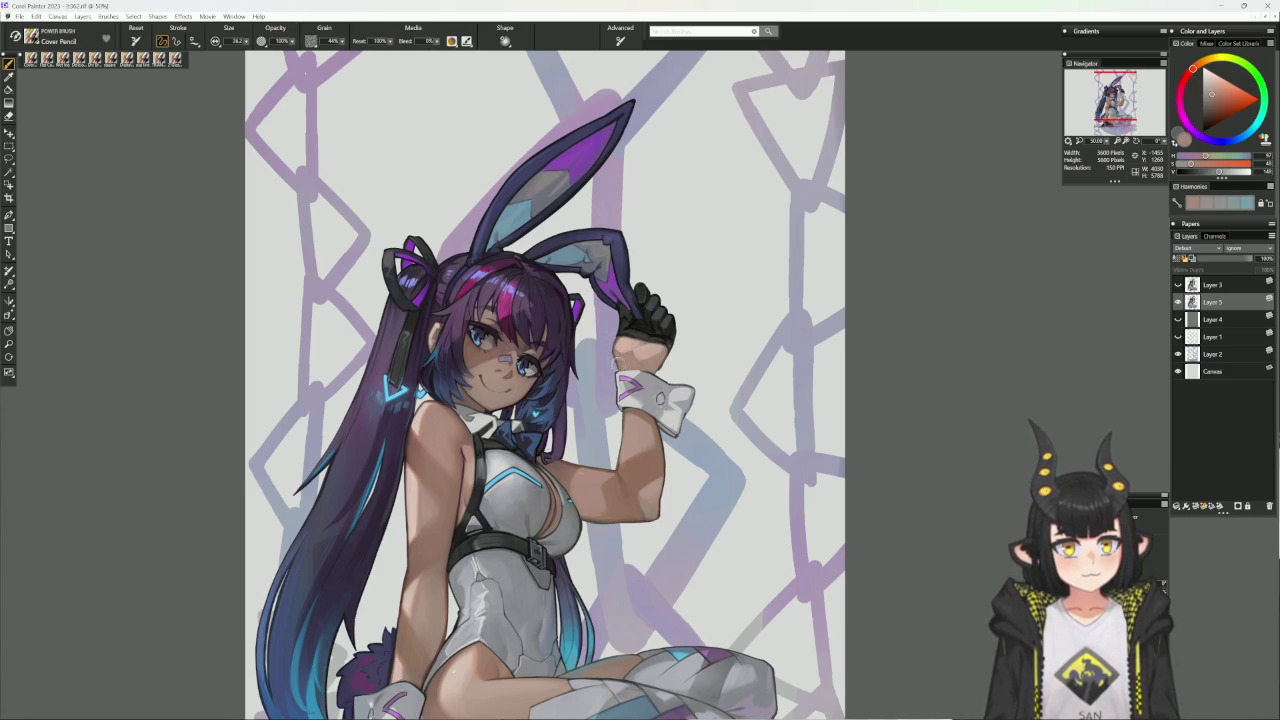
drag(680, 310, 676, 332)
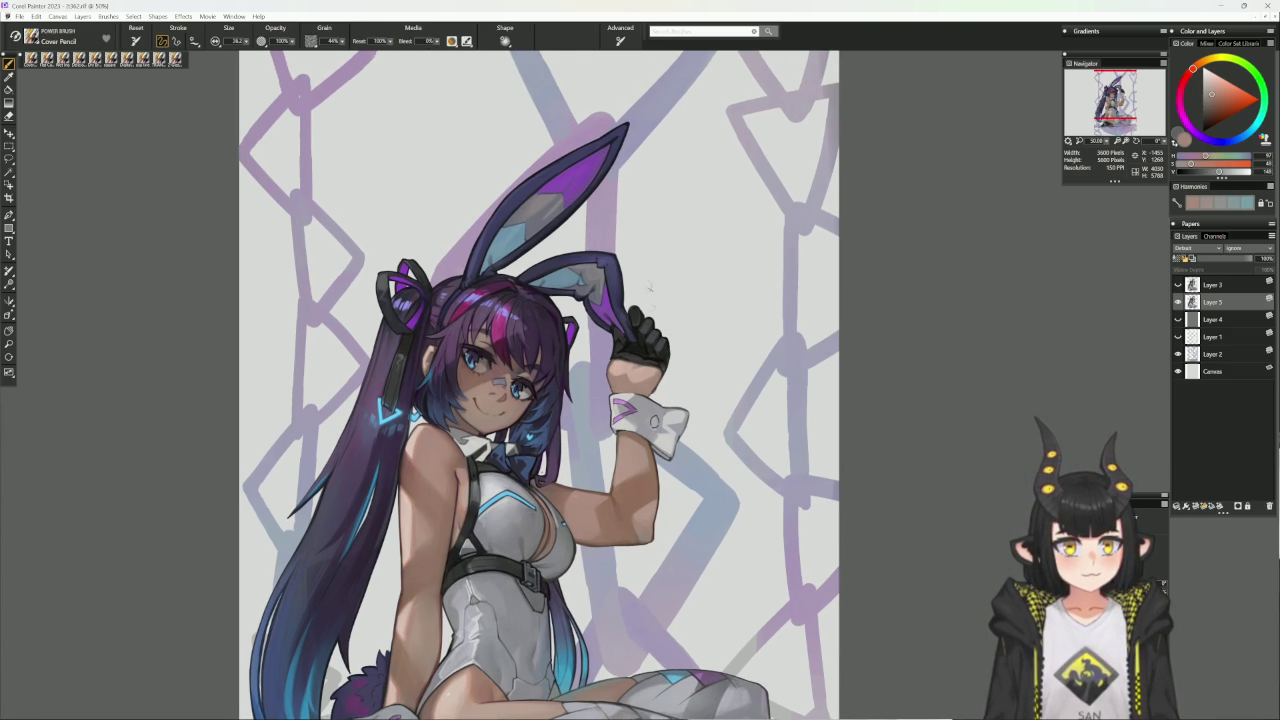
- On a tilted canvas, erase touch-ups, sample a dark red and shrink the pencil to 16
drag(808, 346, 1062, 279)
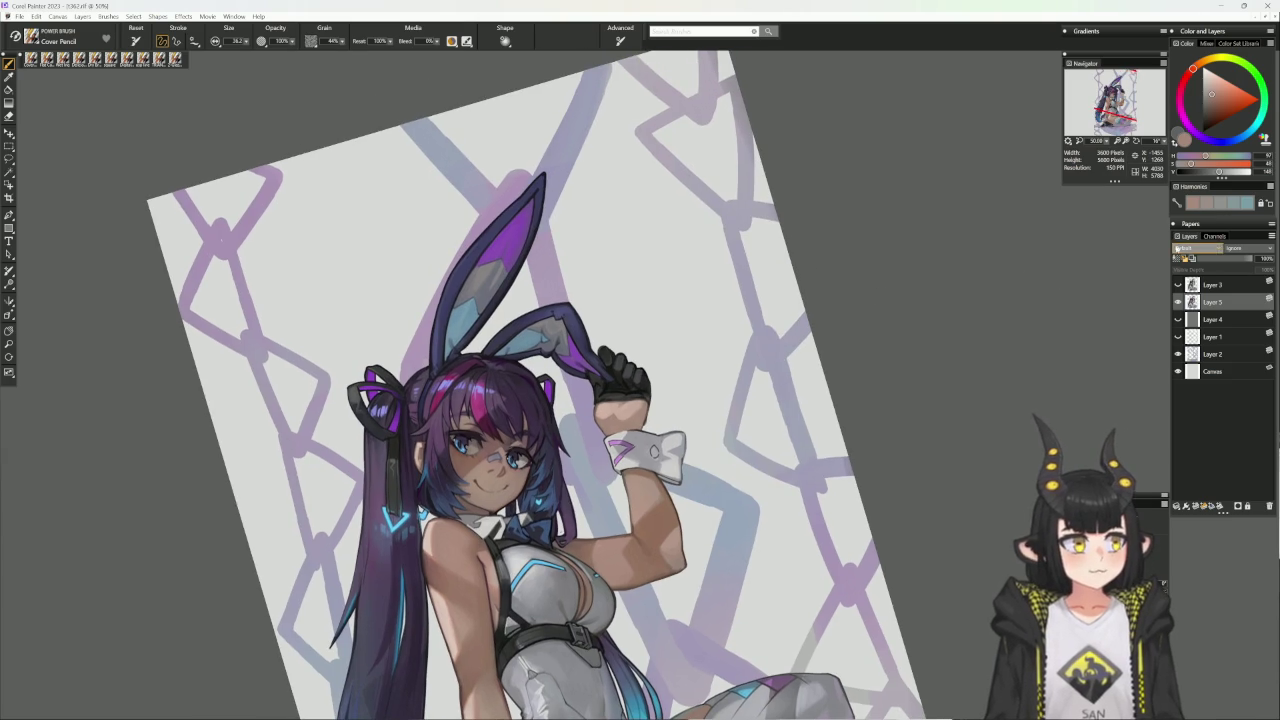
key(n)
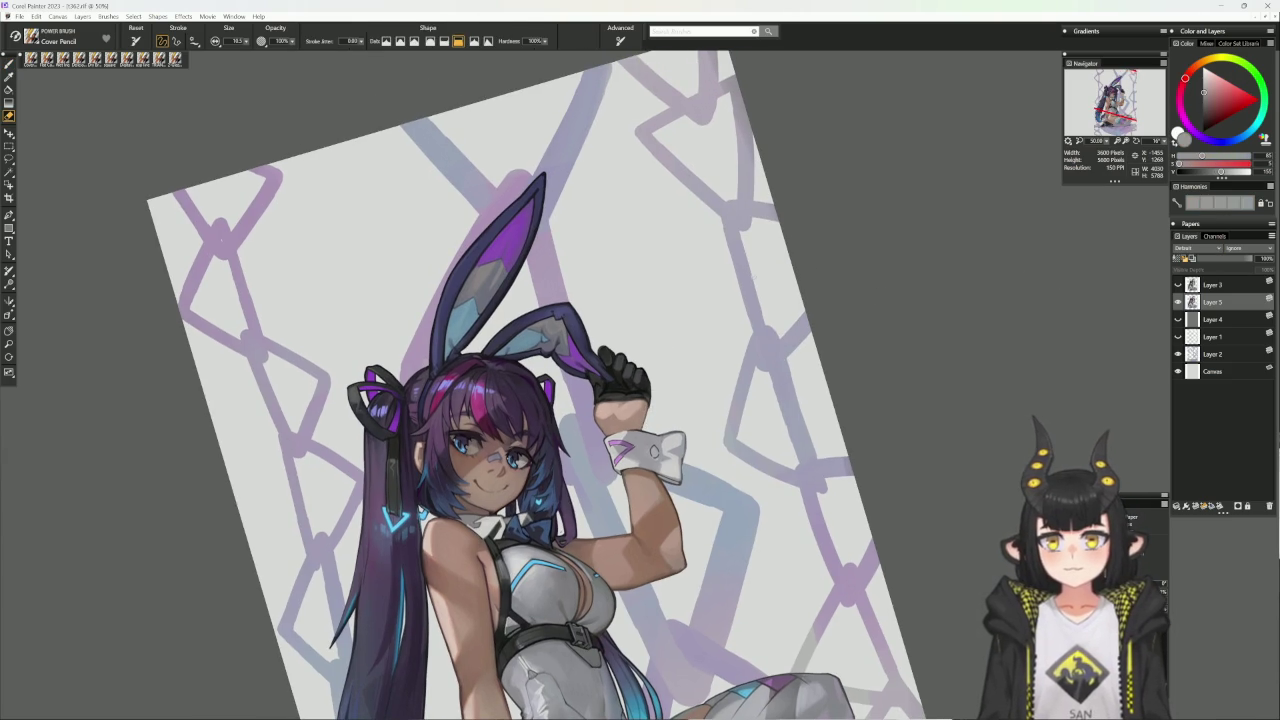
key(b)
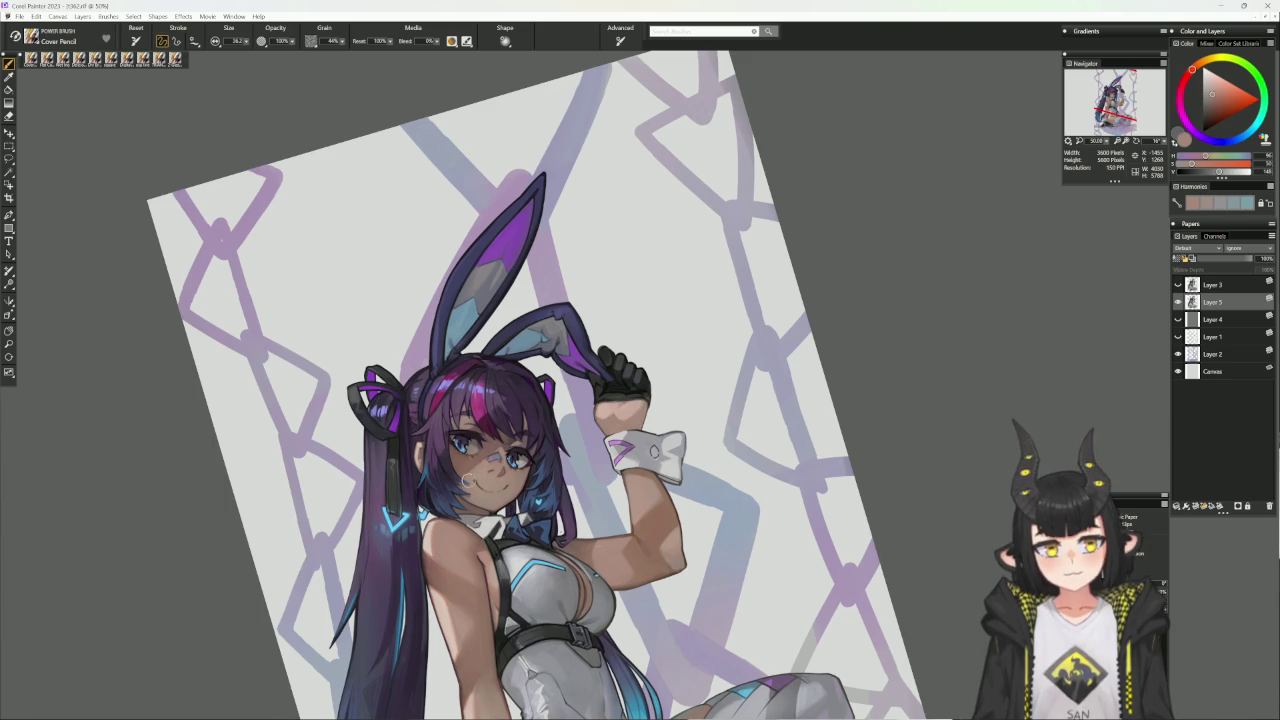
alt+click(641, 390)
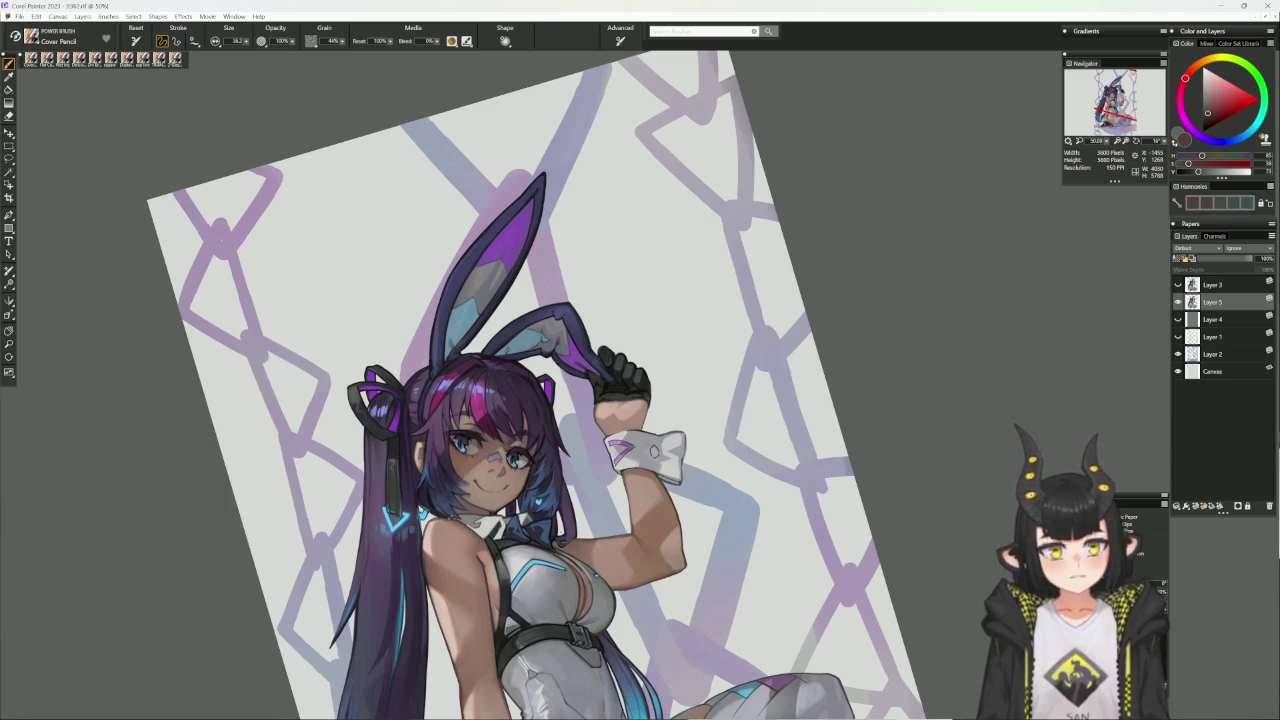
key(bracketleft)
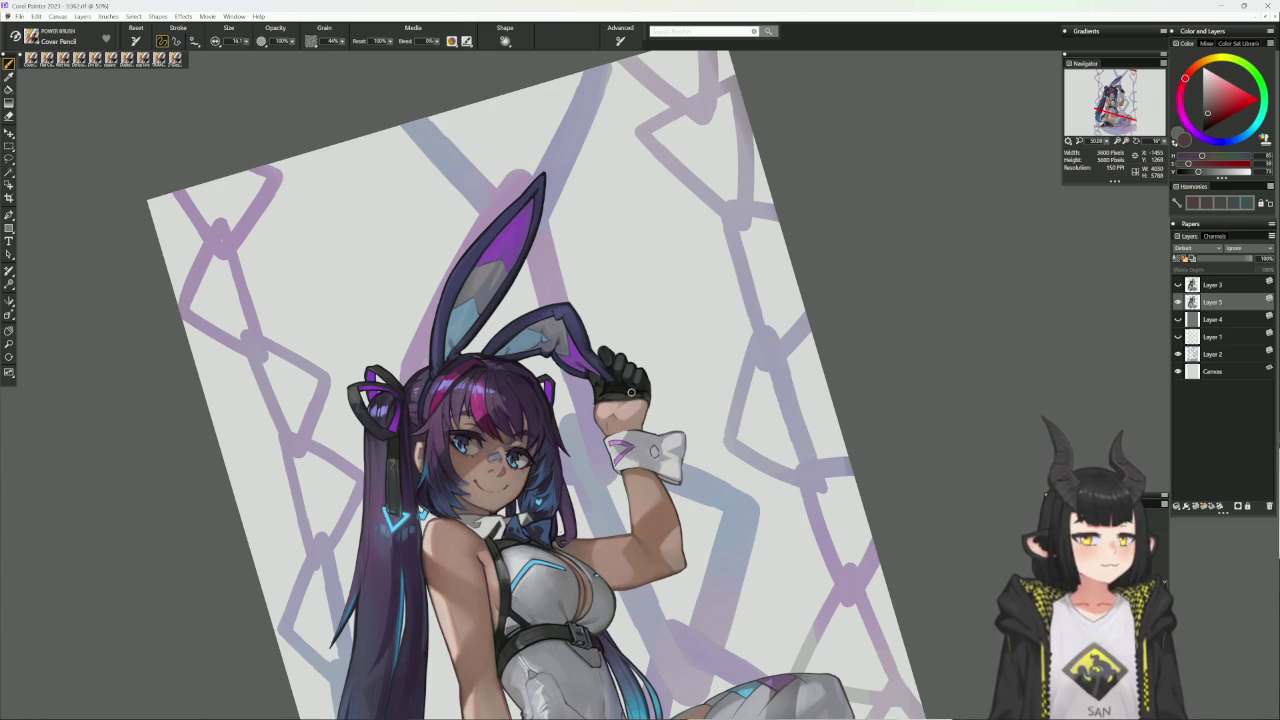
alt+click(721, 505)
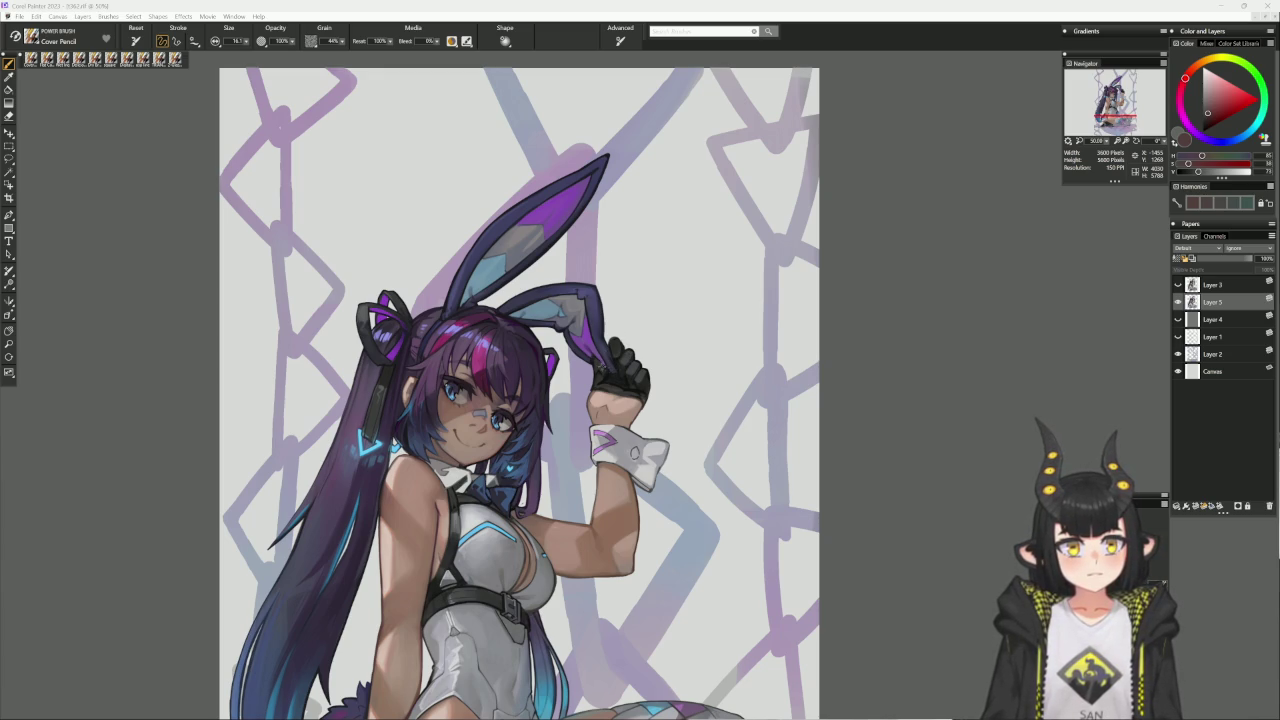
- Sample a very dark blue-purple, lighten its value, and switch to the Delicious Flat Color brush
alt+click(605, 368)
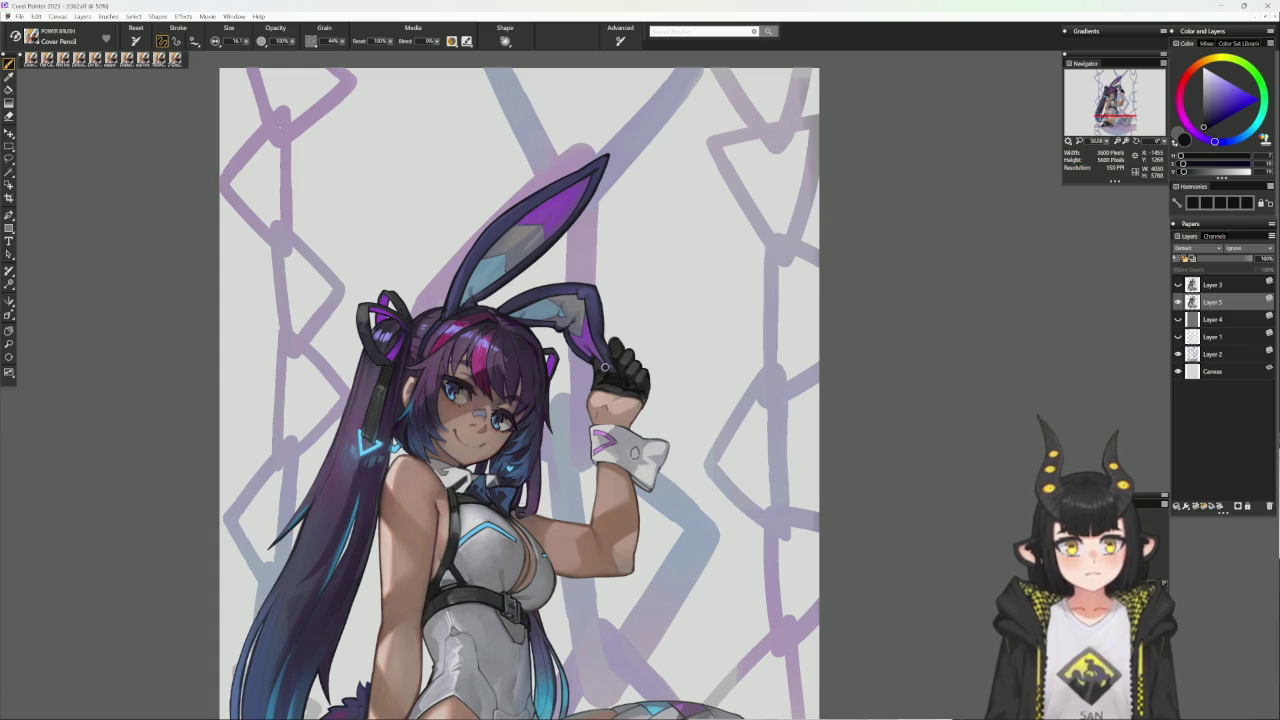
alt+click(601, 368)
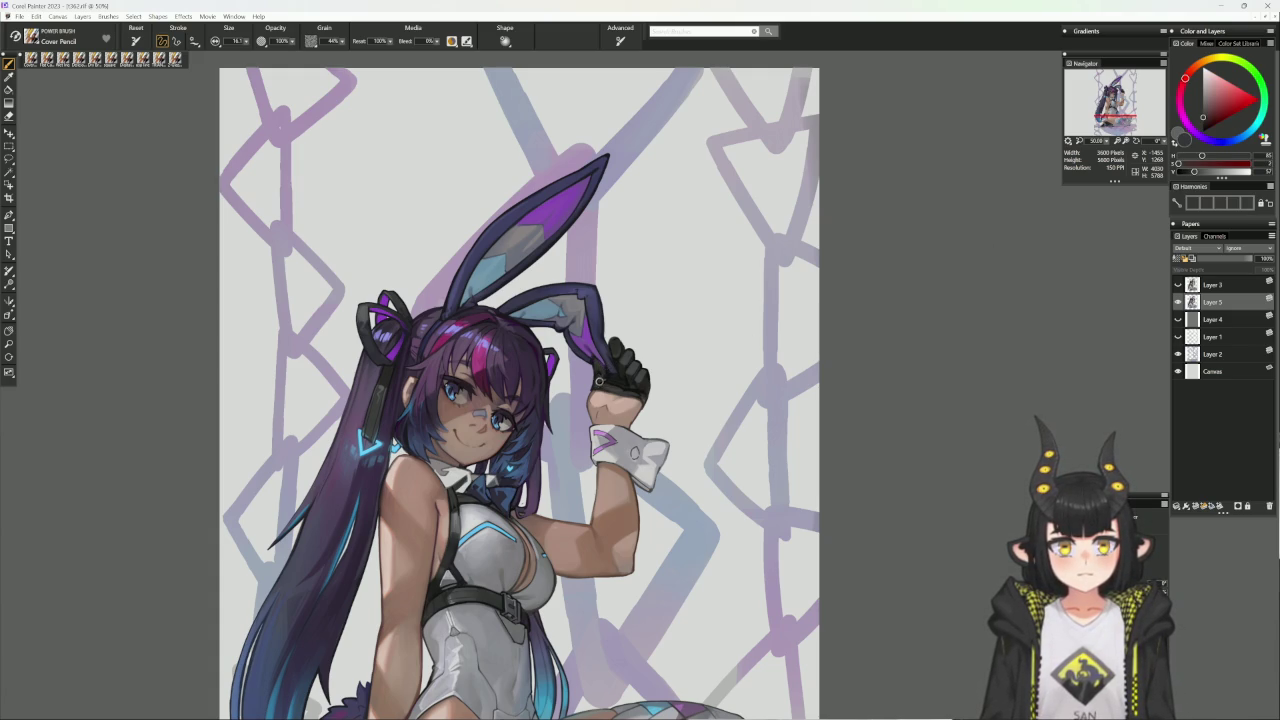
alt+click(607, 367)
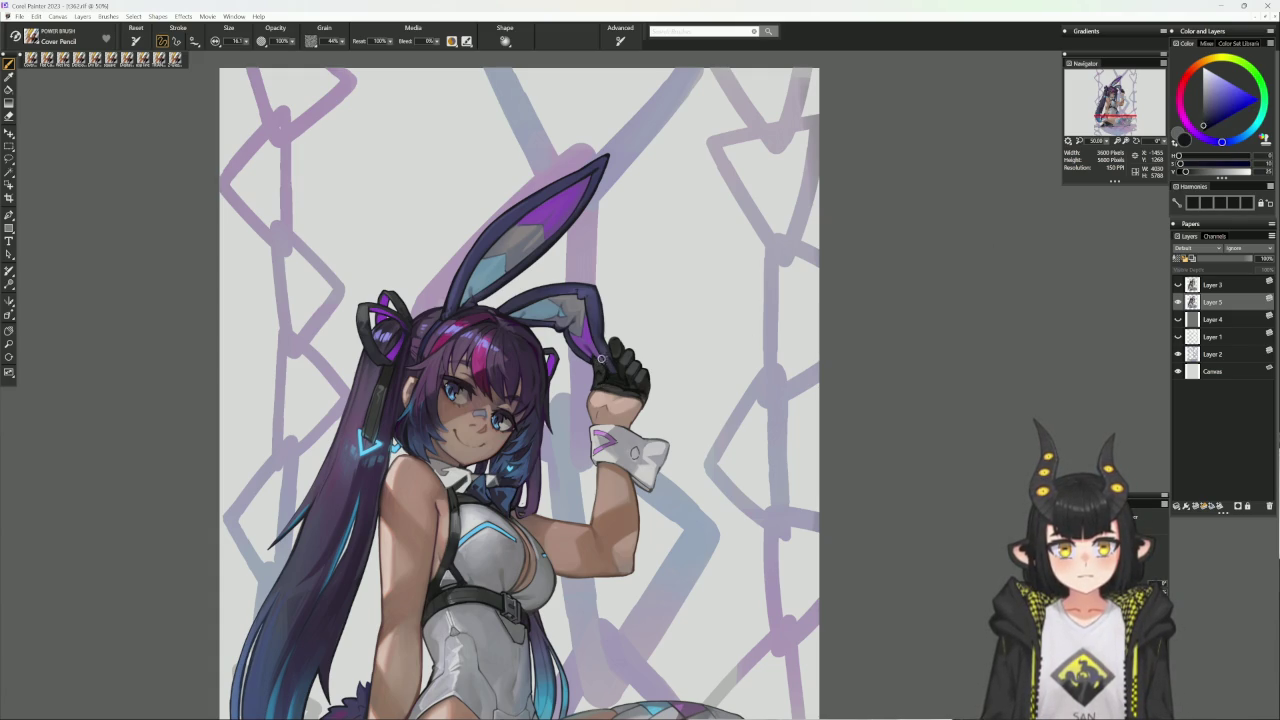
alt+click(594, 360)
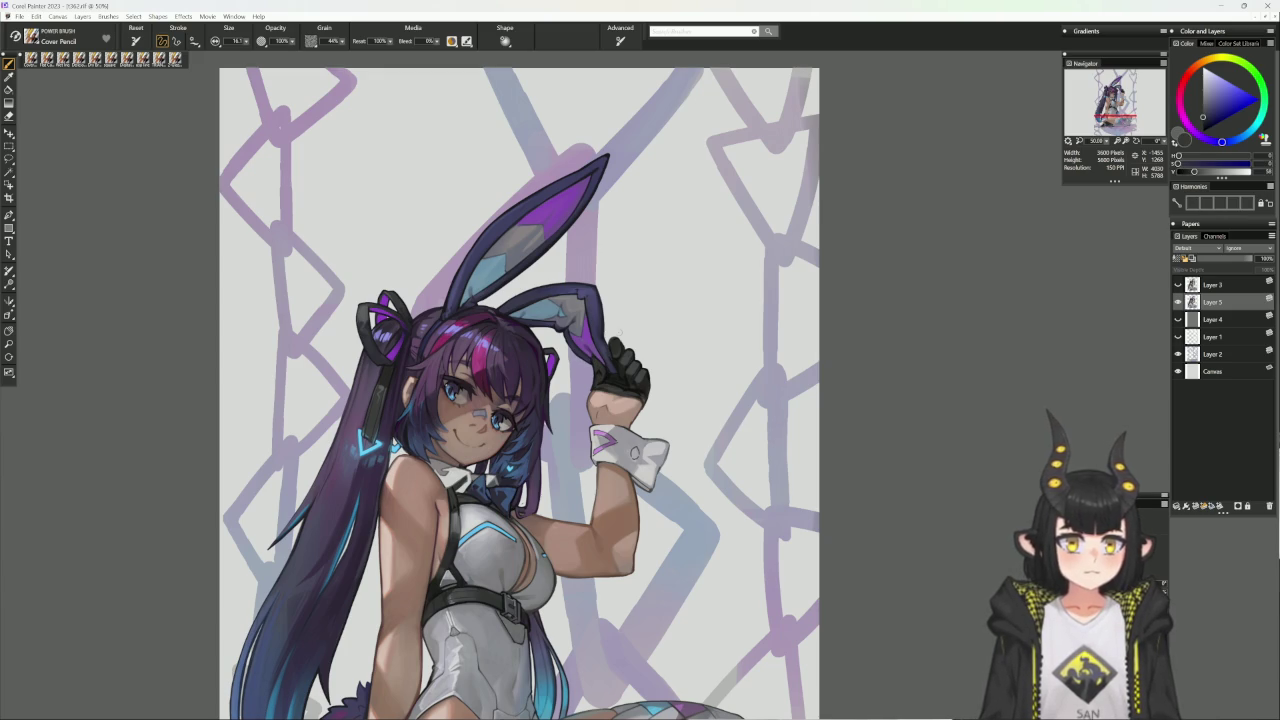
key(b)
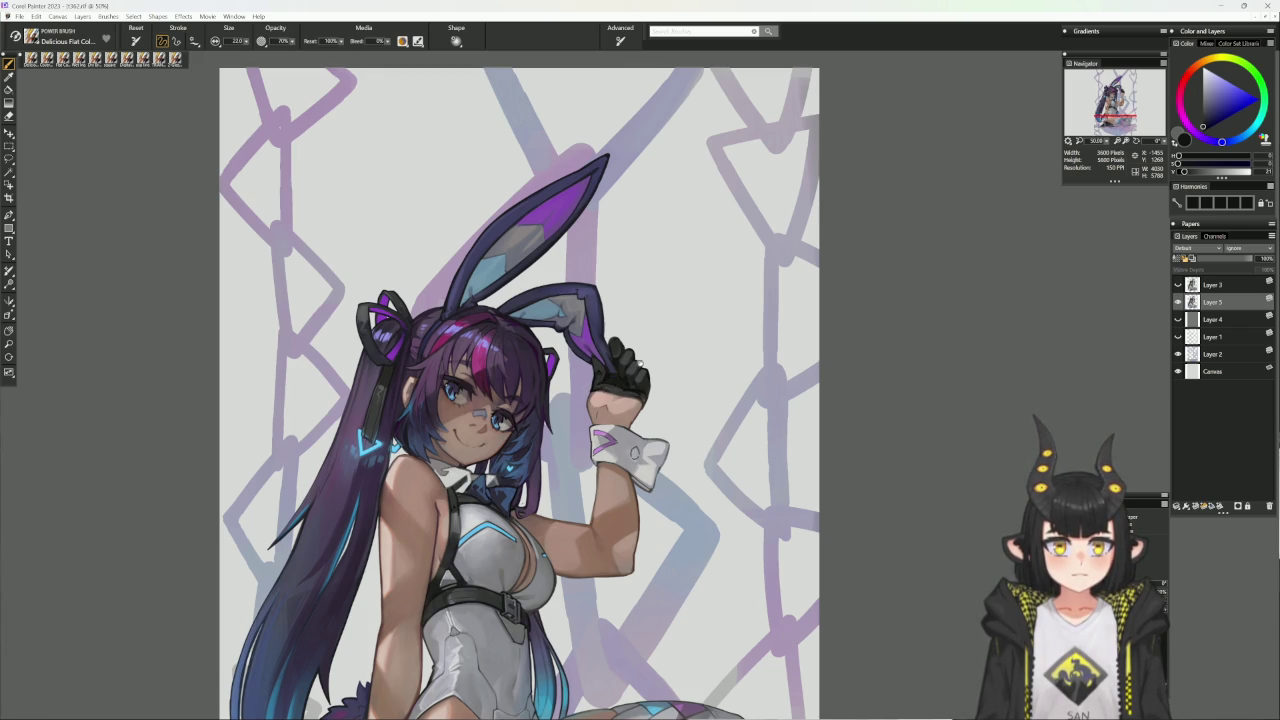
drag(830, 261, 655, 388)
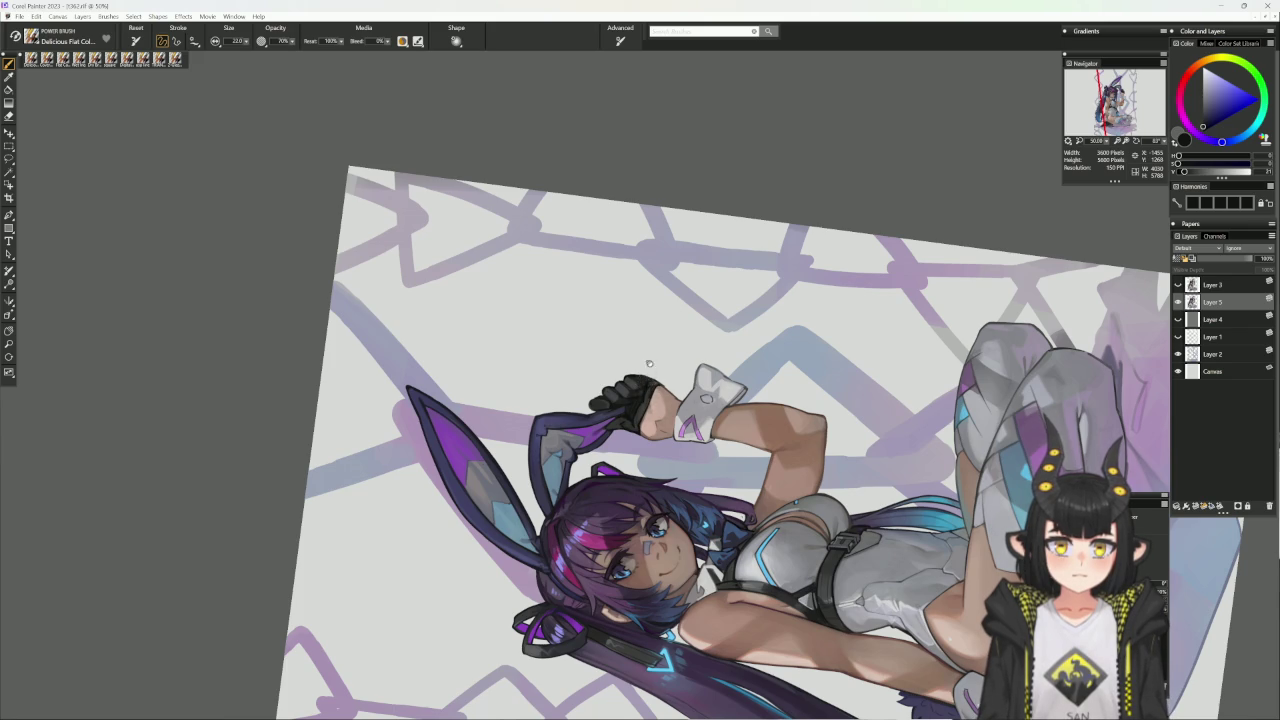
key(ctrl+alt+0)
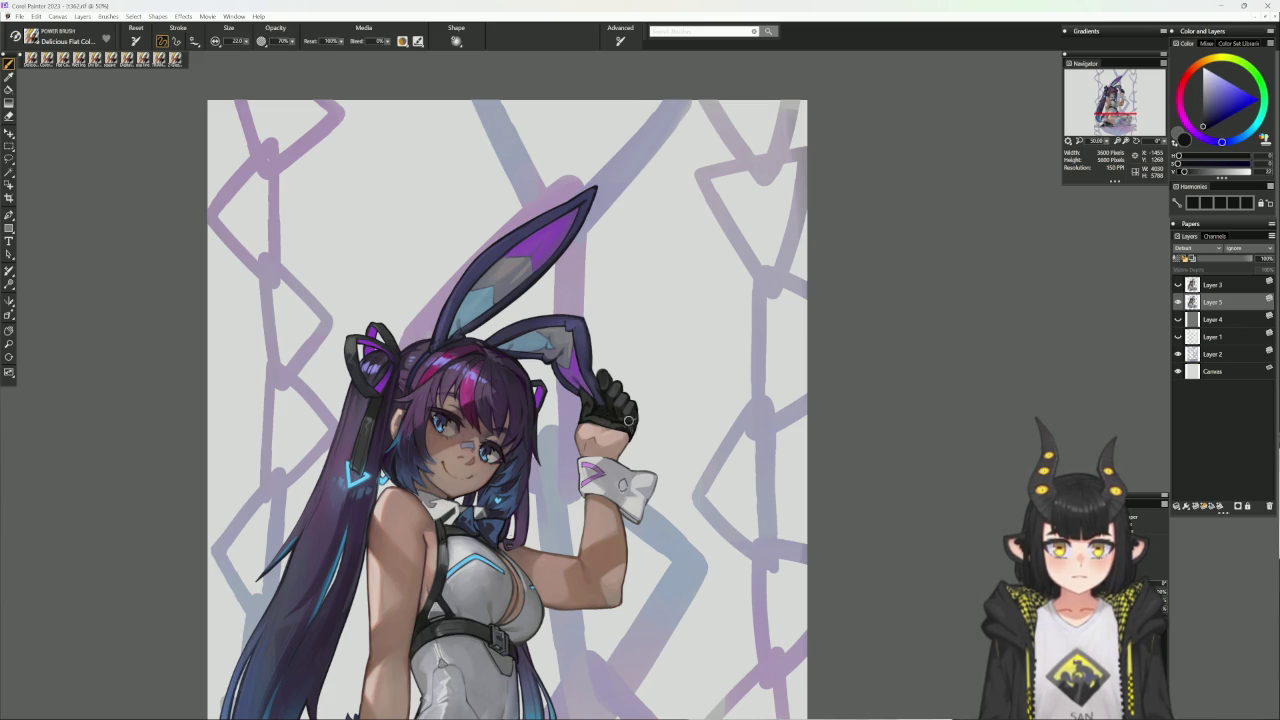
- Darken the colour to a saturated greyish red, then load Cover Pencil with a brownish orange
alt+click(618, 426)
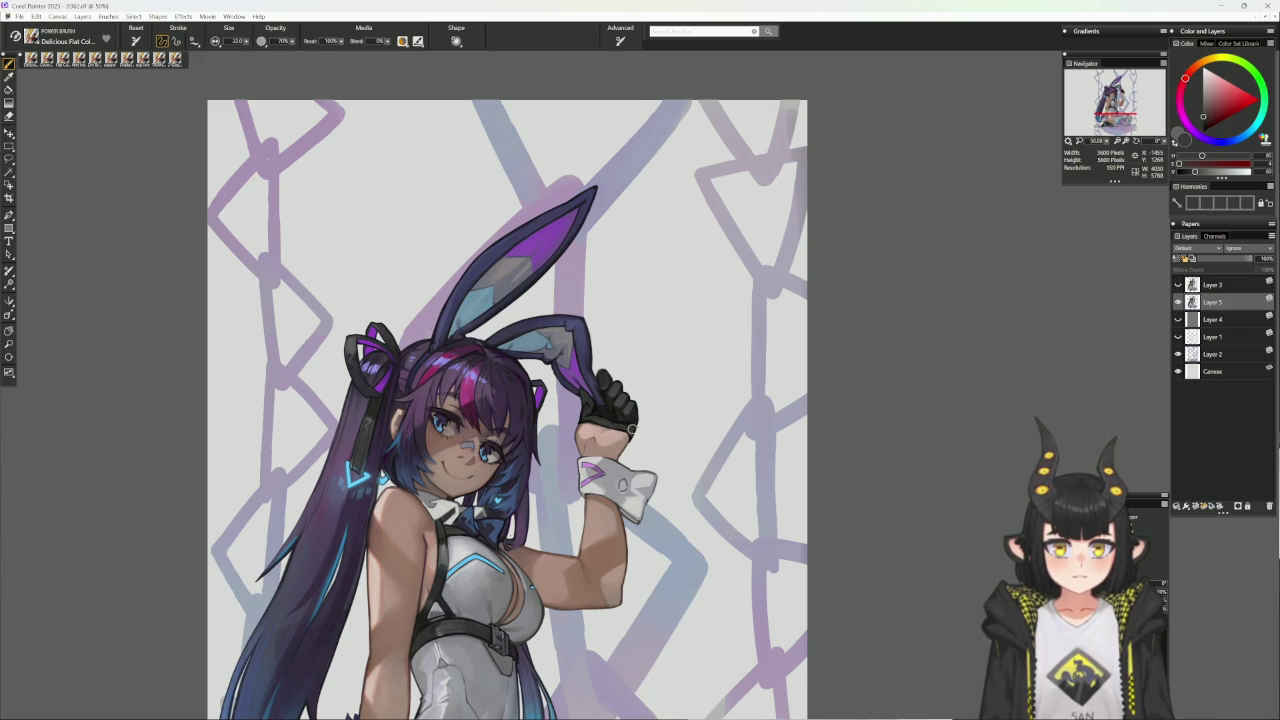
alt+click(630, 415)
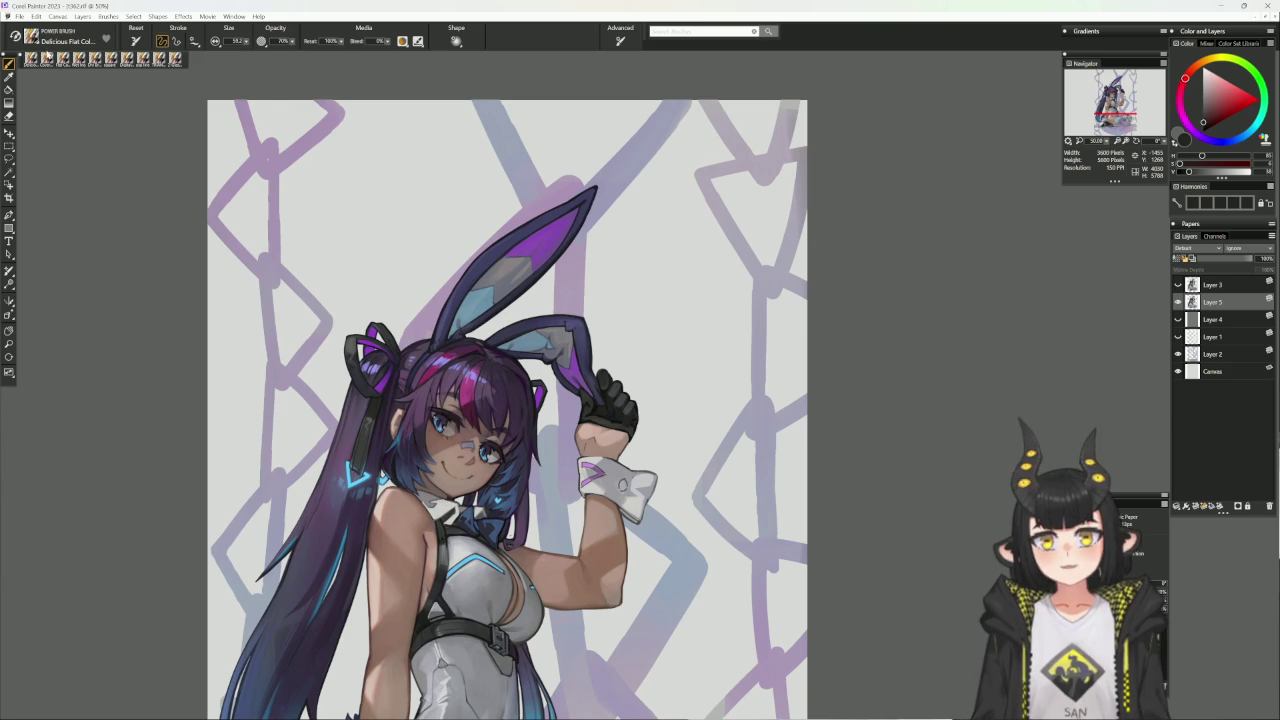
click(110, 58)
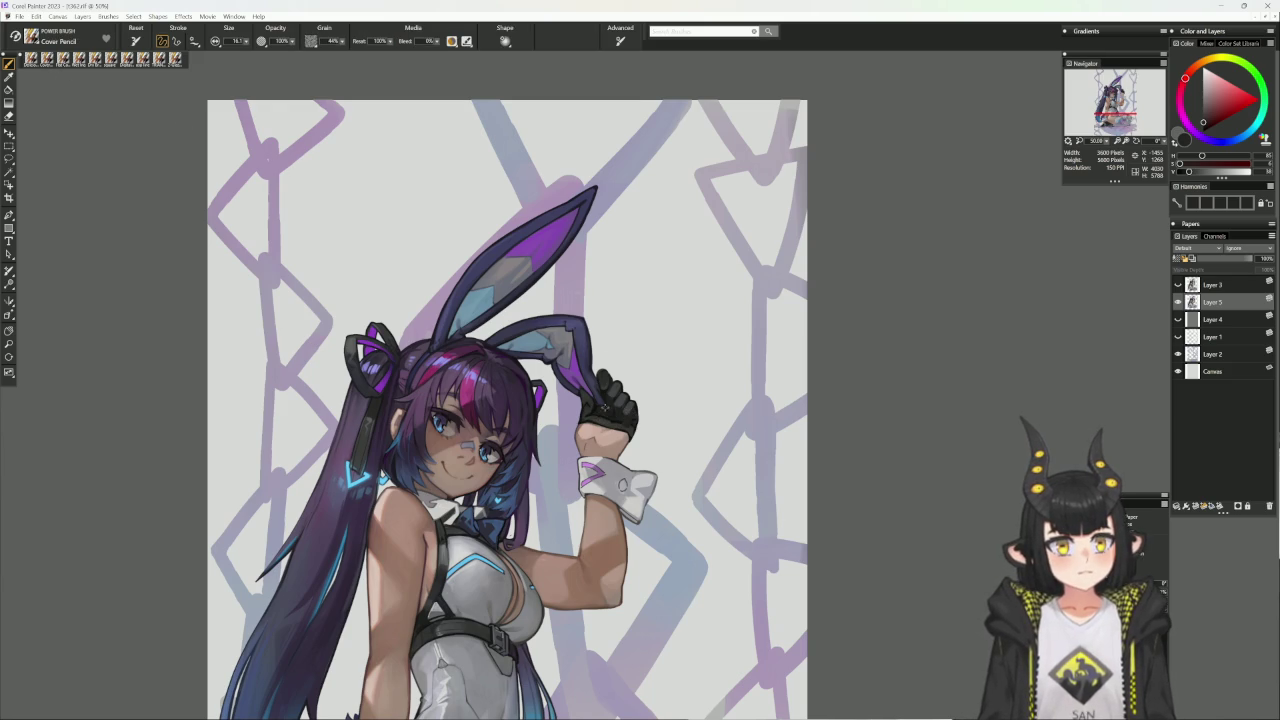
alt+click(599, 416)
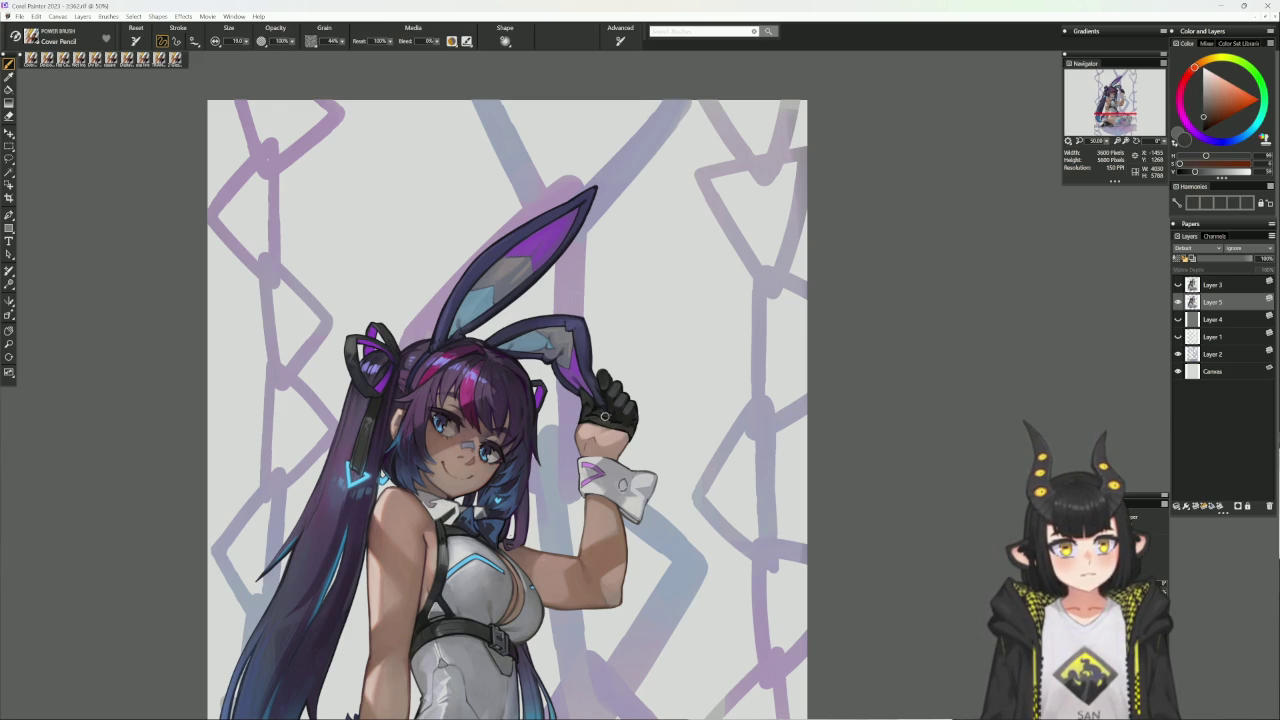
- On a rotated view, sample glove colours and settle on a dark blue-grey, then straighten the view
drag(840, 291, 660, 428)
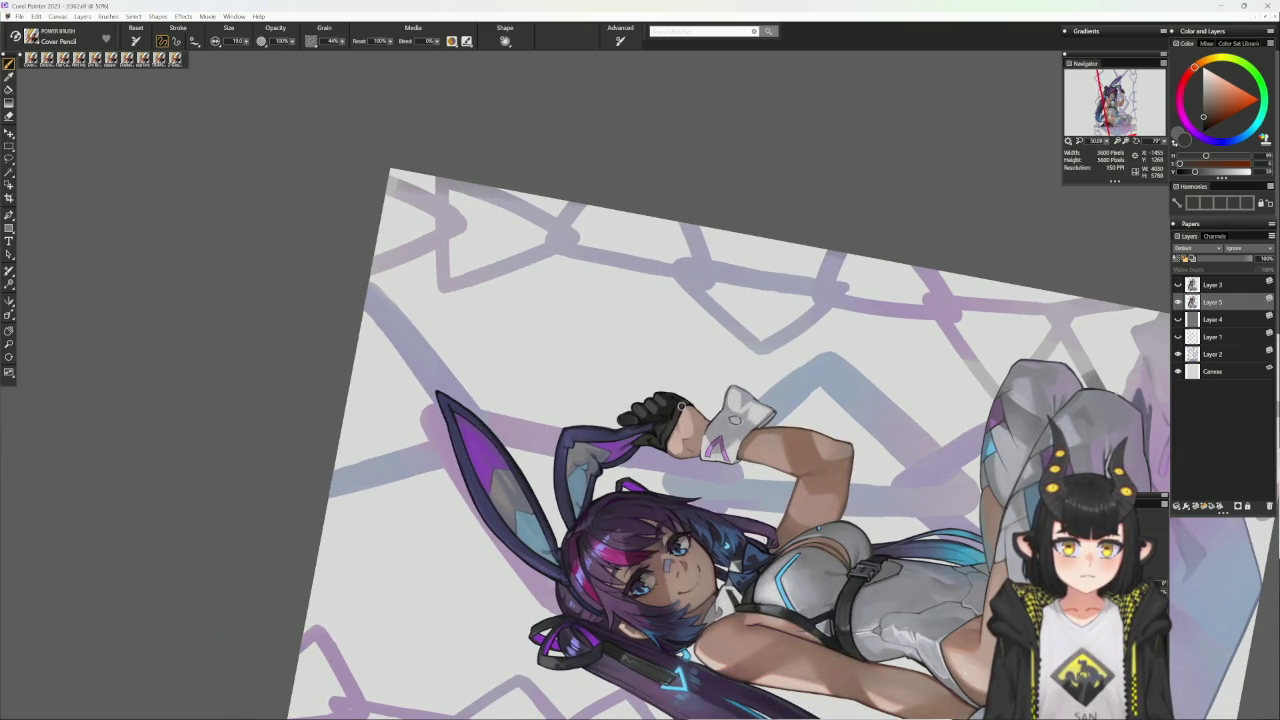
alt+click(671, 414)
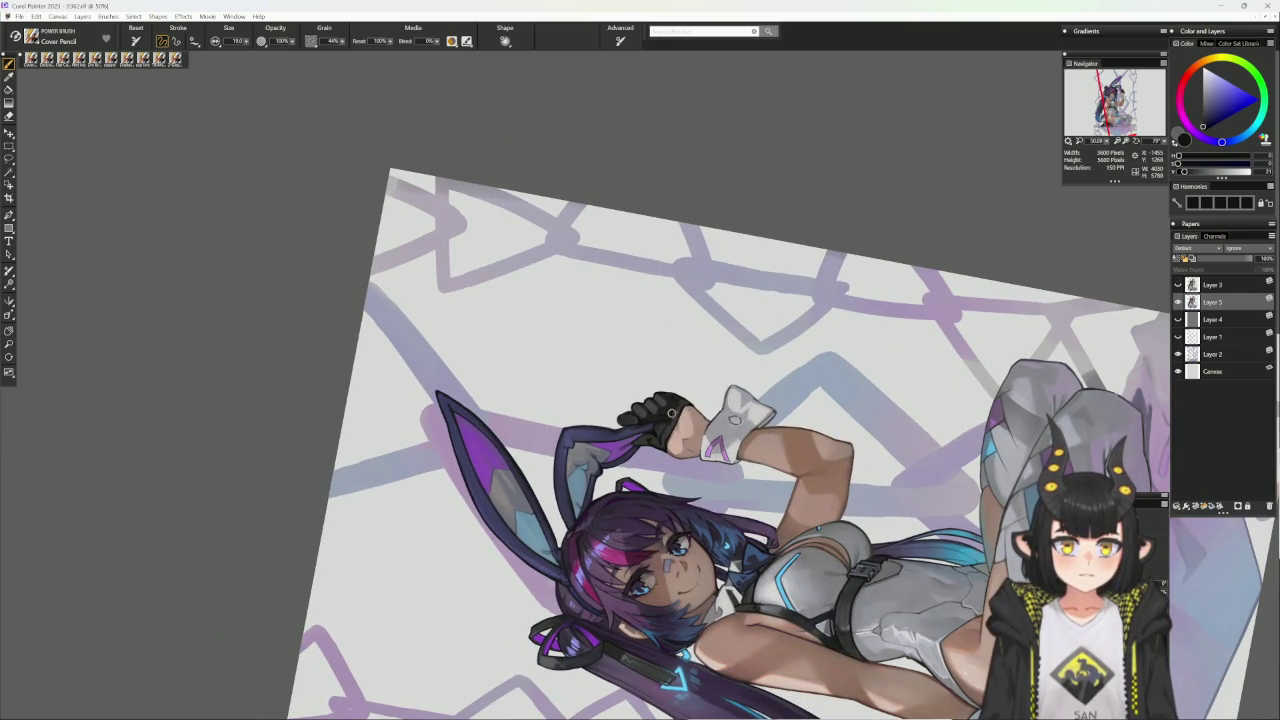
alt+click(674, 412)
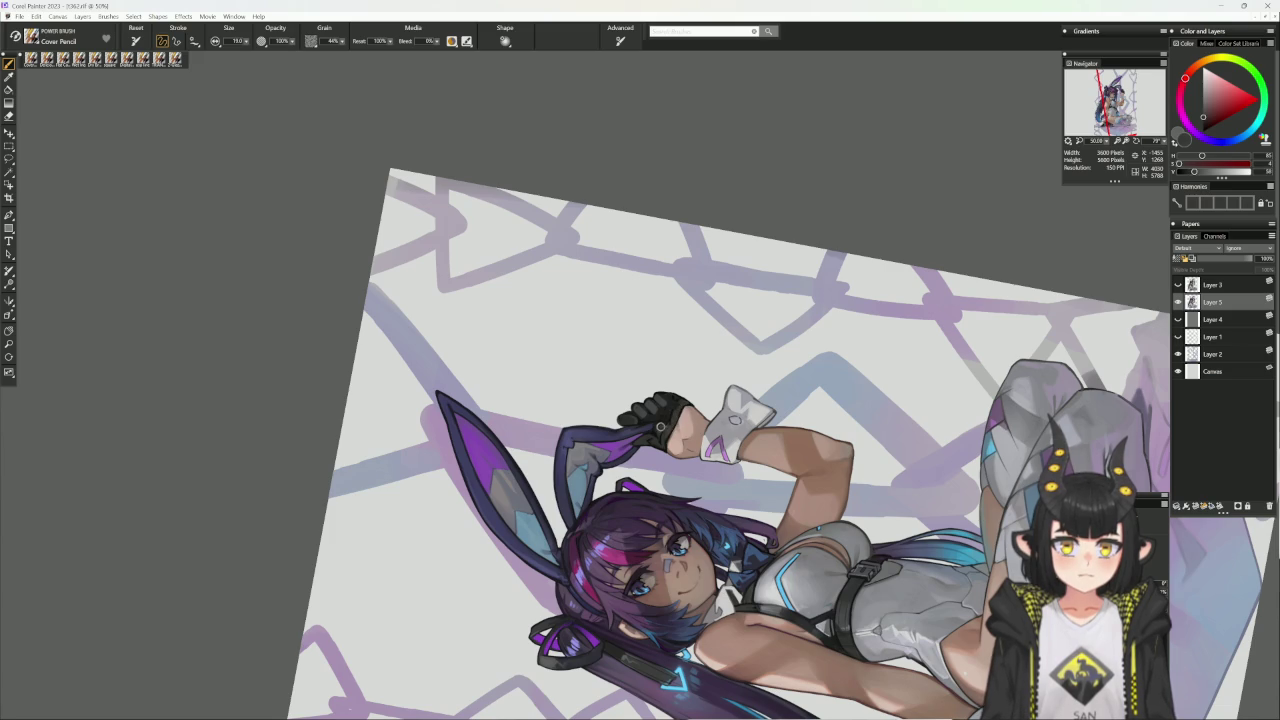
alt+click(670, 416)
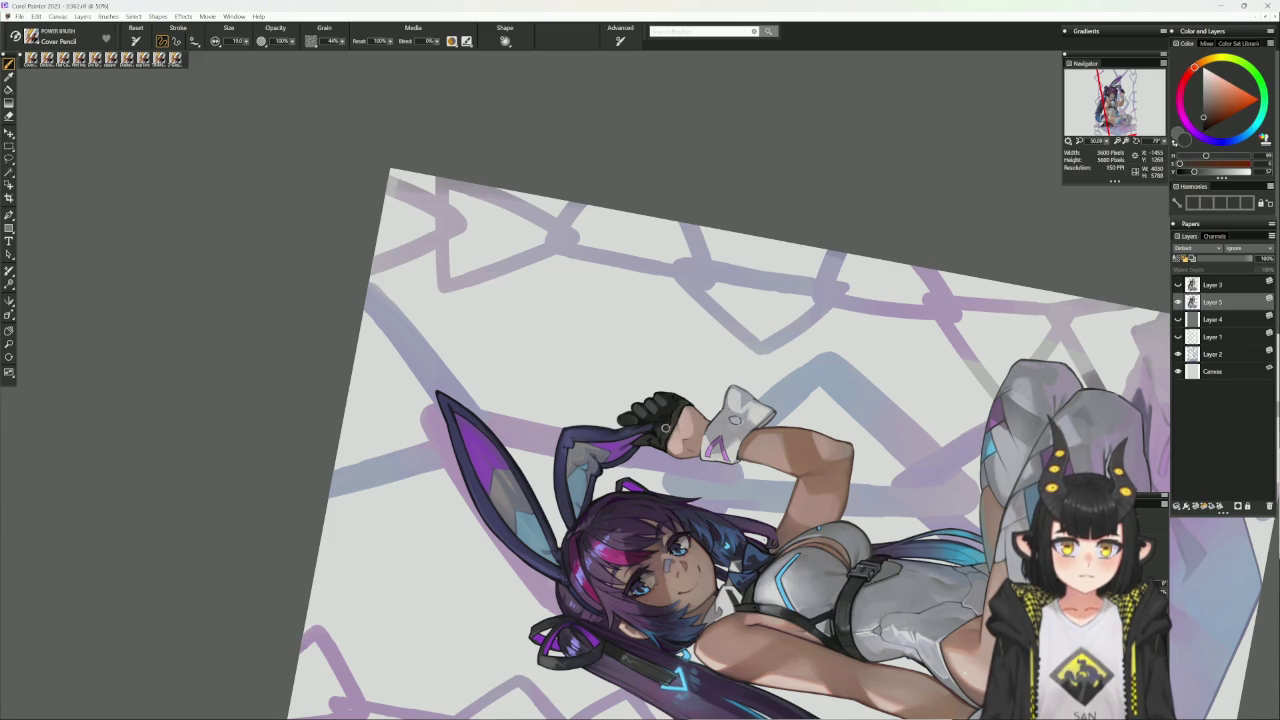
alt+click(670, 418)
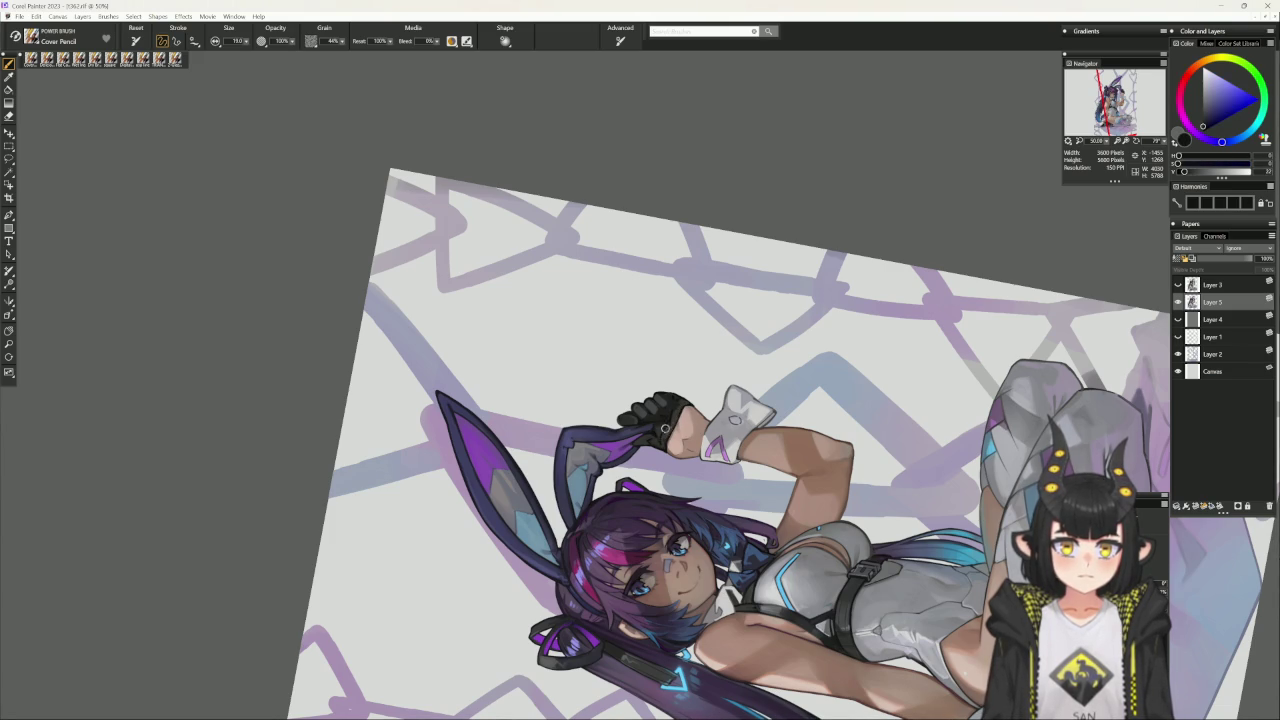
alt+click(661, 441)
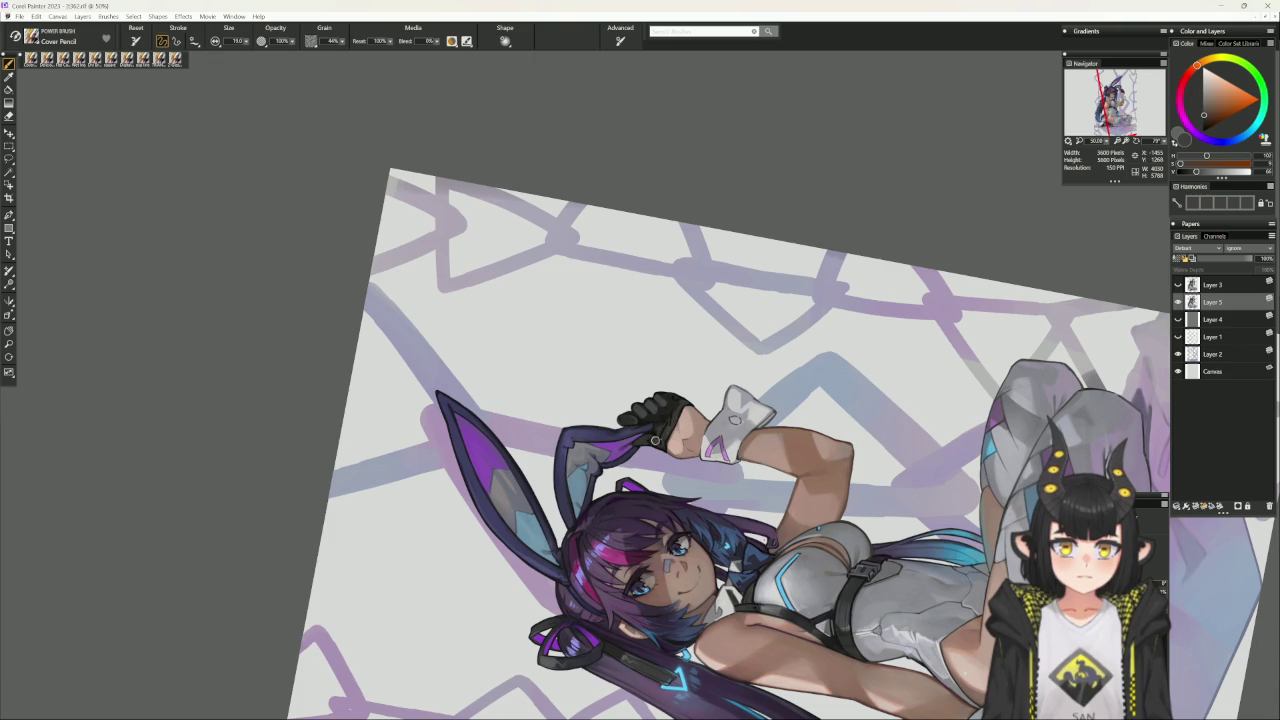
mouse_move(699, 389)
mouse_down()
mouse_move(685, 389)
mouse_move(660, 448)
mouse_up()
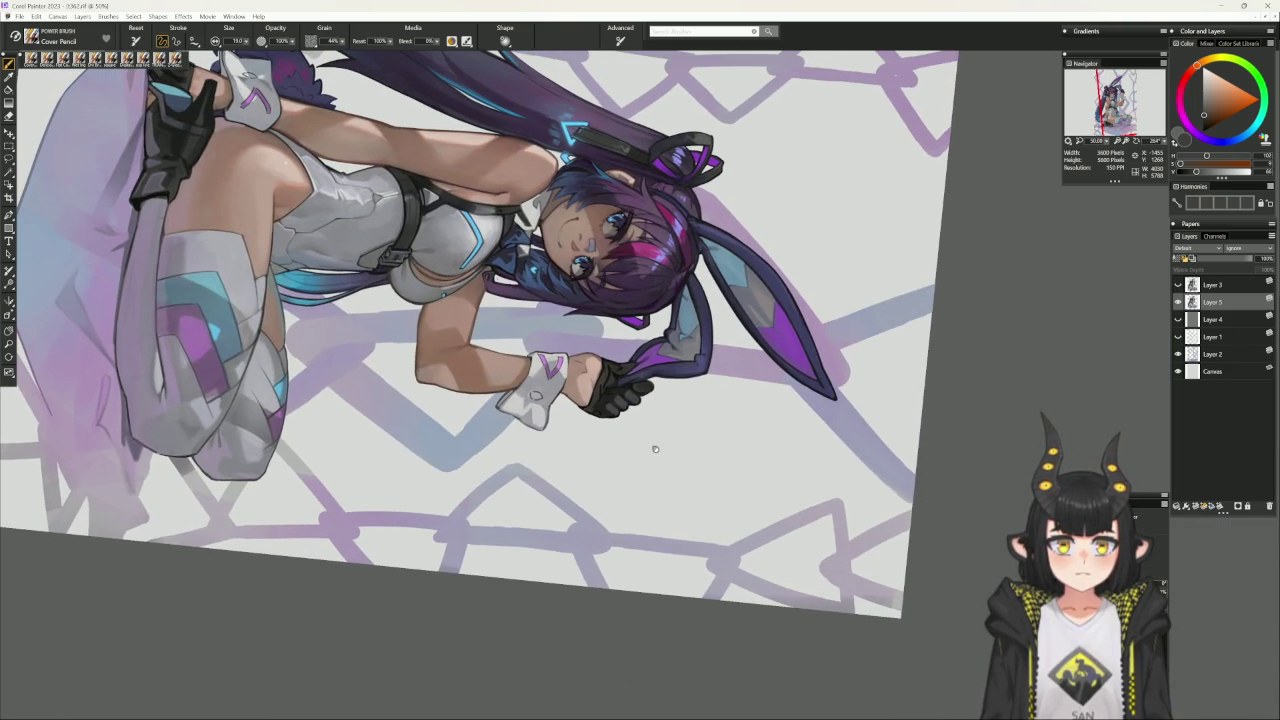
alt+click(617, 370)
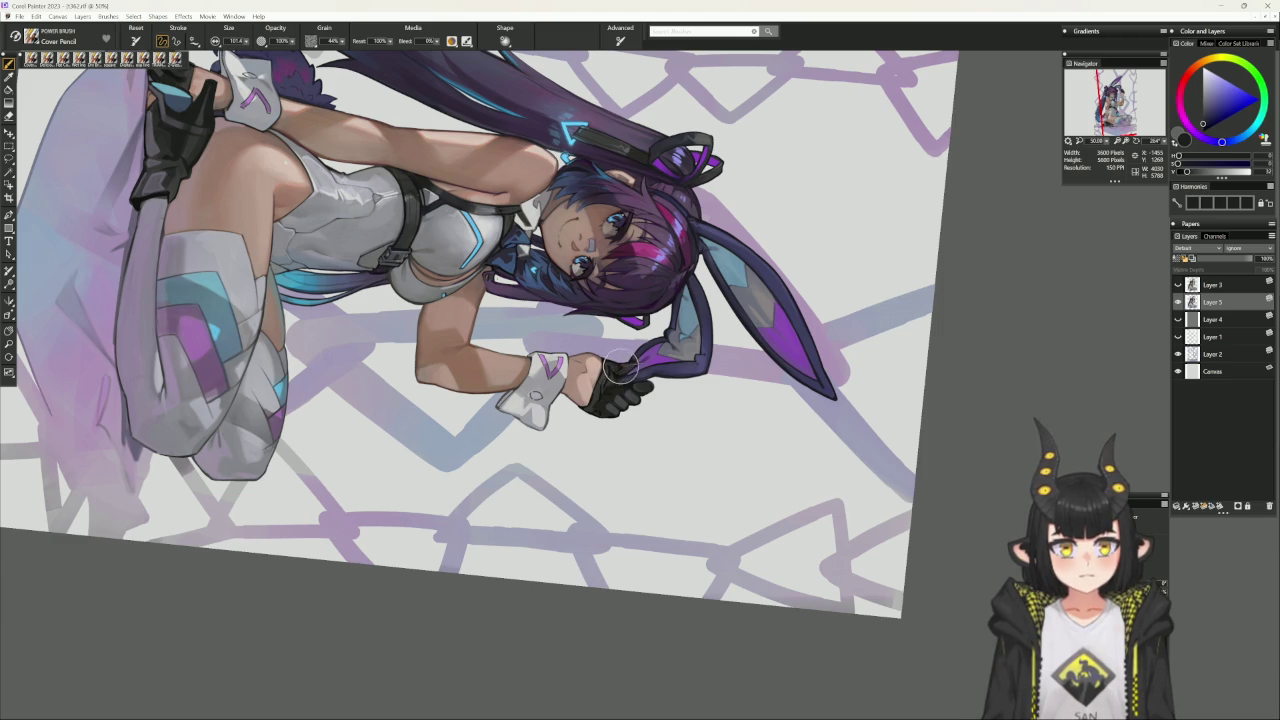
click(663, 330)
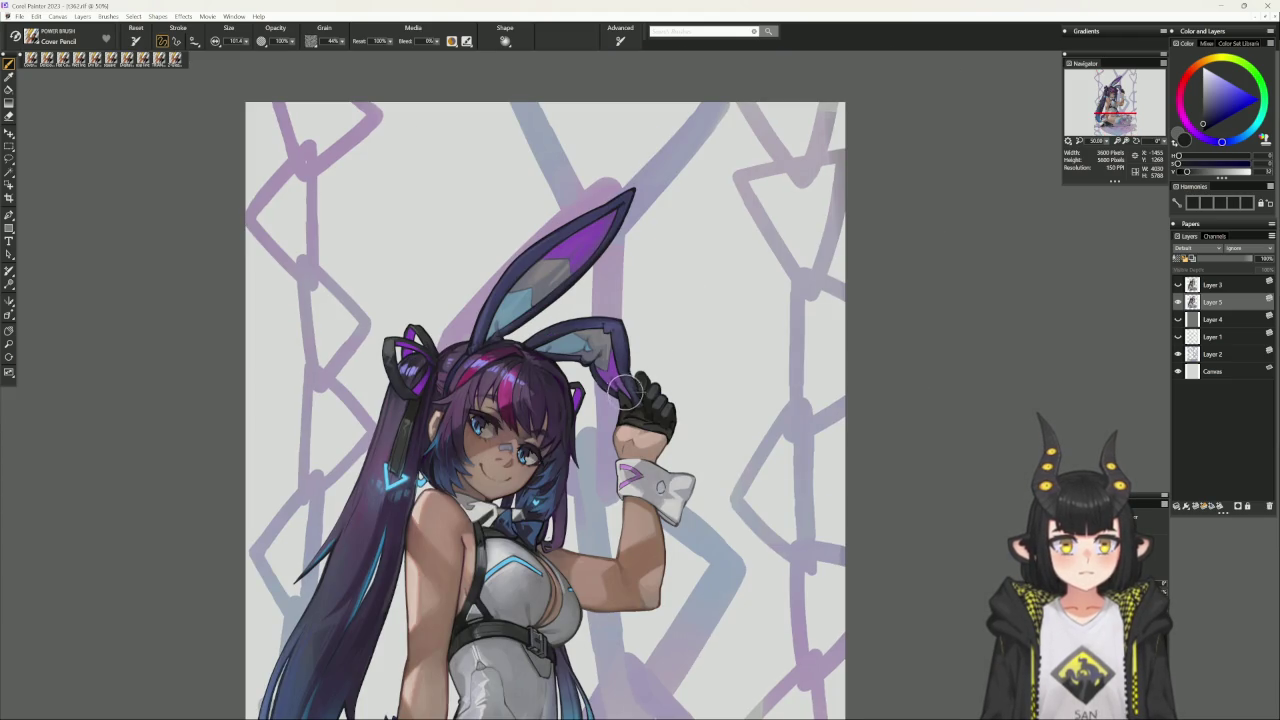
- Enlarge the Cover Pencil to about radius 26, resample the near-black glove colour, and tilt the canvas
drag(624, 400, 626, 411)
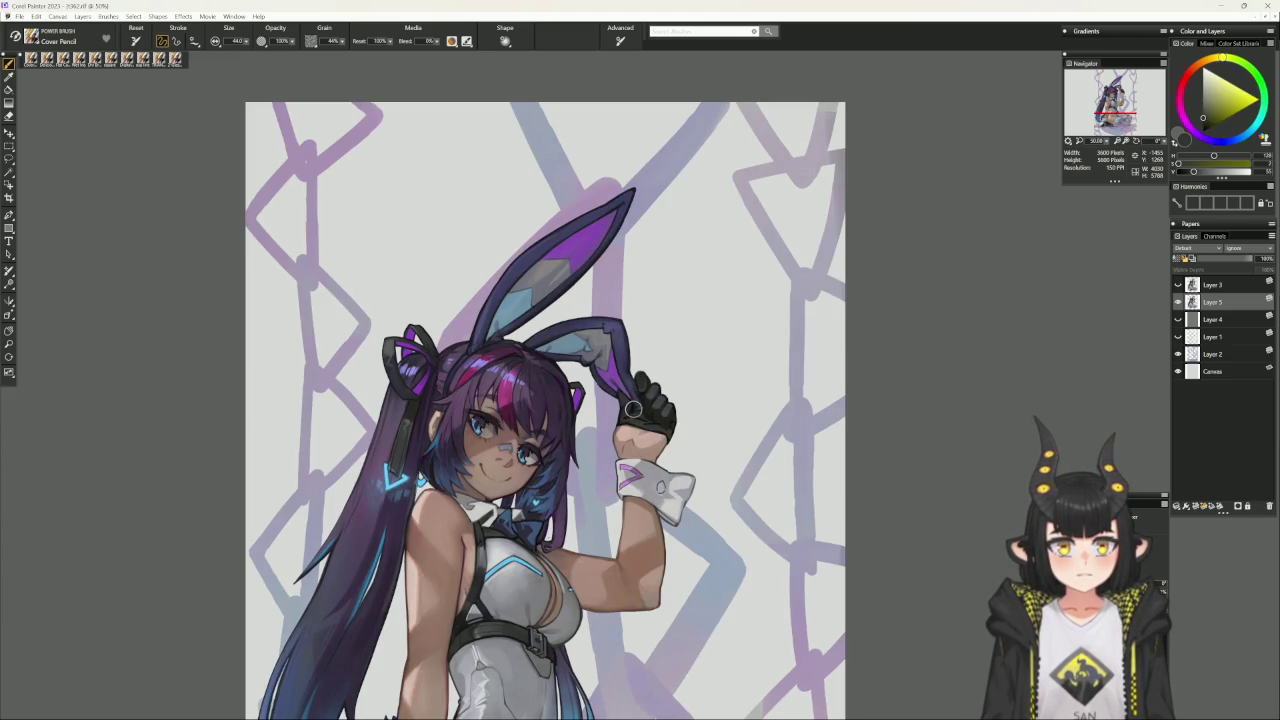
alt+click(633, 408)
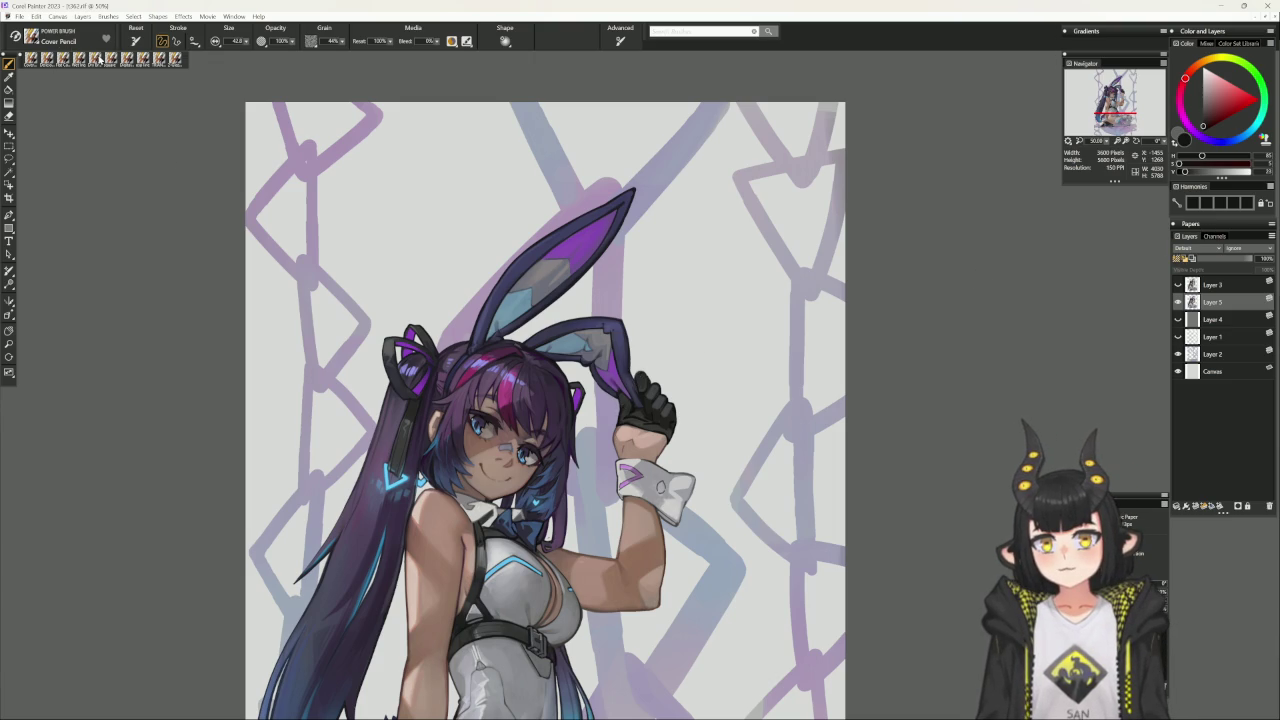
click(100, 58)
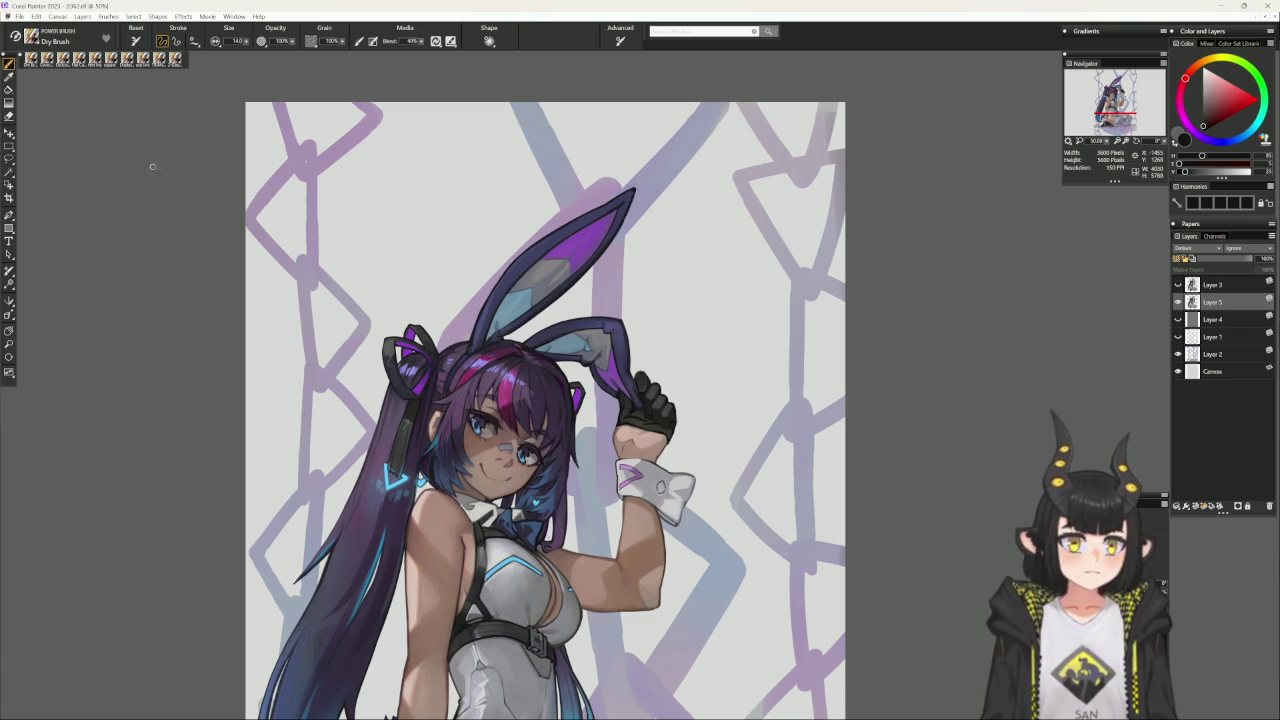
click(52, 58)
alt+click(622, 404)
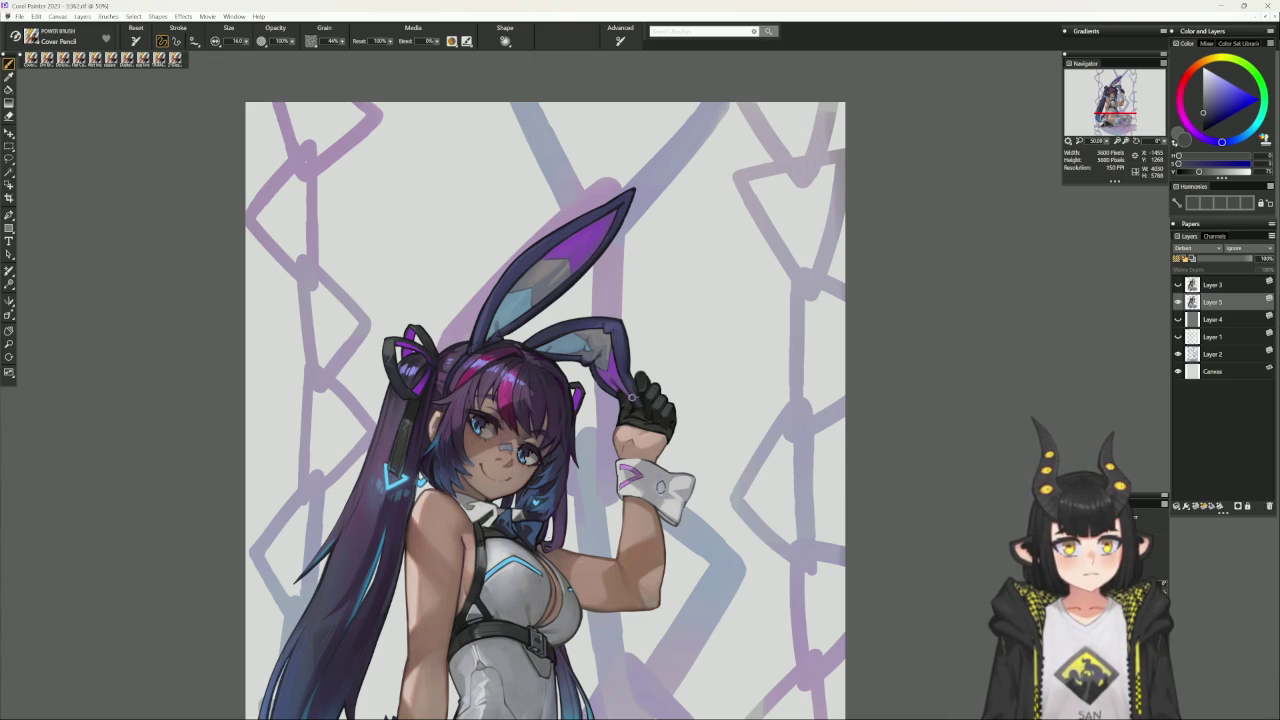
key(bracketright)
key(bracketright)
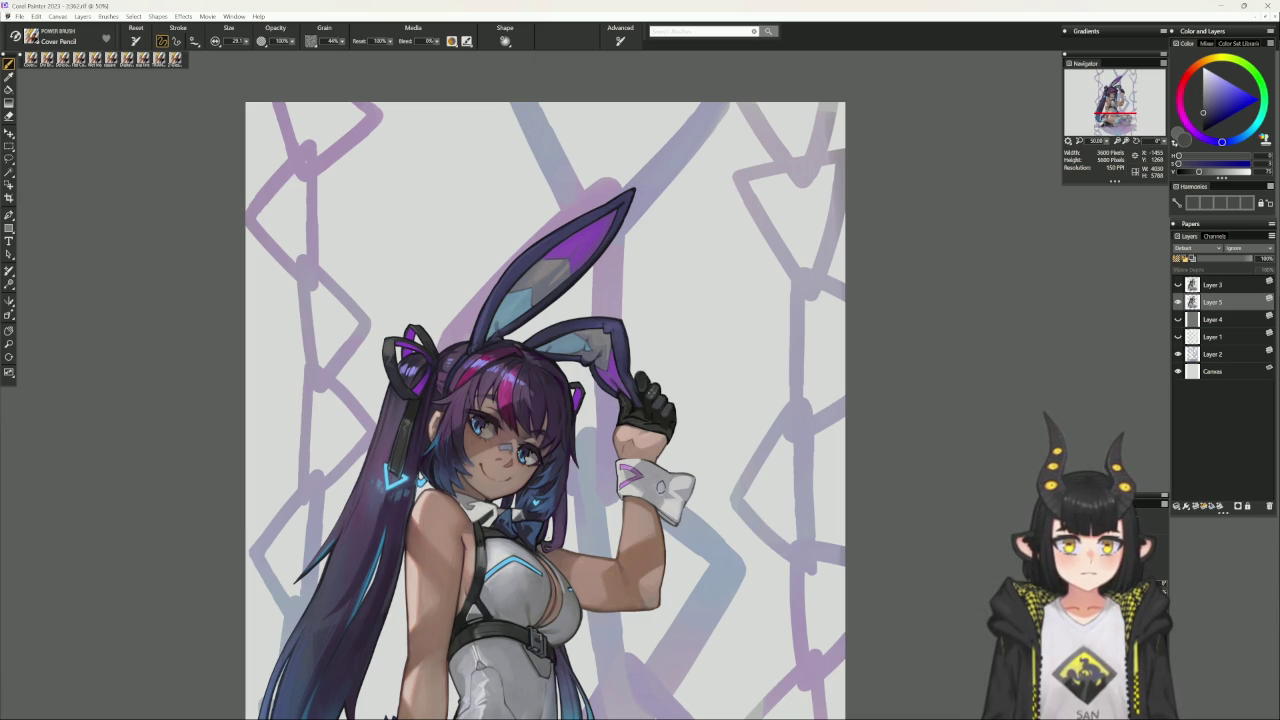
alt+click(626, 408)
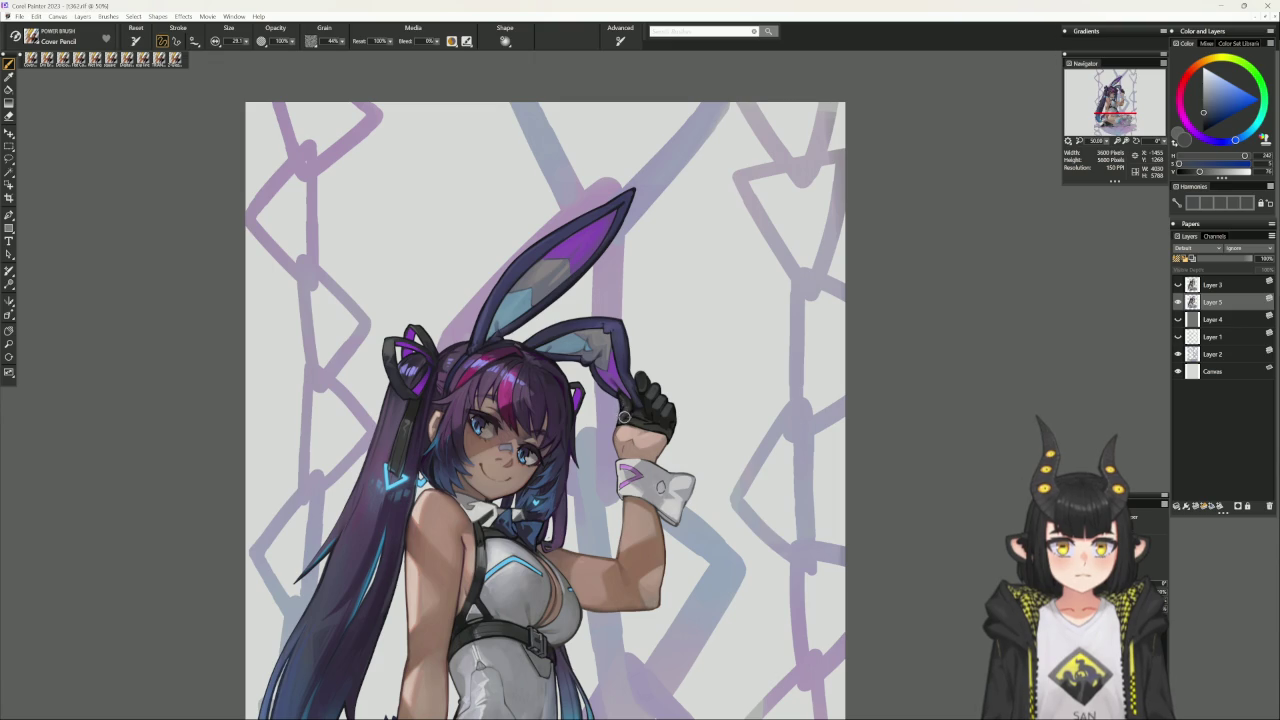
drag(819, 341, 652, 413)
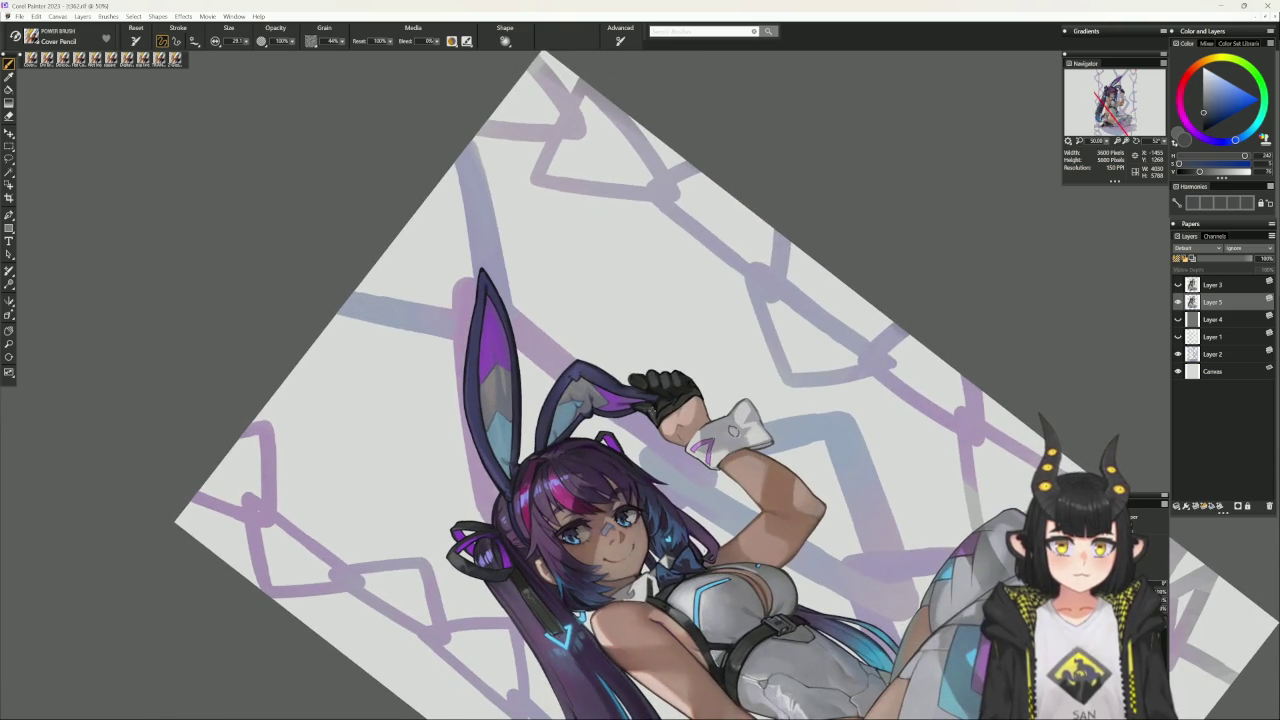
- Paint glove highlights with sampled near-black and mid-grey, then straighten the canvas
alt+click(652, 416)
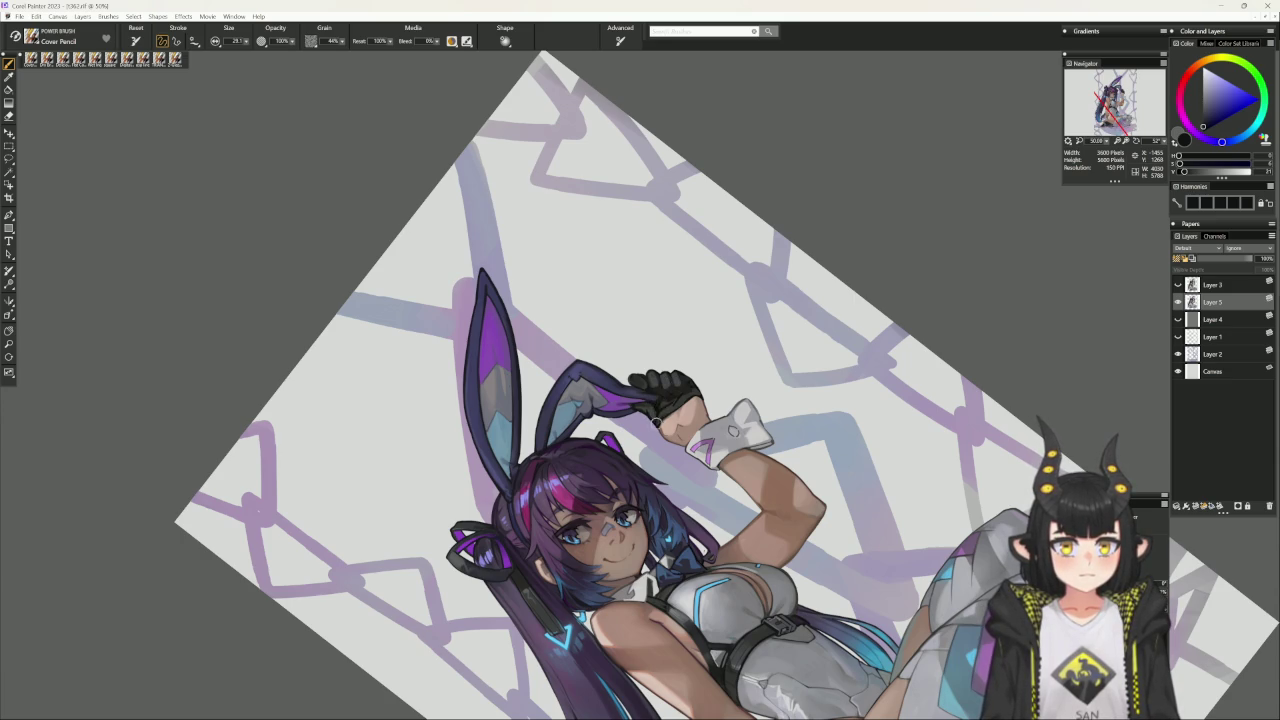
alt+click(658, 416)
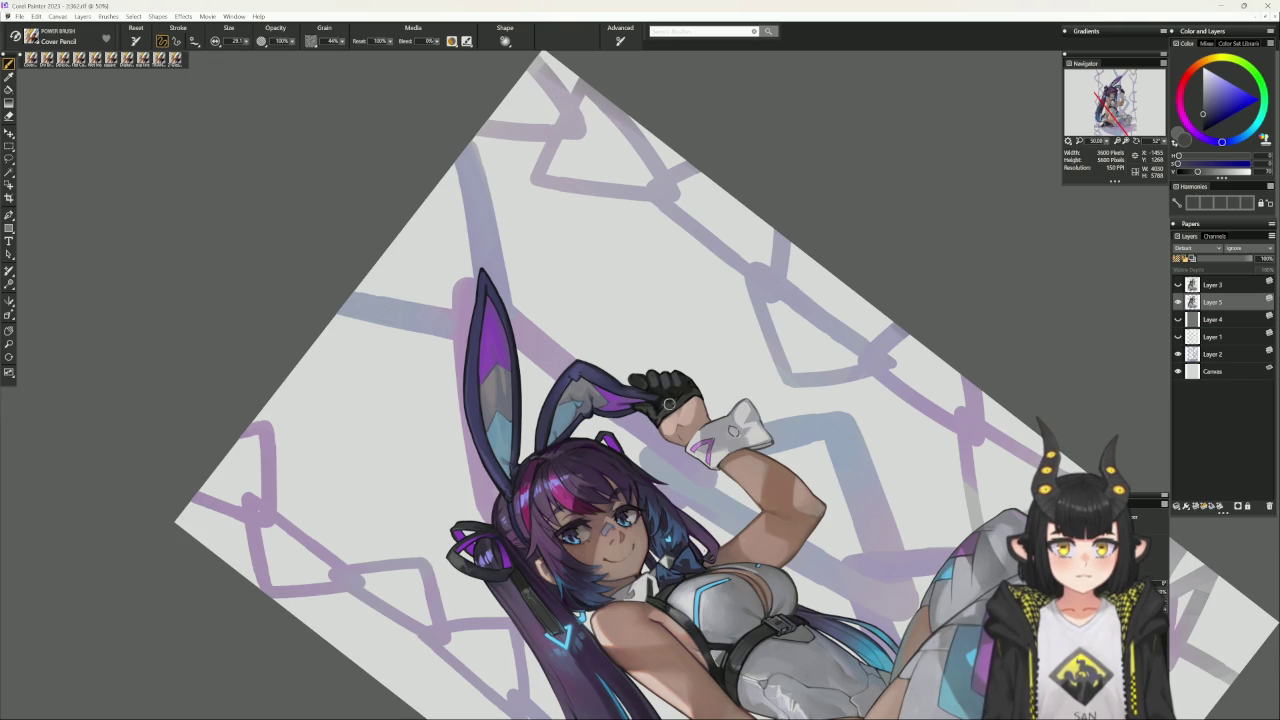
click(690, 413)
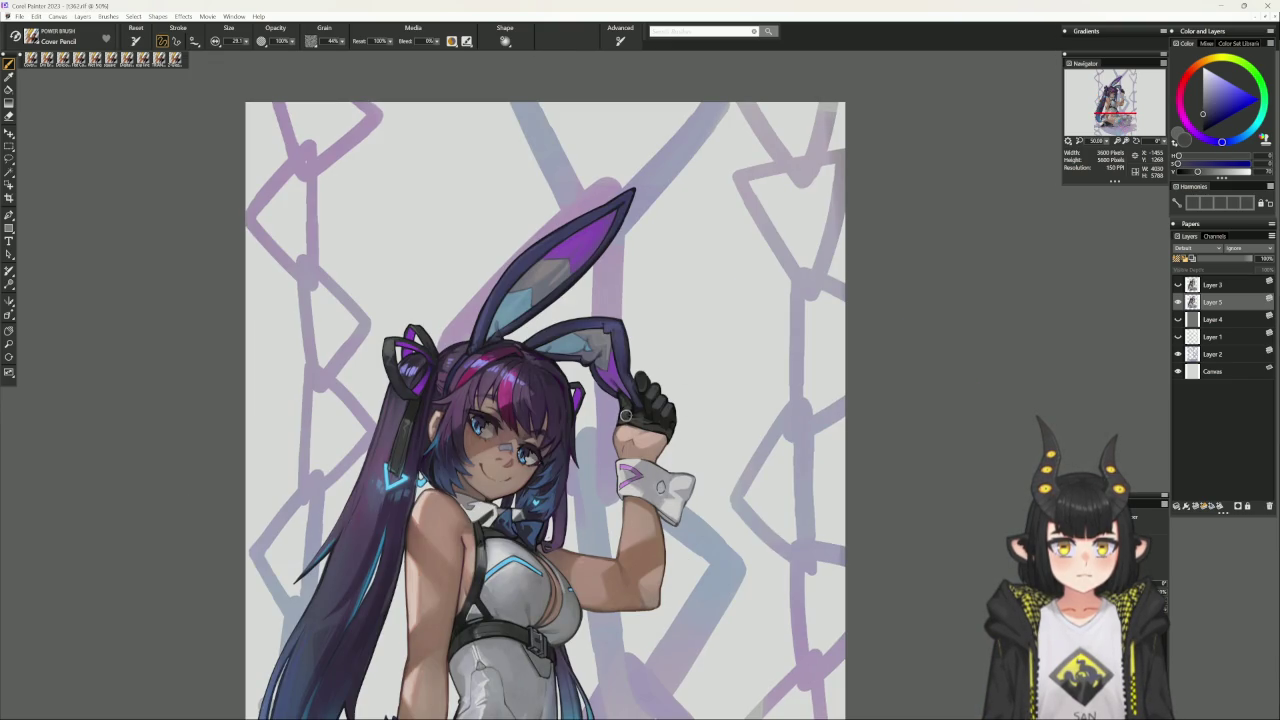
- Sample the glove's dark tones, a dark red and near-black, while nudging the view up-left
alt+click(635, 410)
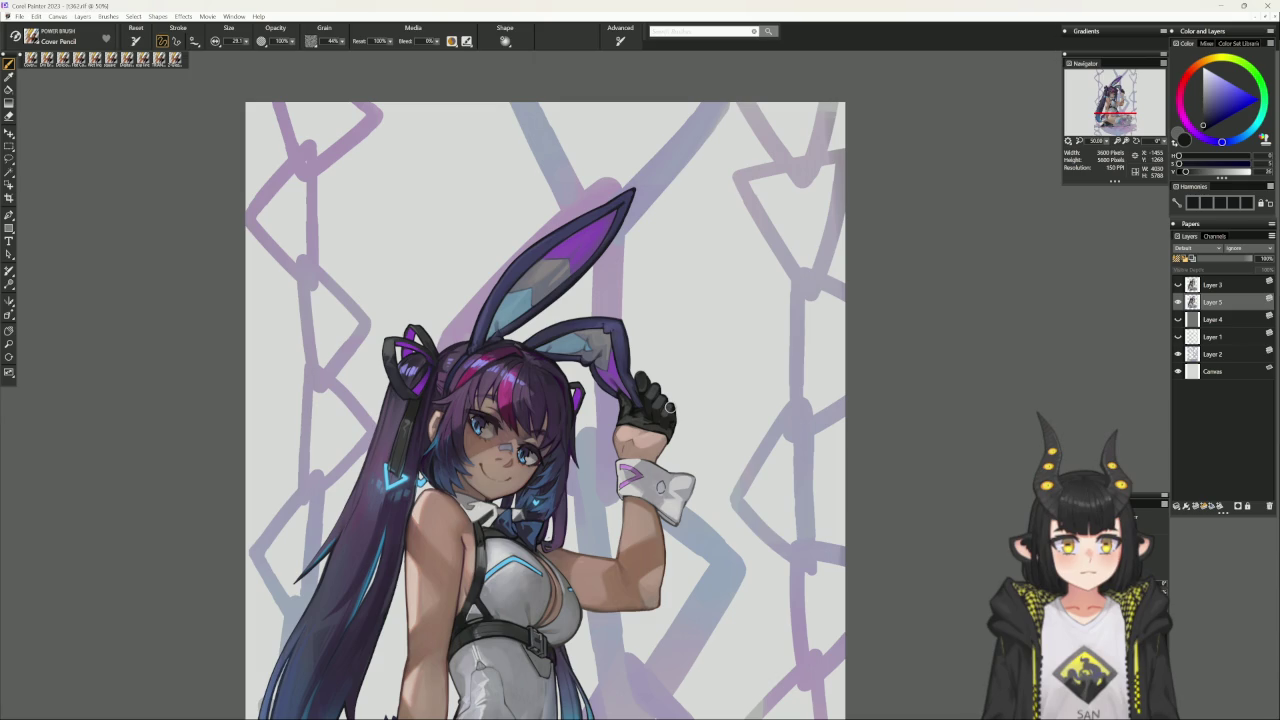
drag(776, 594, 769, 575)
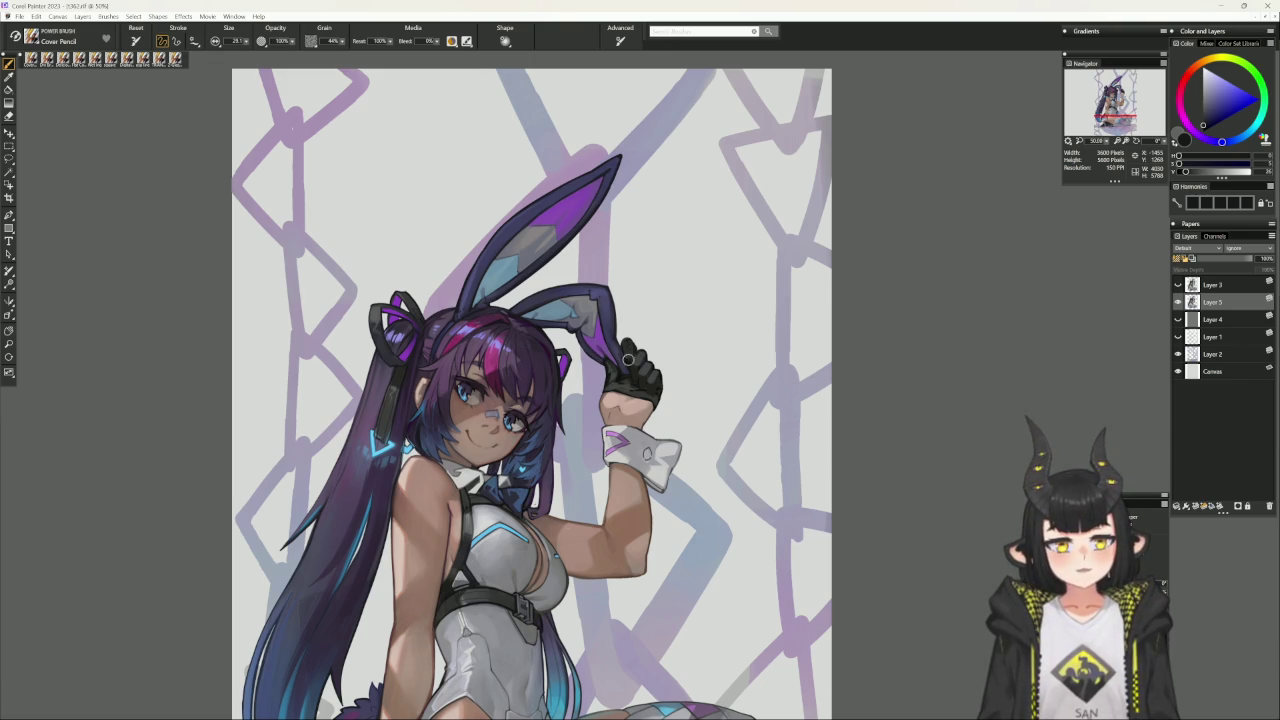
alt+click(626, 348)
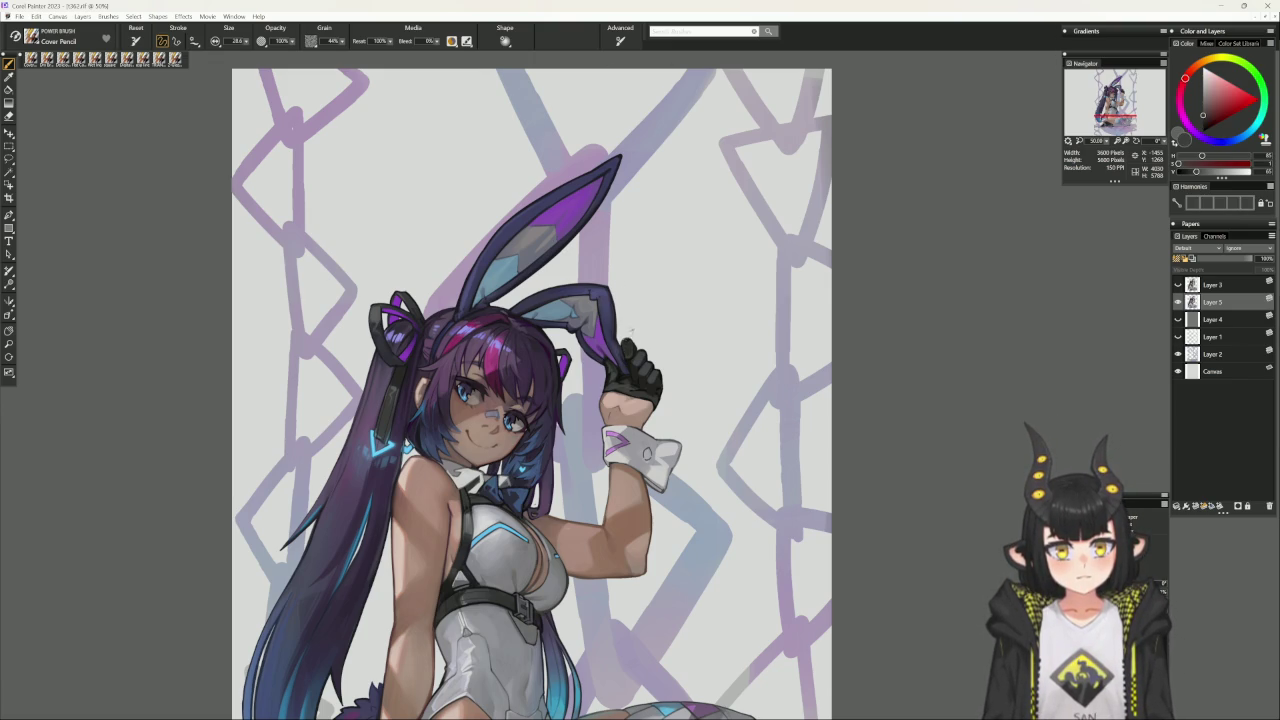
alt+click(630, 363)
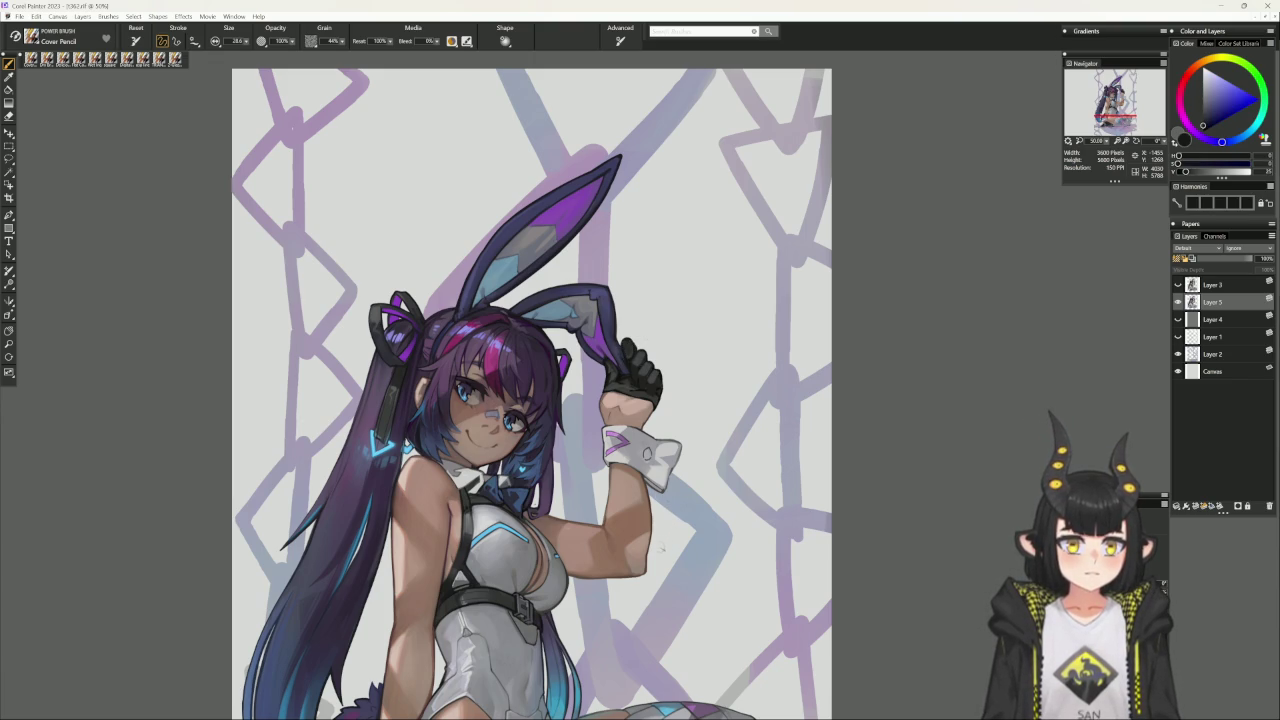
- Shrink the brush for finer glove detail and pan toward the lower body and seated legs
drag(630, 595, 644, 550)
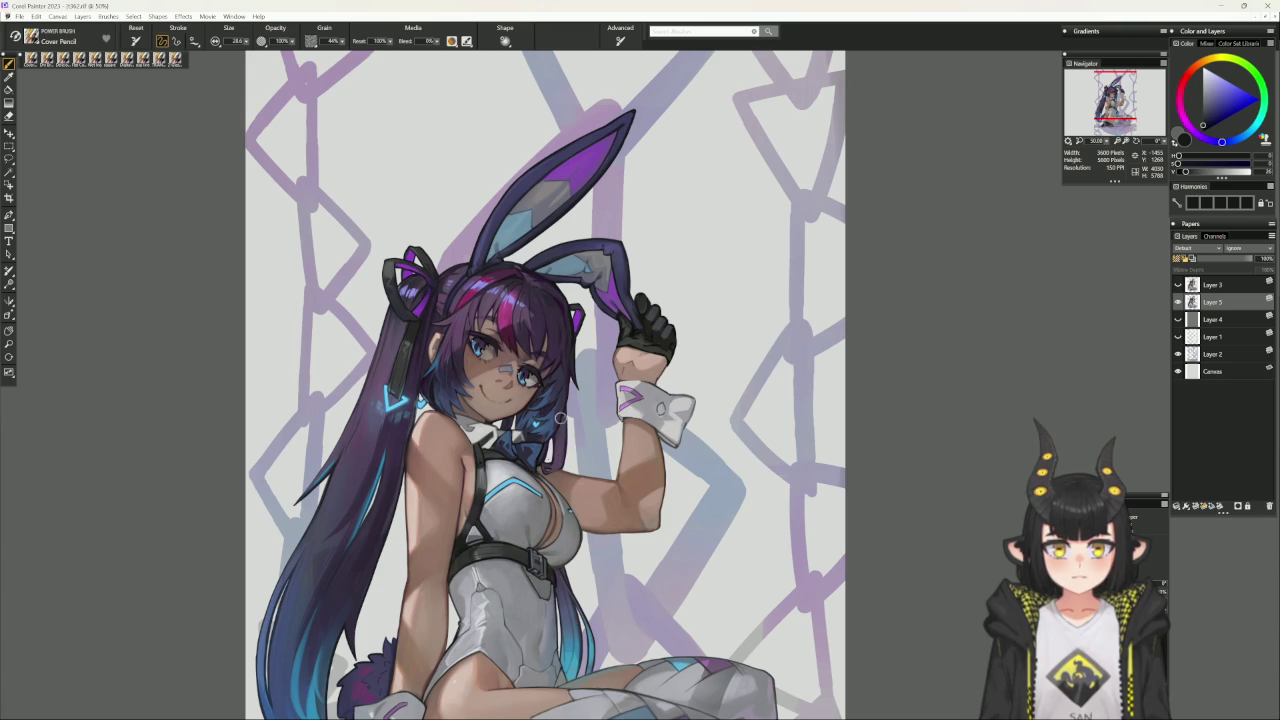
key(bracketleft)
key(bracketleft)
key(bracketleft)
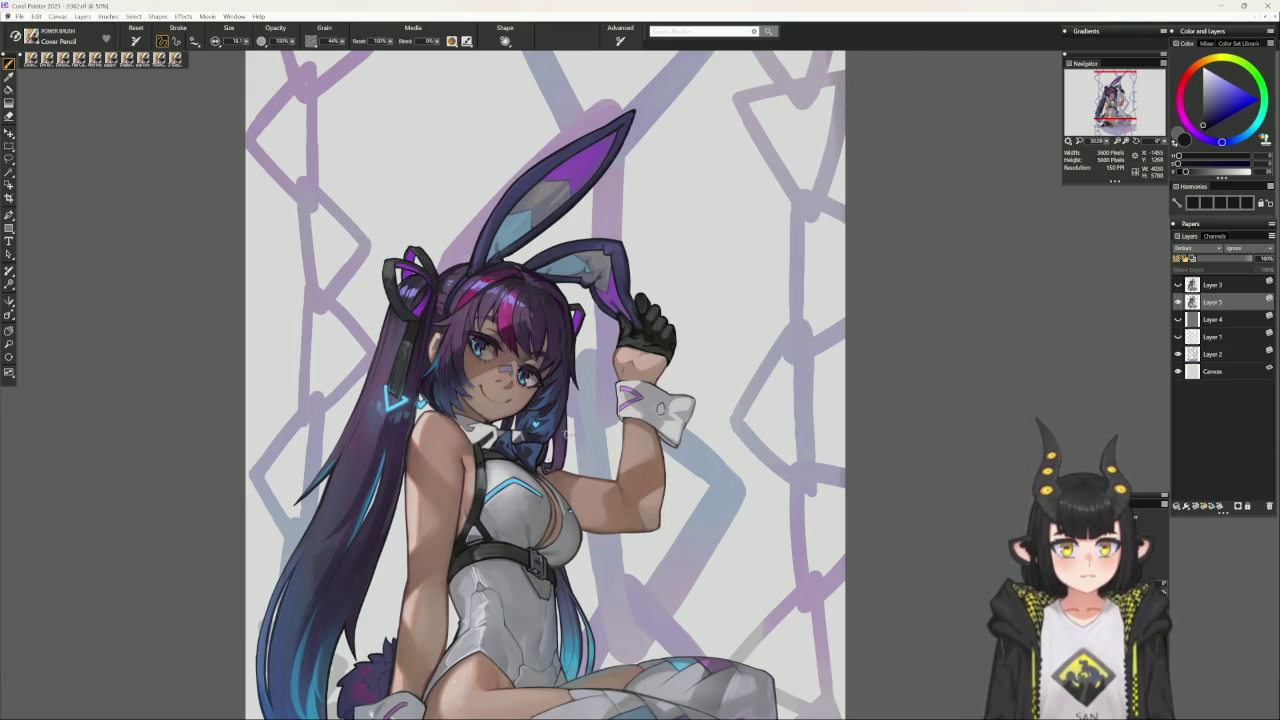
drag(560, 440, 630, 370)
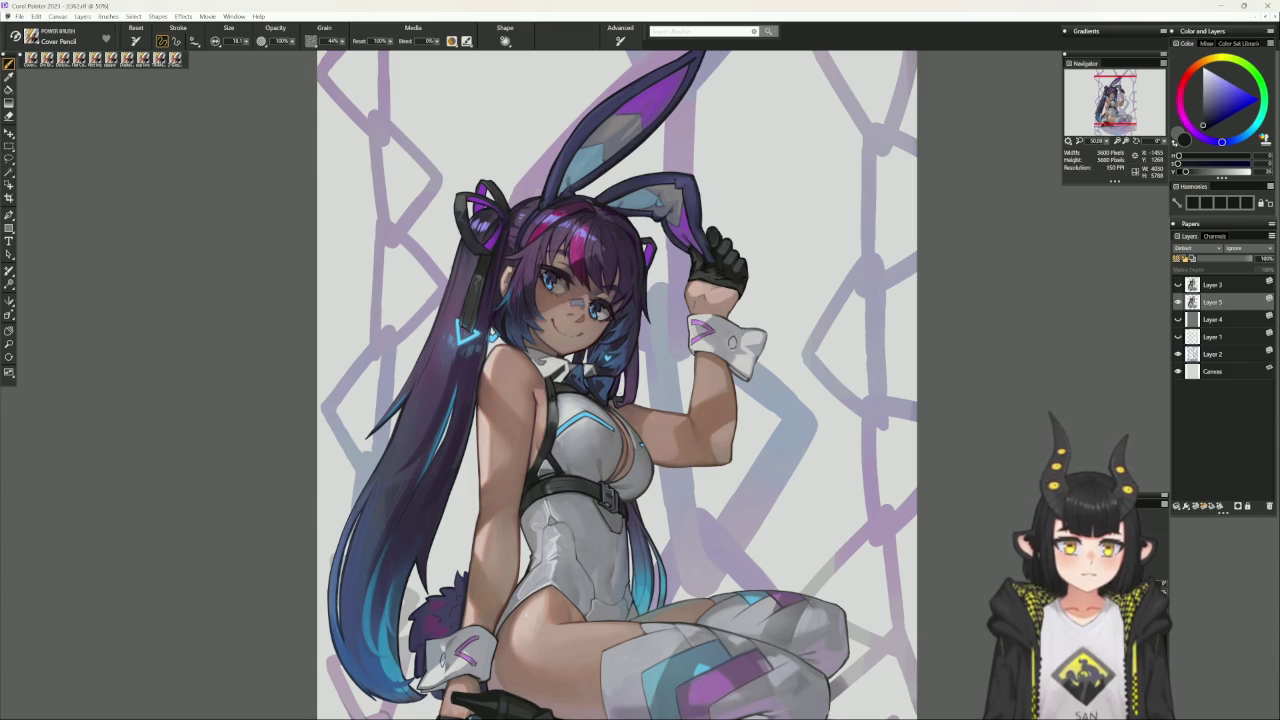
mouse_move(719, 520)
mouse_down()
mouse_move(763, 481)
mouse_move(1052, 360)
mouse_up()
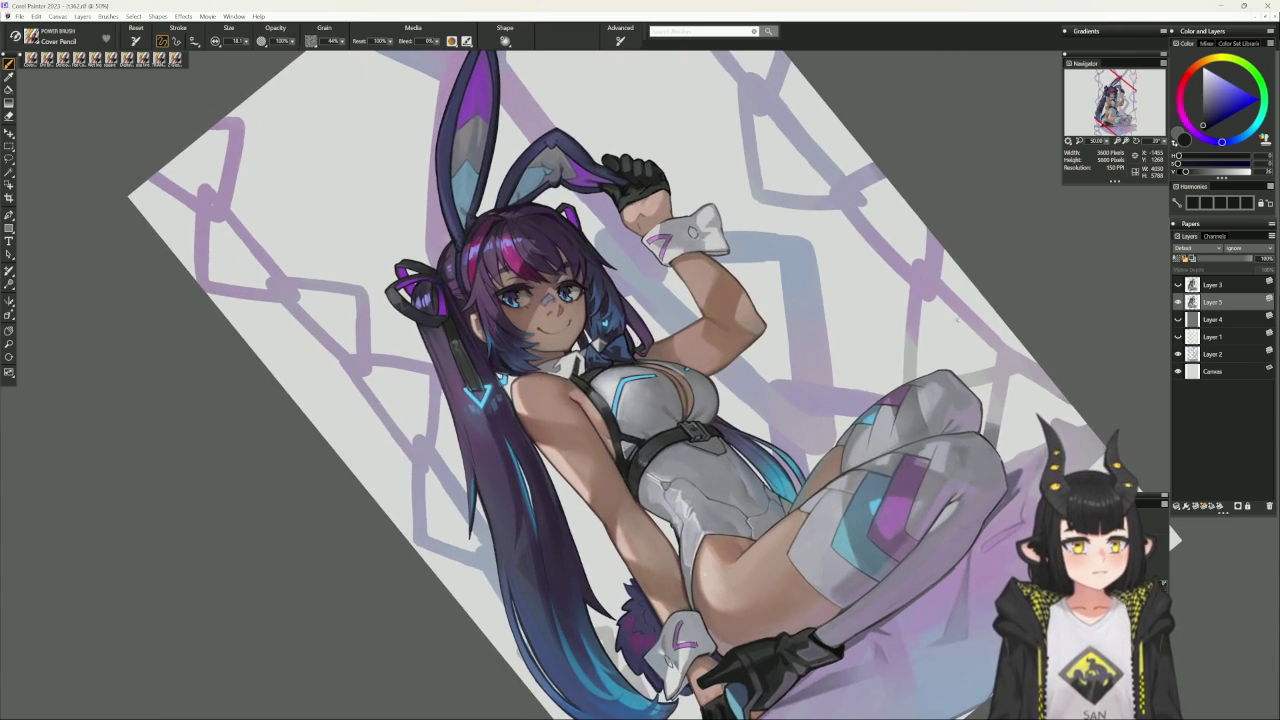
- Sample leotard purple-grey and dark buckle tones on a tilted canvas, then reset the view upright
alt+click(645, 458)
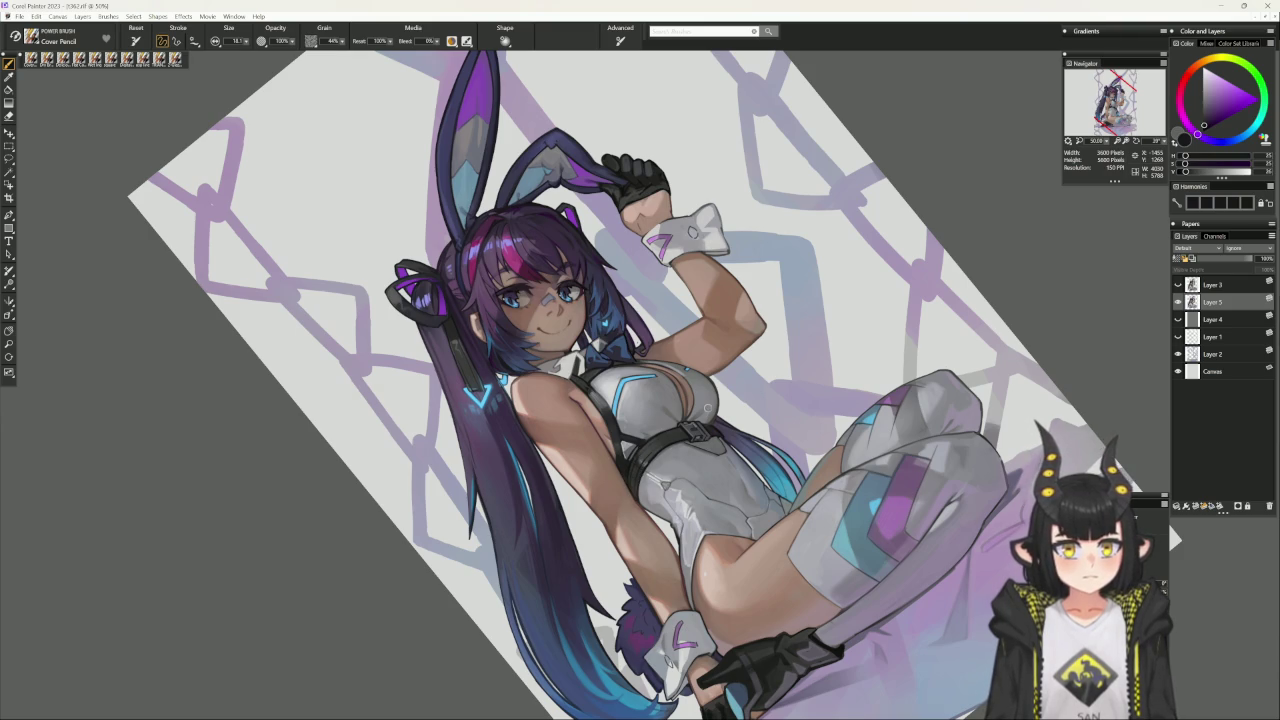
drag(1167, 521, 1150, 210)
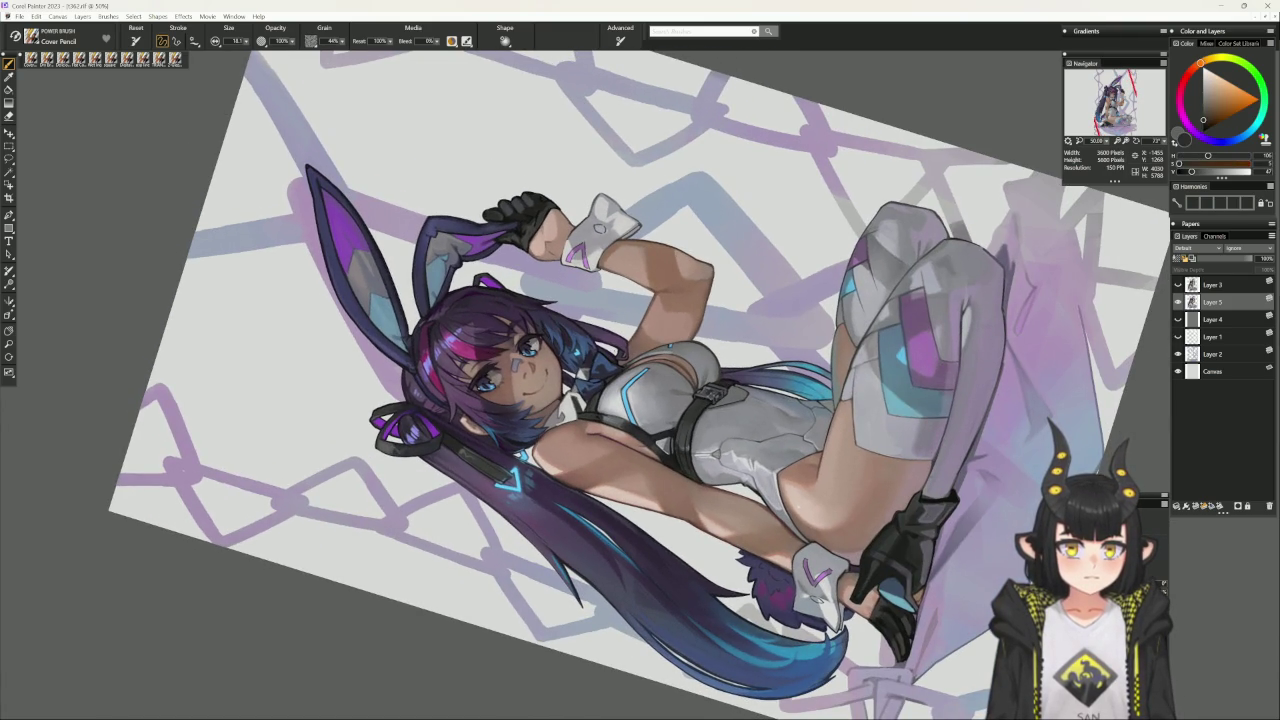
alt+click(709, 399)
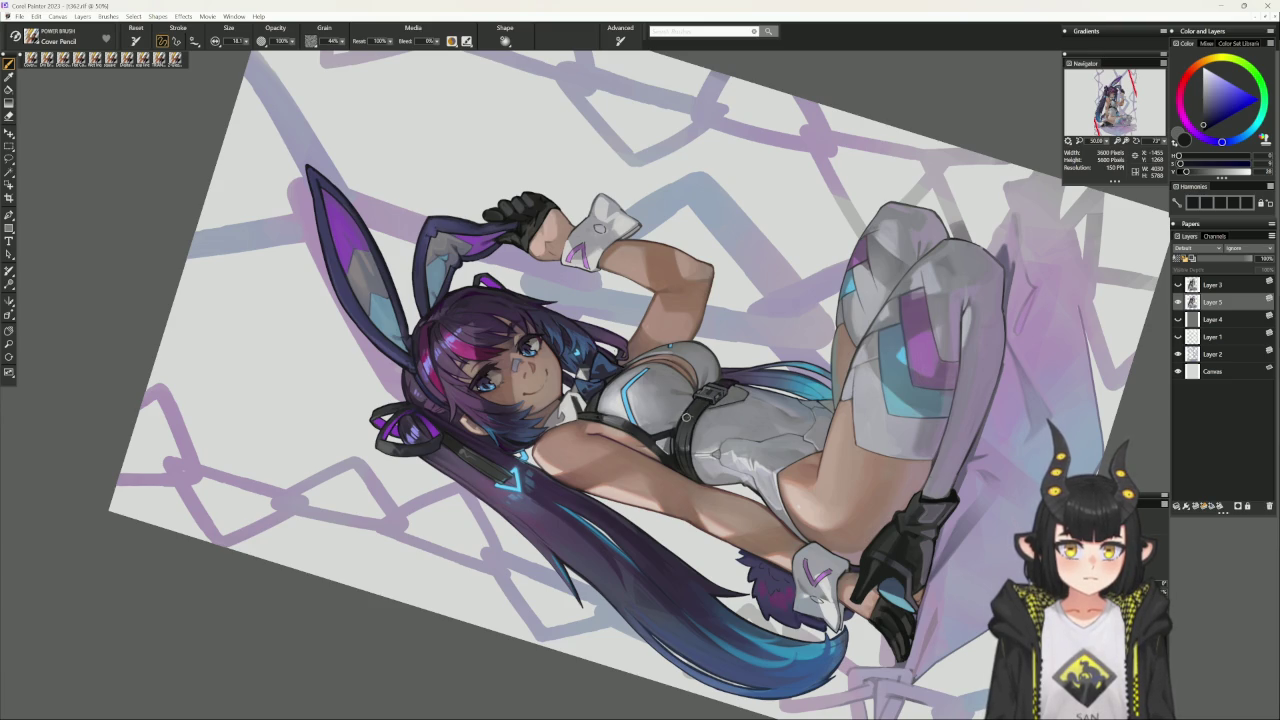
alt+click(685, 407)
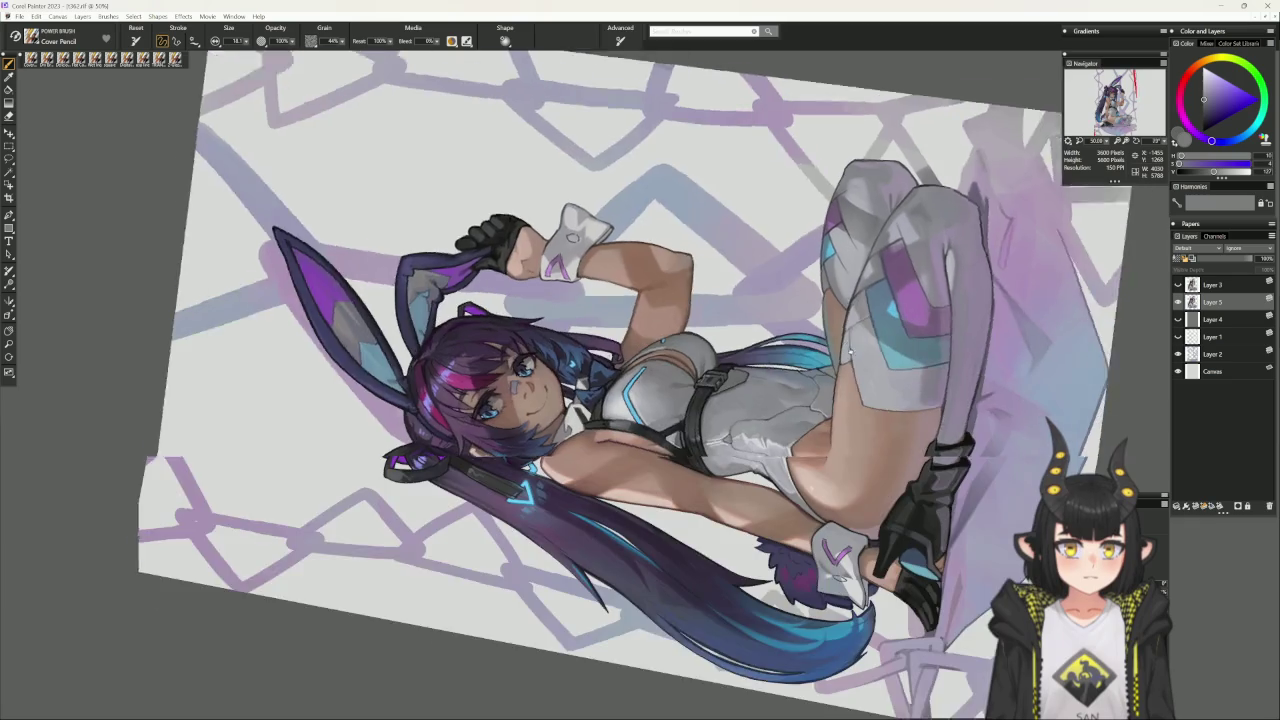
drag(735, 378, 693, 403)
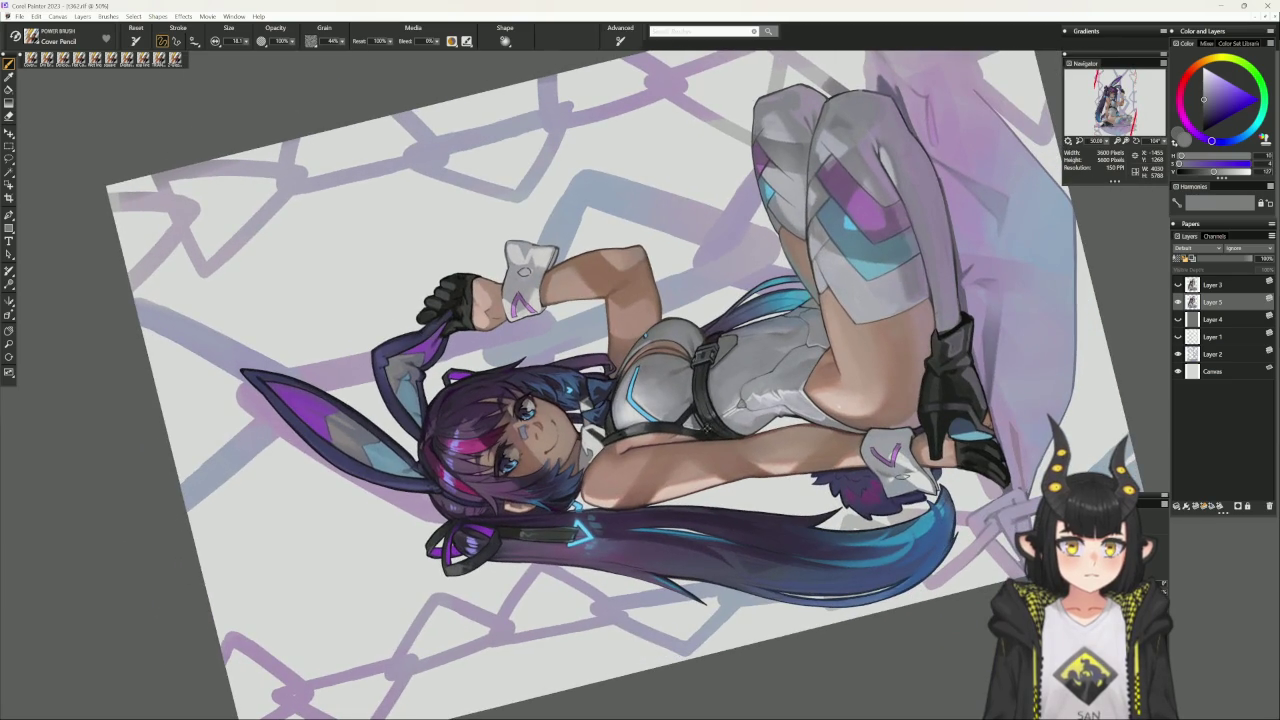
alt+click(693, 403)
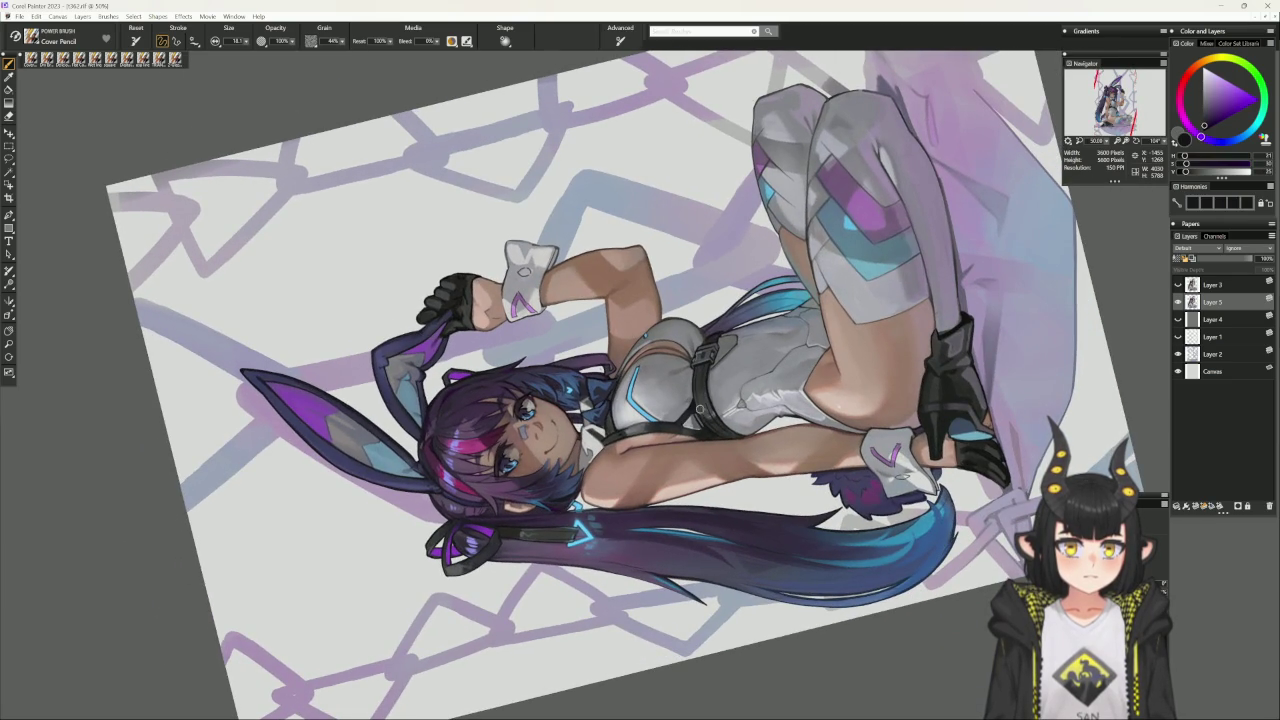
key(ctrl+0)
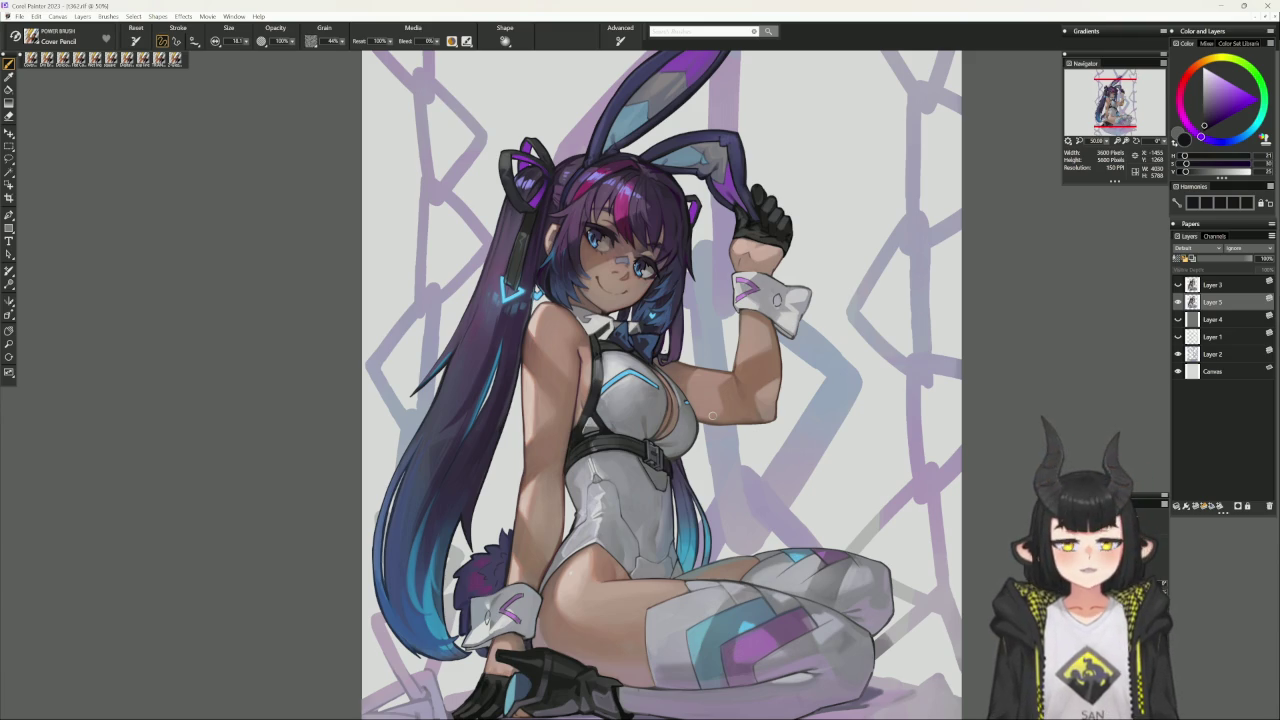
- Sample reddish and lighter skin tones, then dark navy, and shift the view left
alt+click(575, 437)
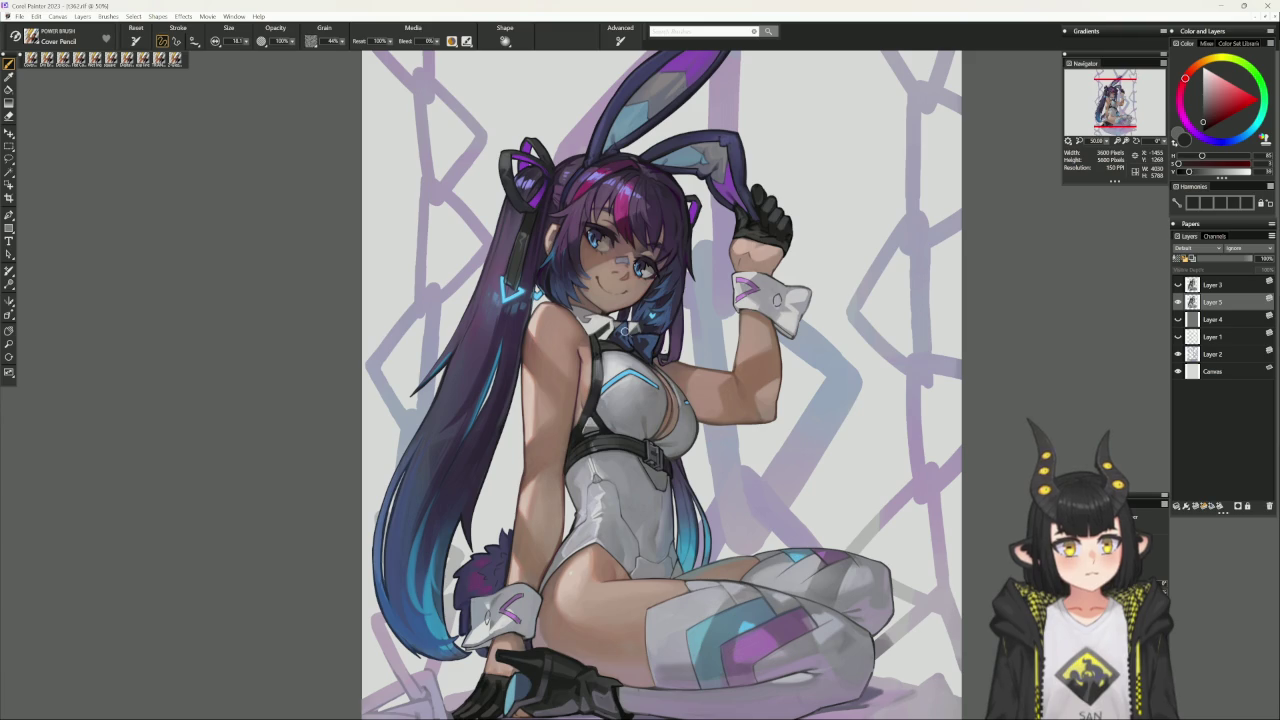
alt+click(578, 416)
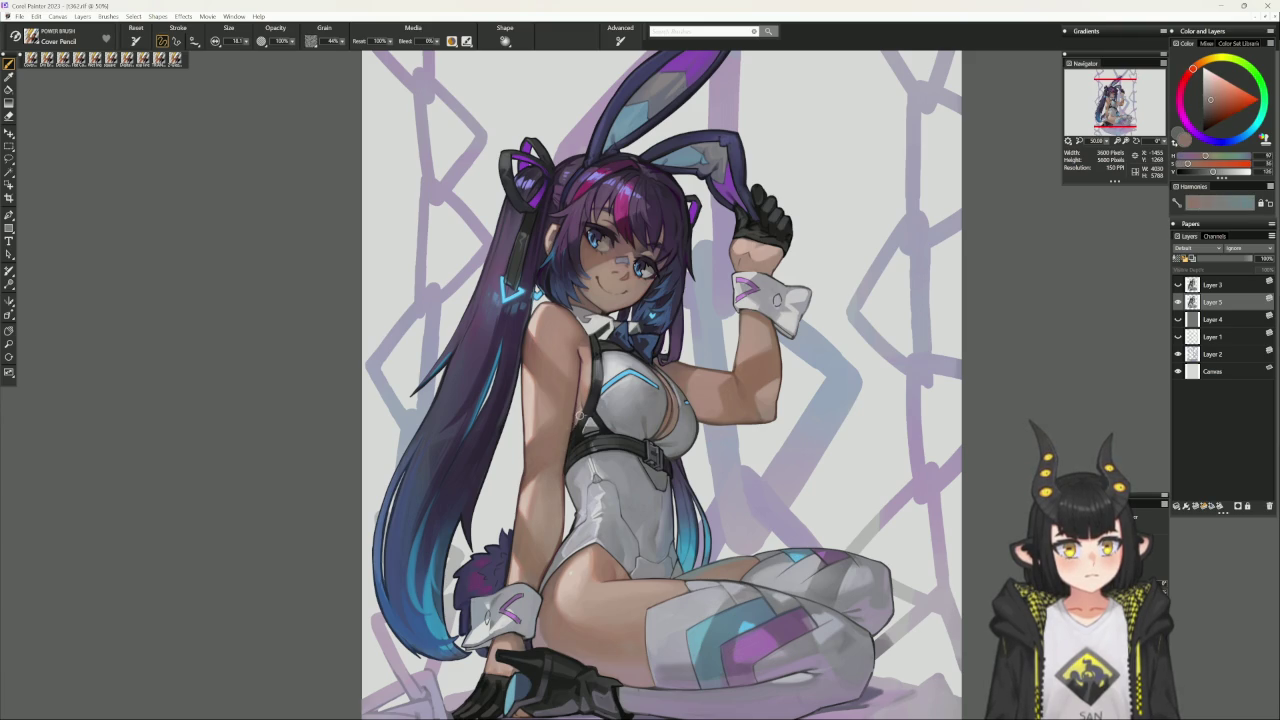
alt+click(574, 434)
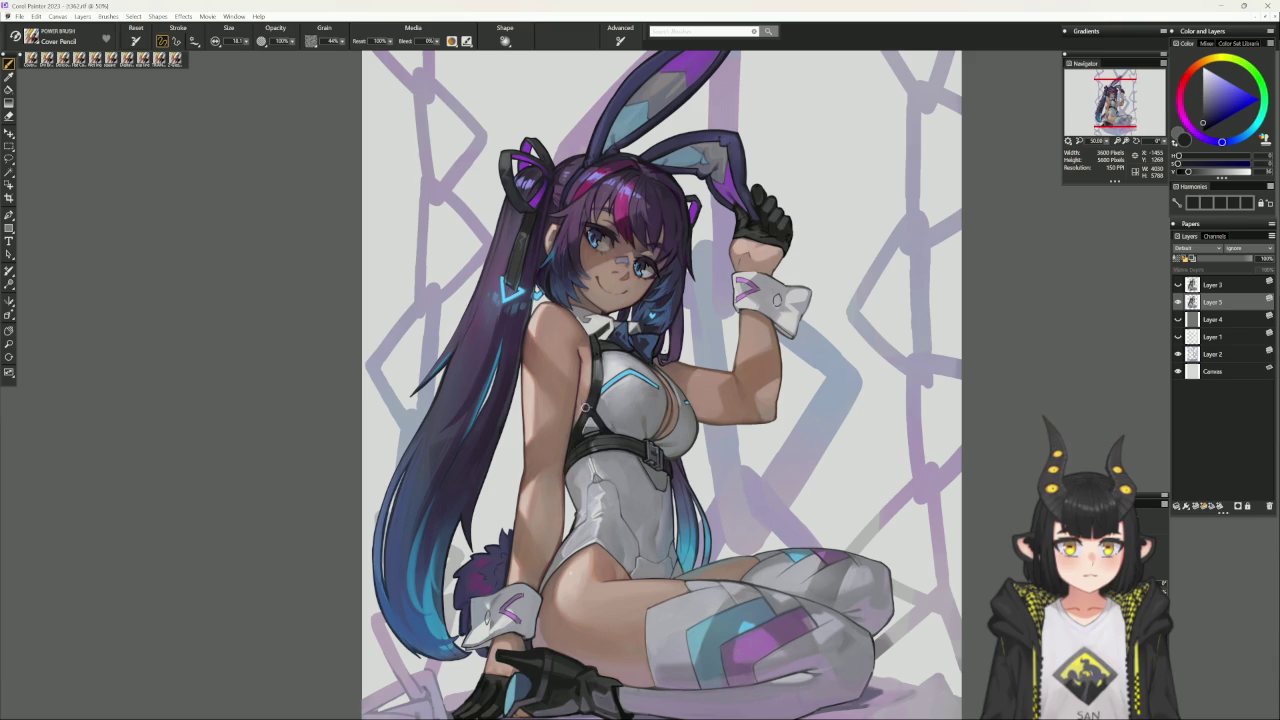
mouse_move(771, 557)
mouse_down()
mouse_move(697, 537)
mouse_move(565, 378)
mouse_up()
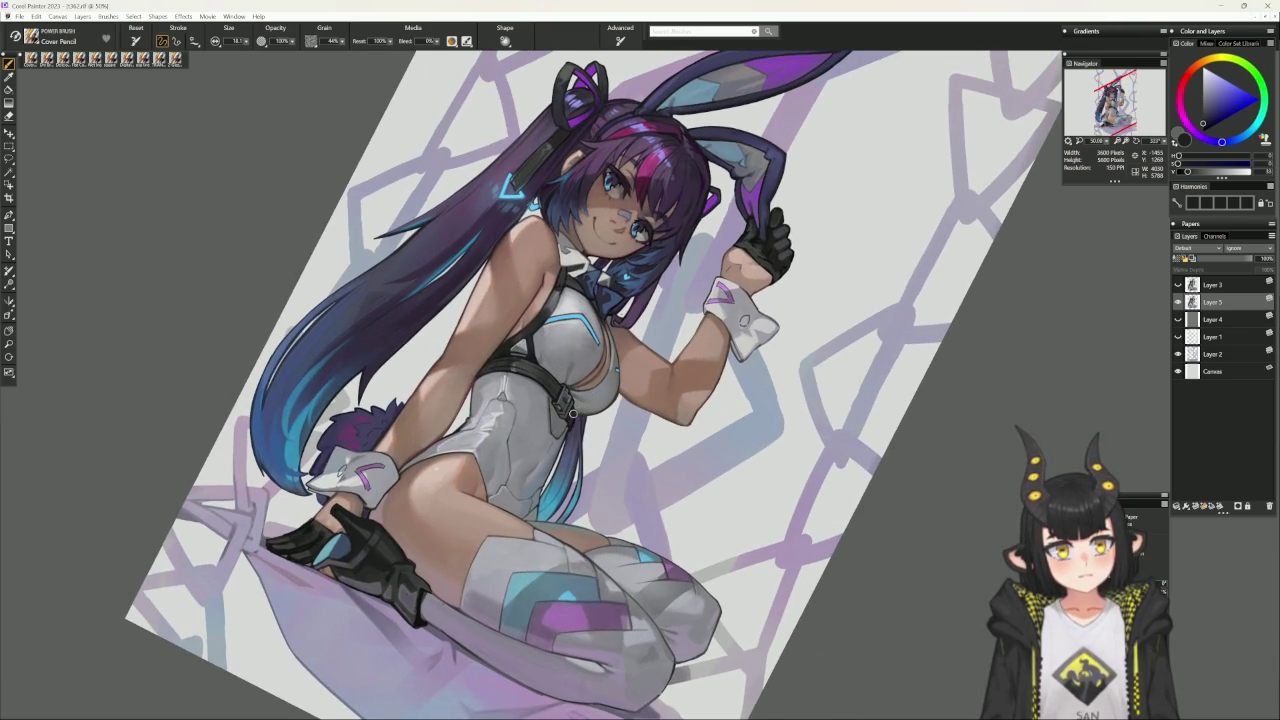
- Lighten the blue-violet in the colour triangle and nudge its hue slightly
alt+click(567, 428)
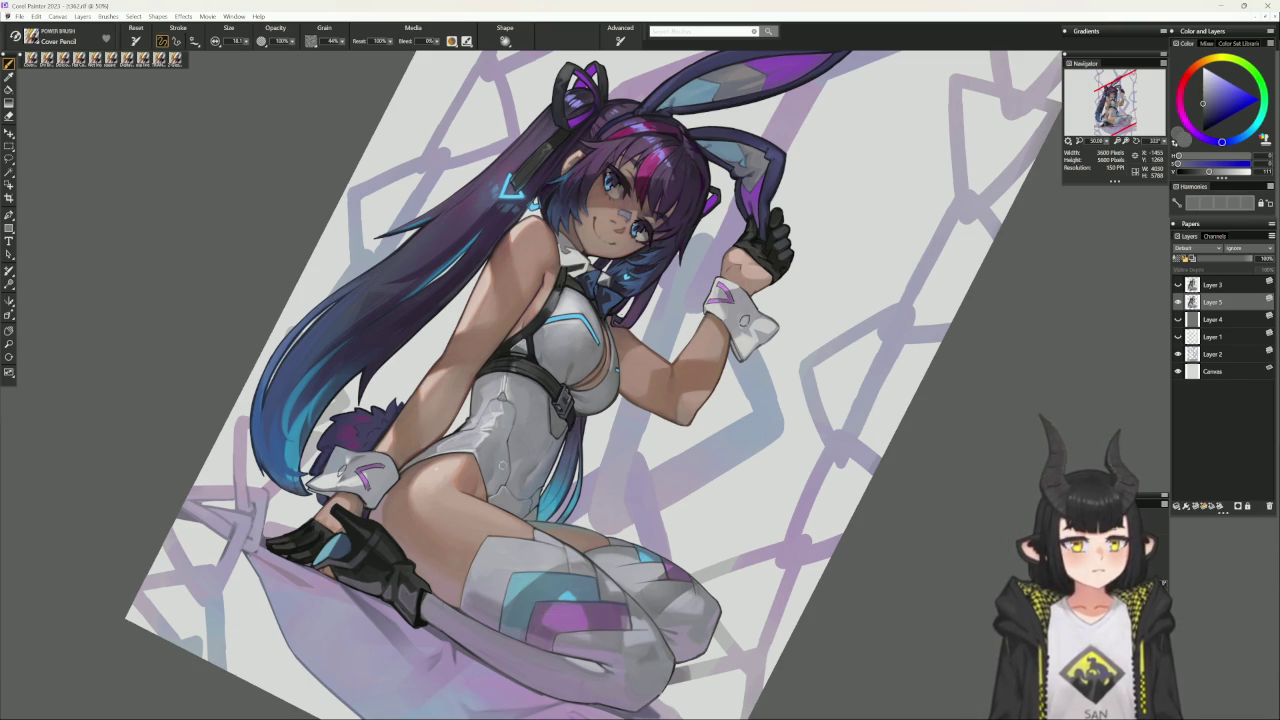
alt+click(568, 418)
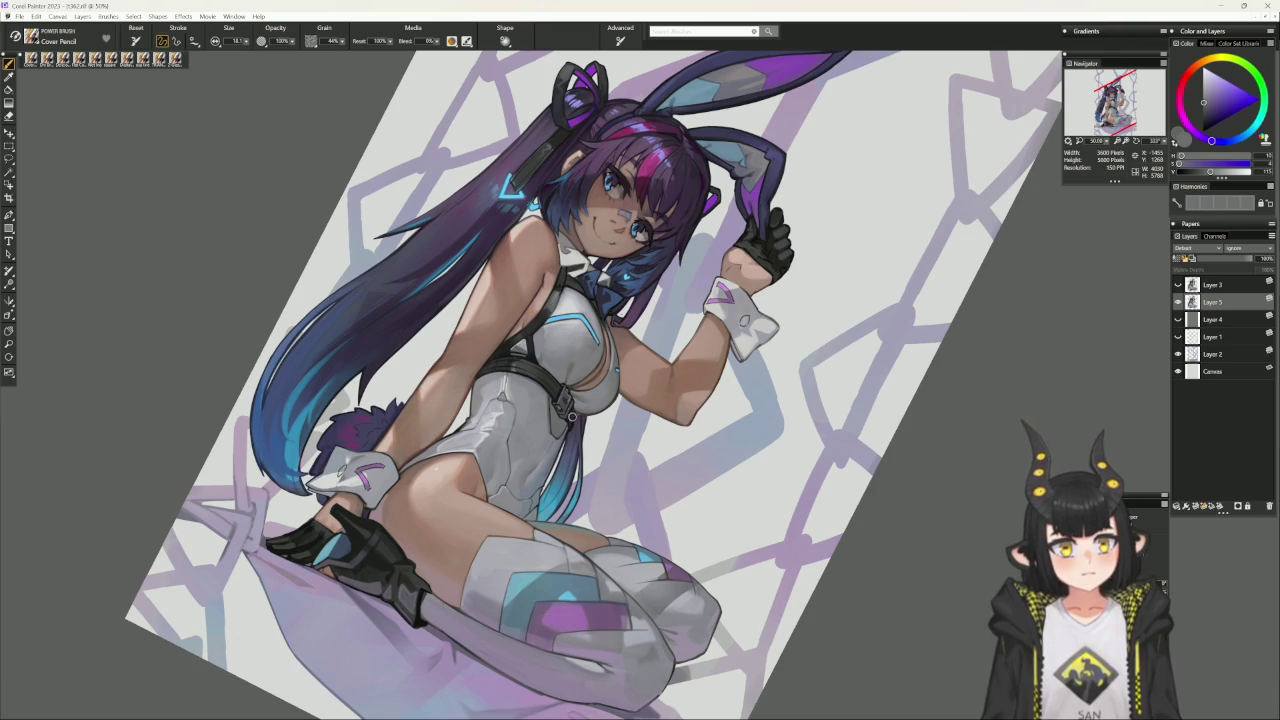
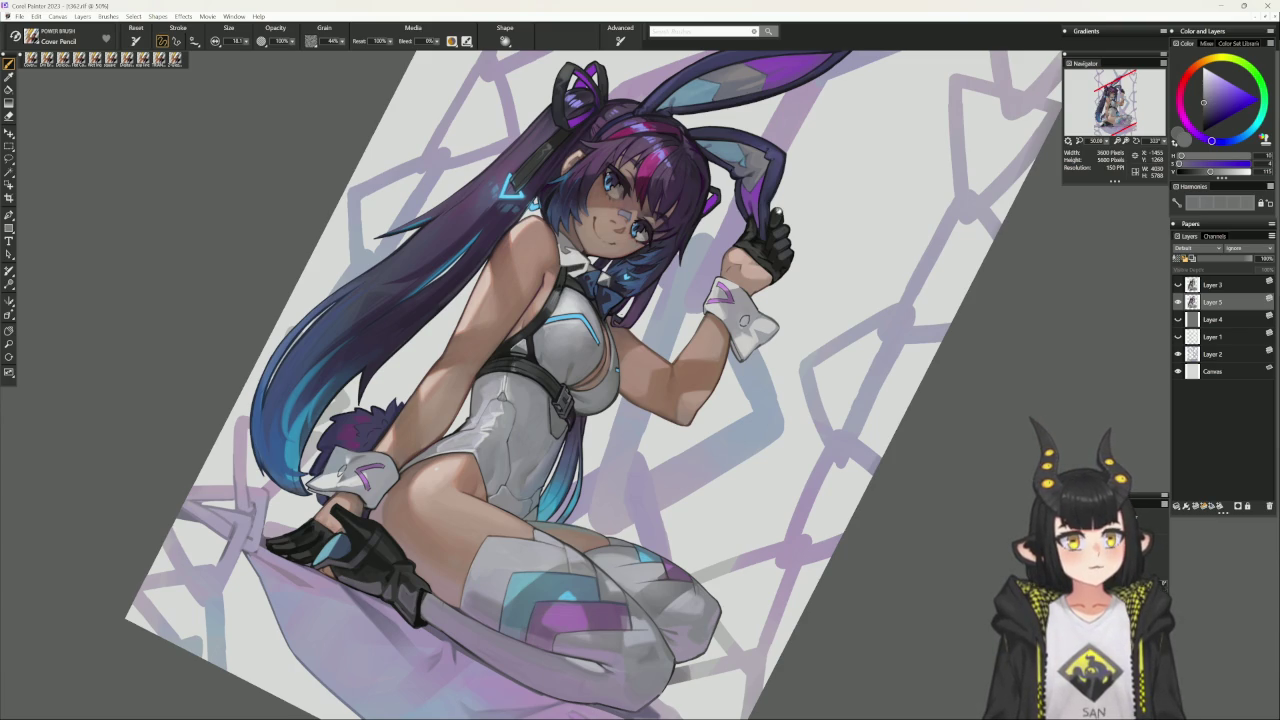
- Straighten the canvas view and sample two colours from the purple hair
key(ctrl+0)
scroll(546, 454, up, 1)
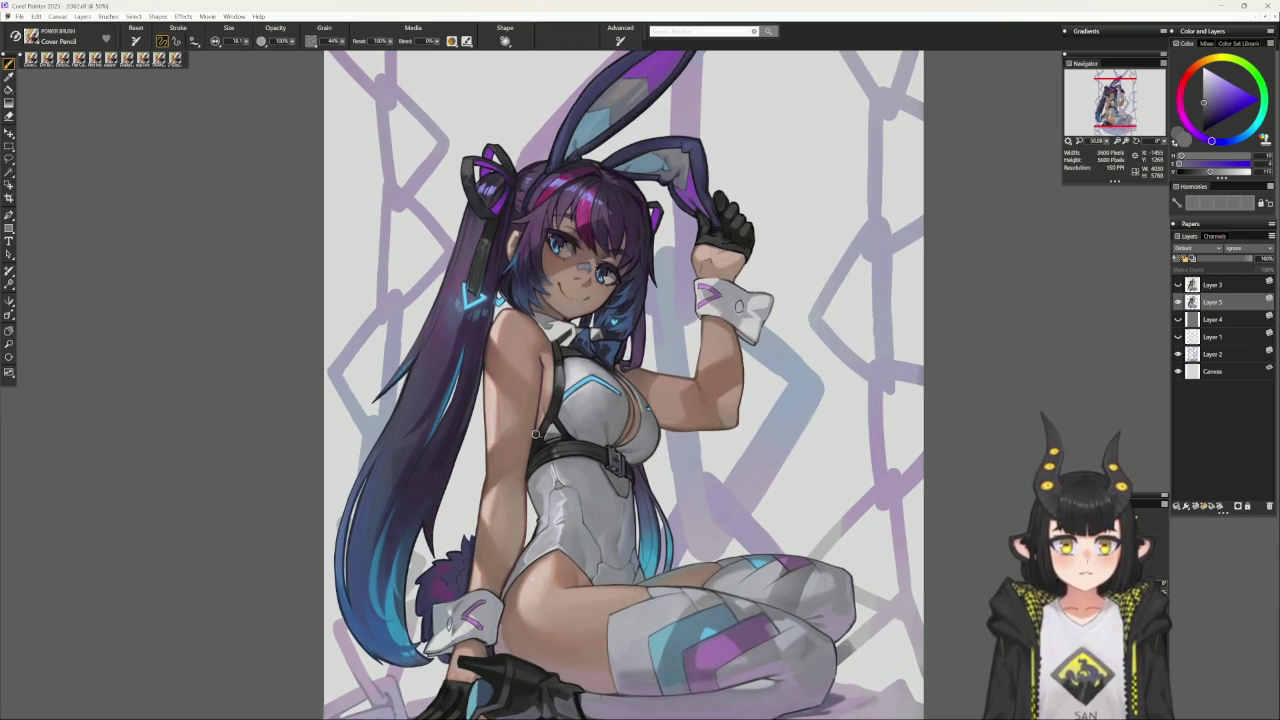
alt+click(455, 318)
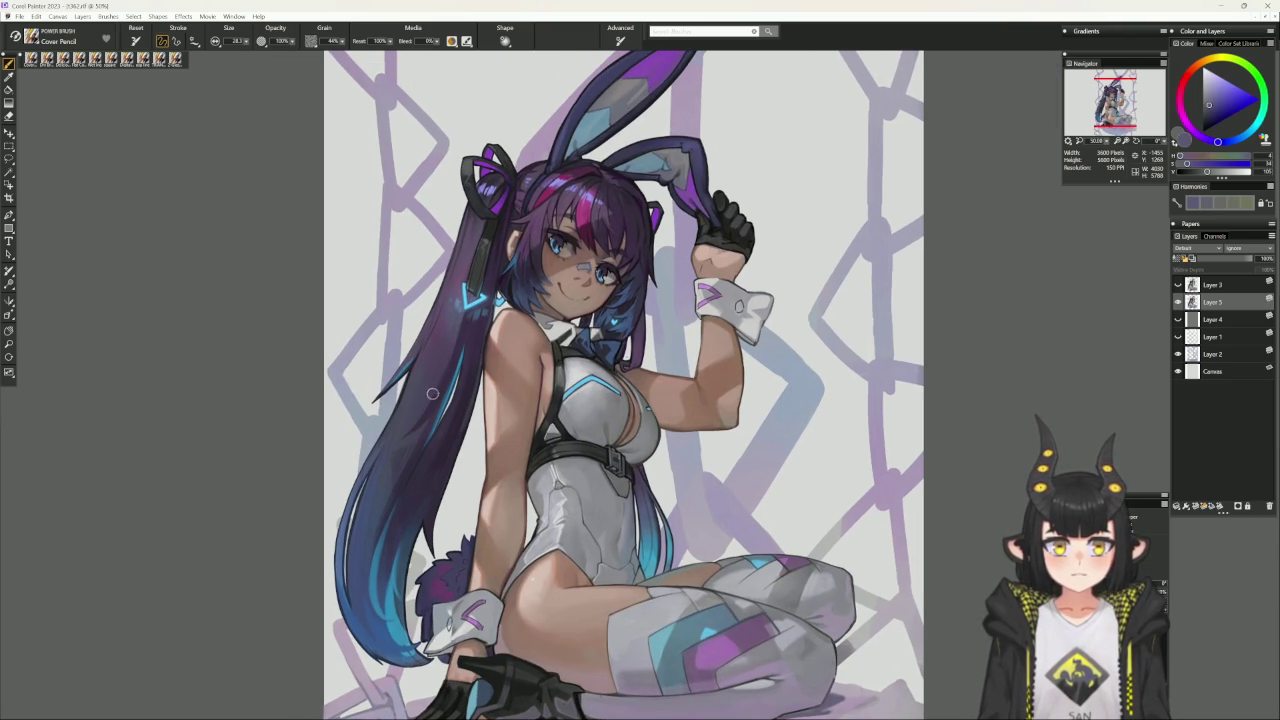
alt+click(459, 335)
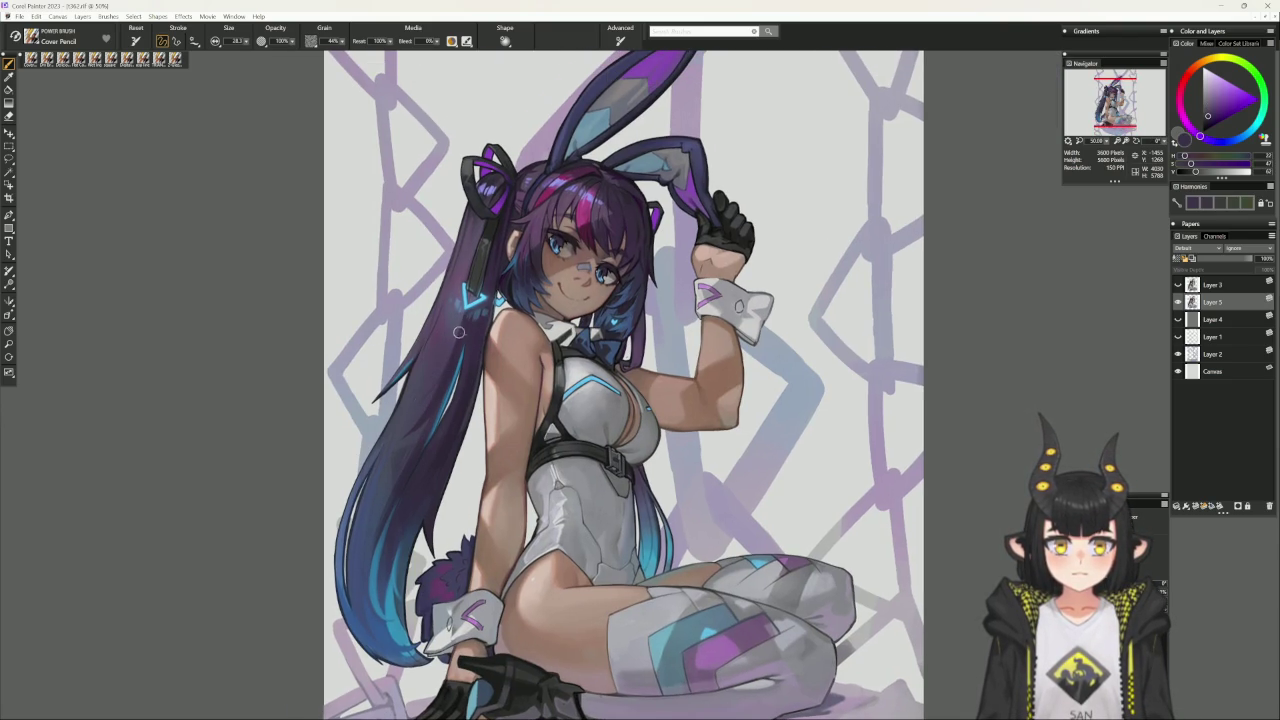
drag(464, 335, 497, 307)
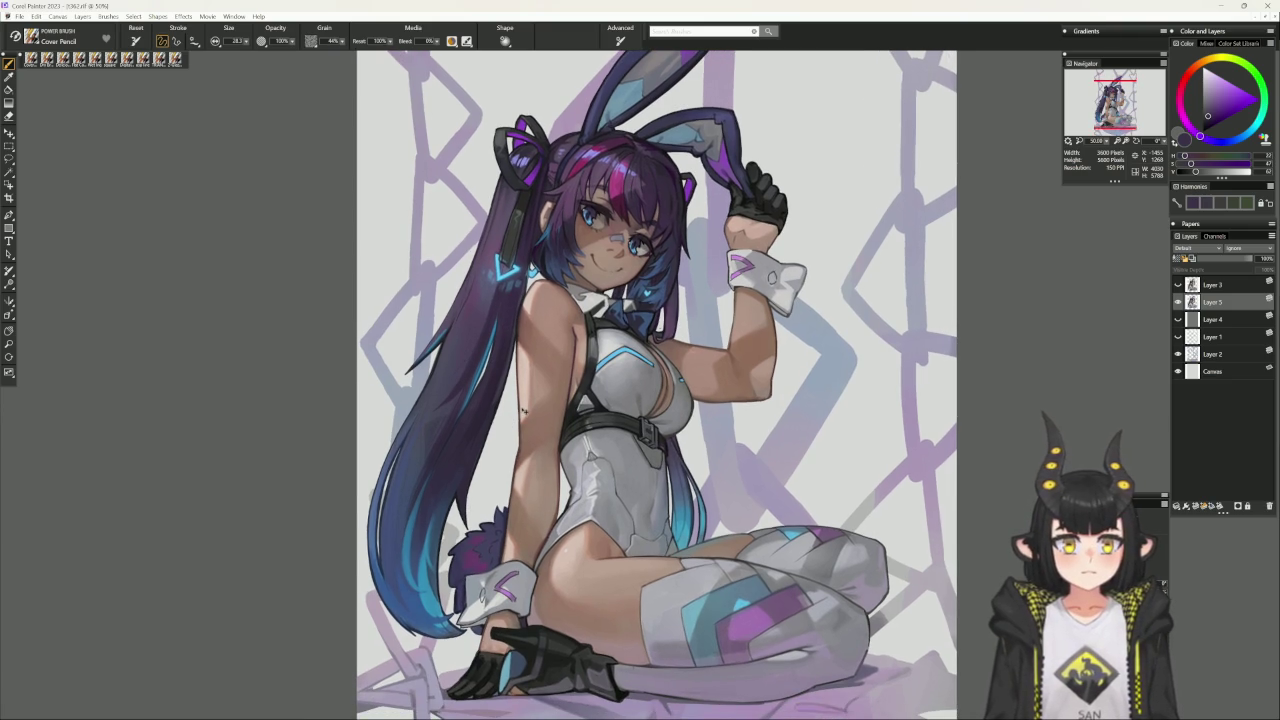
drag(542, 447, 546, 421)
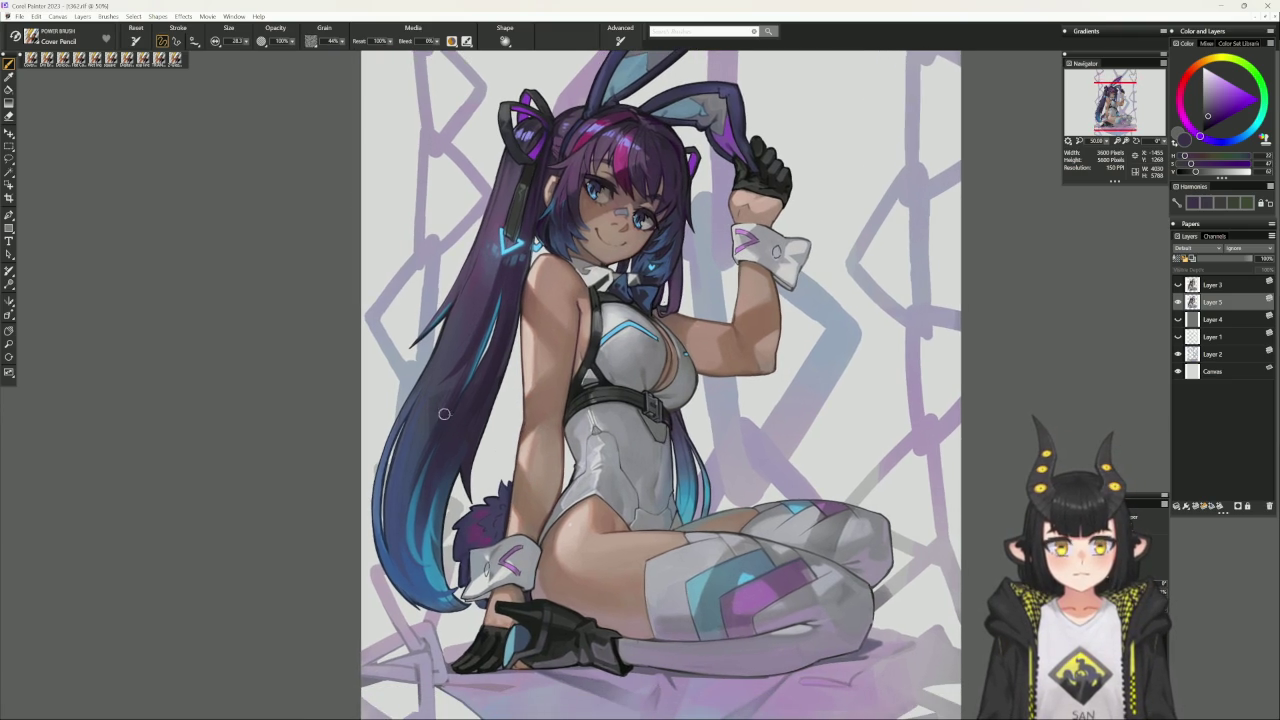
- Paint two blue Cover Pencil strokes down the lower hair strands
alt+click(423, 461)
drag(405, 478, 414, 579)
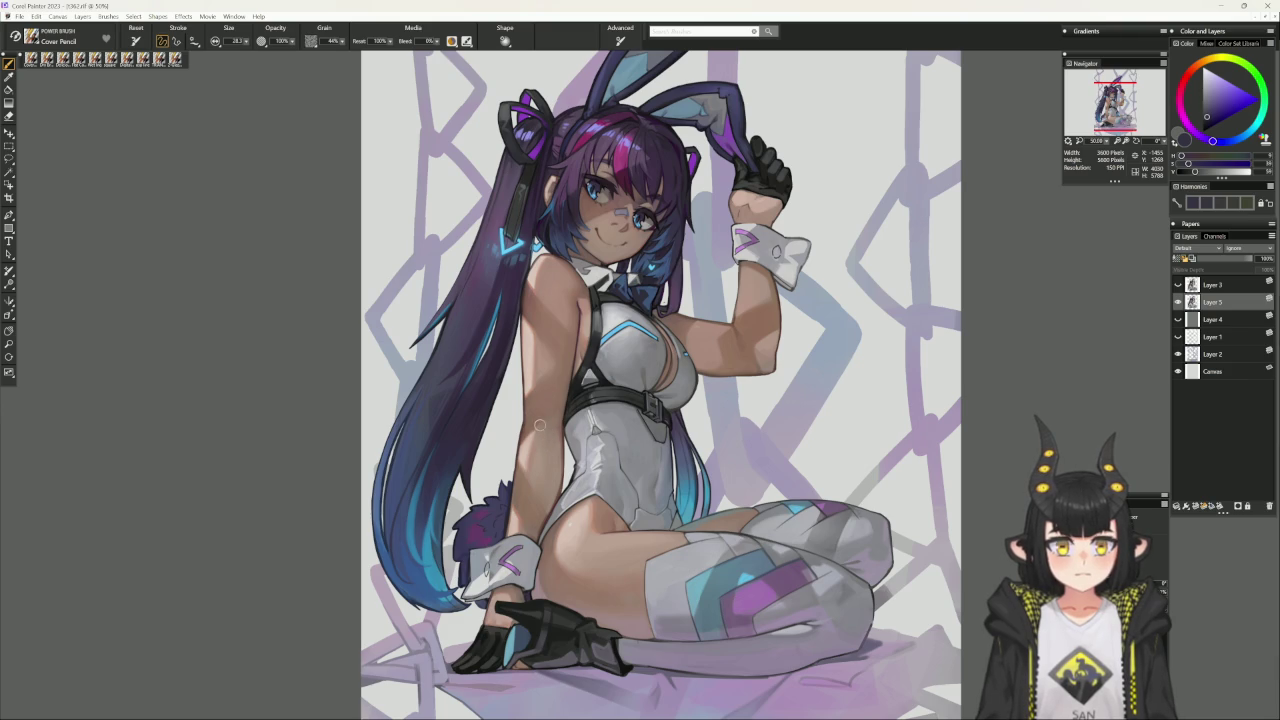
alt+click(417, 462)
drag(410, 478, 400, 575)
- Switch between blue and the sampled purple hair tone, fine-tuning the paint colour
alt+click(406, 500)
alt+click(428, 448)
alt+click(405, 500)
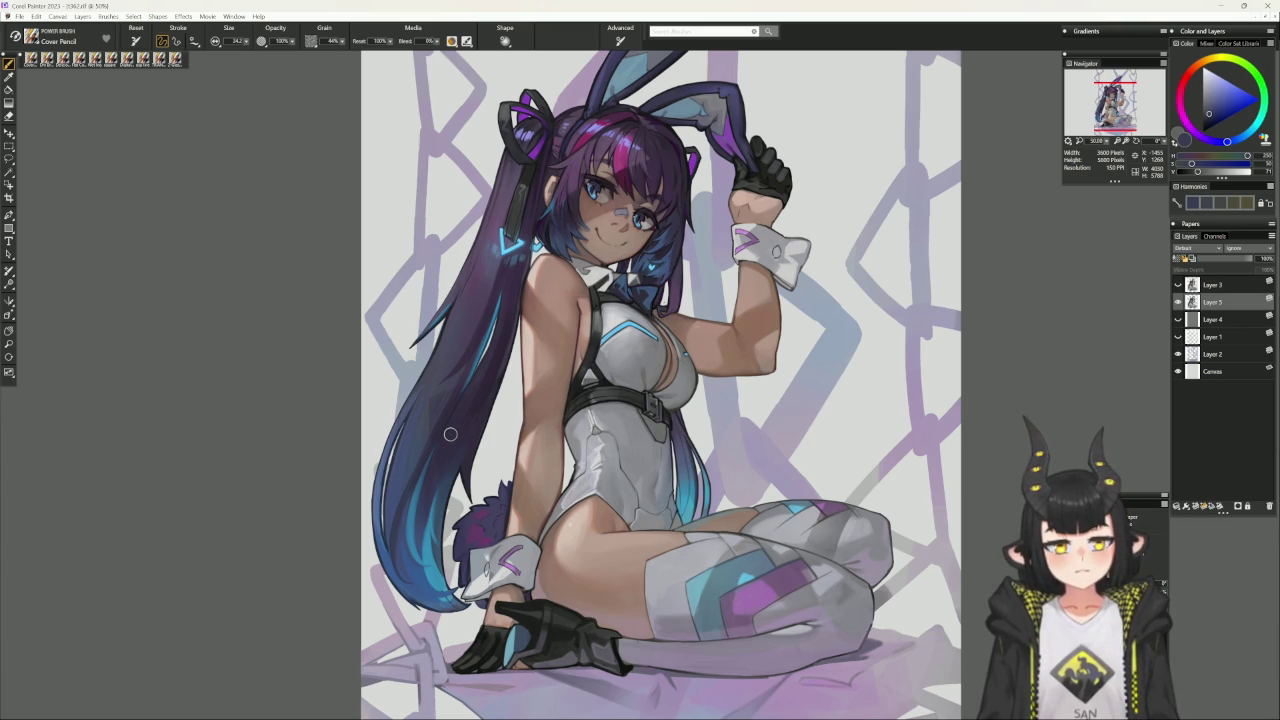
alt+click(444, 426)
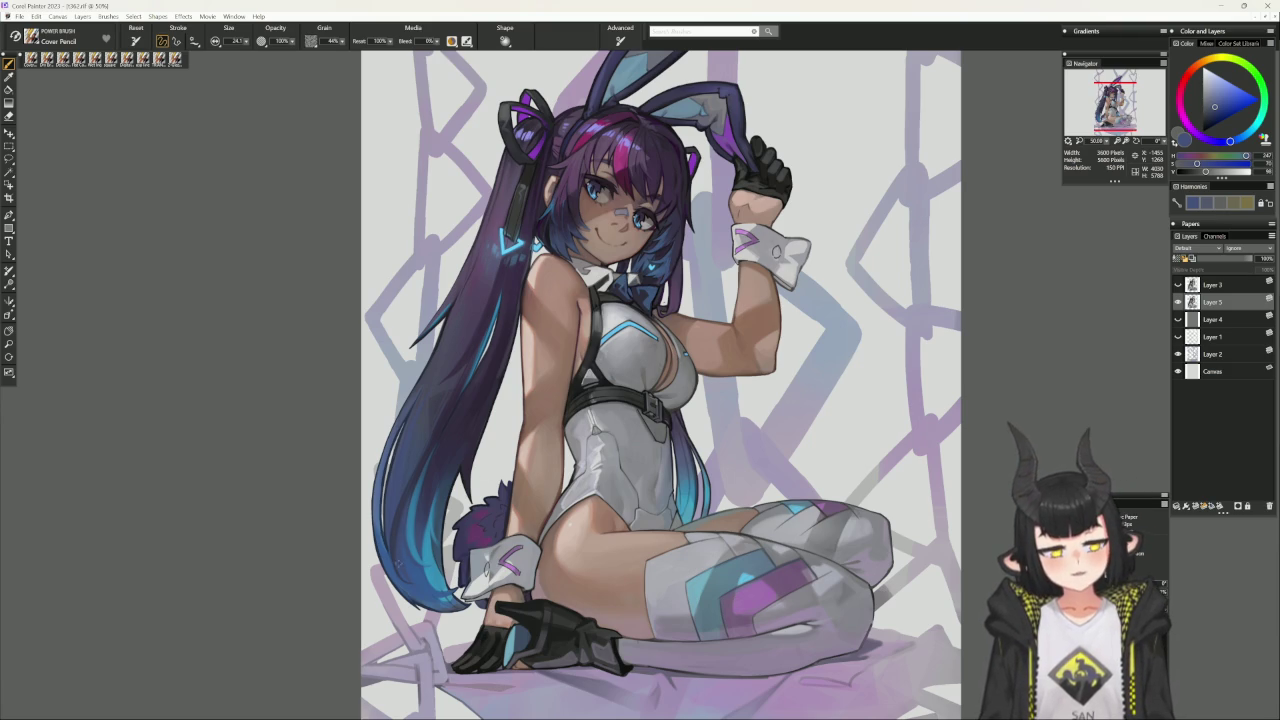
alt+click(396, 570)
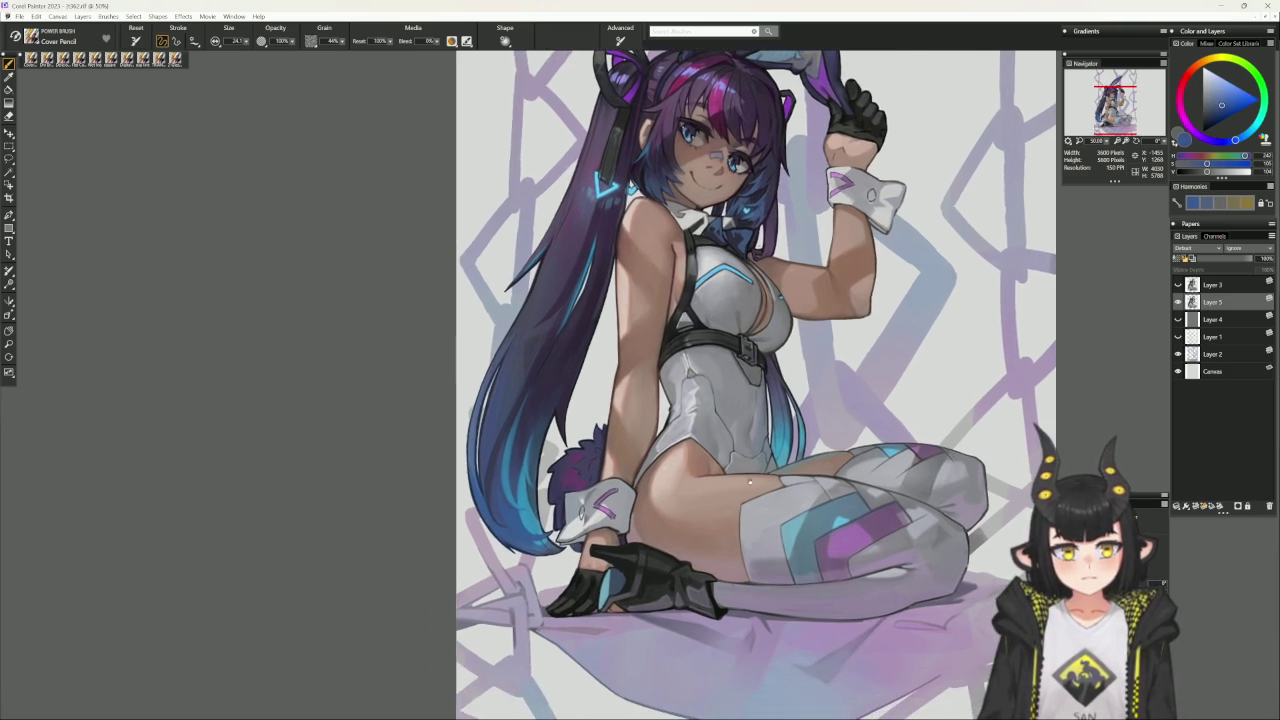
- Zoom in, sample the hair colour near the glove, and return the canvas upright
drag(548, 540, 629, 84)
alt+click(714, 554)
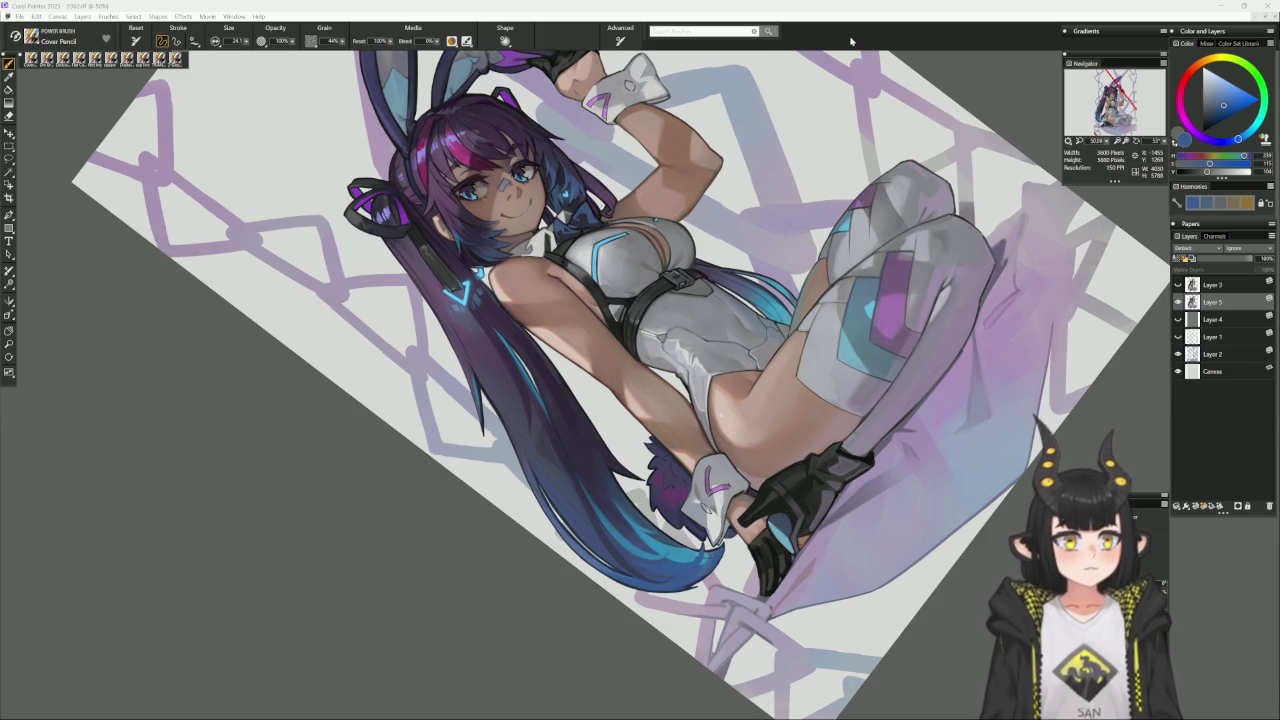
click(835, 409)
drag(835, 409, 752, 430)
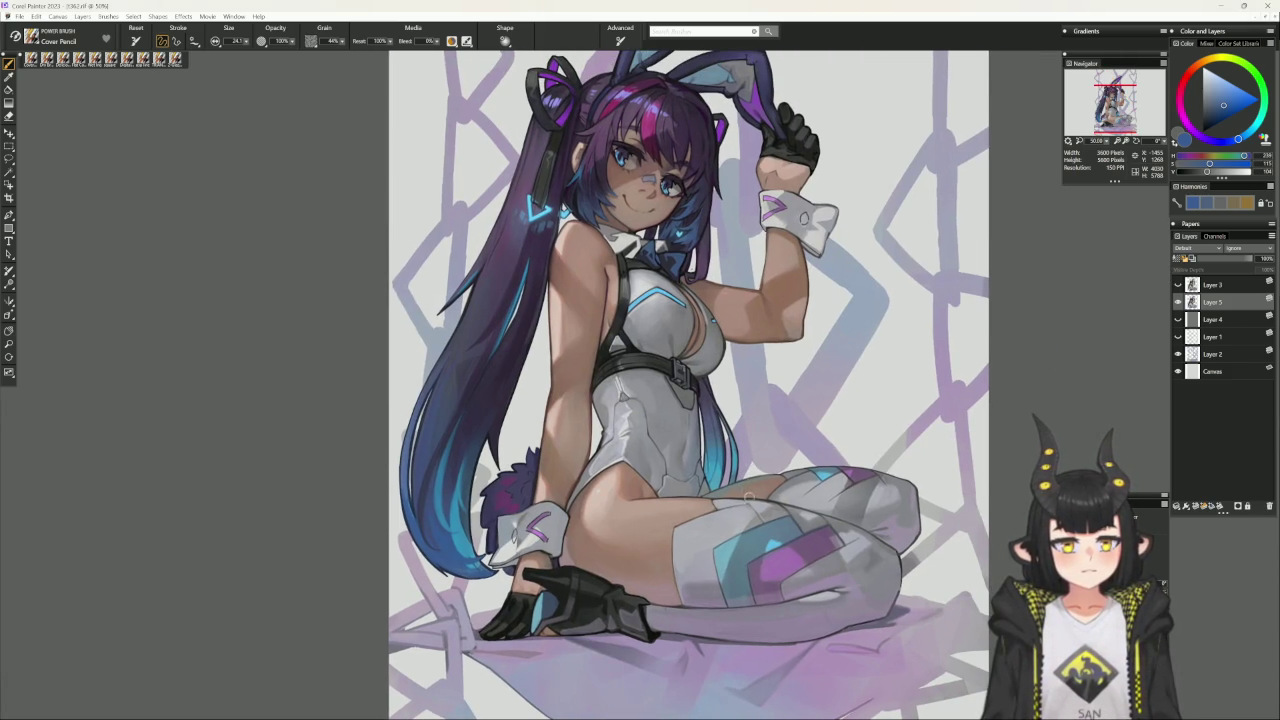
- Paint a bright cyan patch on the thigh stocking and select the square brush
click(1213, 110)
drag(1213, 110, 1240, 88)
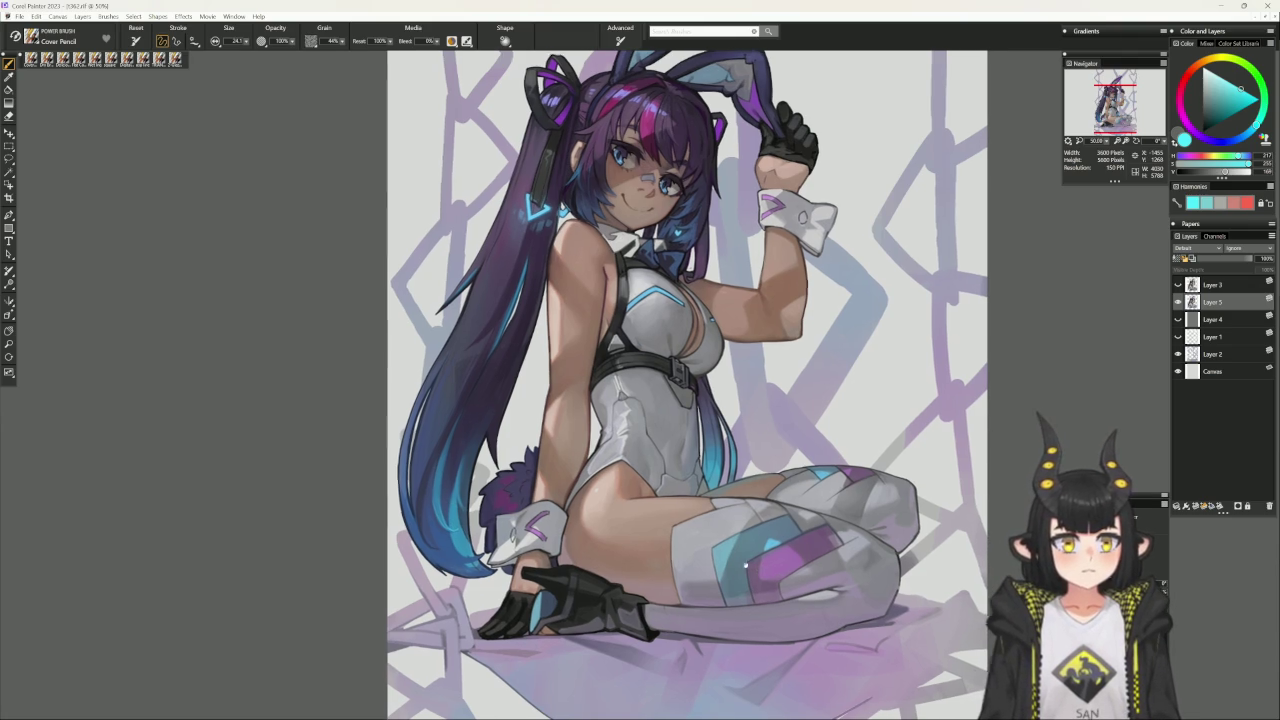
drag(783, 557, 737, 549)
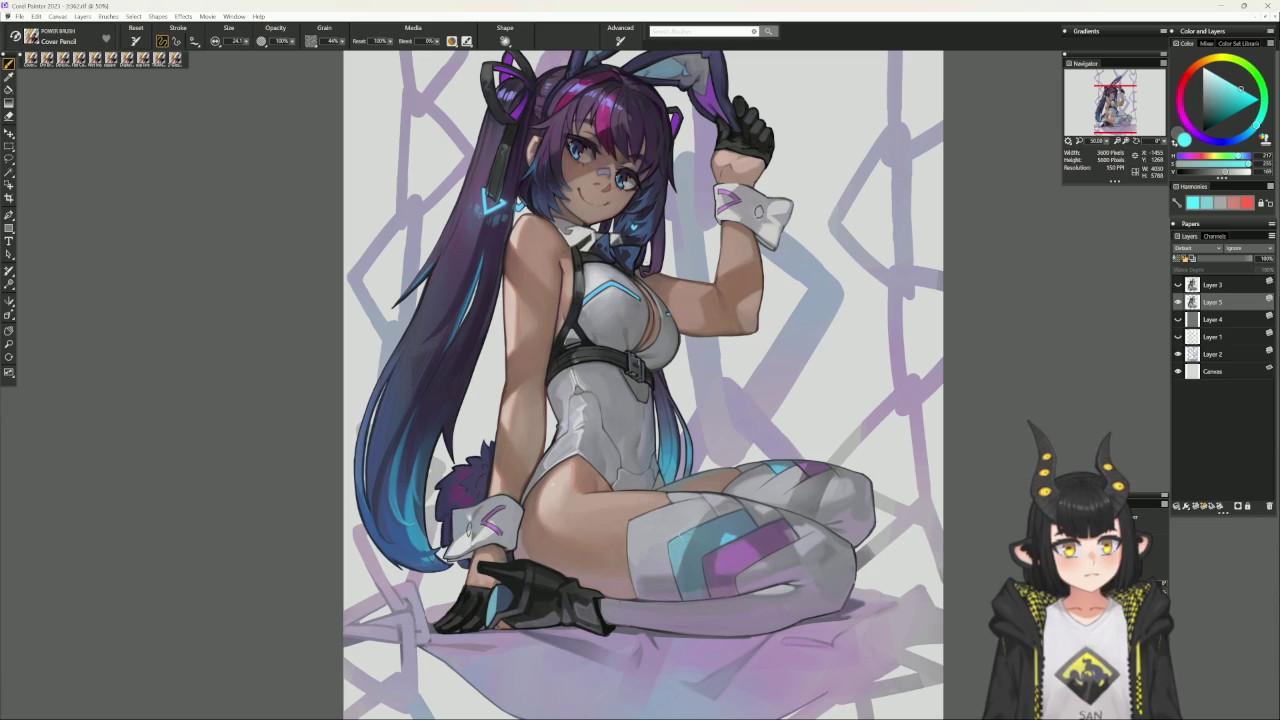
drag(680, 556, 684, 550)
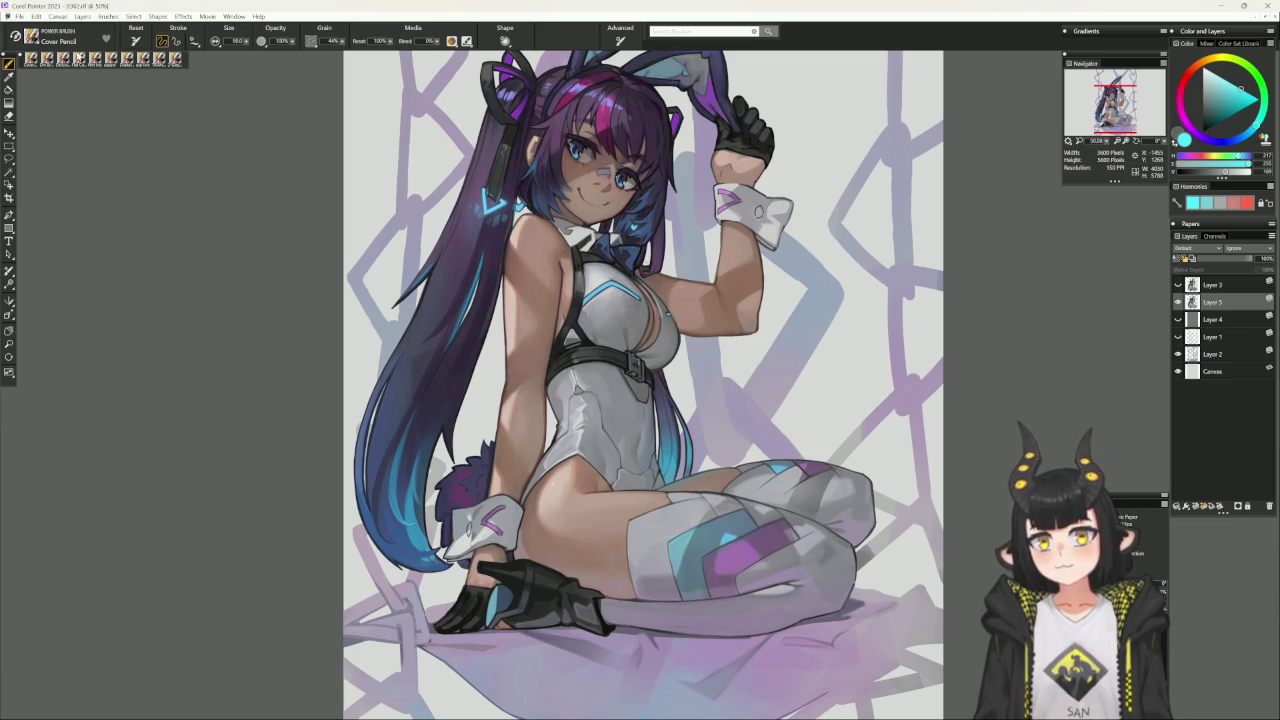
click(106, 58)
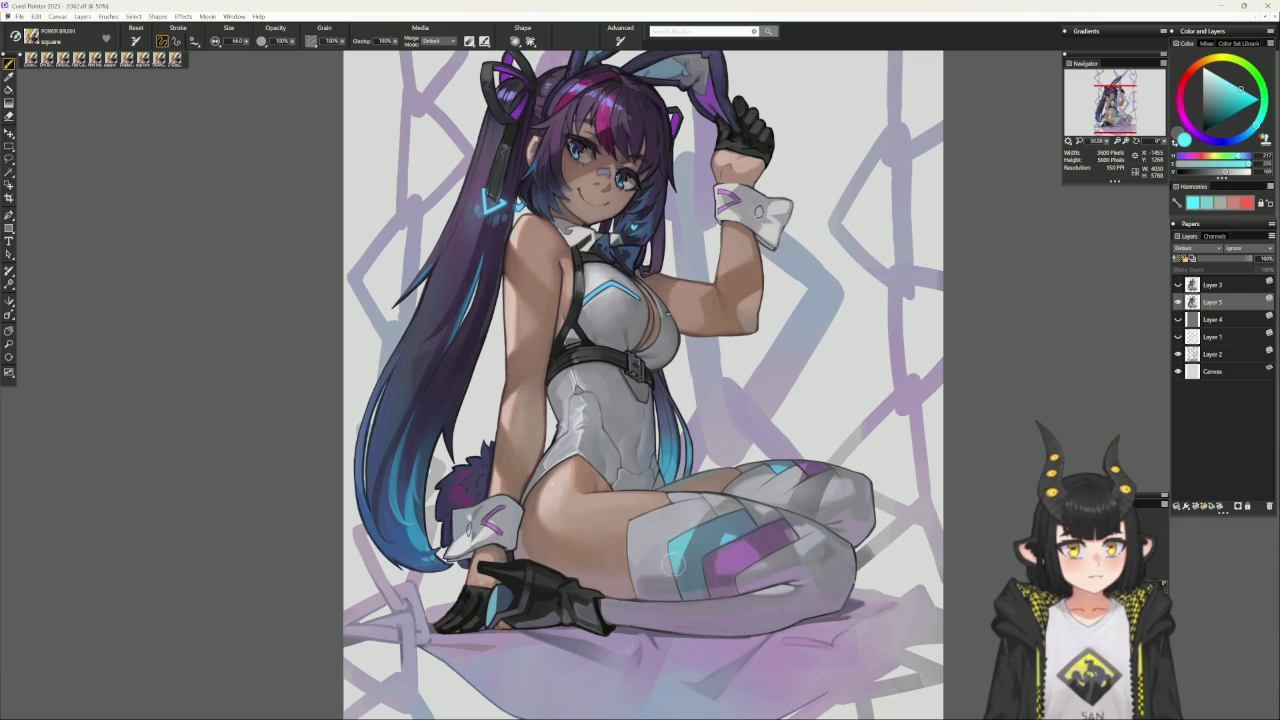
- Enlarge the brush to about 44 and brush magenta over the cyan thigh area
key(bracketleft)
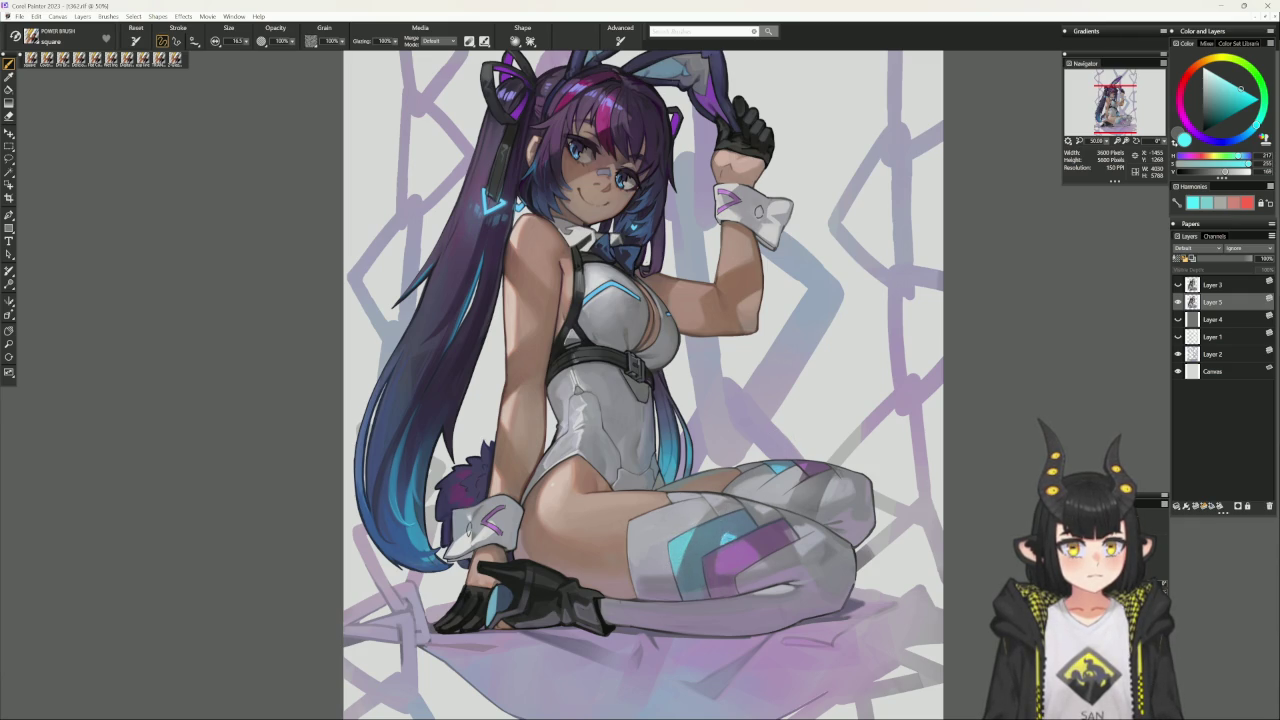
drag(915, 477, 711, 517)
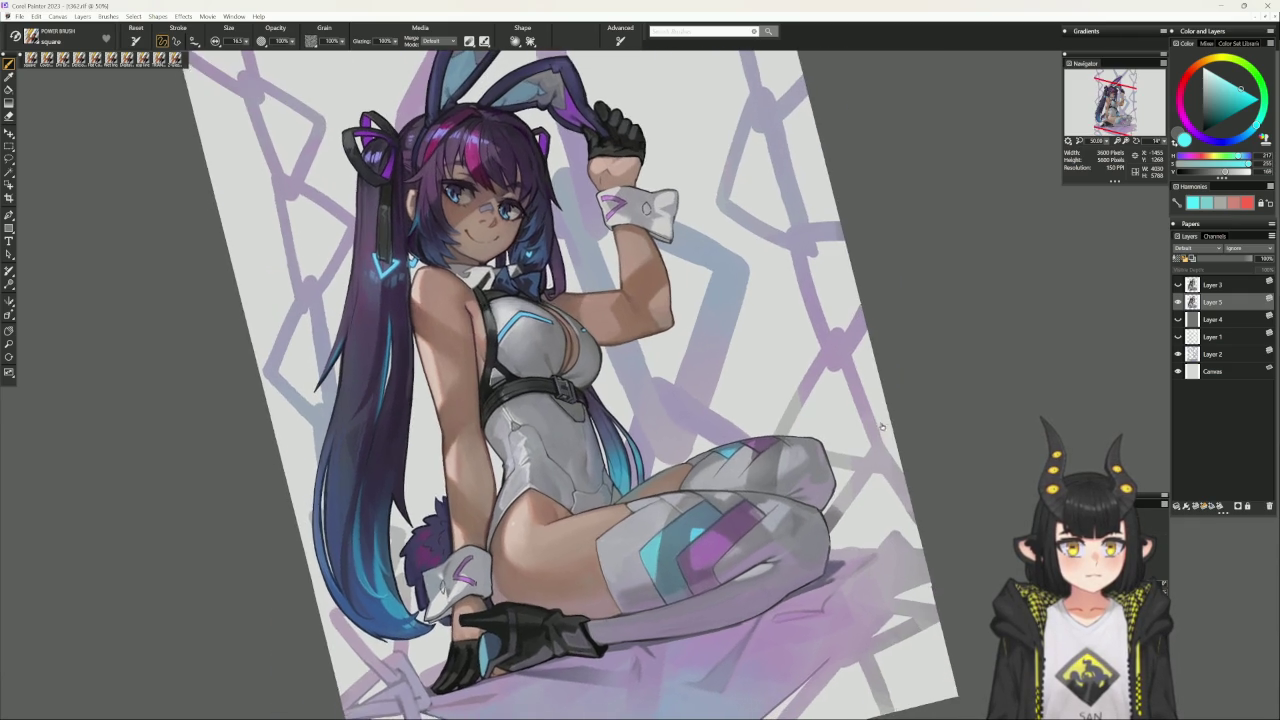
alt+click(711, 517)
click(1187, 107)
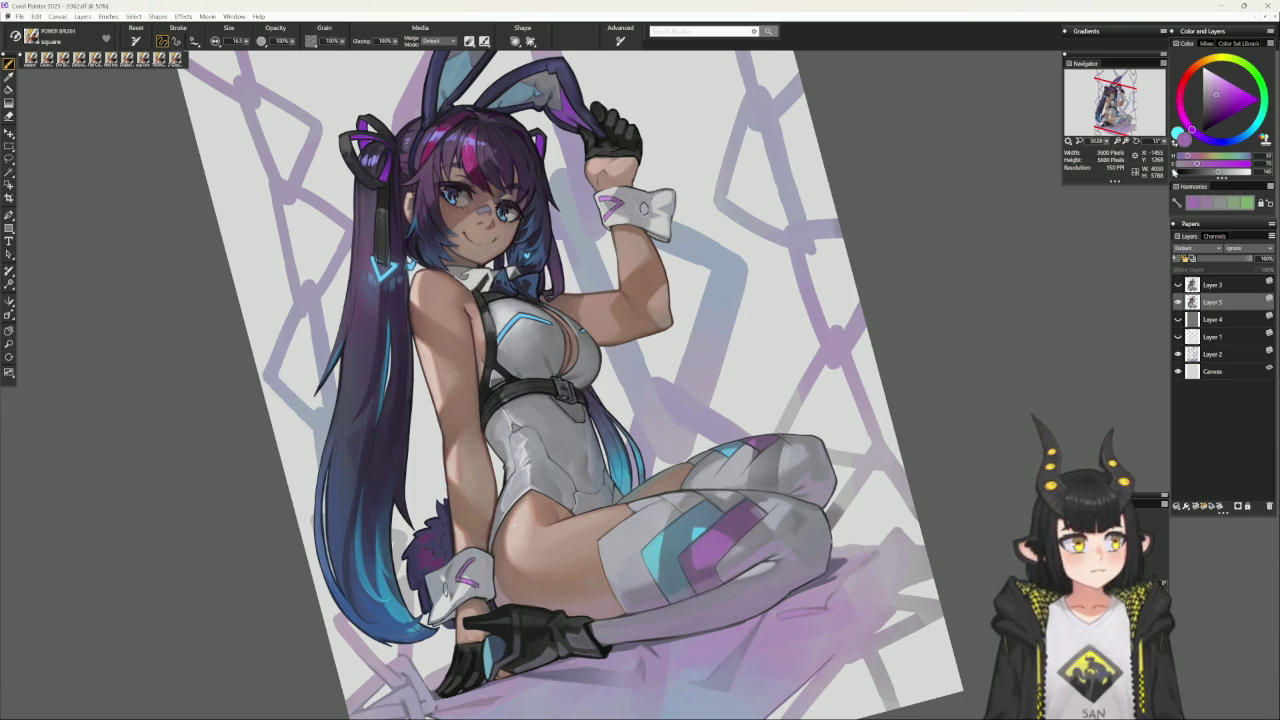
key(])
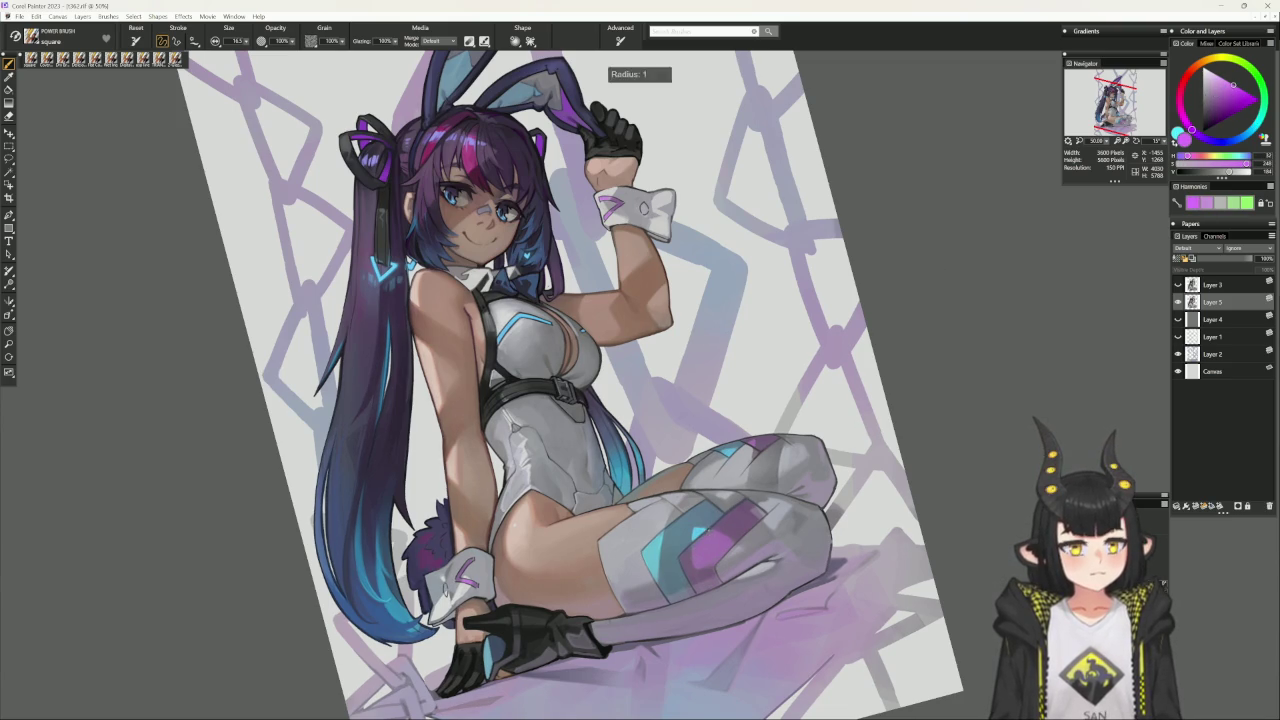
drag(697, 540, 722, 548)
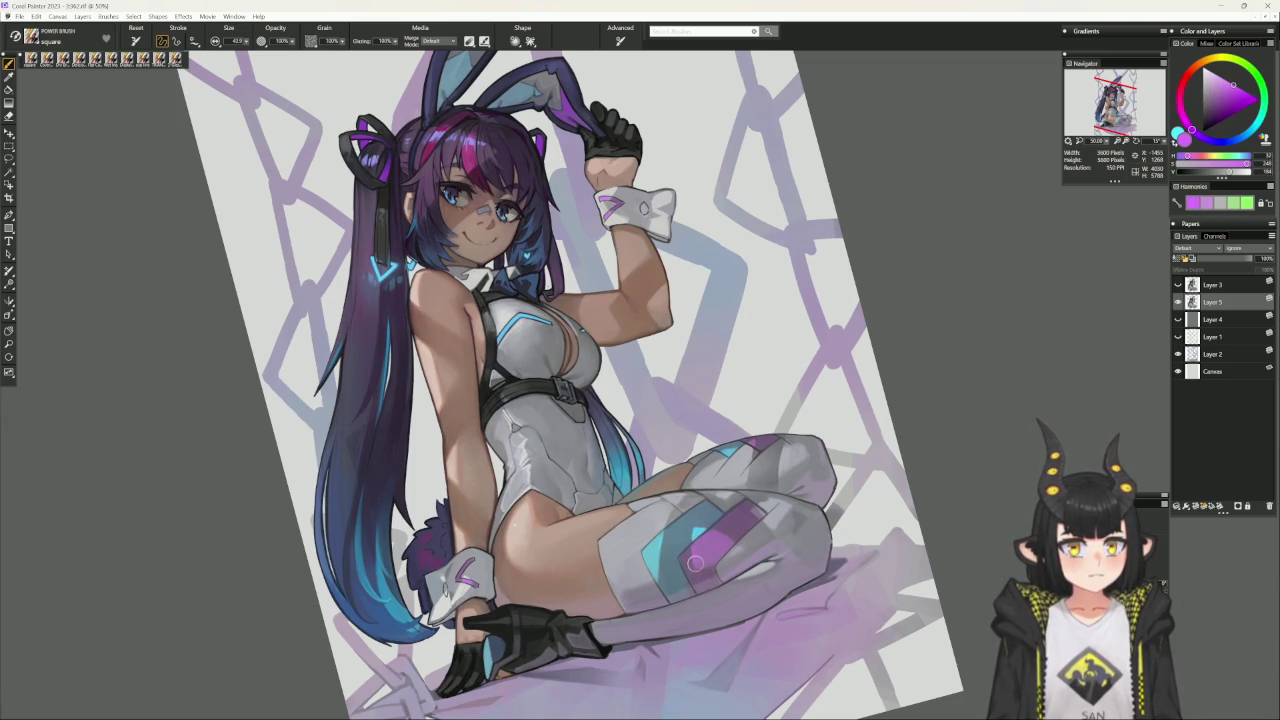
mouse_move(708, 534)
mouse_down()
mouse_move(702, 555)
mouse_move(720, 548)
mouse_move(710, 530)
mouse_move(728, 540)
mouse_up()
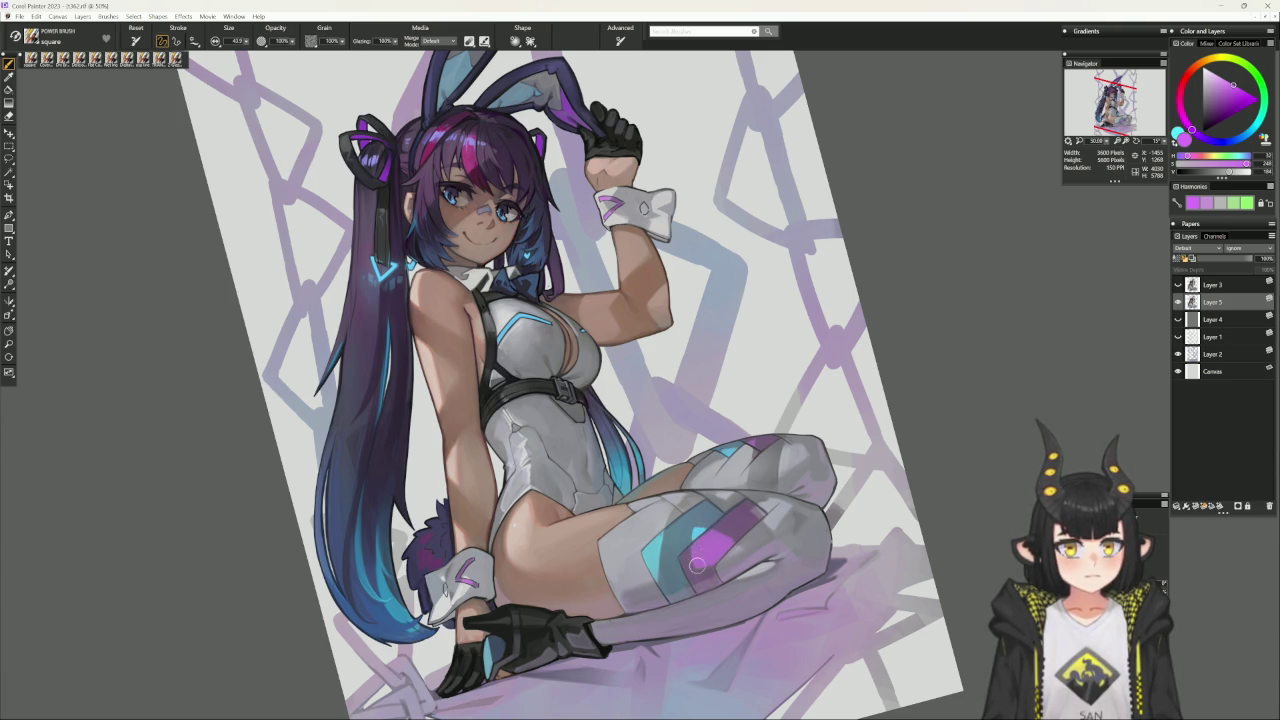
- Shrink the brush to about 26, straighten the view, and sample pale magenta from the wrist cuff
key(bracketleft)
key(bracketleft)
key(bracketleft)
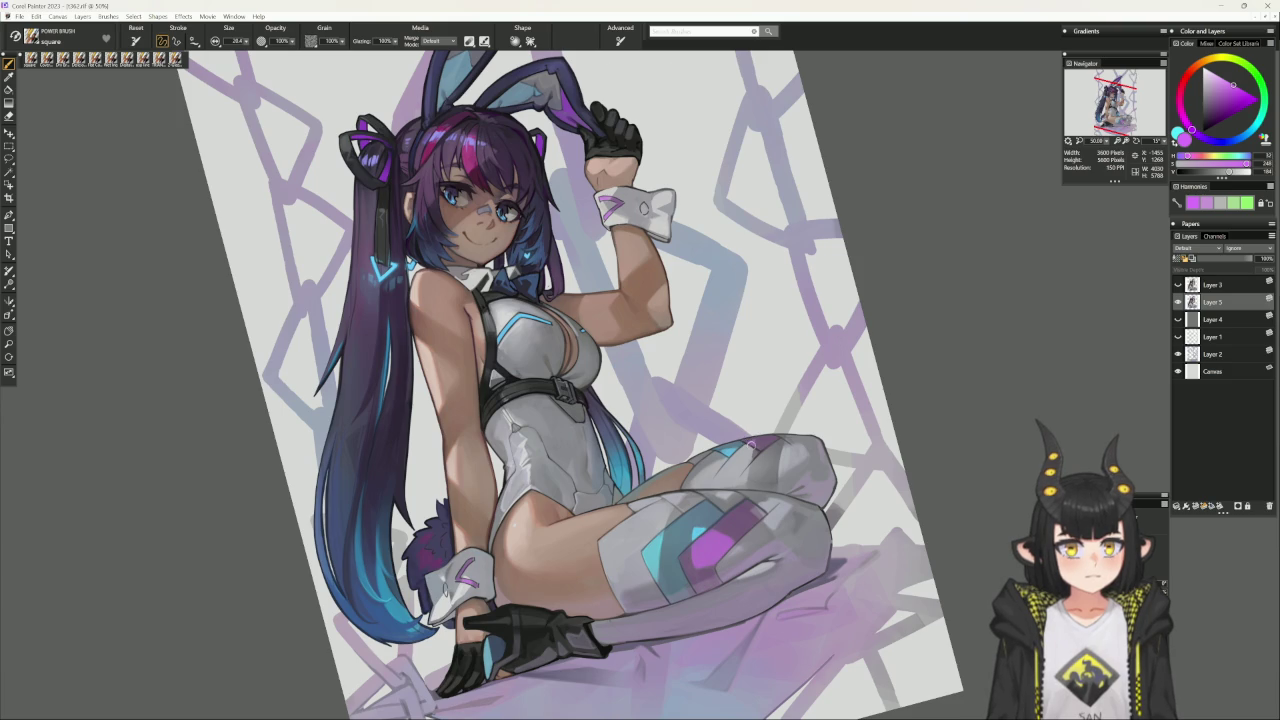
alt+click(753, 441)
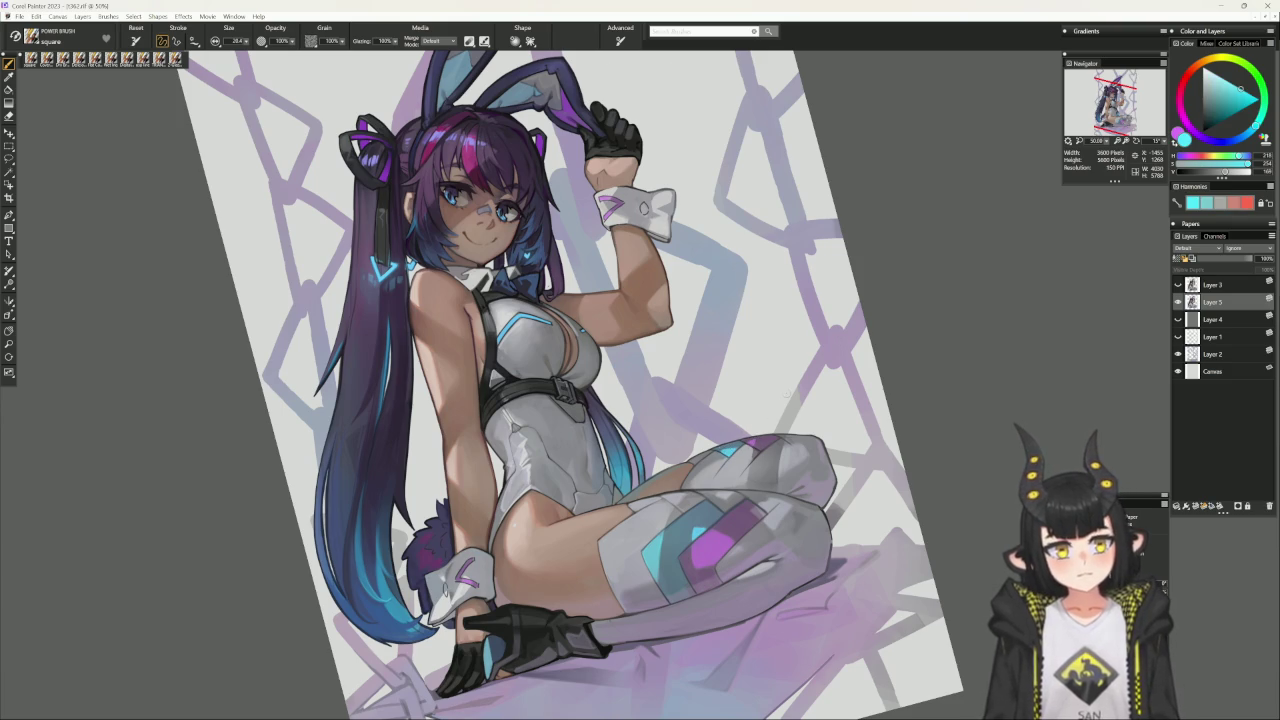
key(ctrl+alt+0)
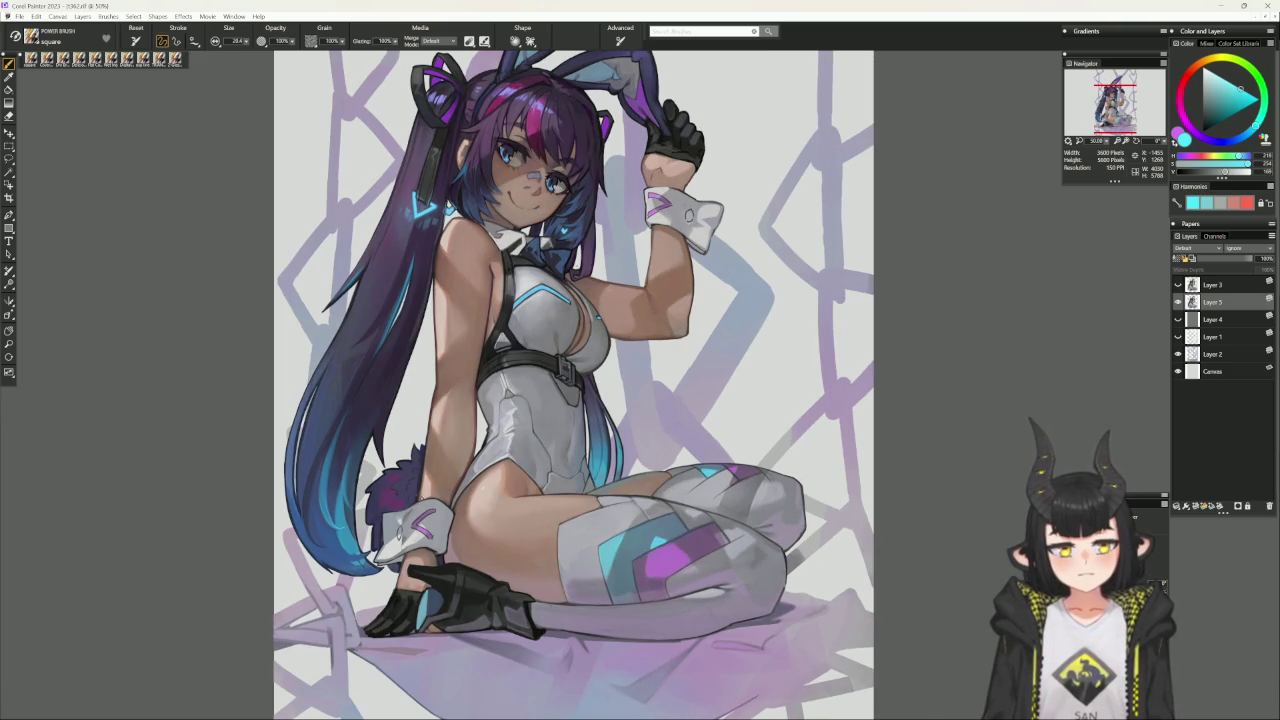
drag(435, 502, 442, 516)
alt+click(442, 516)
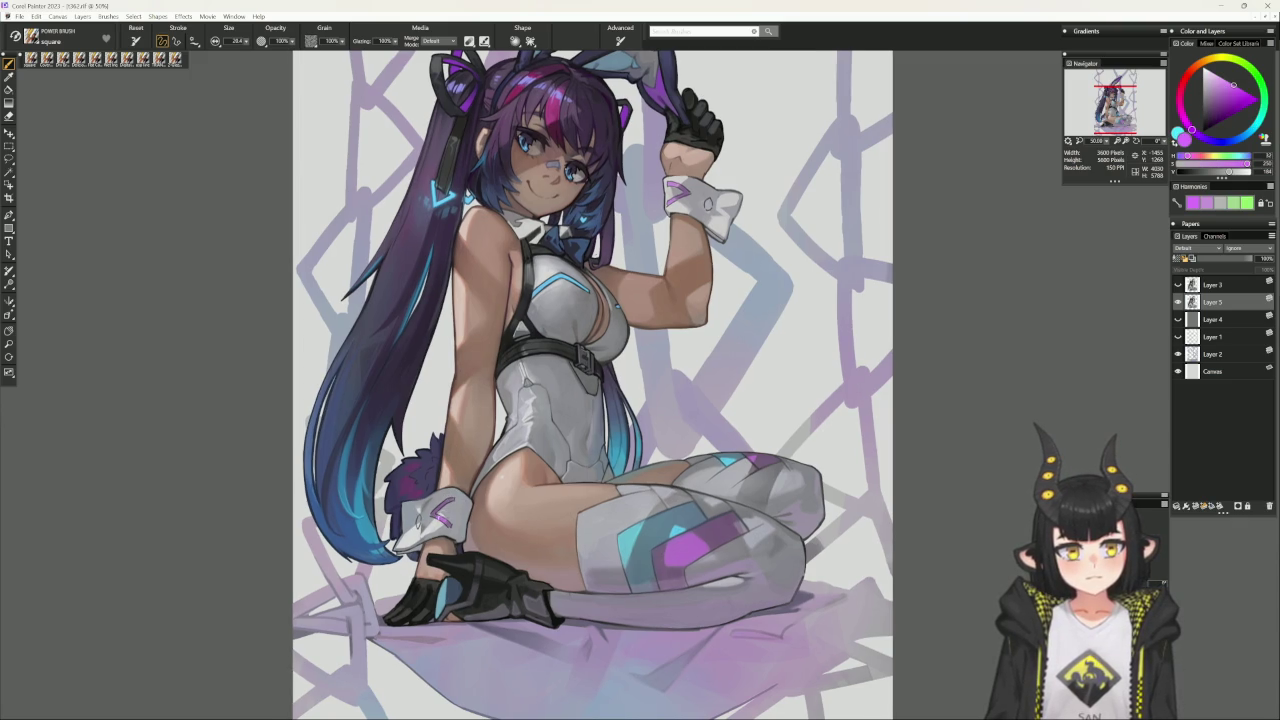
drag(465, 450, 489, 448)
alt+click(440, 481)
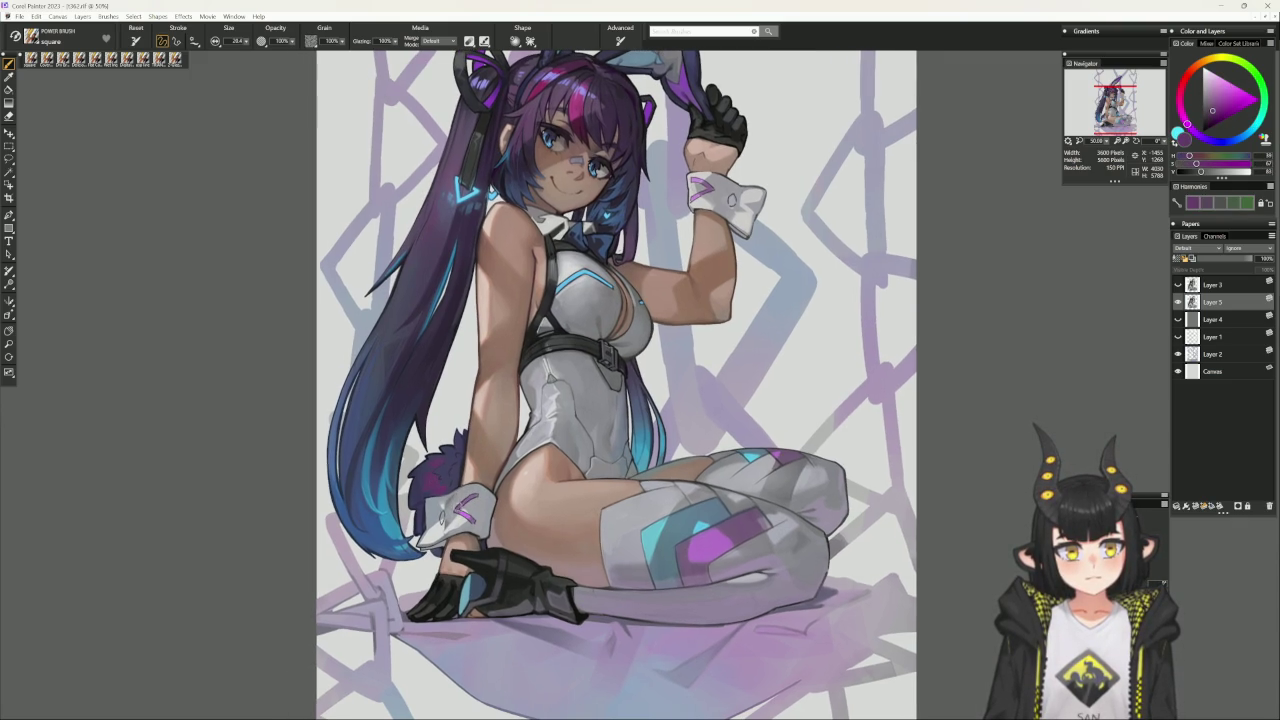
- Pick a pale blue-grey then a muted purple, and set the canvas upright again
drag(658, 400, 630, 450)
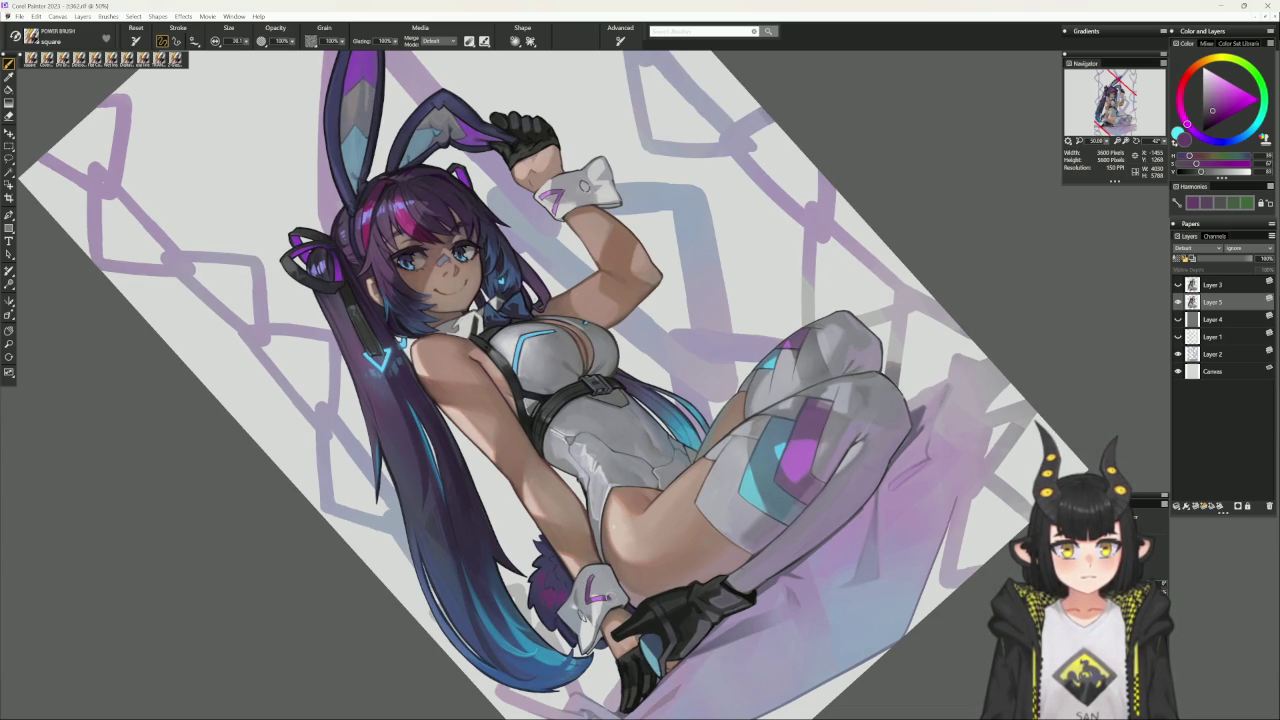
alt+click(640, 200)
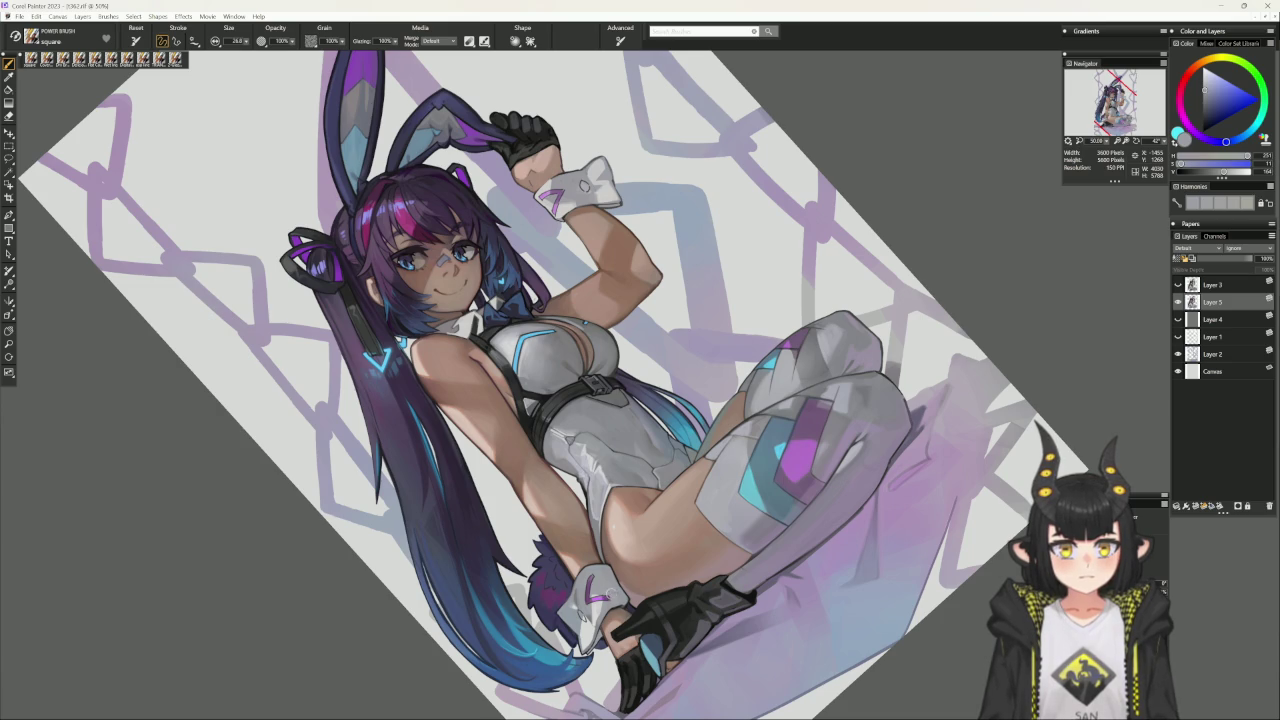
alt+click(640, 75)
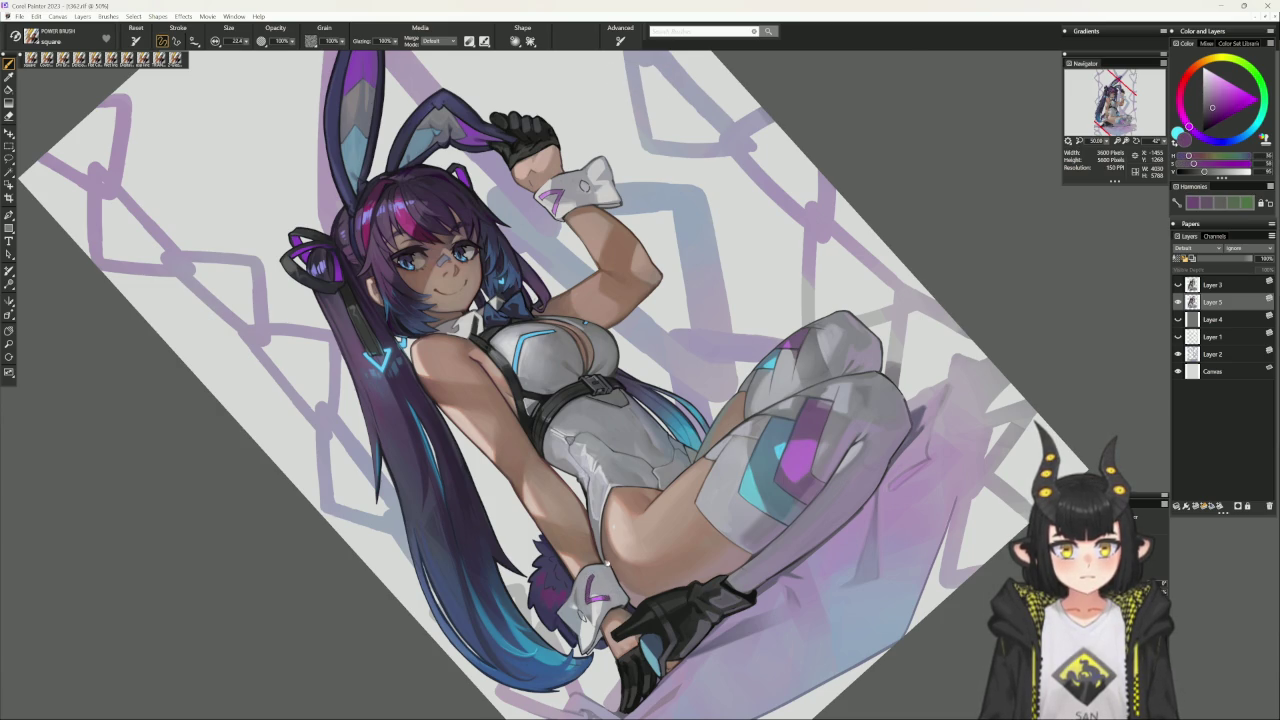
click(606, 566)
click(45, 60)
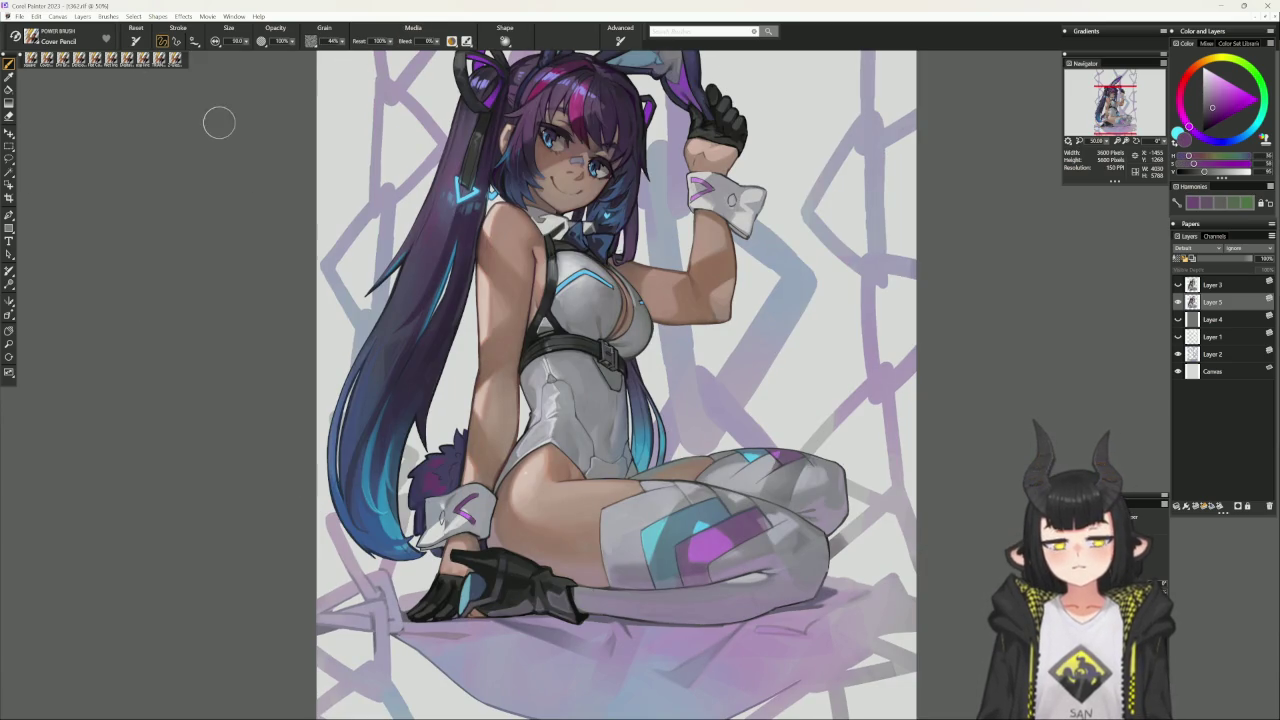
- With Cover Pencil, try muted purple, pale lavender and pale pink, then sample from the painting
alt+click(440, 513)
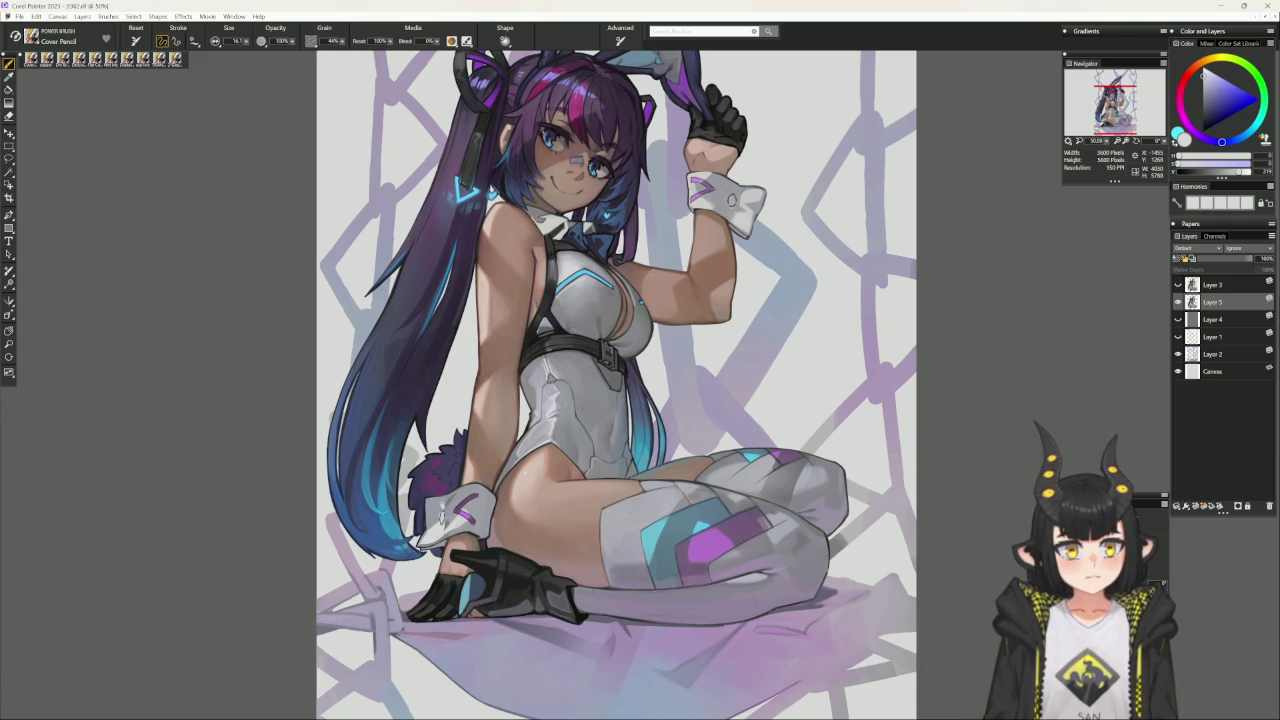
drag(441, 516, 356, 621)
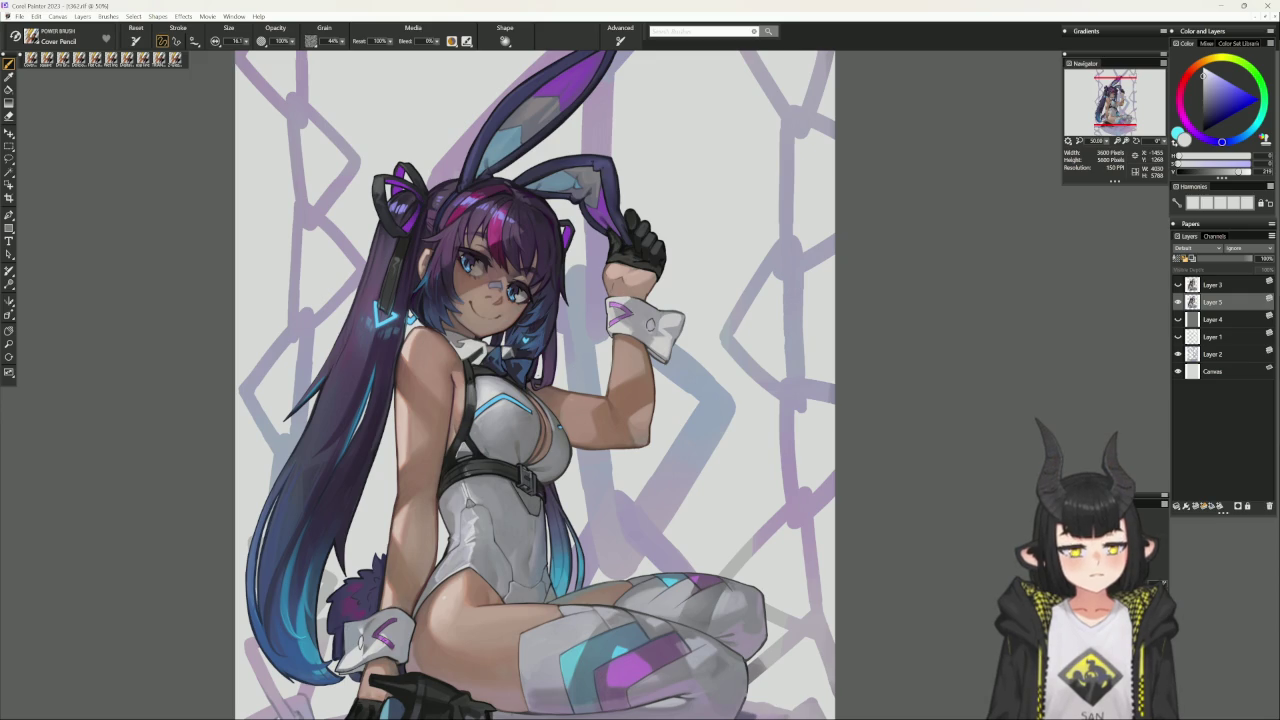
alt+click(503, 467)
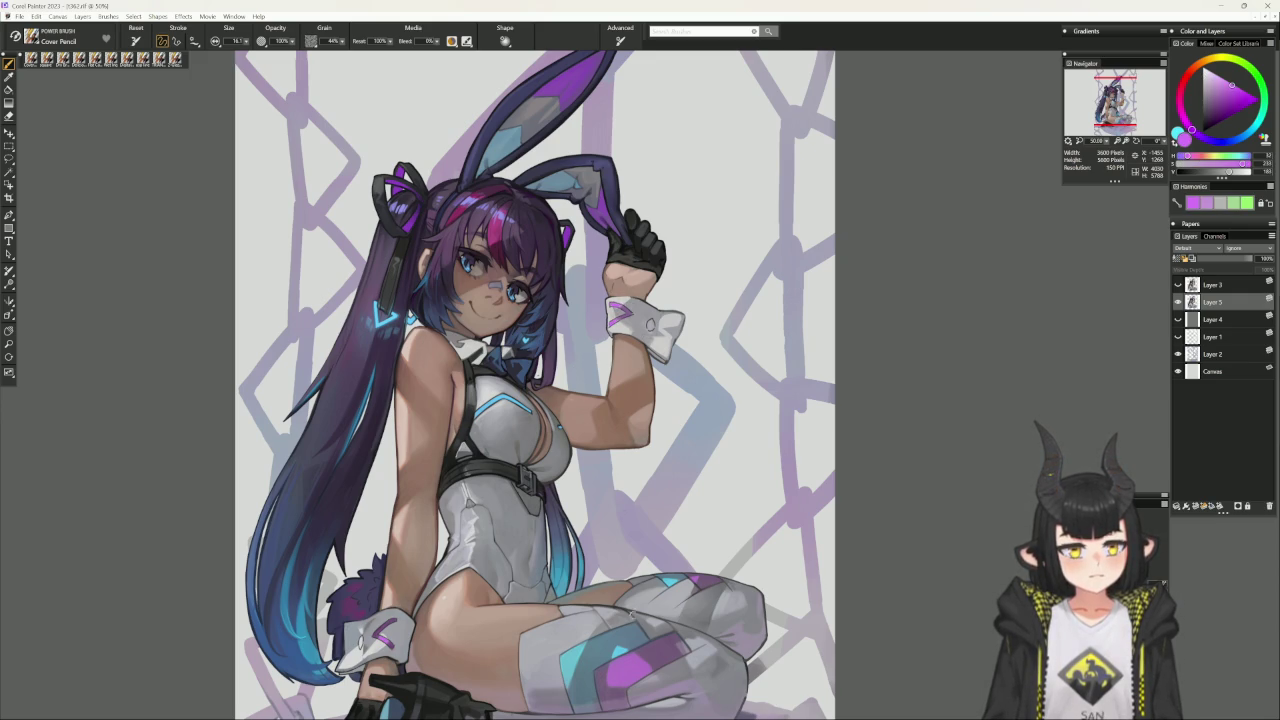
alt+click(330, 450)
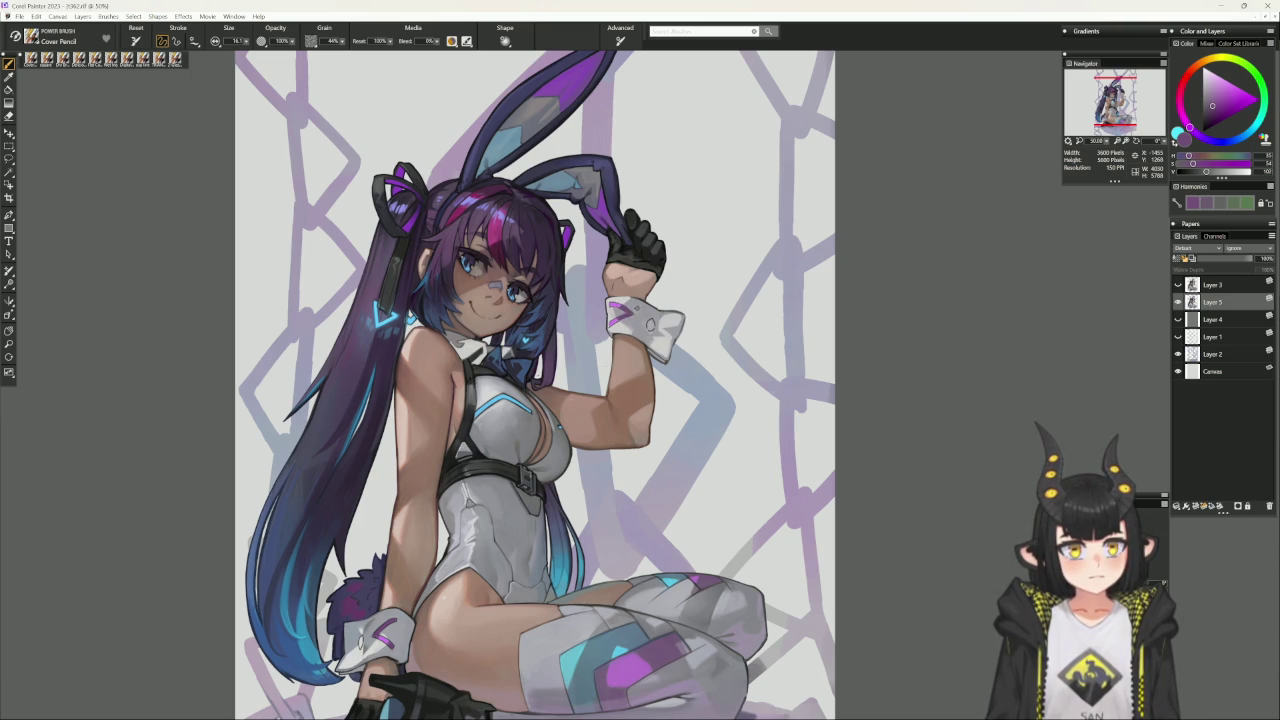
alt+click(300, 200)
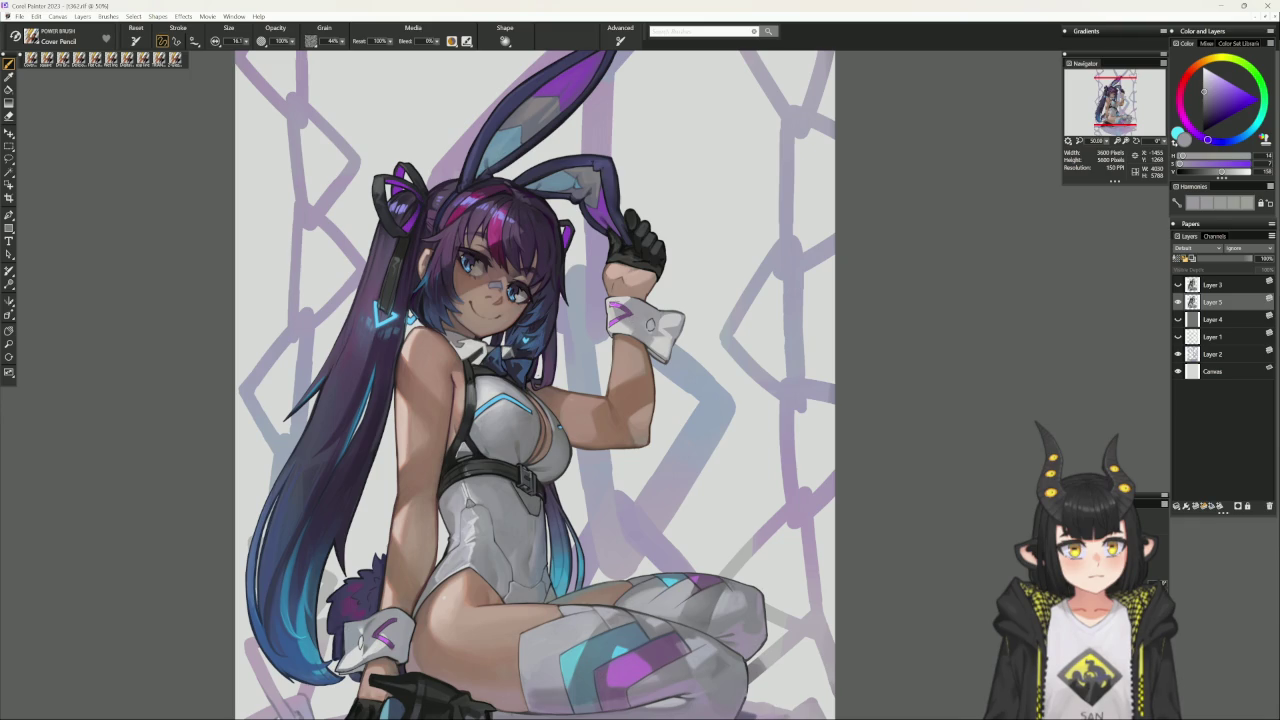
alt+click(615, 311)
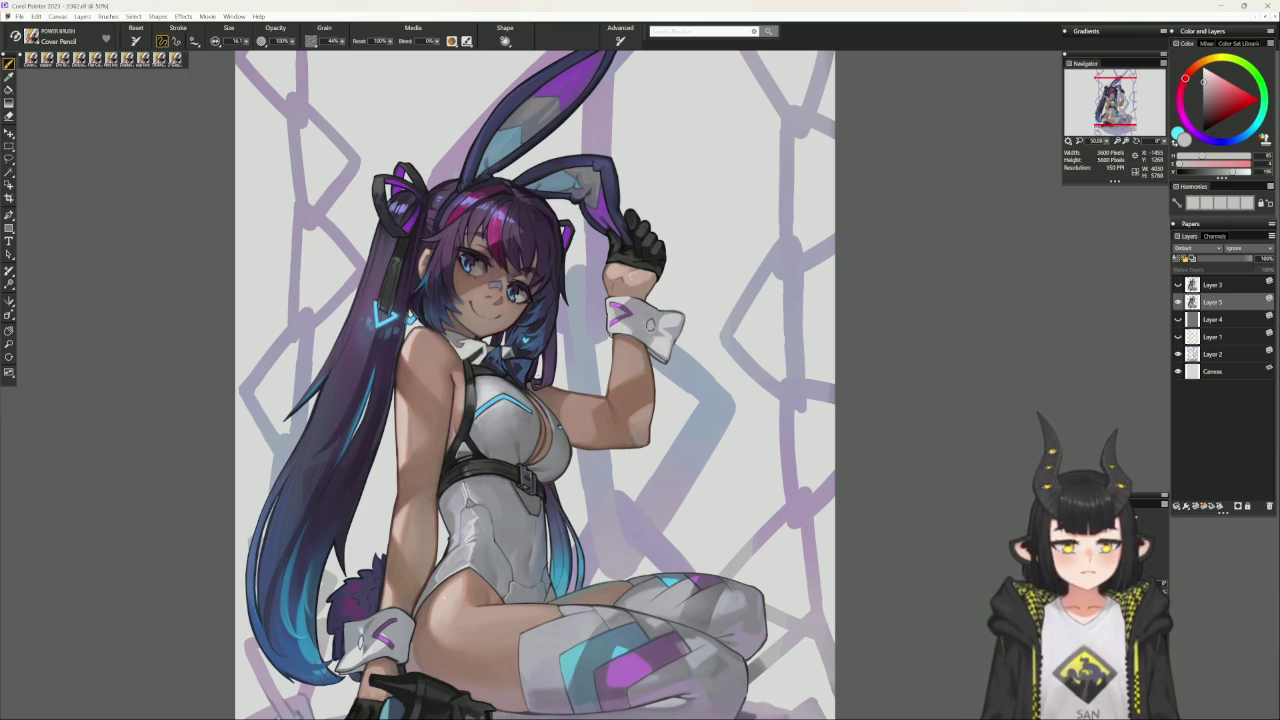
alt+click(650, 323)
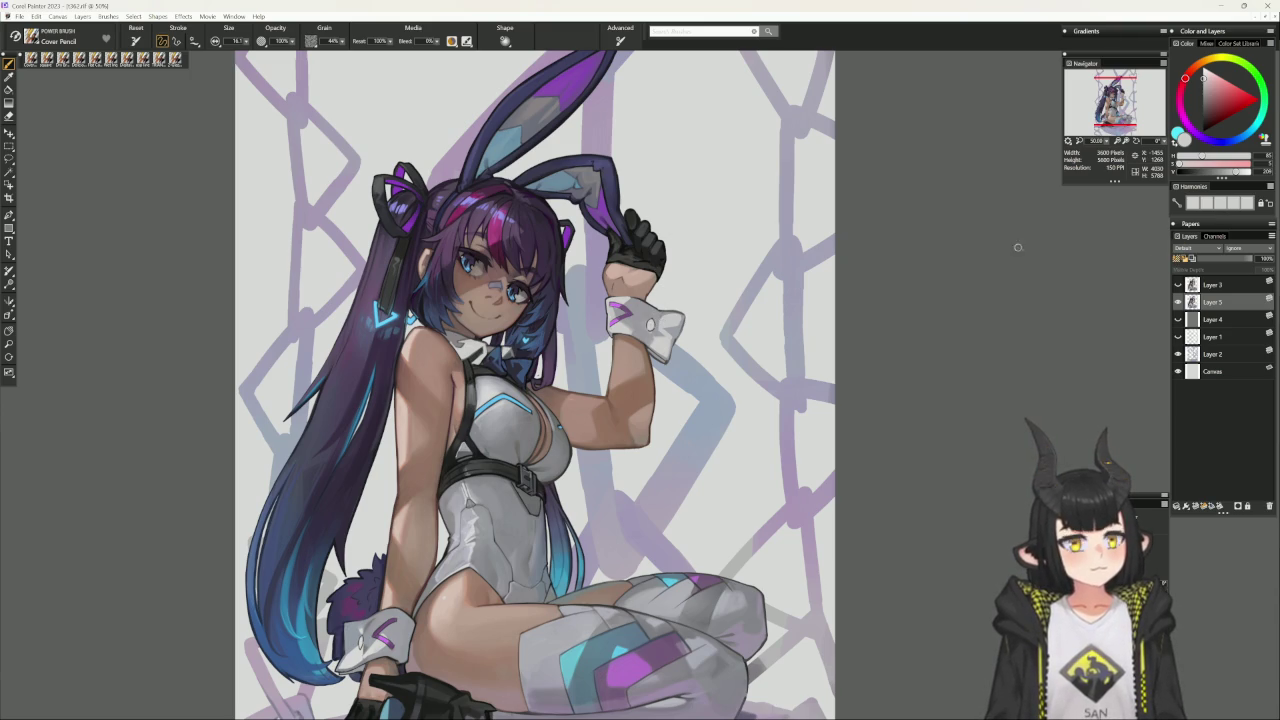
- Resize the brush to radius 98, pick a low-saturation purple, and choose a flat colour brush
drag(596, 292, 603, 295)
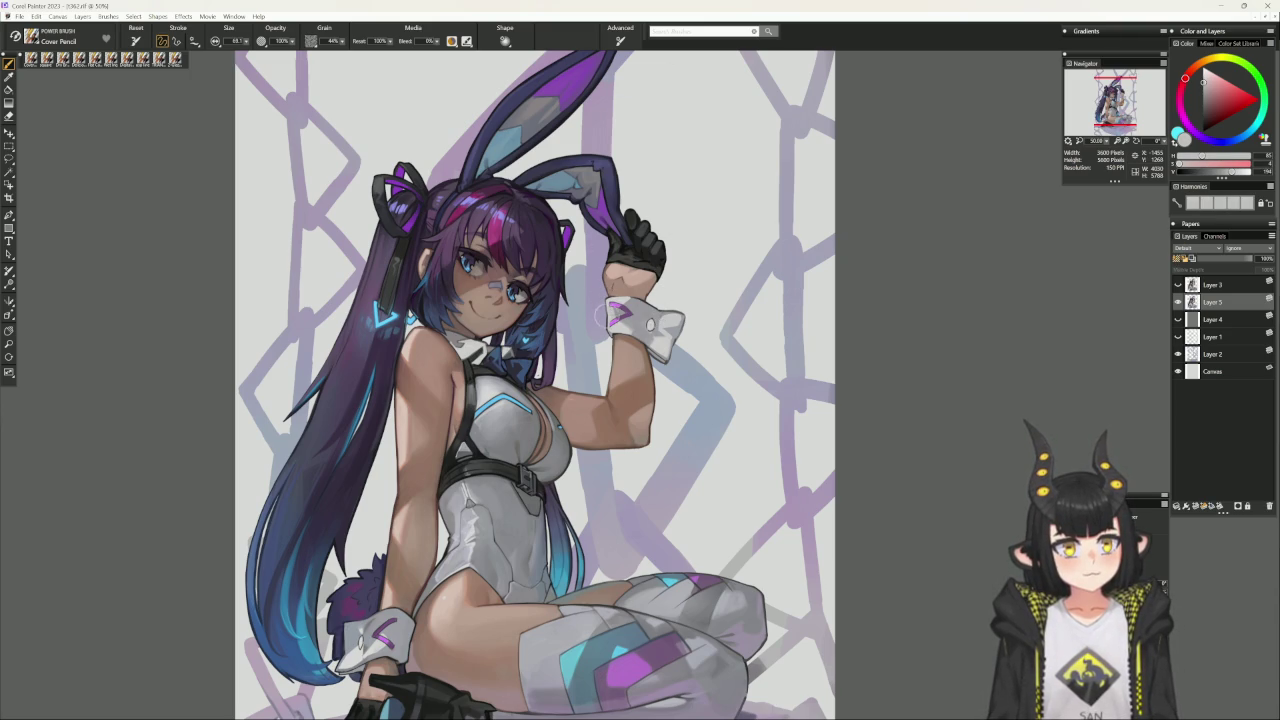
drag(771, 244, 555, 372)
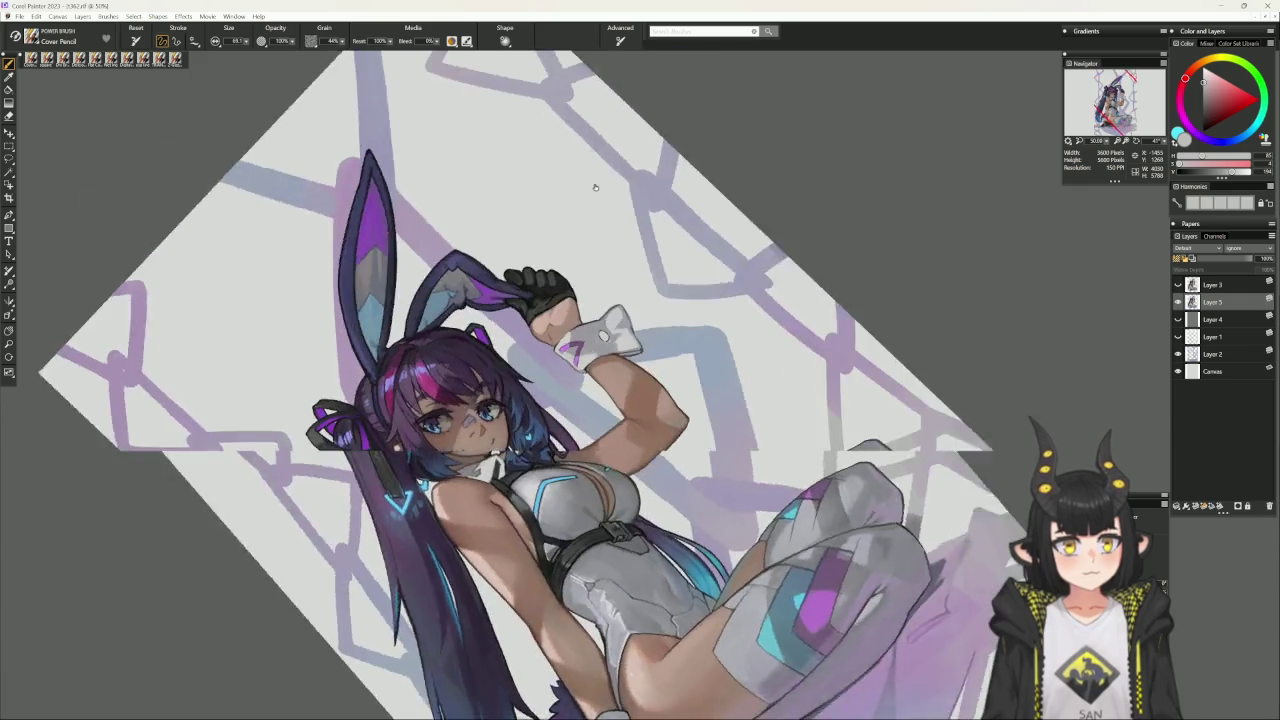
click(1207, 140)
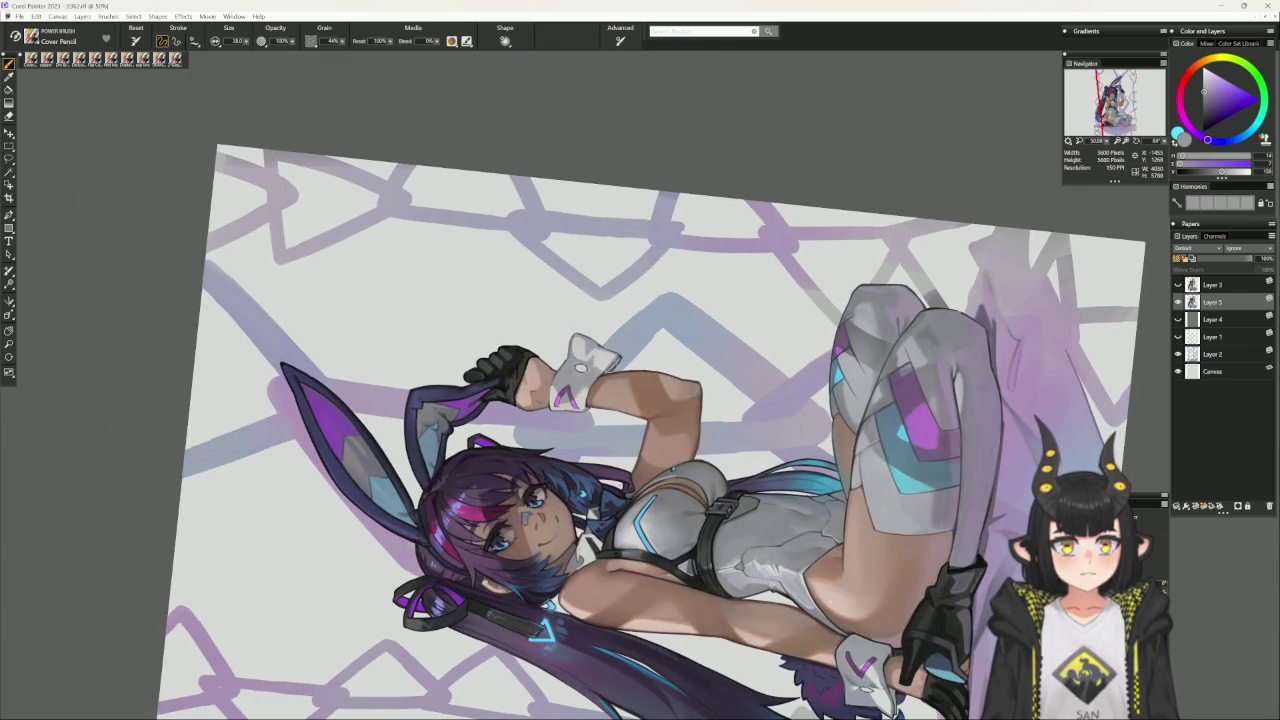
alt+click(620, 346)
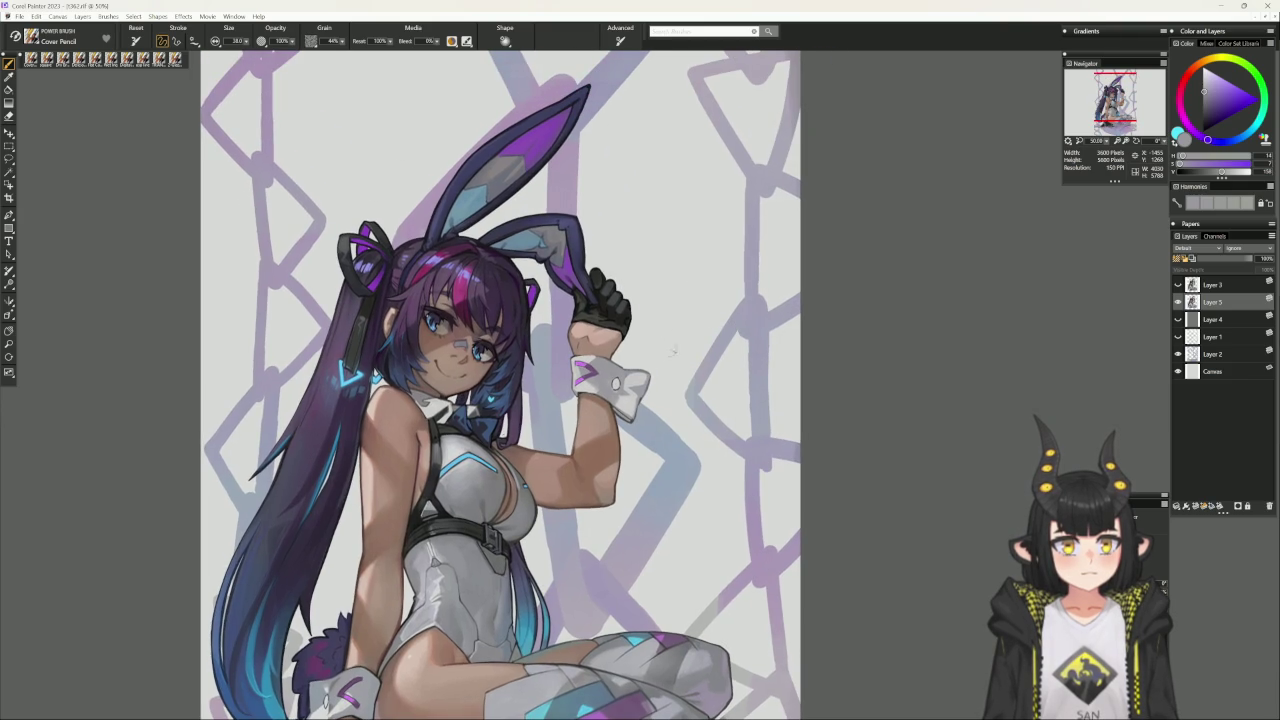
click(95, 60)
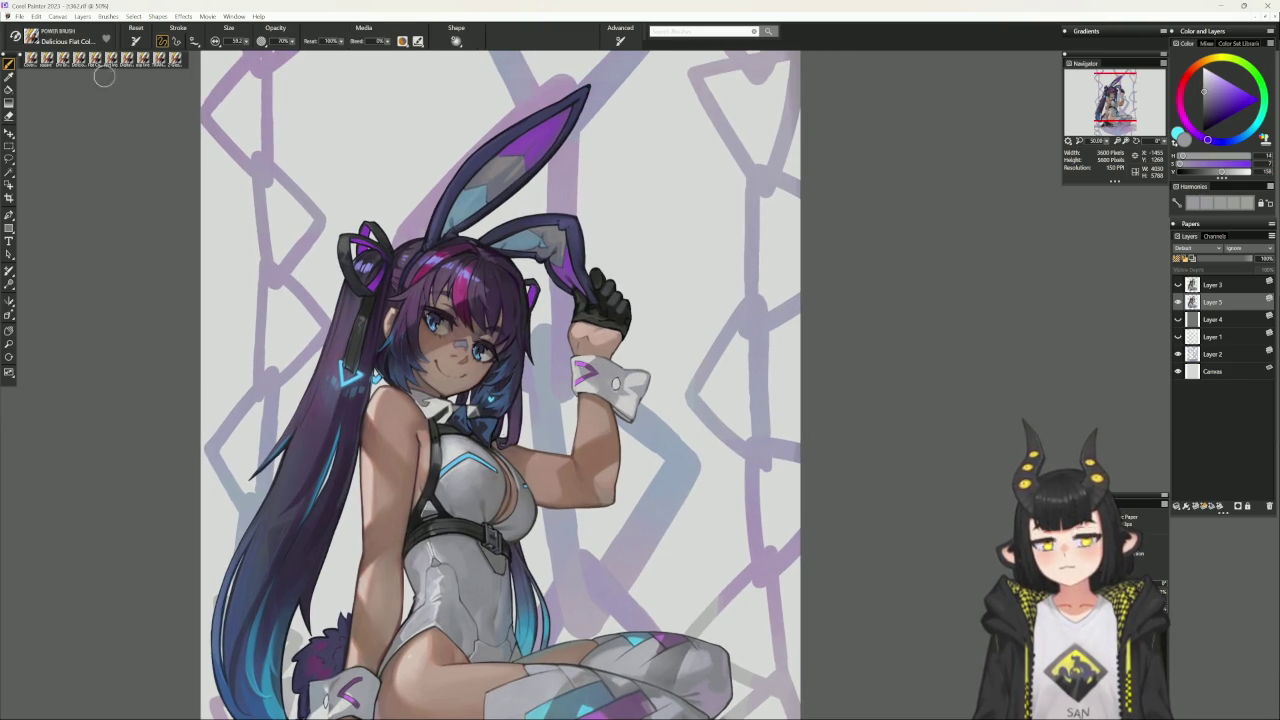
- Sample a violet-purple from the painting and return to Cover Pencil with the B shortcut
click(1185, 78)
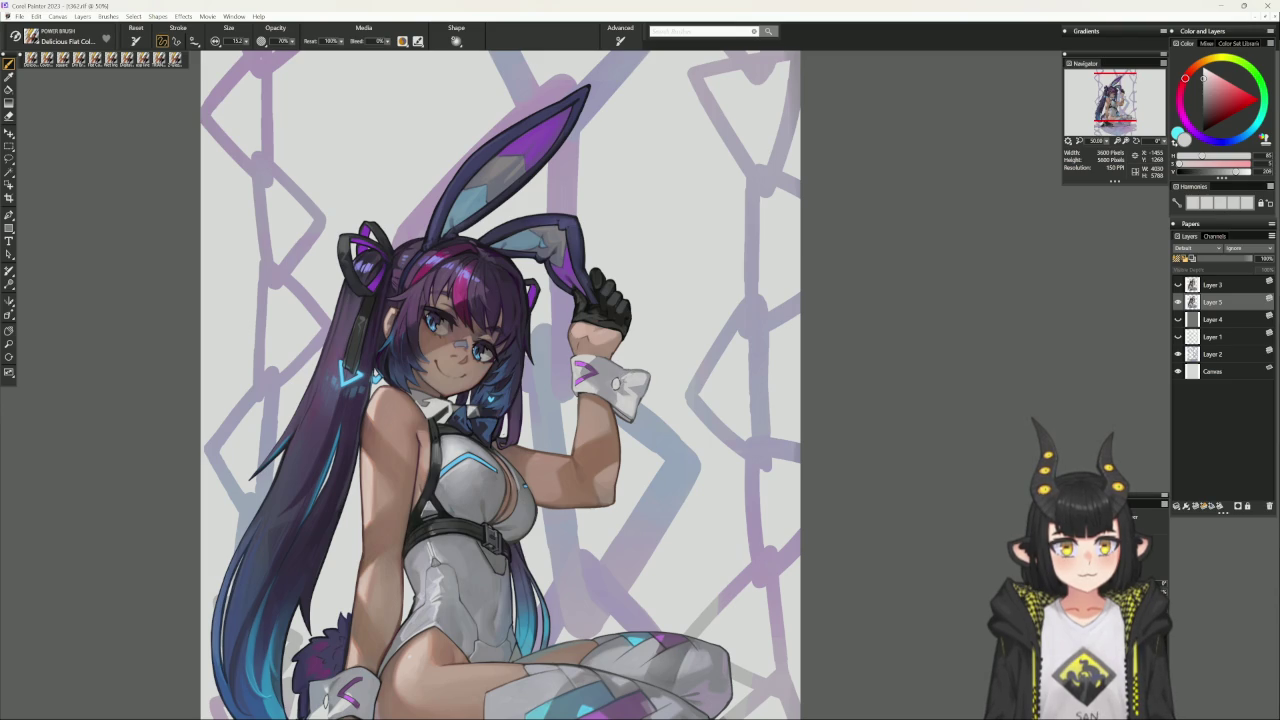
alt+click(612, 382)
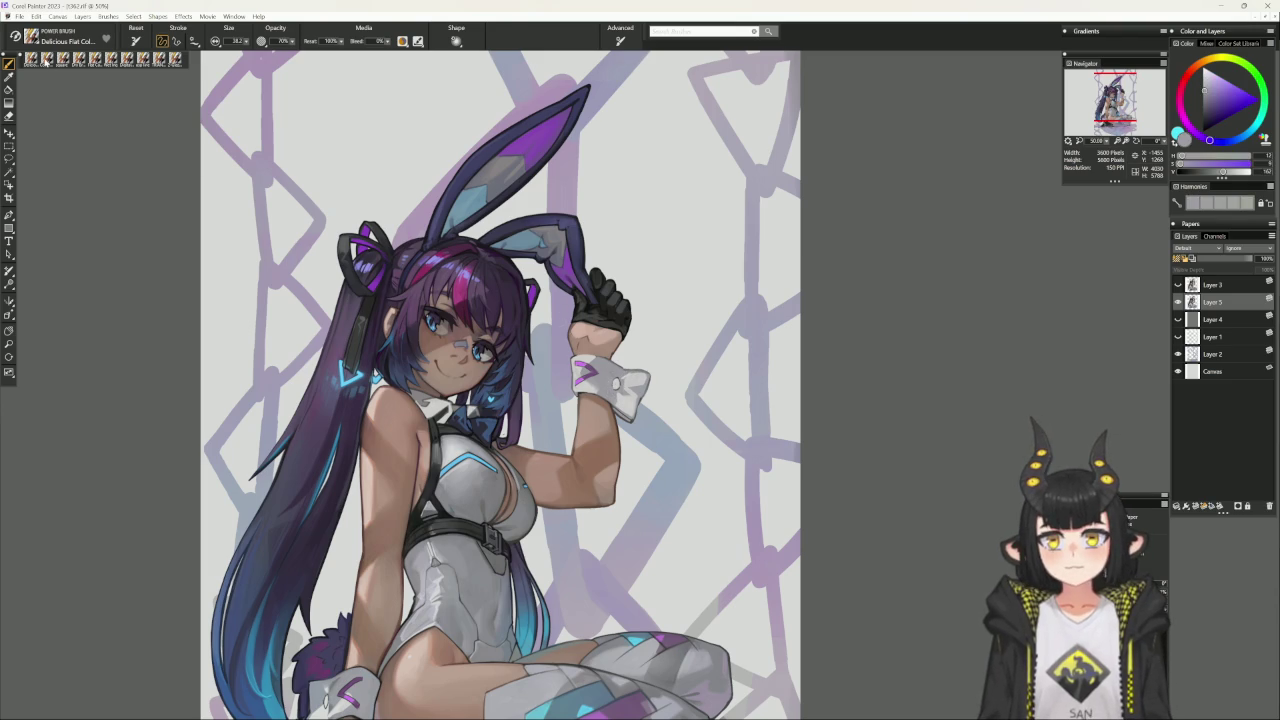
key(b)
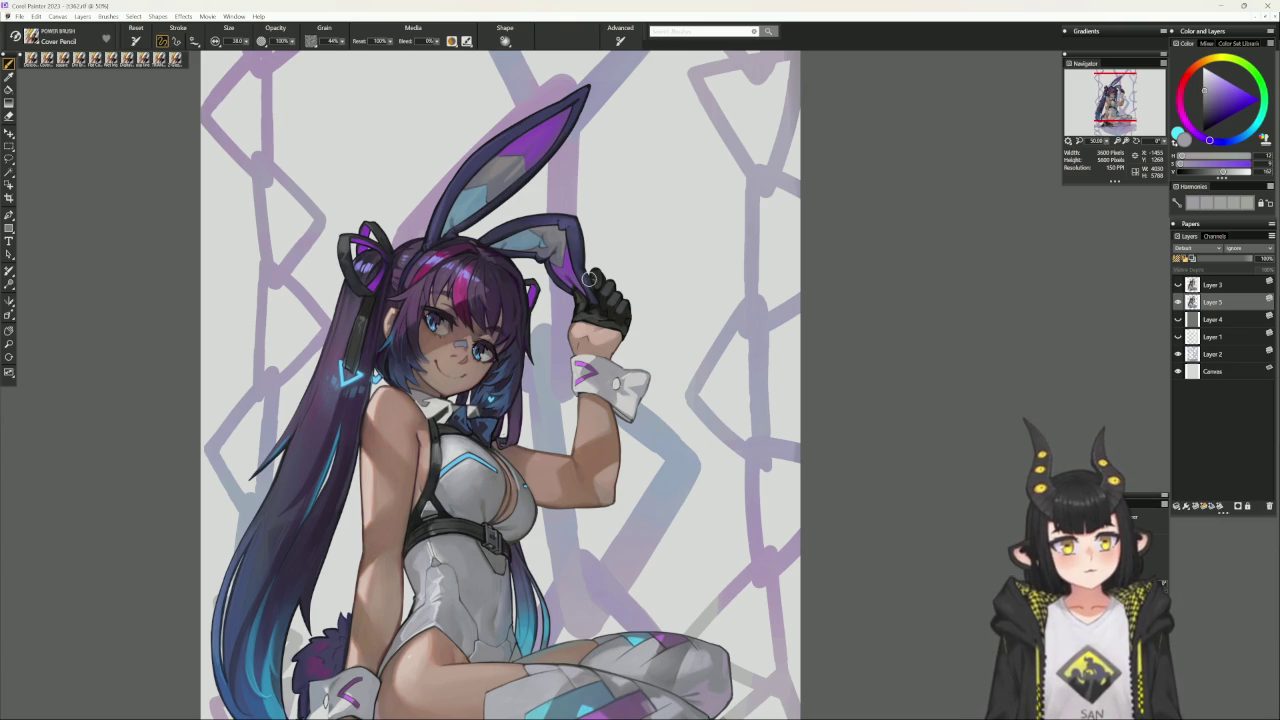
- Sample the wrist cuff's light pink after trying a dark blue, then tilt the canvas
alt+click(559, 470)
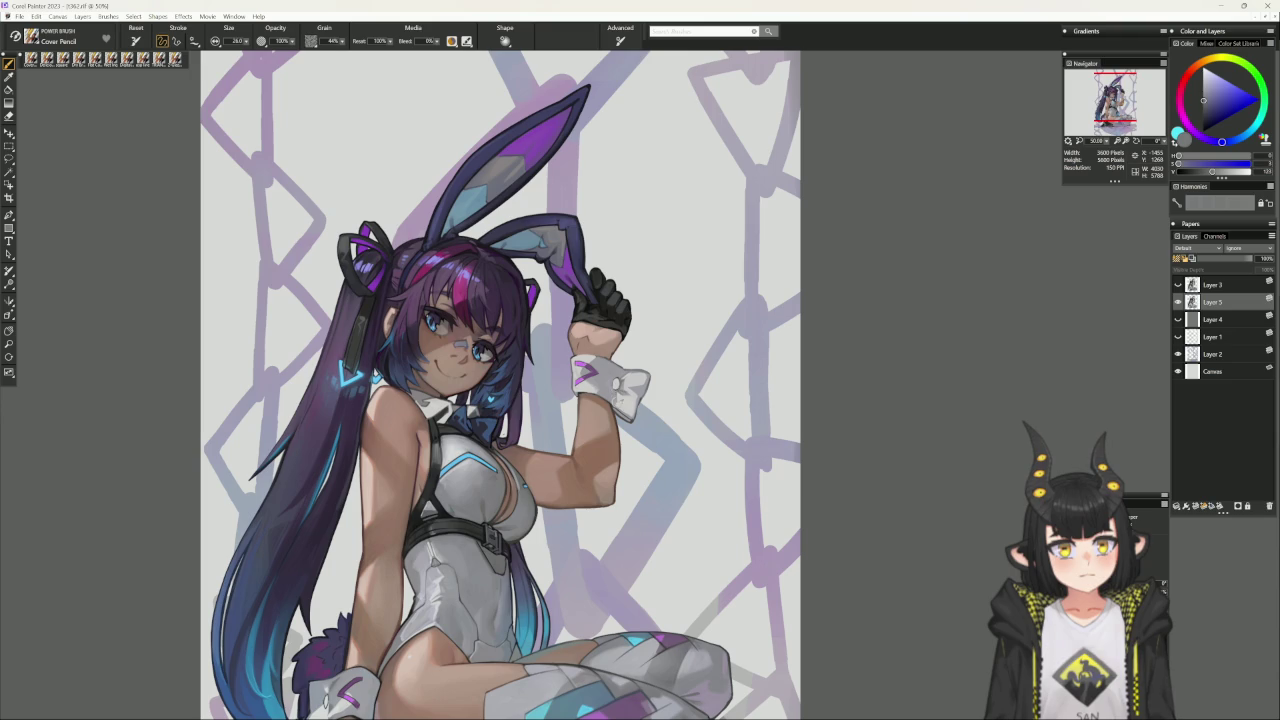
alt+click(617, 398)
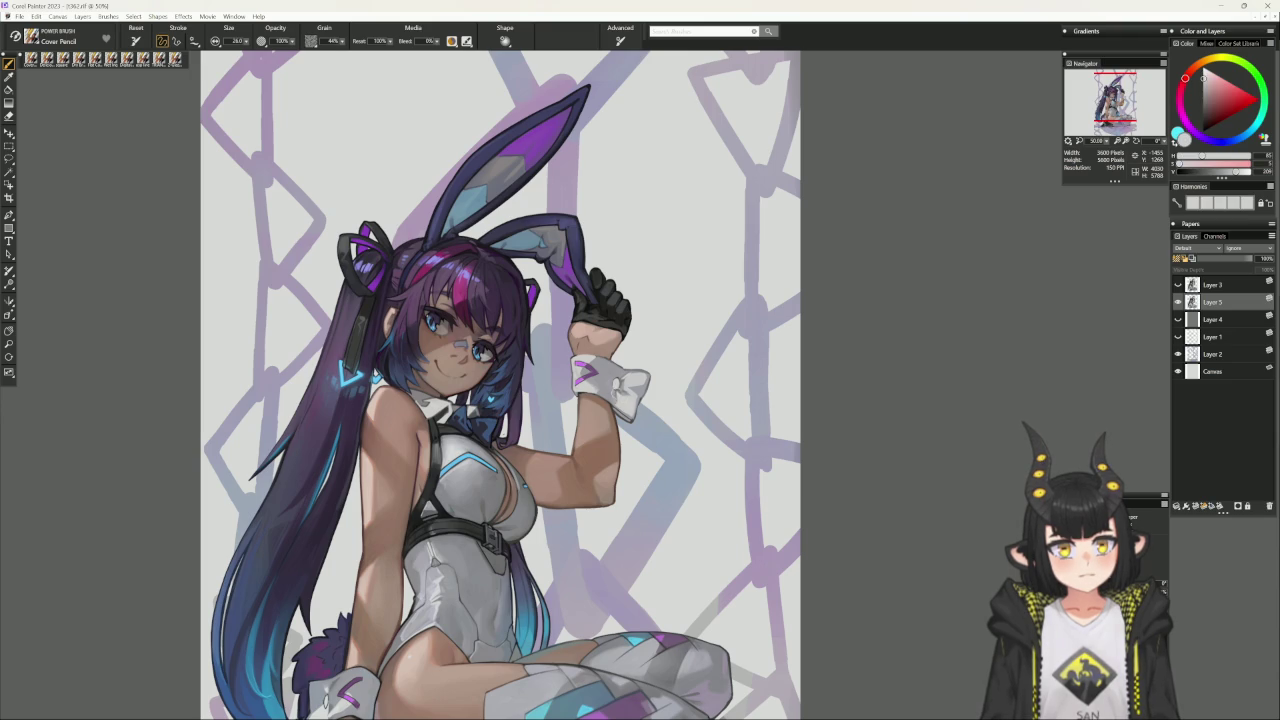
drag(823, 328, 650, 368)
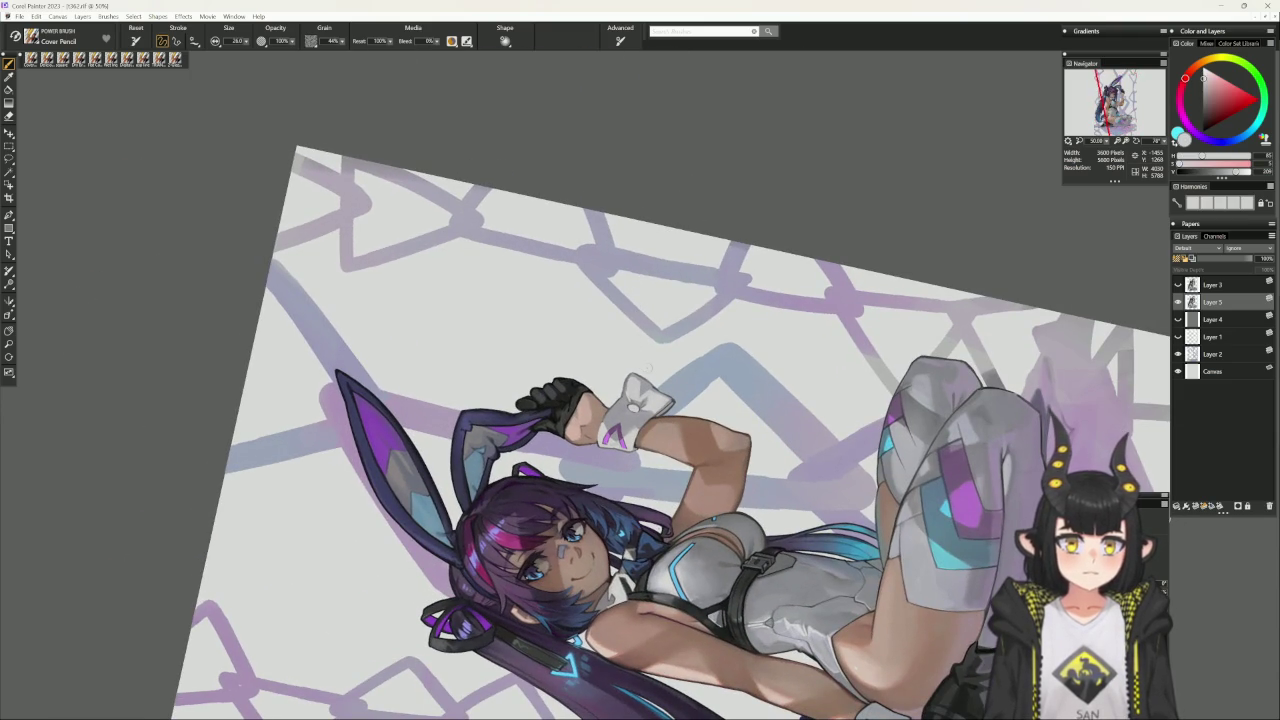
- Reduce the brush to 16.5, pick a muted reddish-pink, and recentre the canvas upright
click(1212, 108)
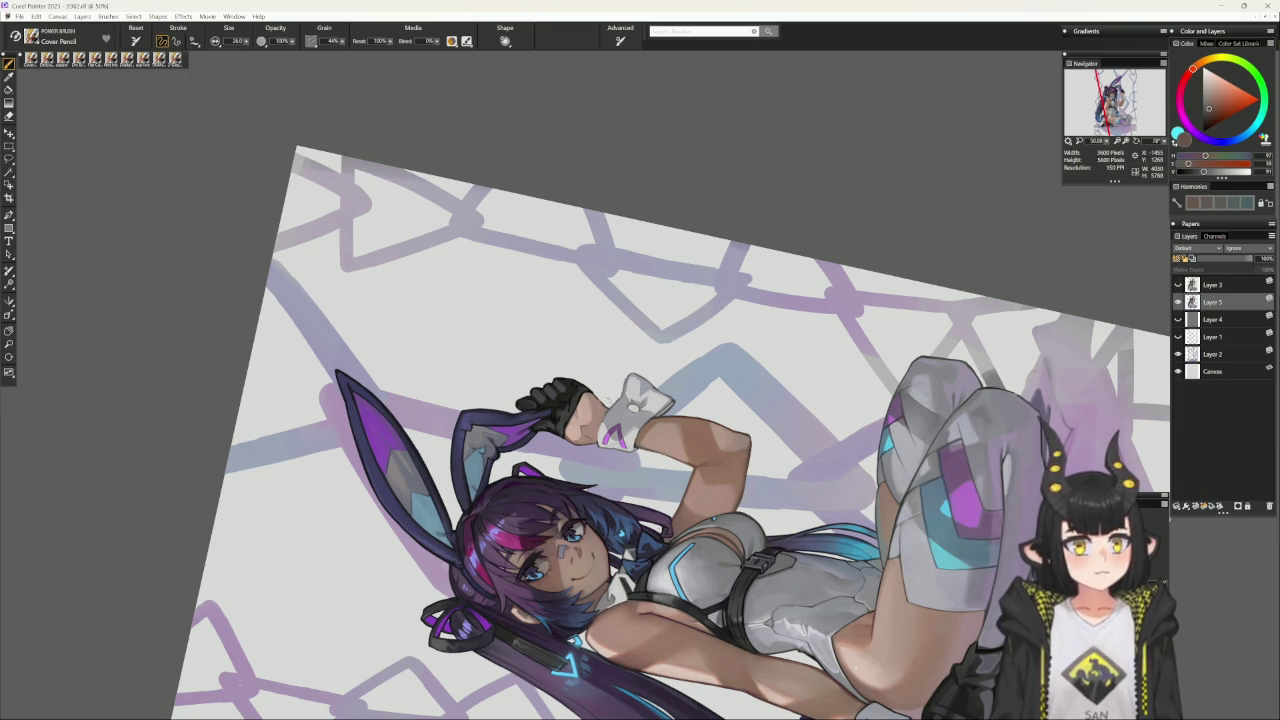
key(bracketleft)
key(bracketleft)
key(bracketleft)
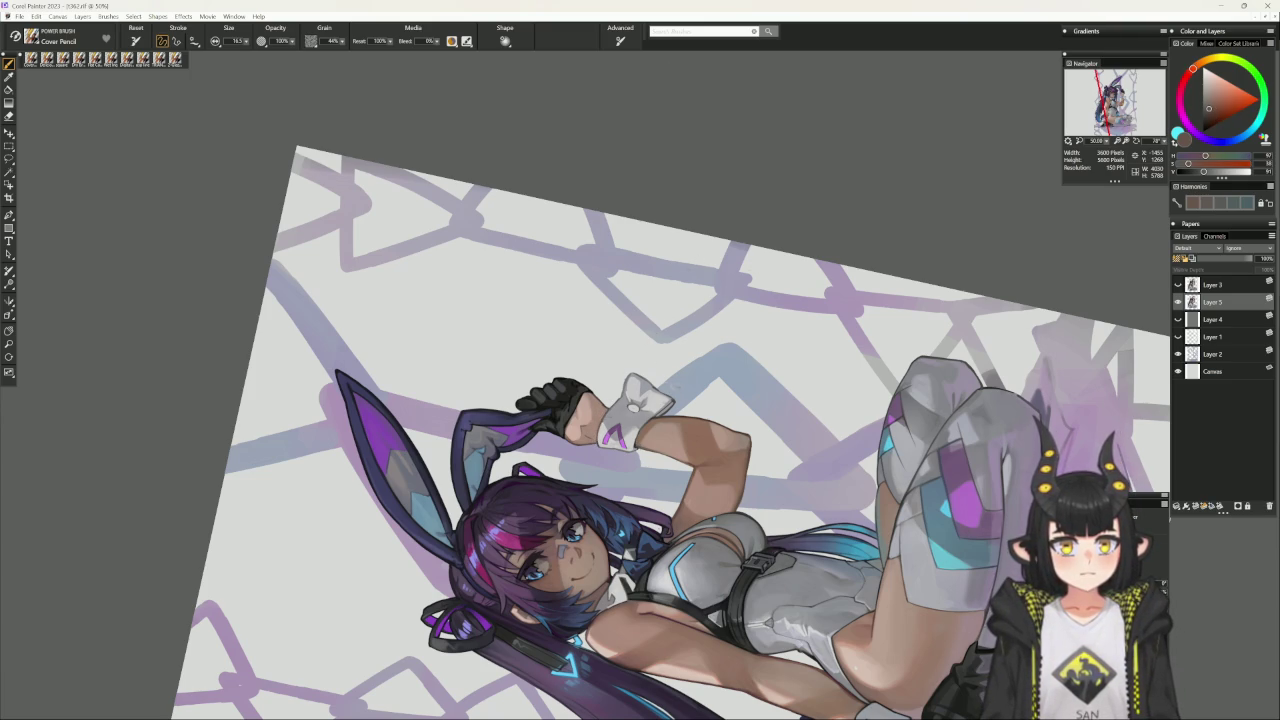
alt+click(1134, 517)
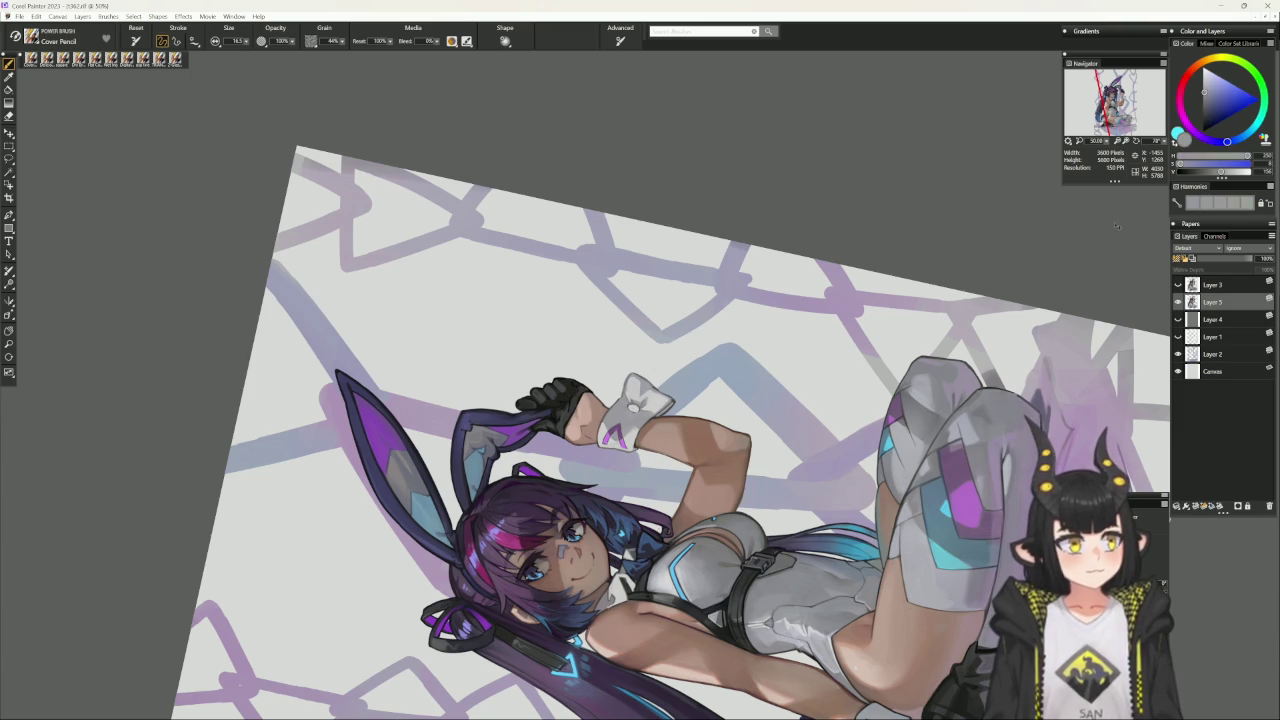
alt+click(1078, 503)
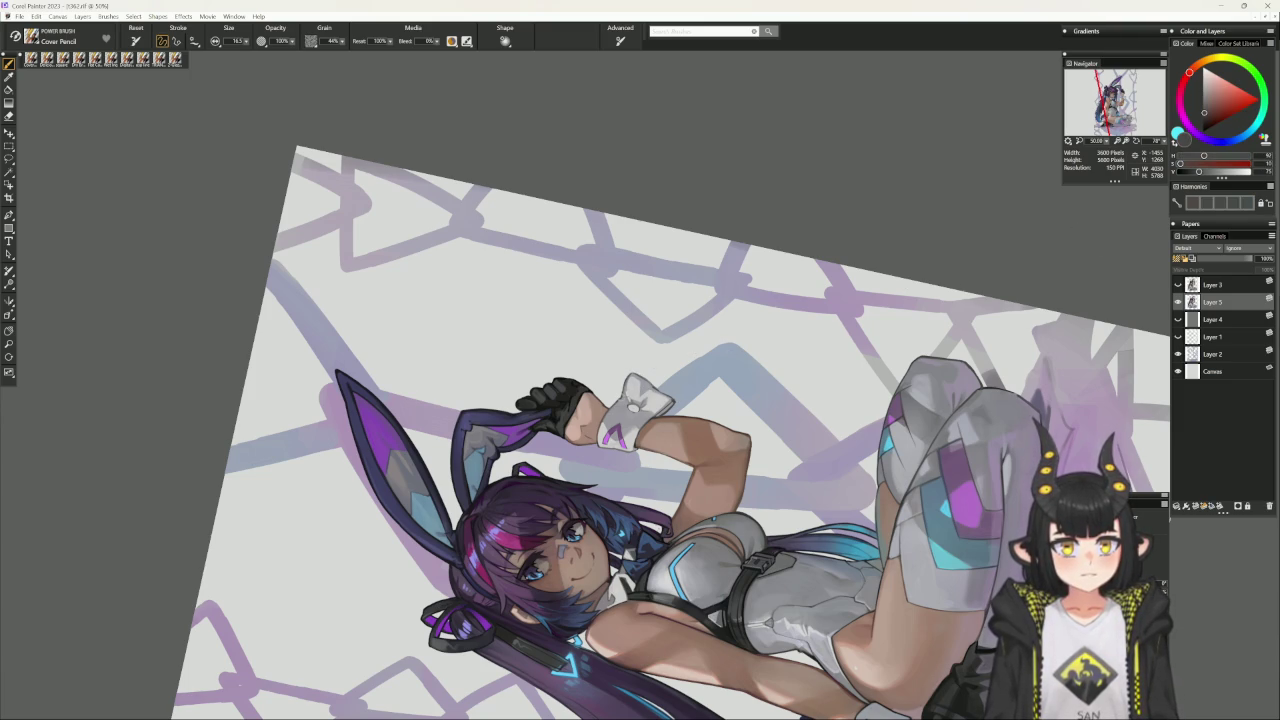
alt+click(662, 362)
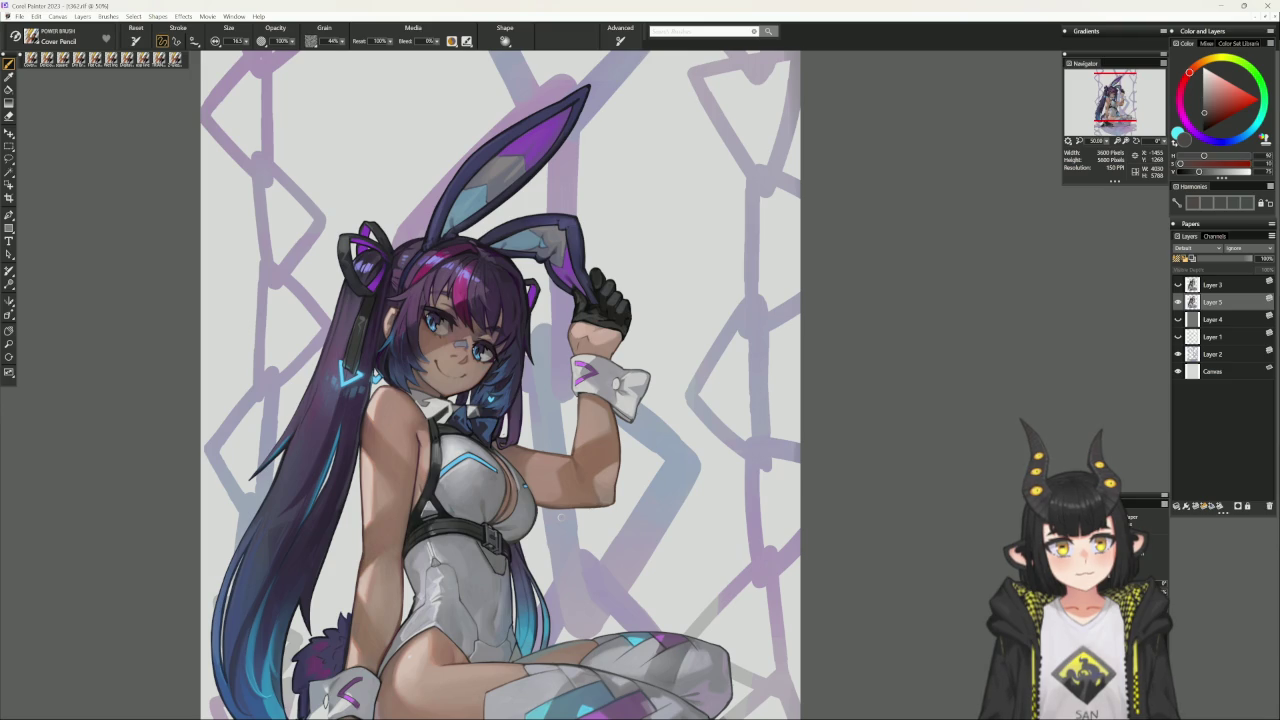
- Load a saturated magenta and tilt the canvas about 20° while zooming in
click(1180, 104)
click(1245, 98)
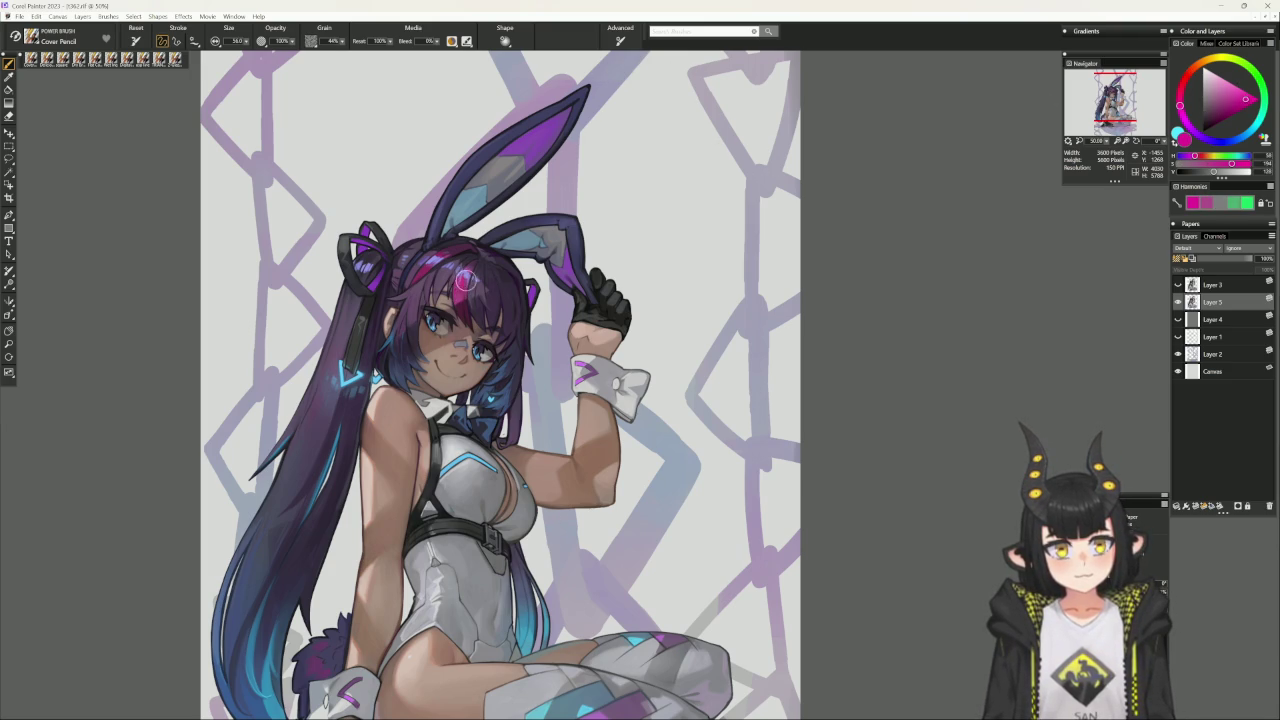
drag(496, 235, 401, 357)
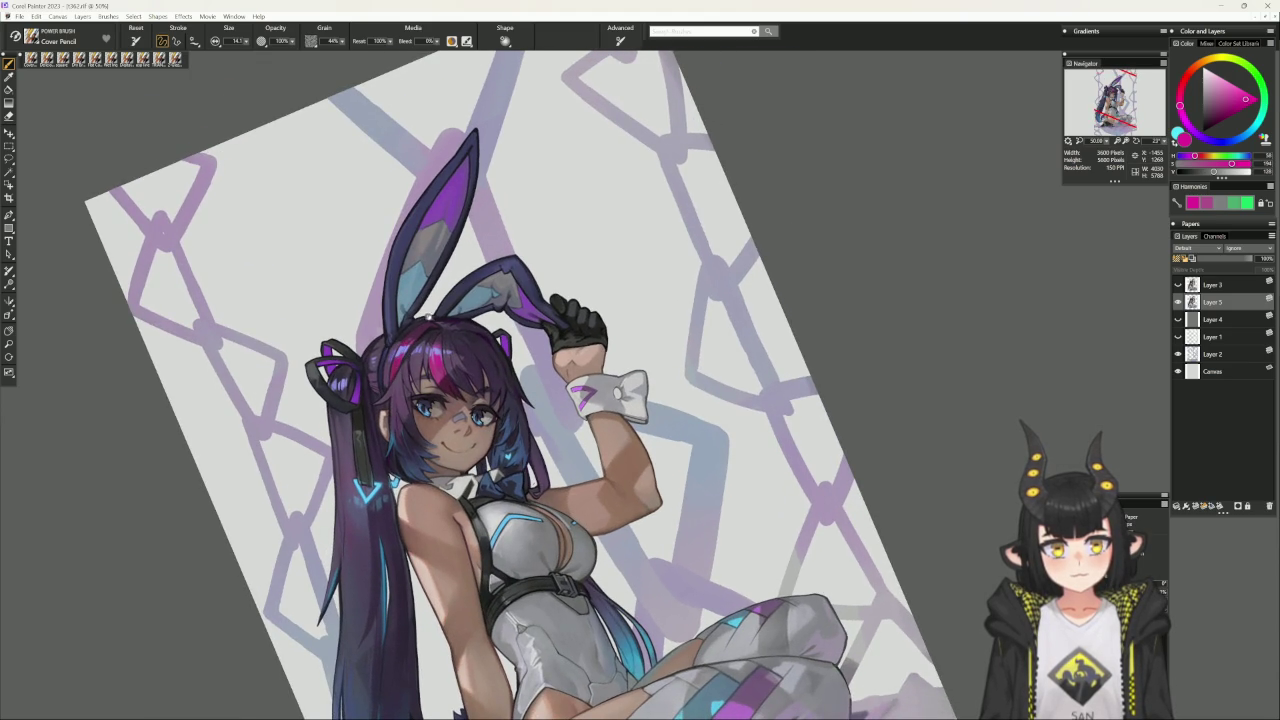
- Centre the figure, sample a light periwinkle blue from the painting, and straighten the canvas
drag(424, 318, 490, 322)
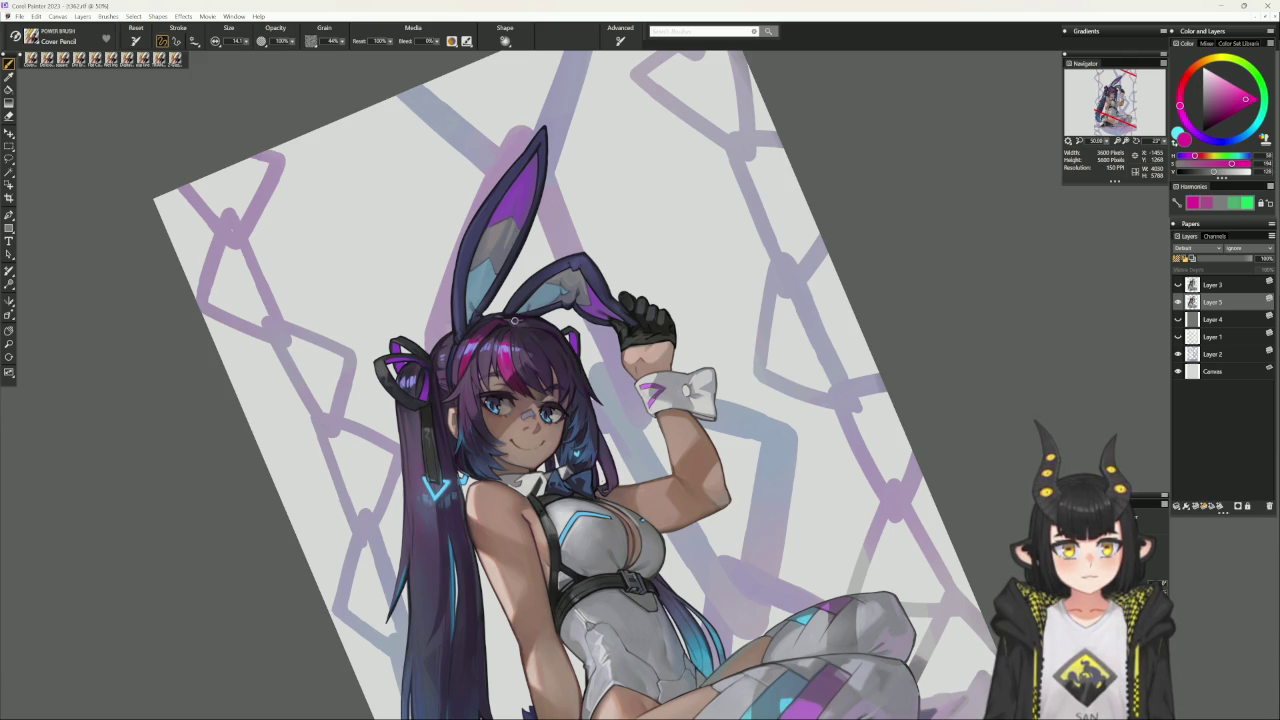
alt+click(466, 355)
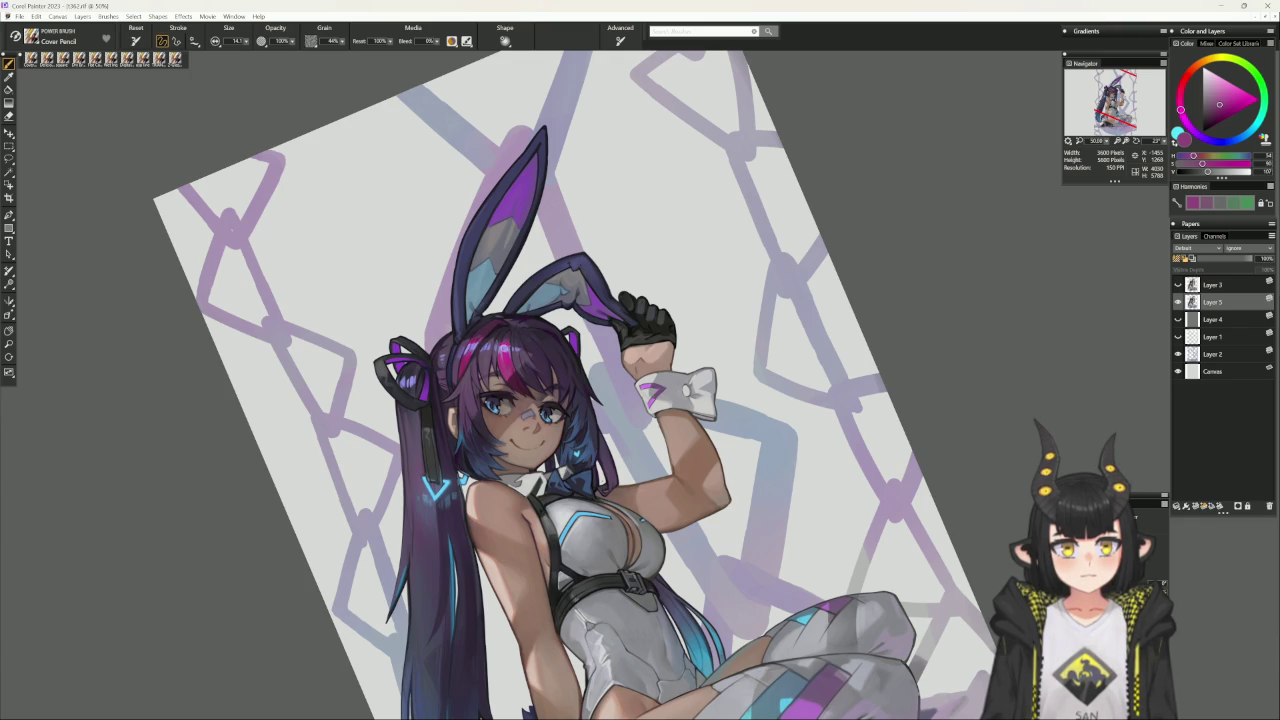
alt+click(505, 351)
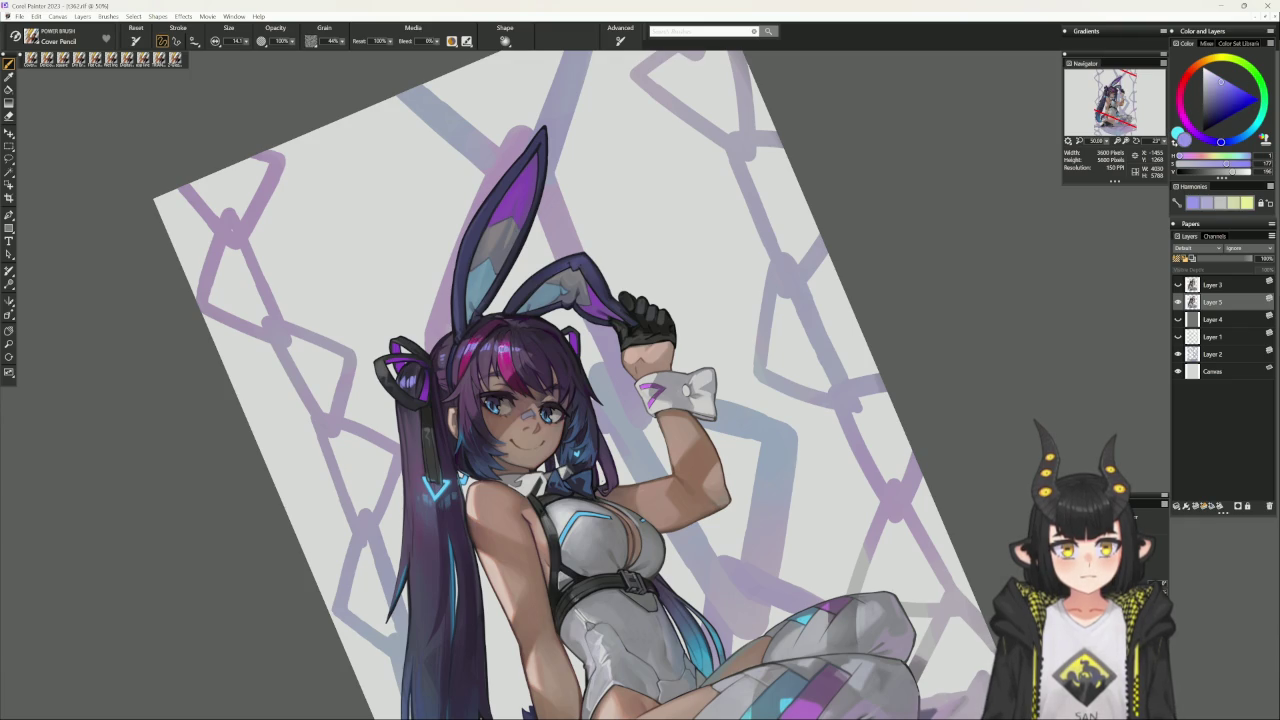
alt+click(521, 366)
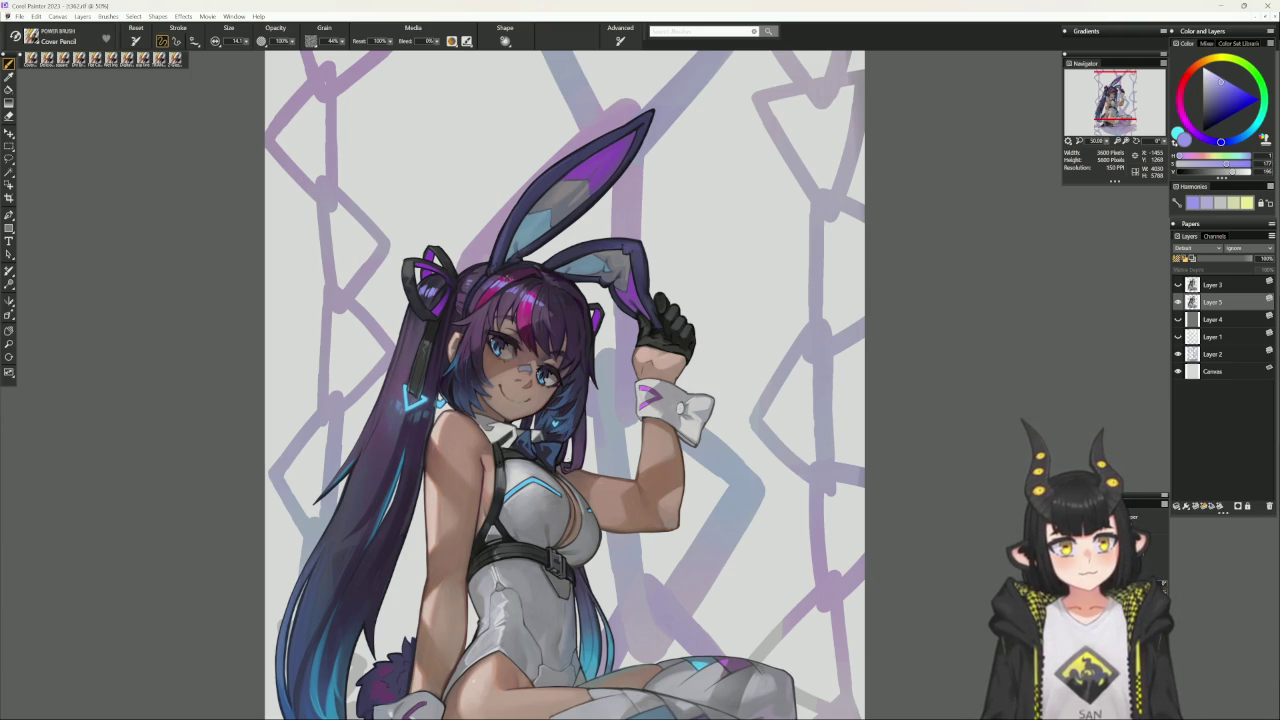
- Sample bright cyan from the painting and lay the canvas sideways, zoomed on the lower figure
alt+click(519, 291)
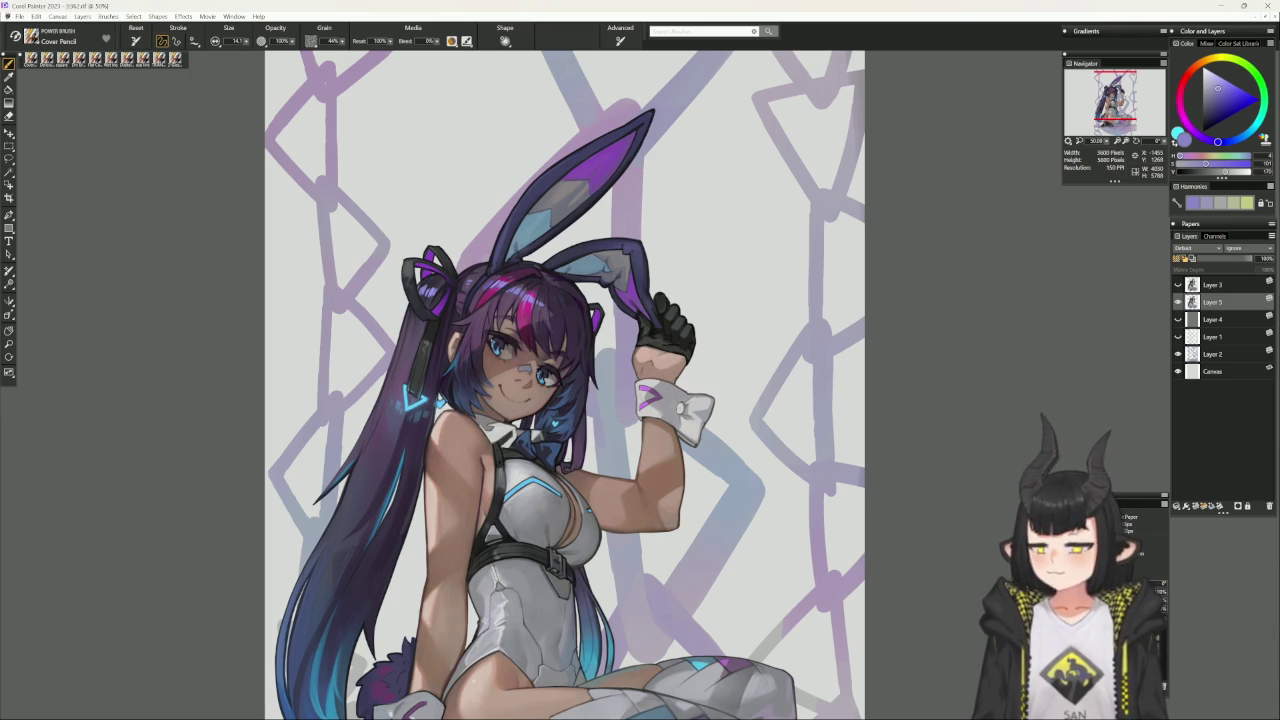
drag(560, 400, 536, 325)
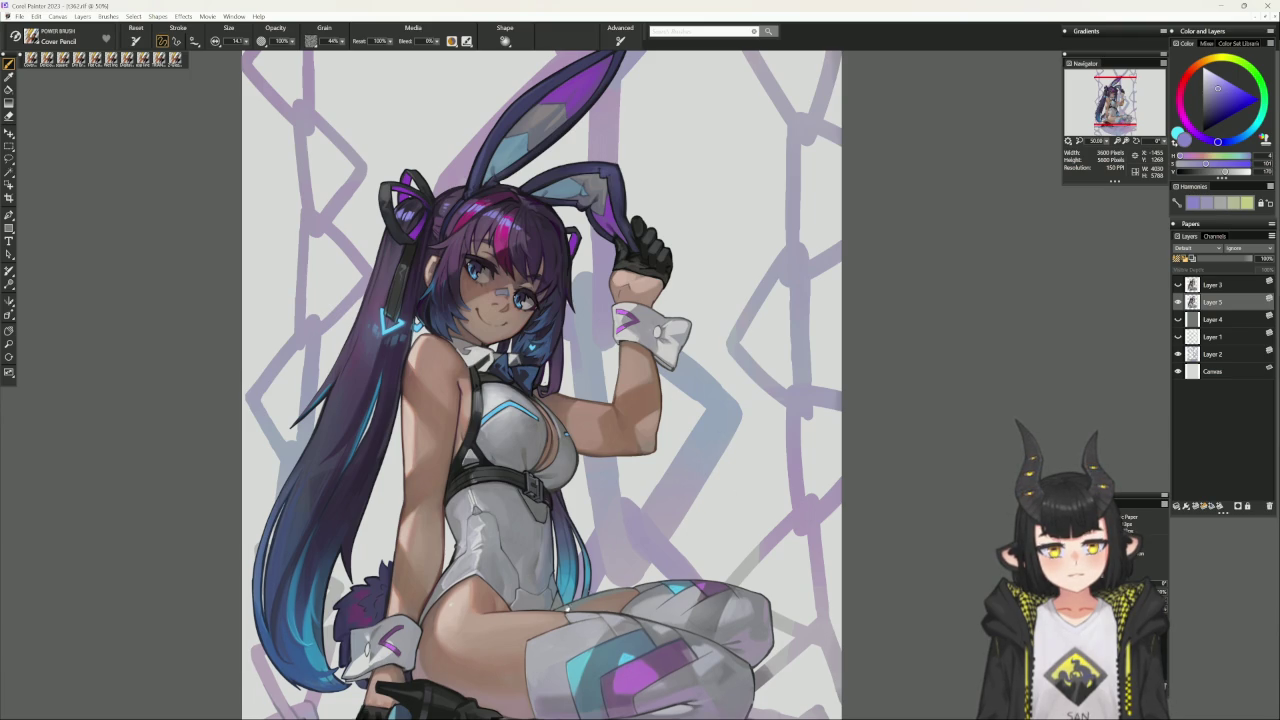
scroll(576, 384, up, 2)
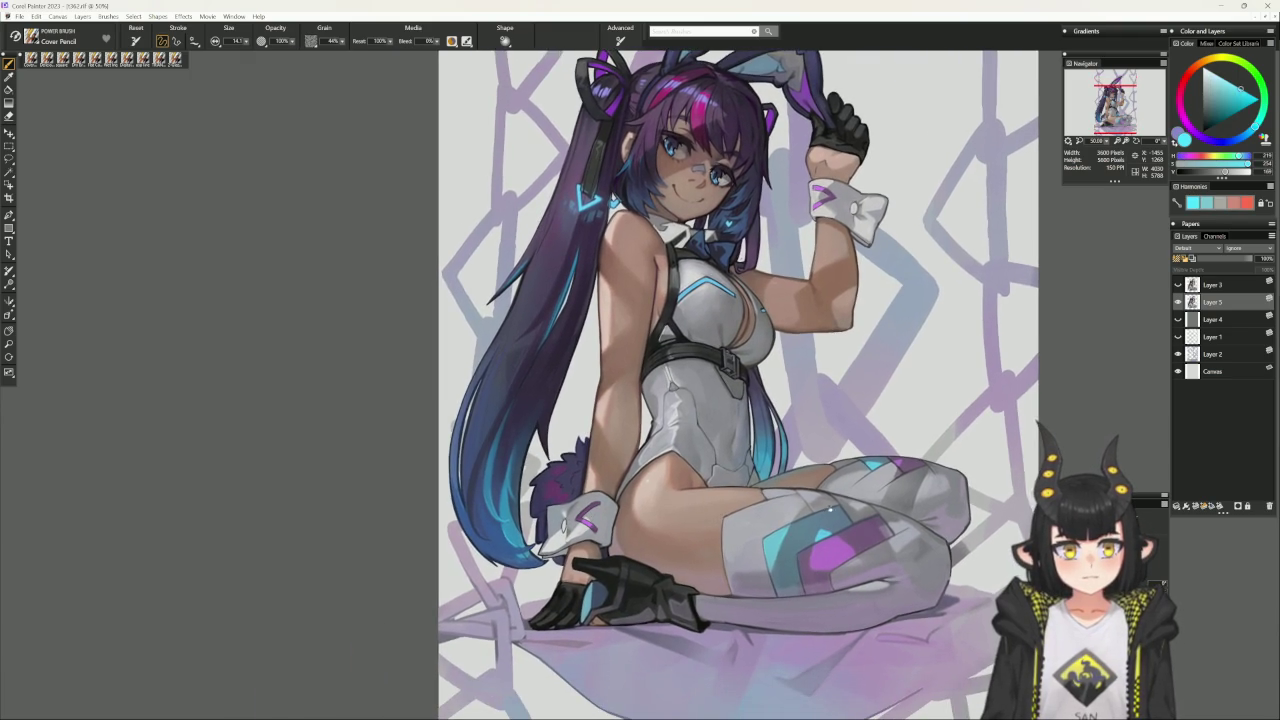
mouse_move(800, 500)
mouse_down()
mouse_move(840, 400)
mouse_move(820, 280)
mouse_up()
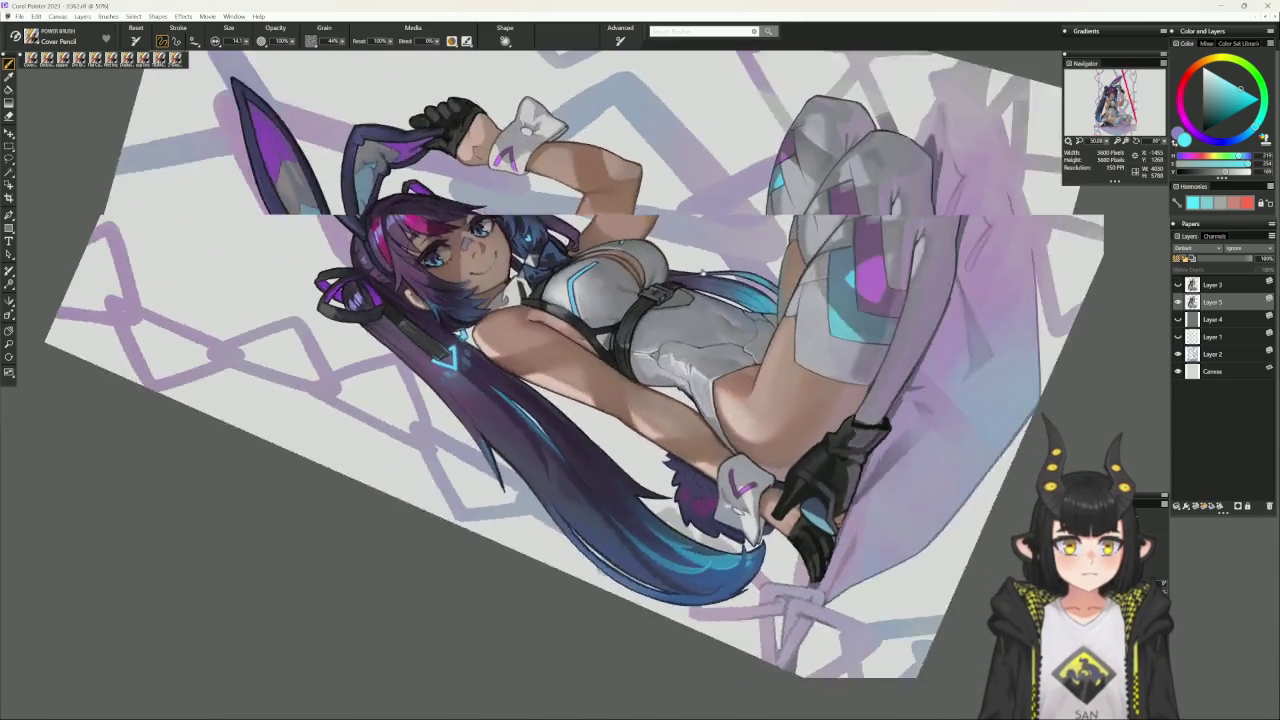
- Paint a light-cyan highlight into the blue hair tips, then reset the canvas upright
drag(730, 560, 790, 450)
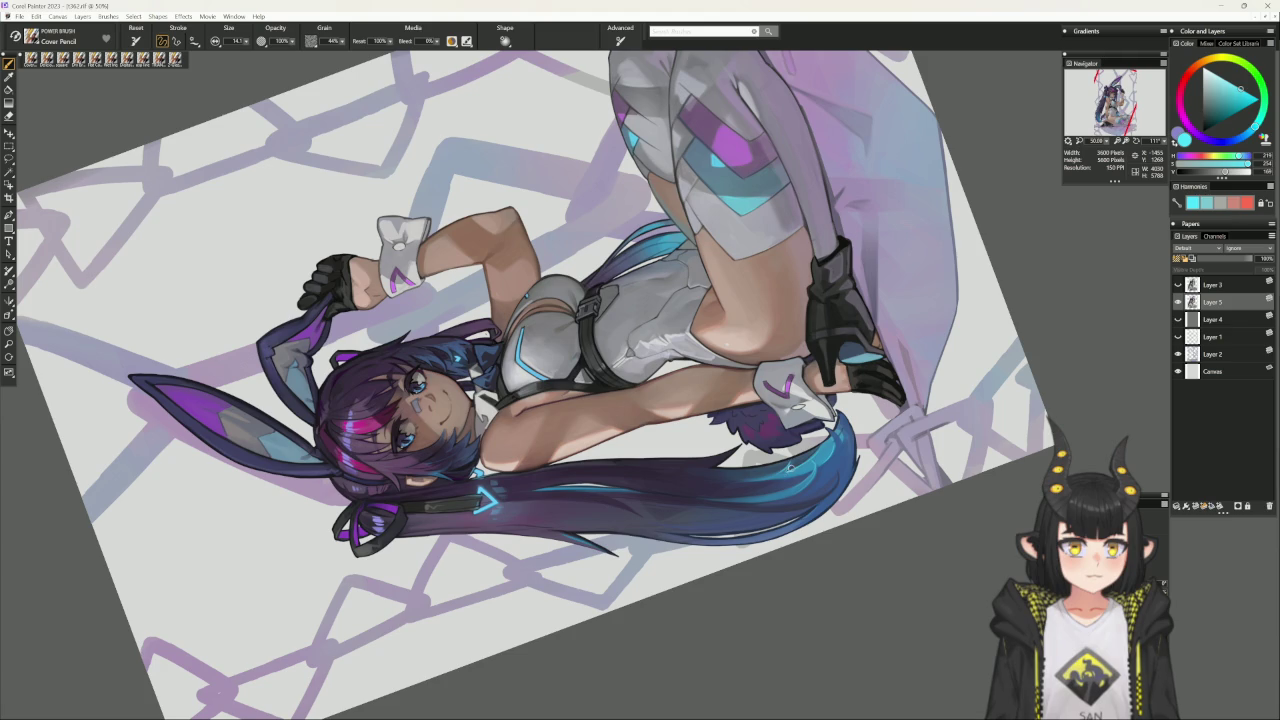
drag(840, 425, 830, 452)
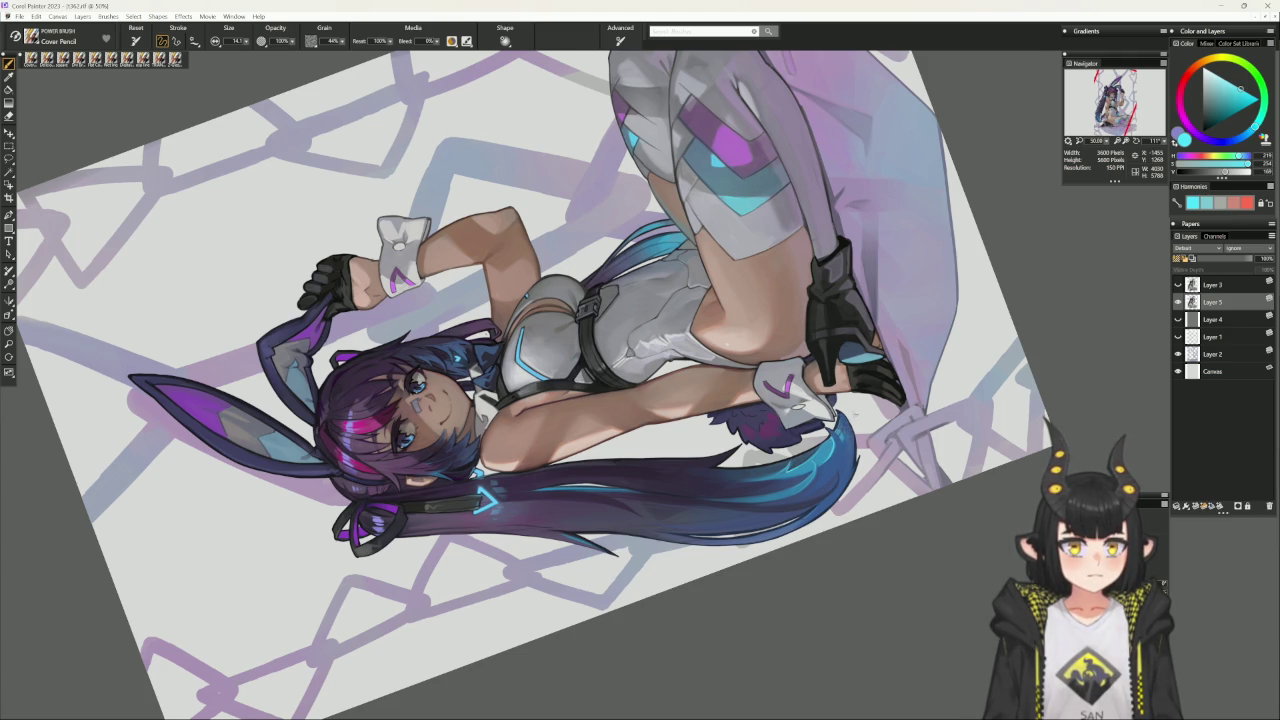
key(ctrl+alt+0)
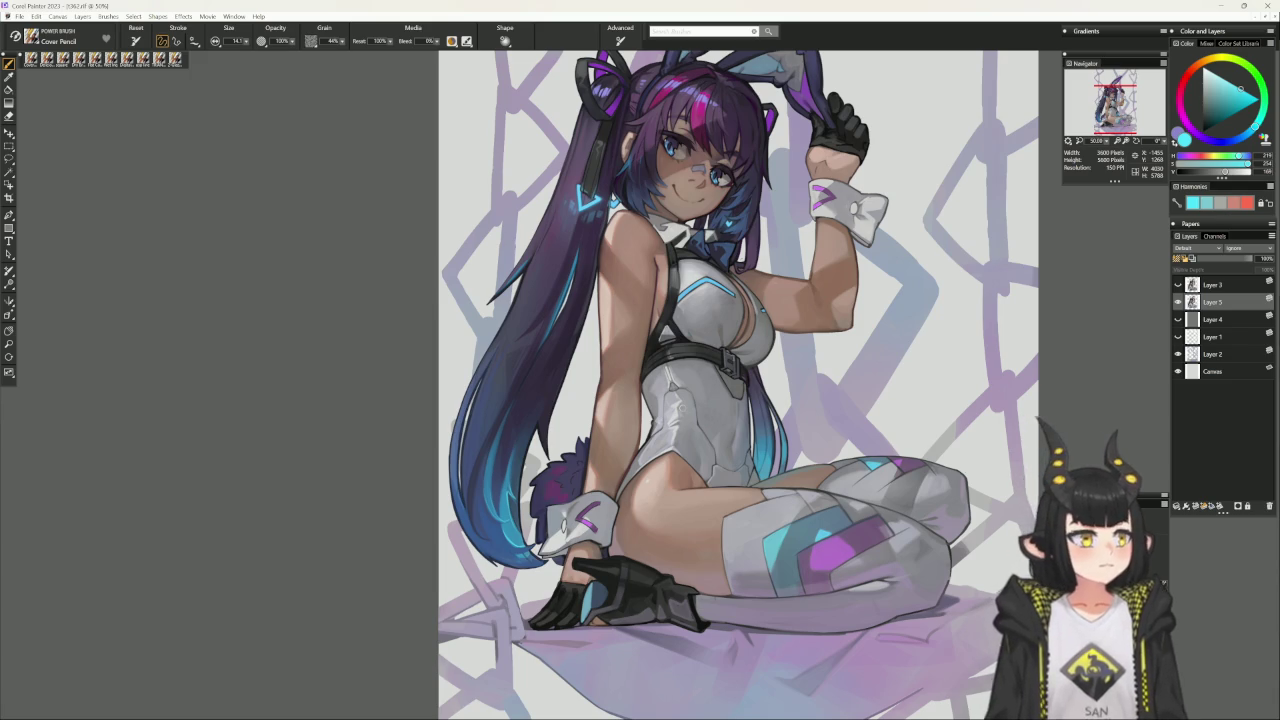
- Try the square brush at about 34.6 and 16, then turn the canvas sideways and zoom in
drag(700, 400, 638, 390)
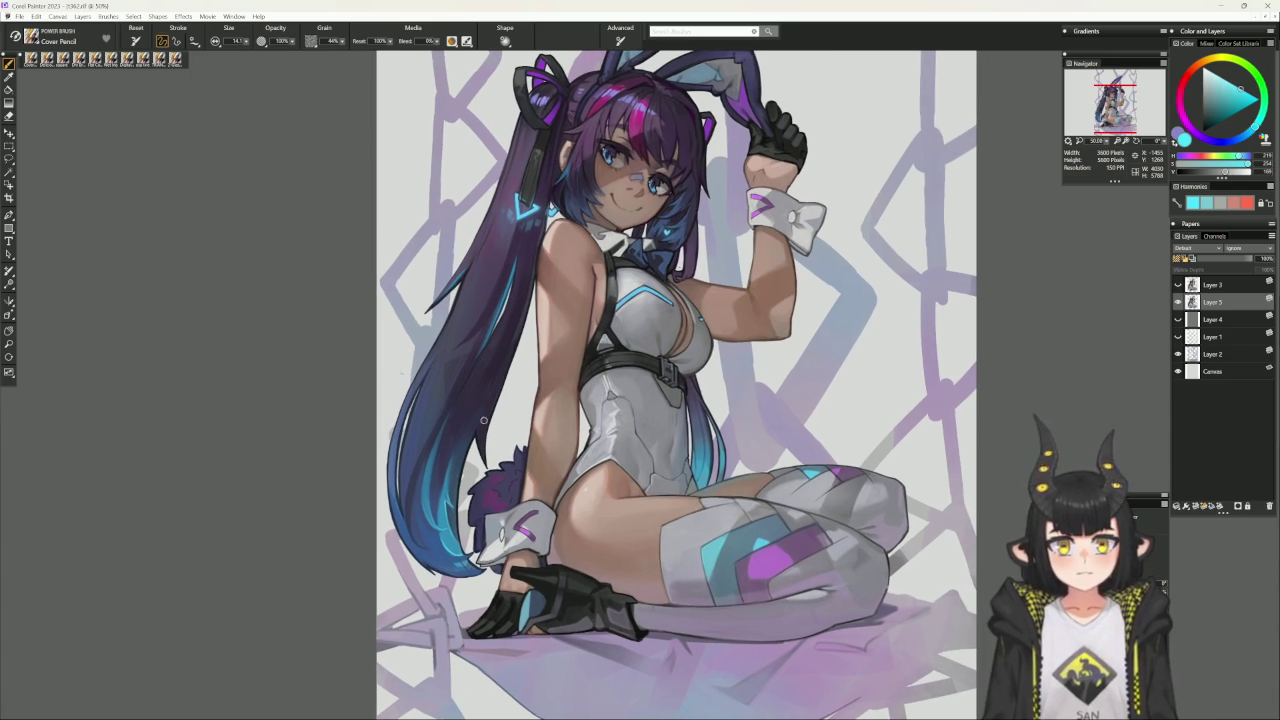
click(64, 62)
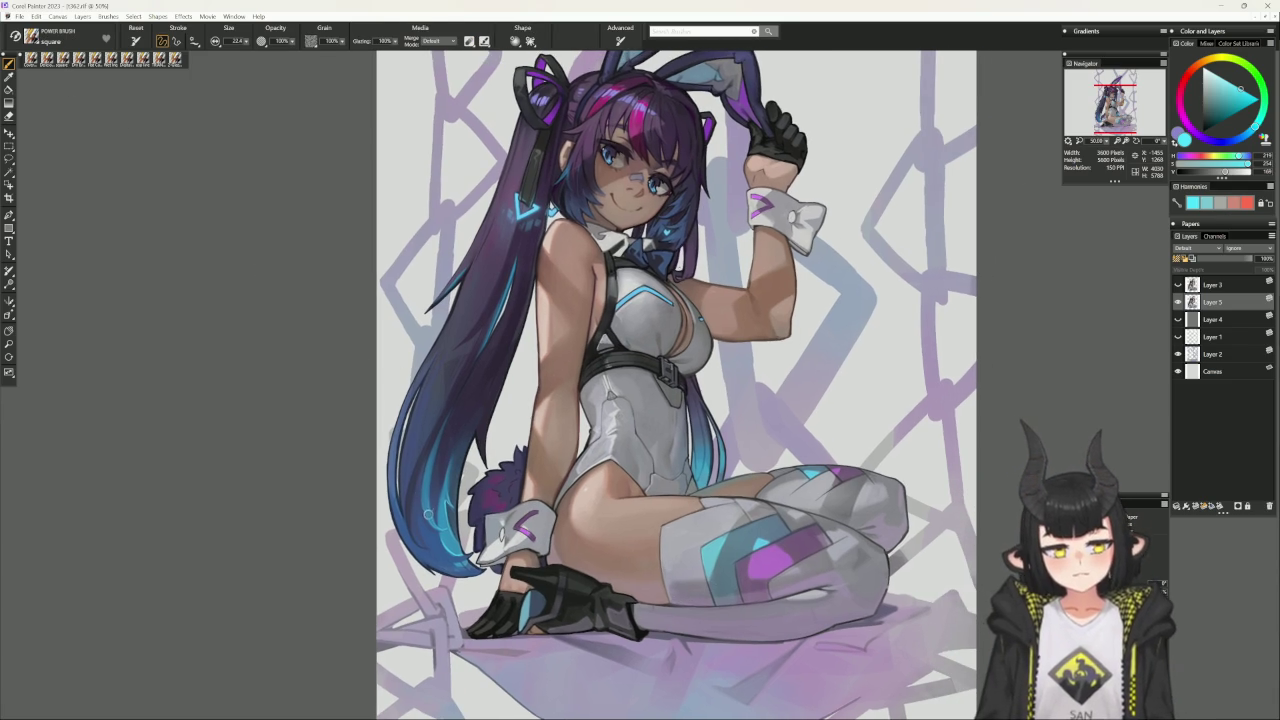
key(bracketleft)
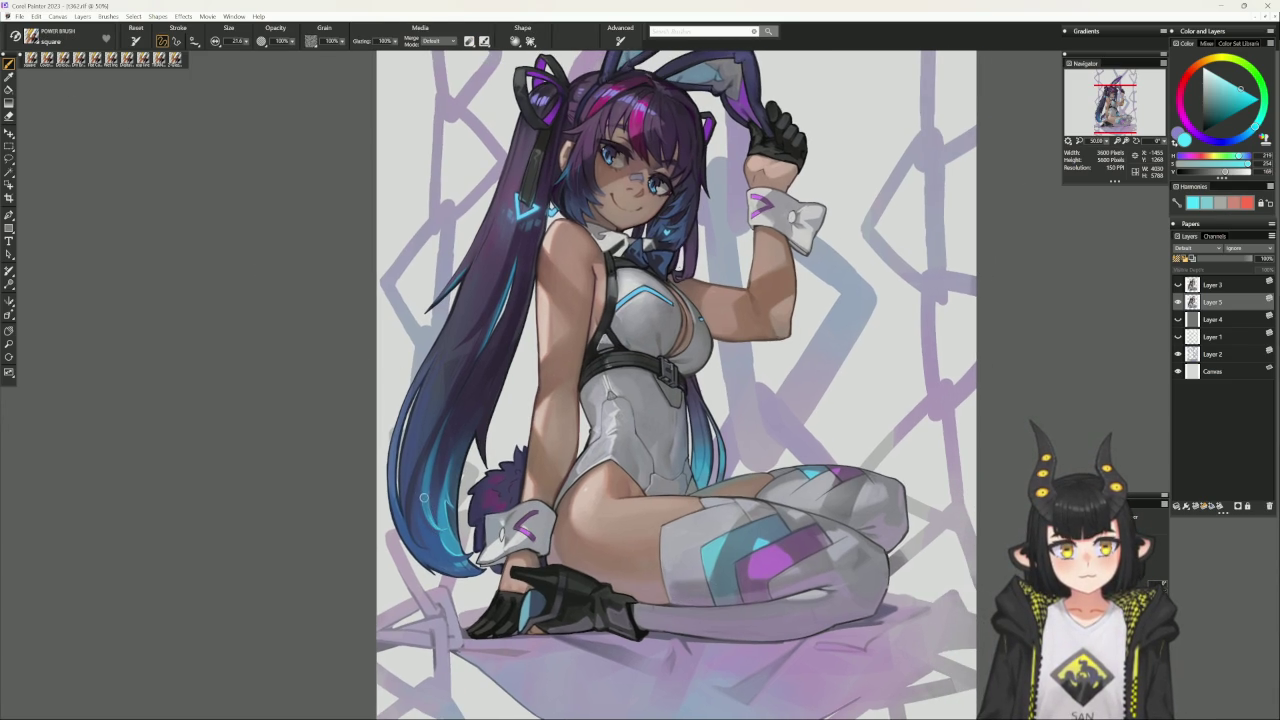
key(bracketright)
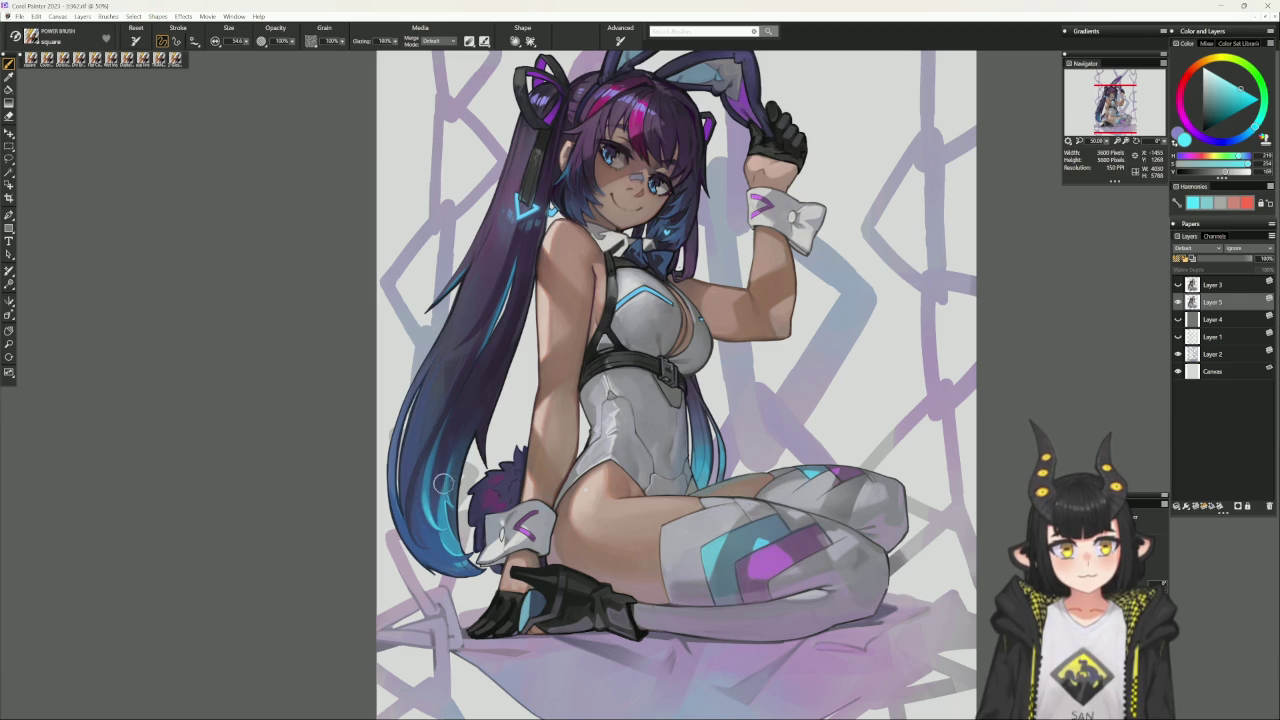
key(bracketleft)
key(bracketleft)
key(bracketleft)
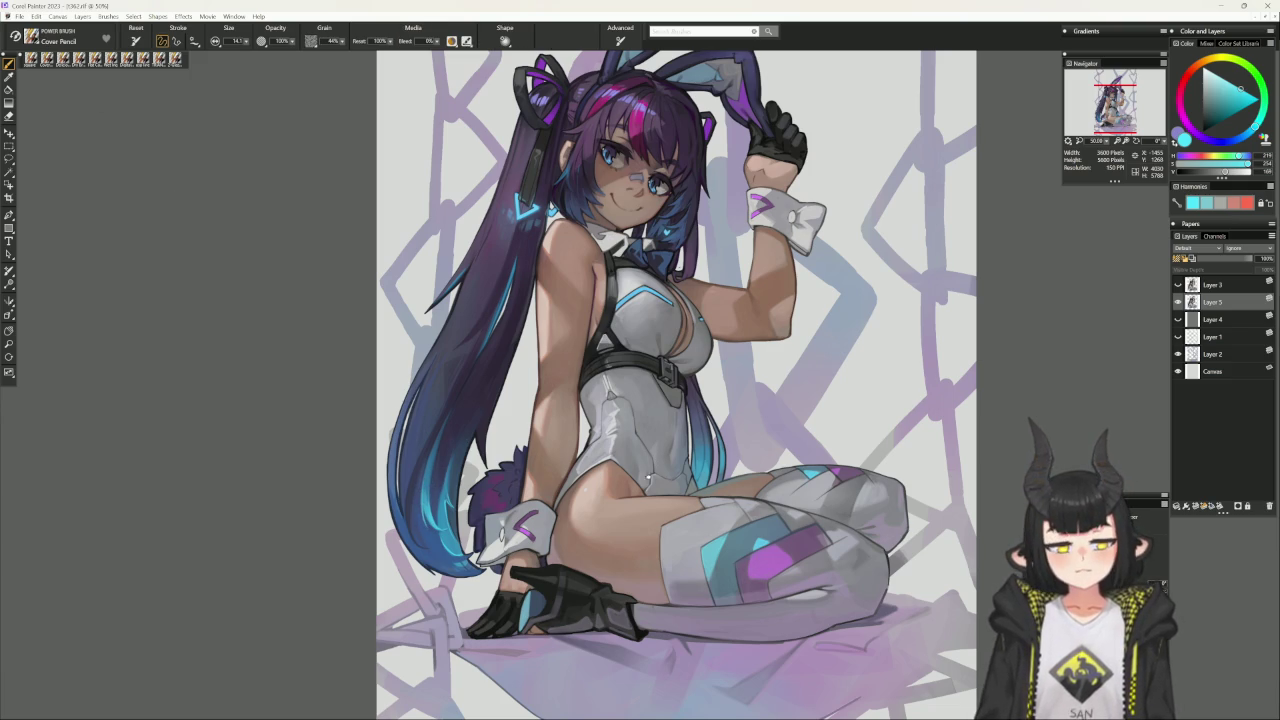
drag(83, 91, 300, 300)
drag(550, 350, 600, 300)
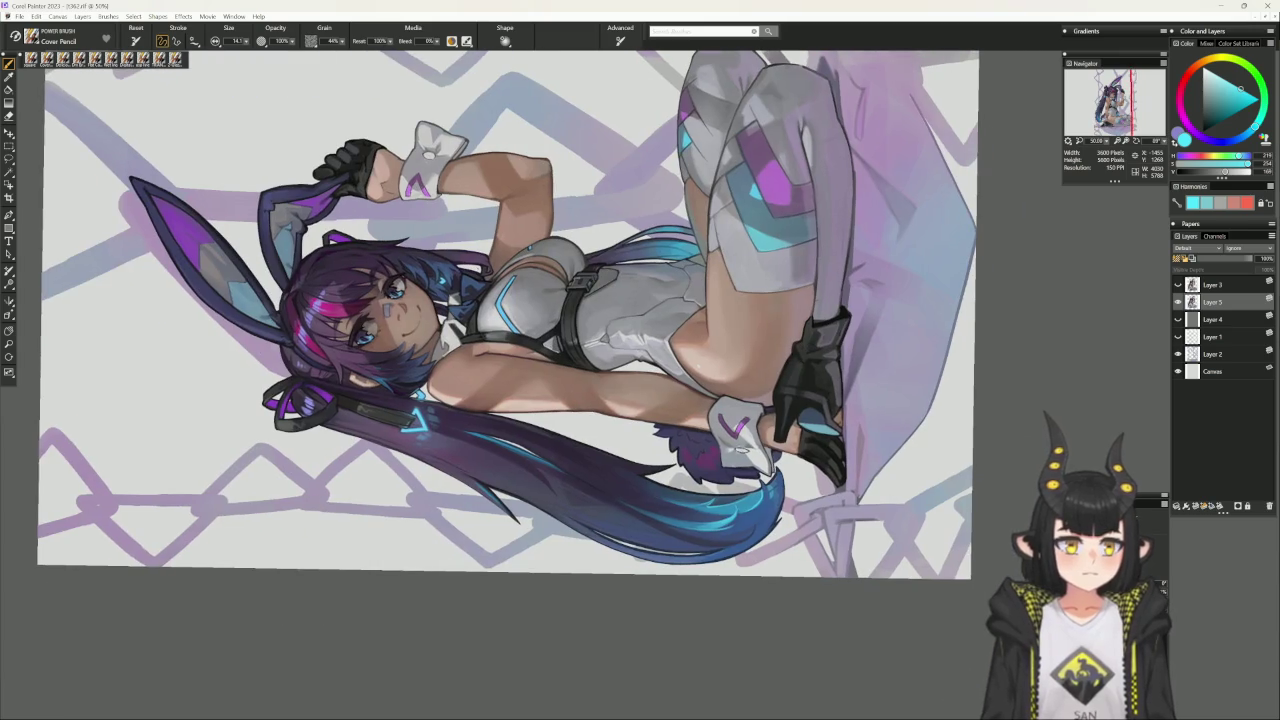
- Set the pencil to size 20, sample a dark dull blue from the hair, and reset rotation
key(bracketright)
key(bracketright)
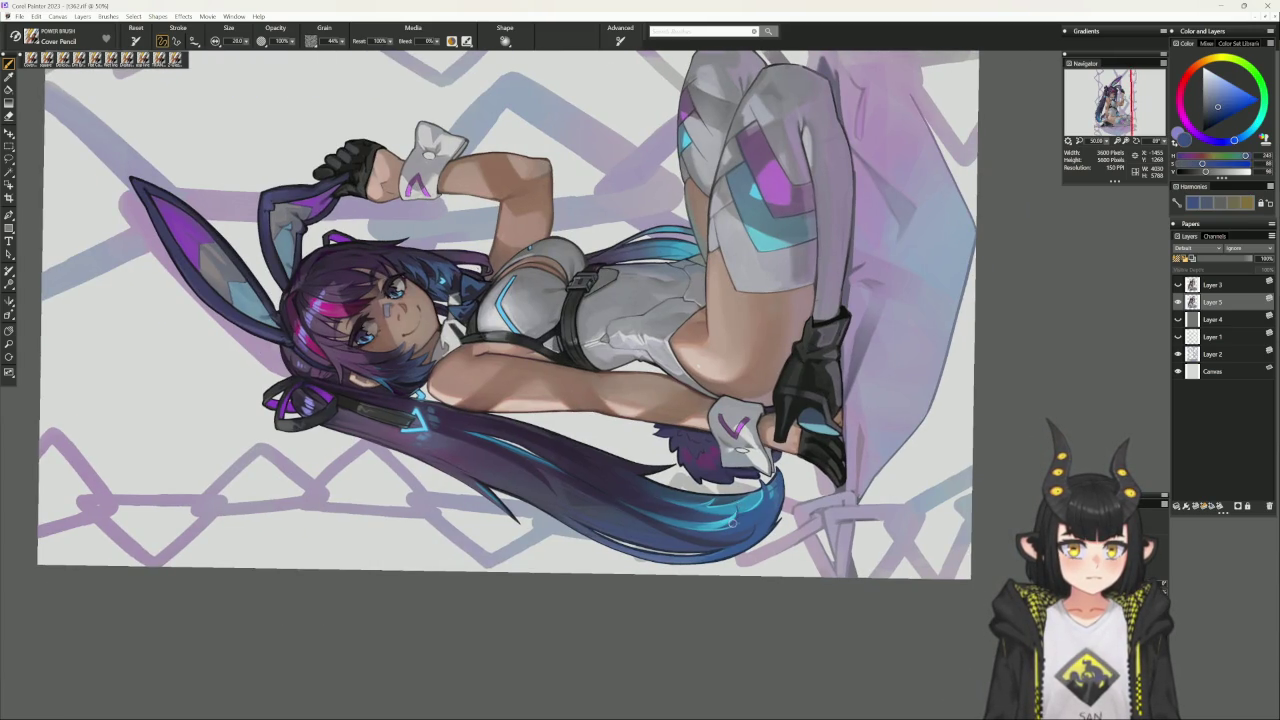
alt+click(738, 506)
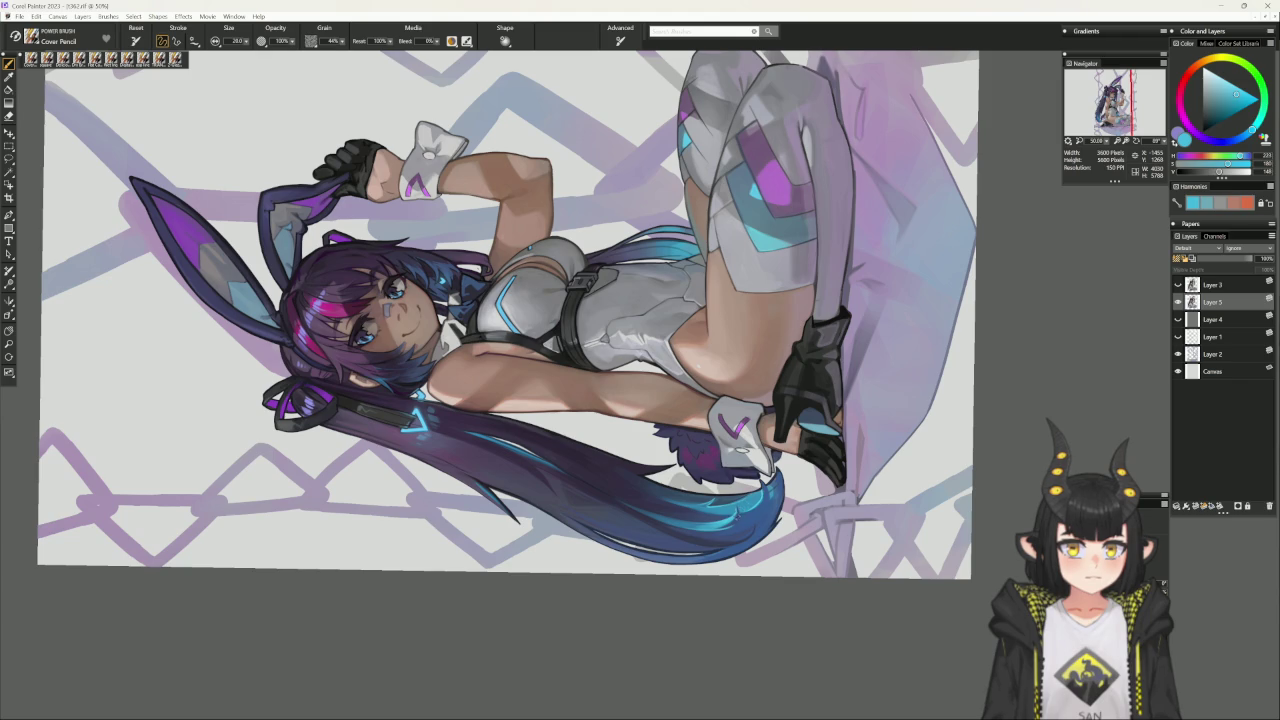
alt+click(737, 515)
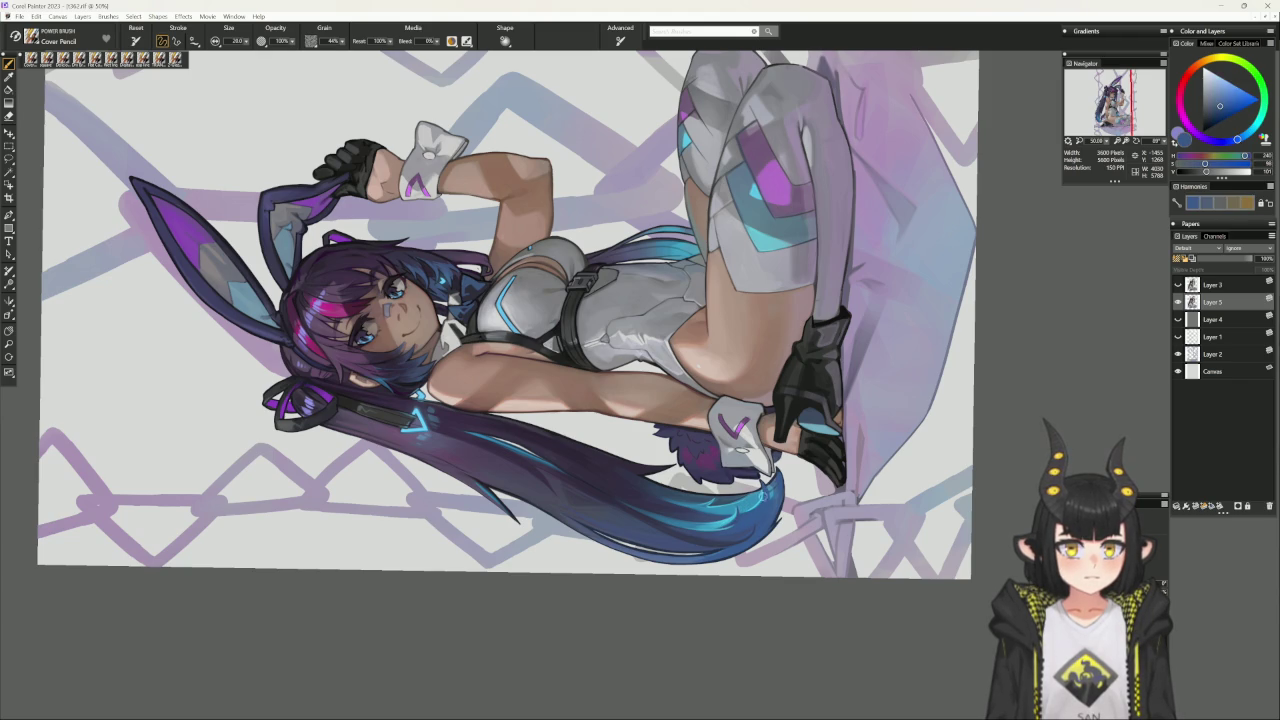
alt+click(764, 484)
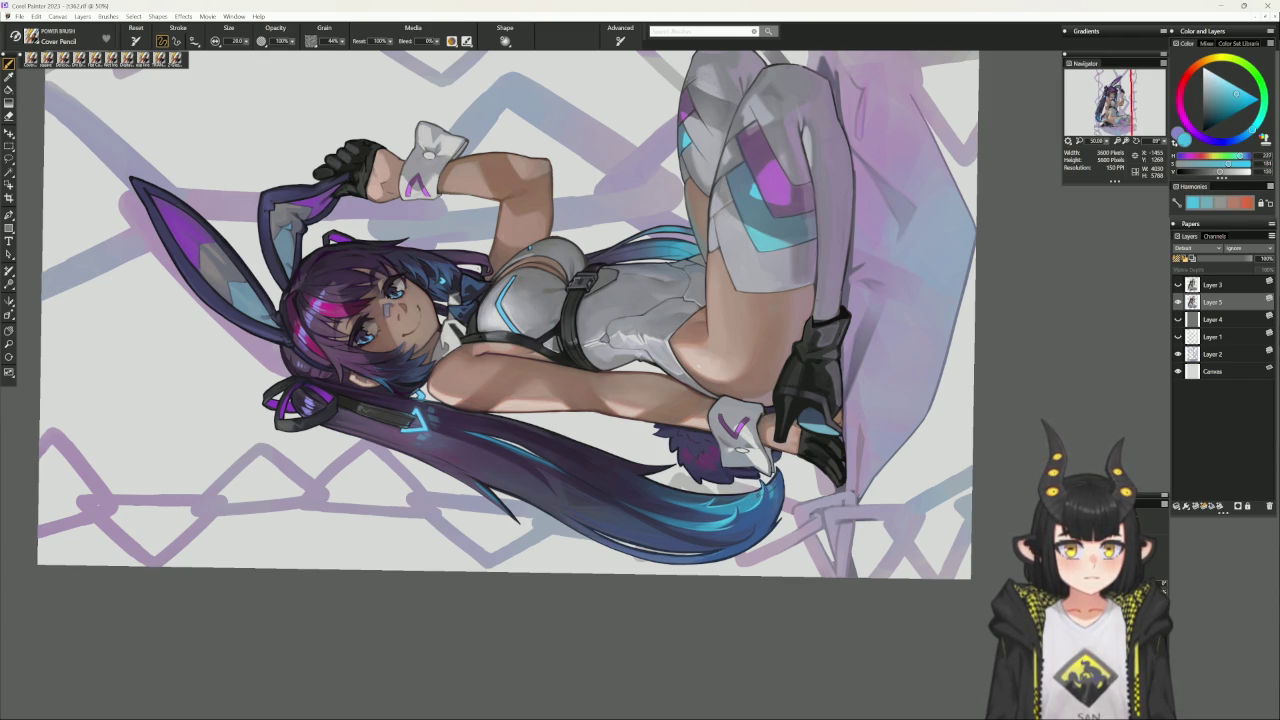
alt+click(760, 490)
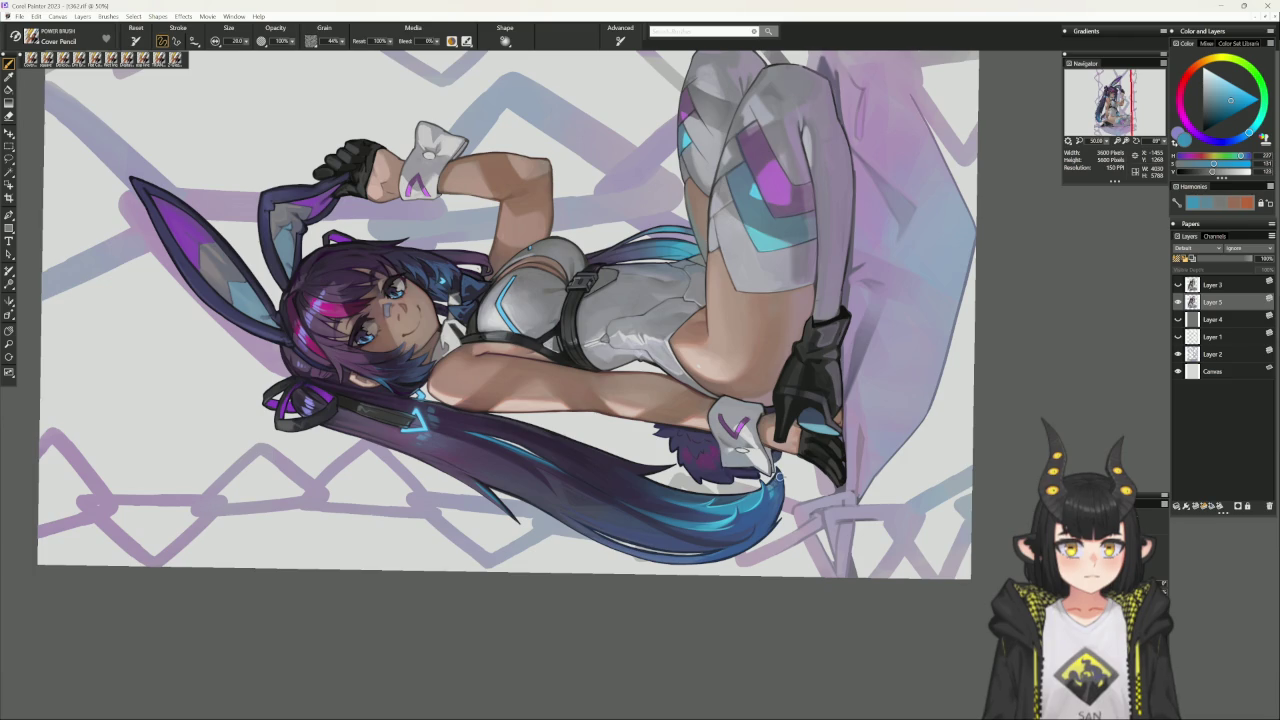
alt+click(766, 486)
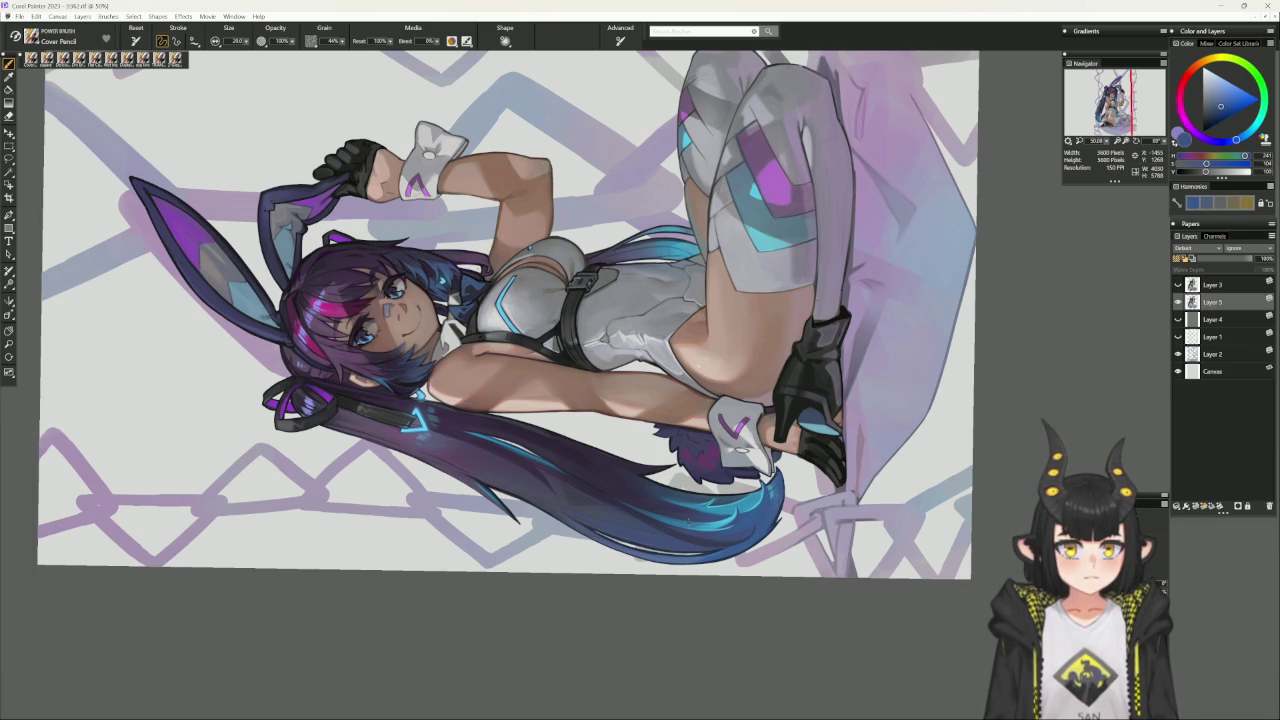
alt+click(766, 495)
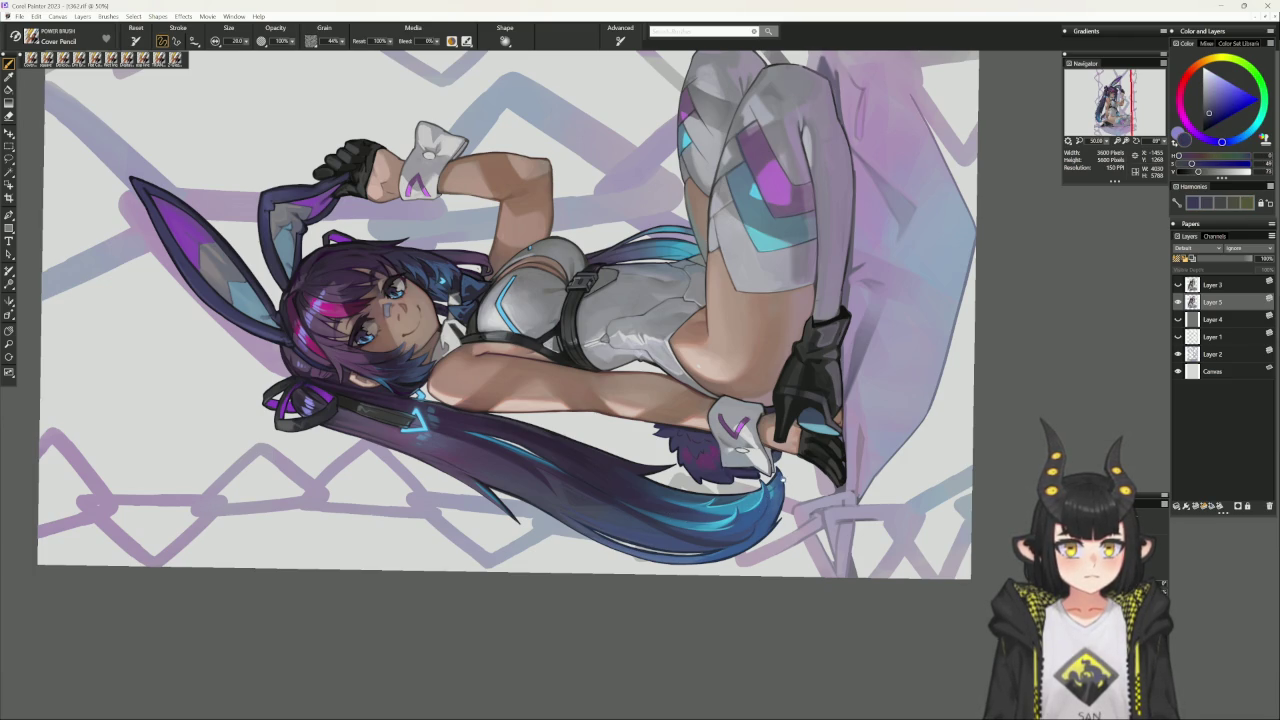
key(ctrl+alt+0)
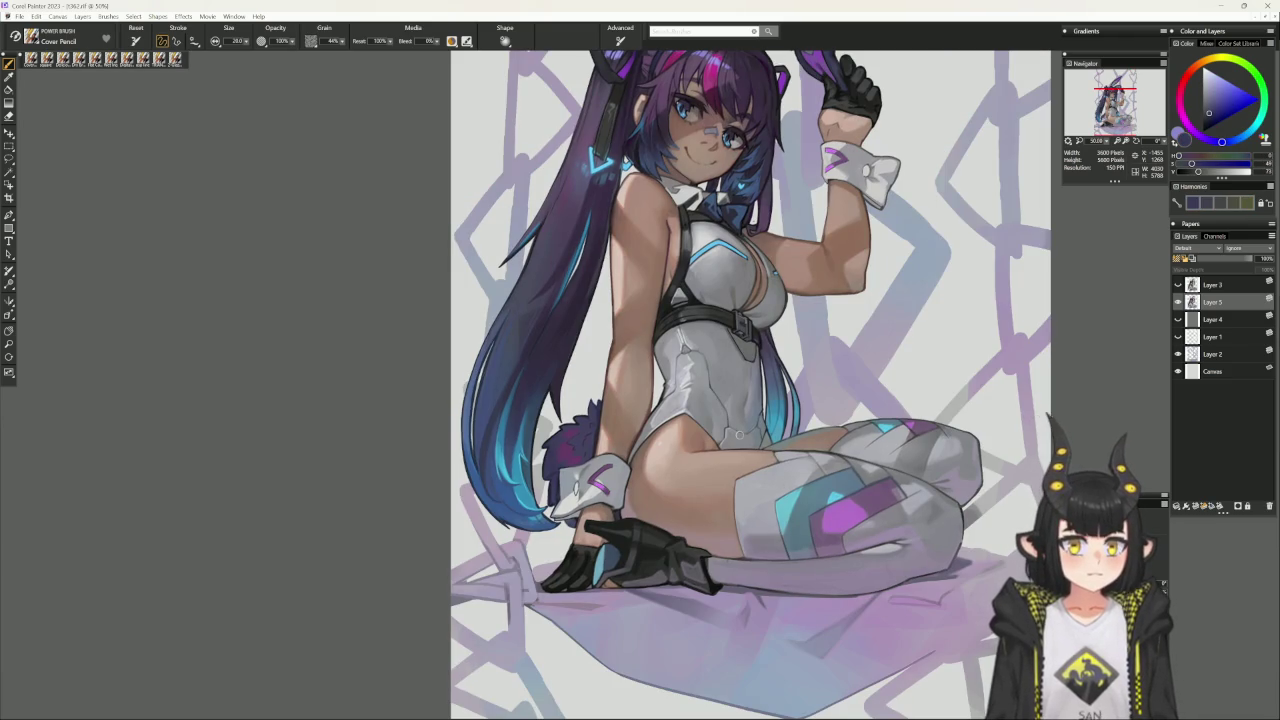
- Select the Delicious Flat Colour brush and tilt the canvas about 25–30° clockwise
key(ctrl+alt+0)
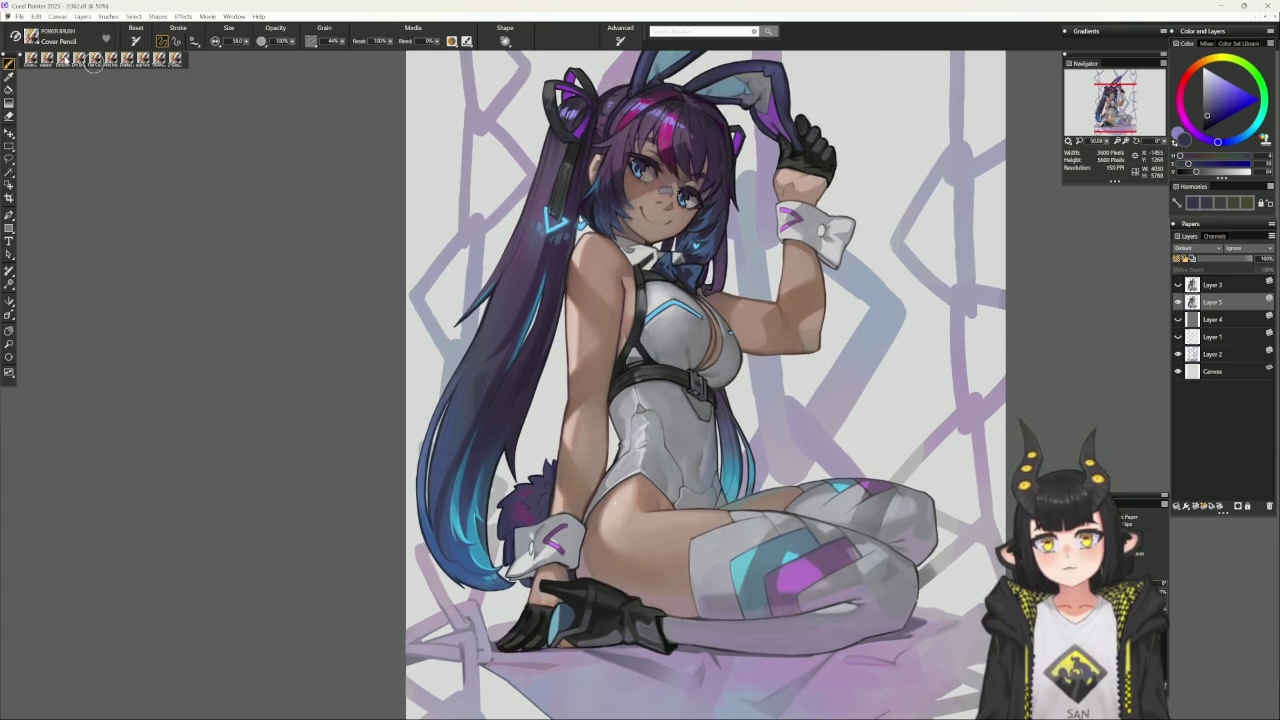
click(64, 59)
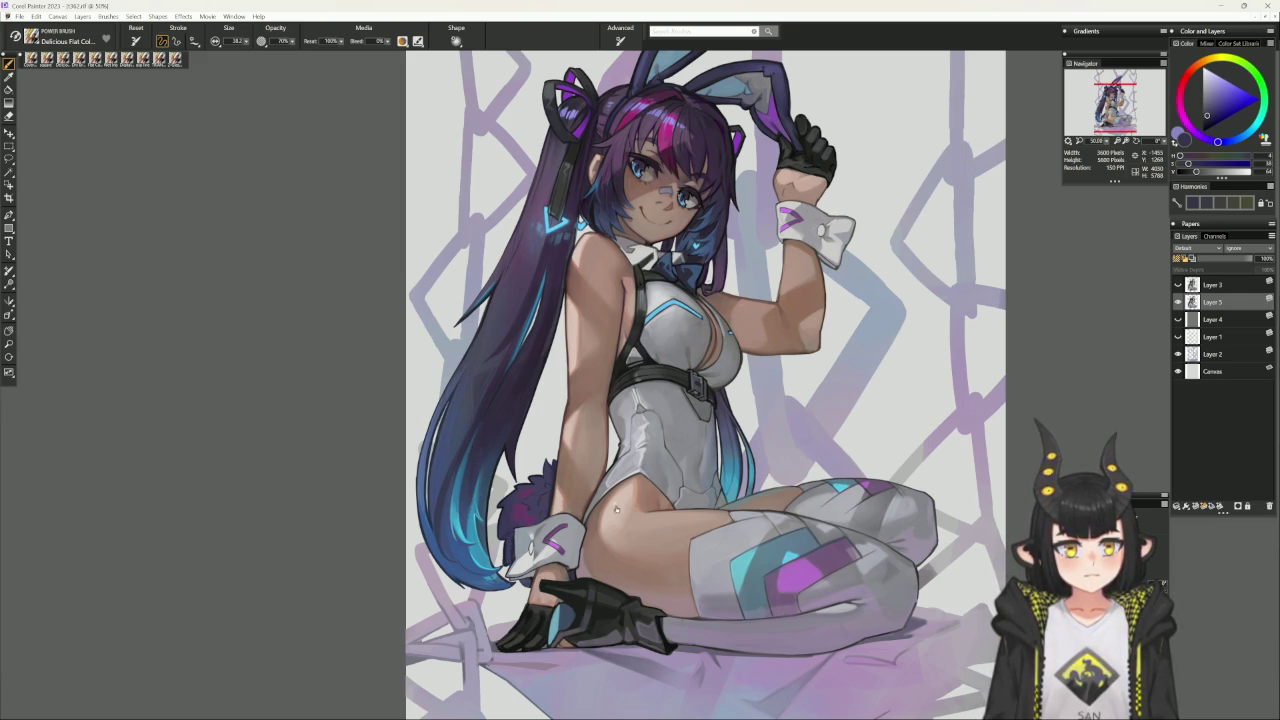
drag(693, 548, 430, 515)
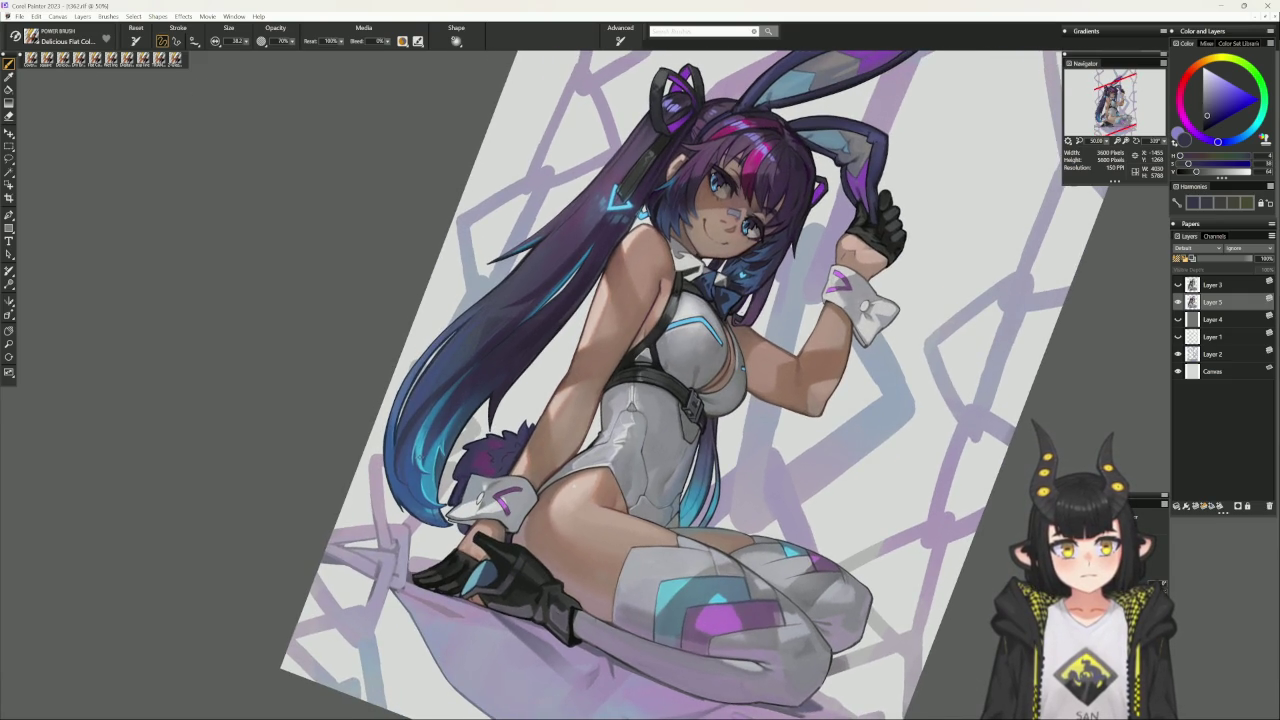
- Switch to the Dry Brush and sample lighter and greyish blues from the hair
key(bracketleft)
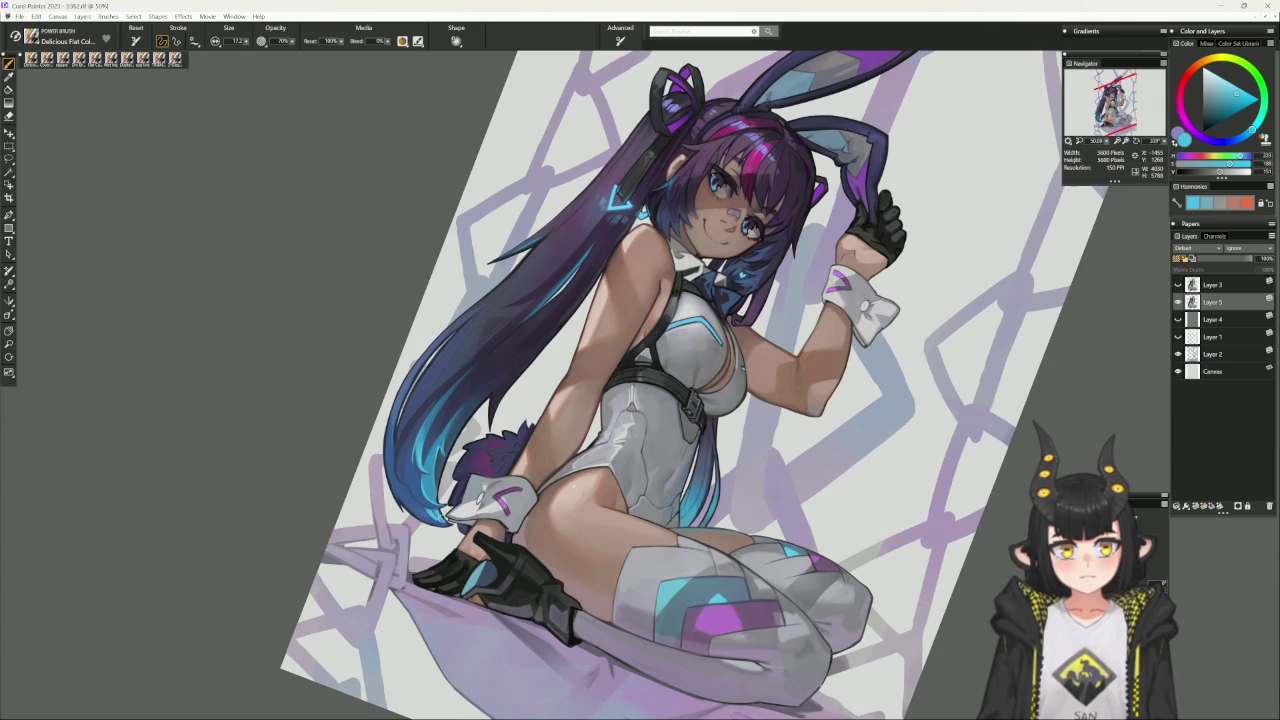
alt+click(425, 511)
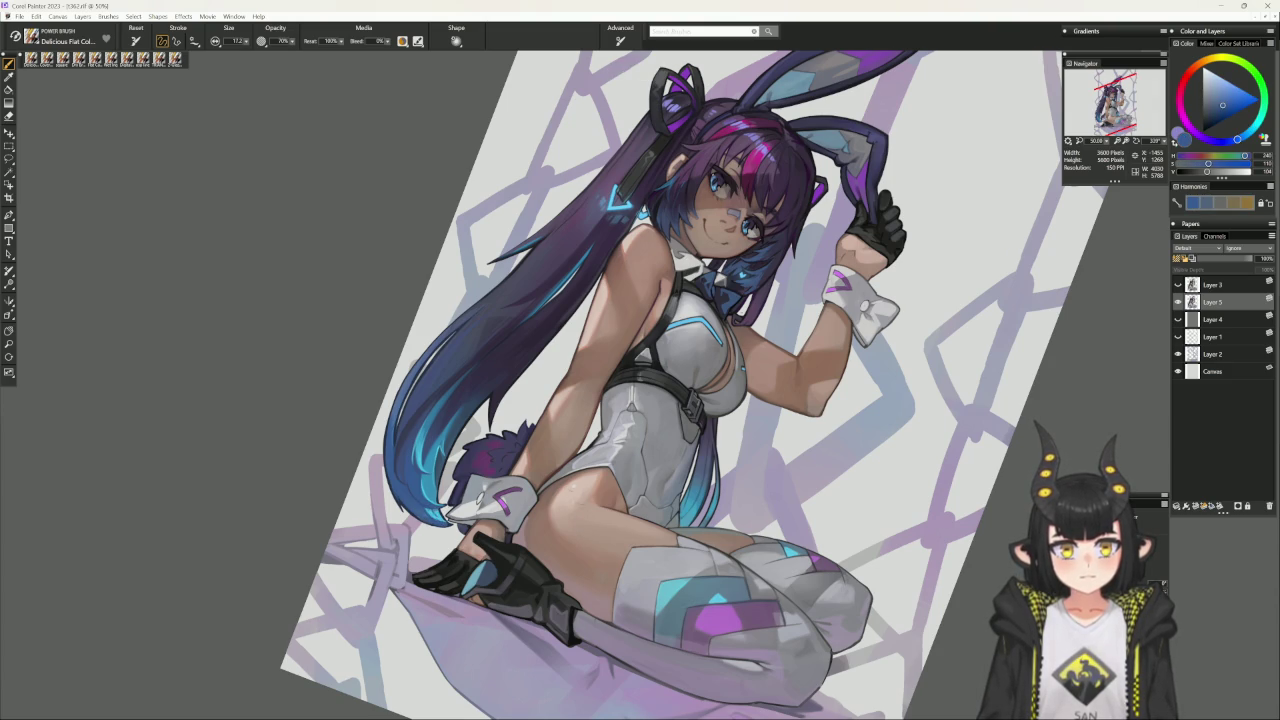
key(b)
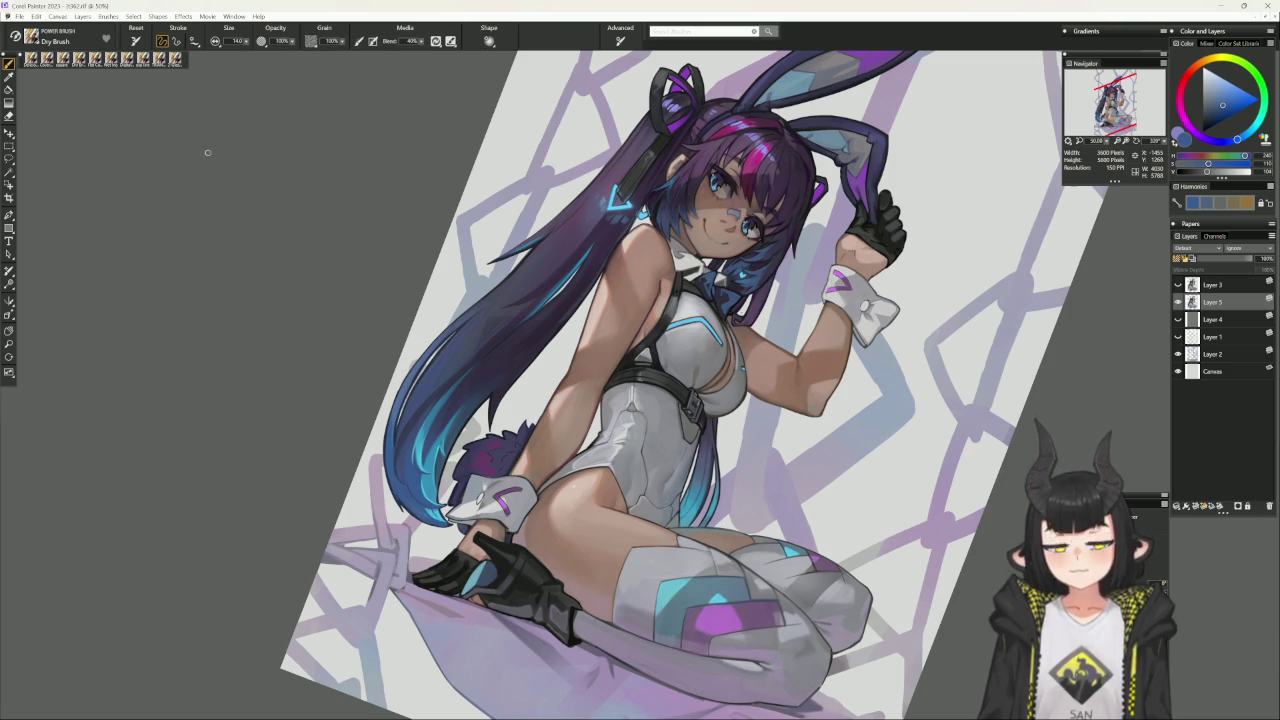
alt+click(435, 499)
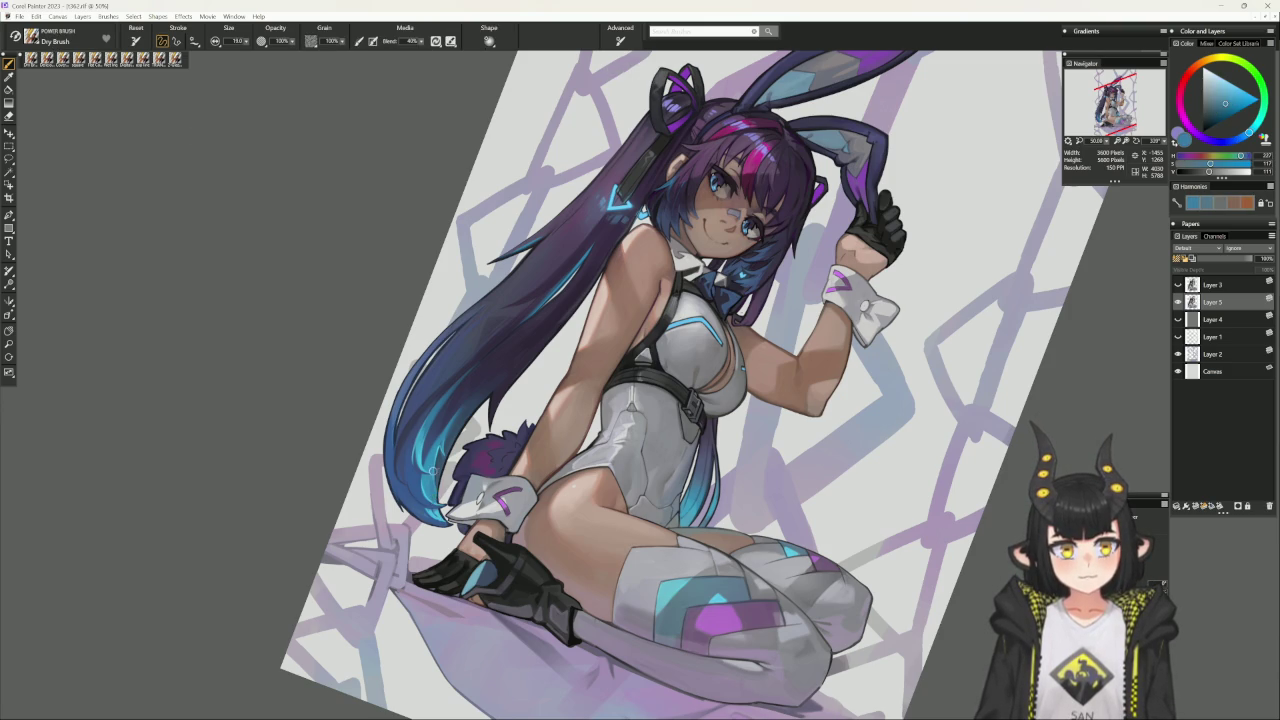
alt+click(435, 501)
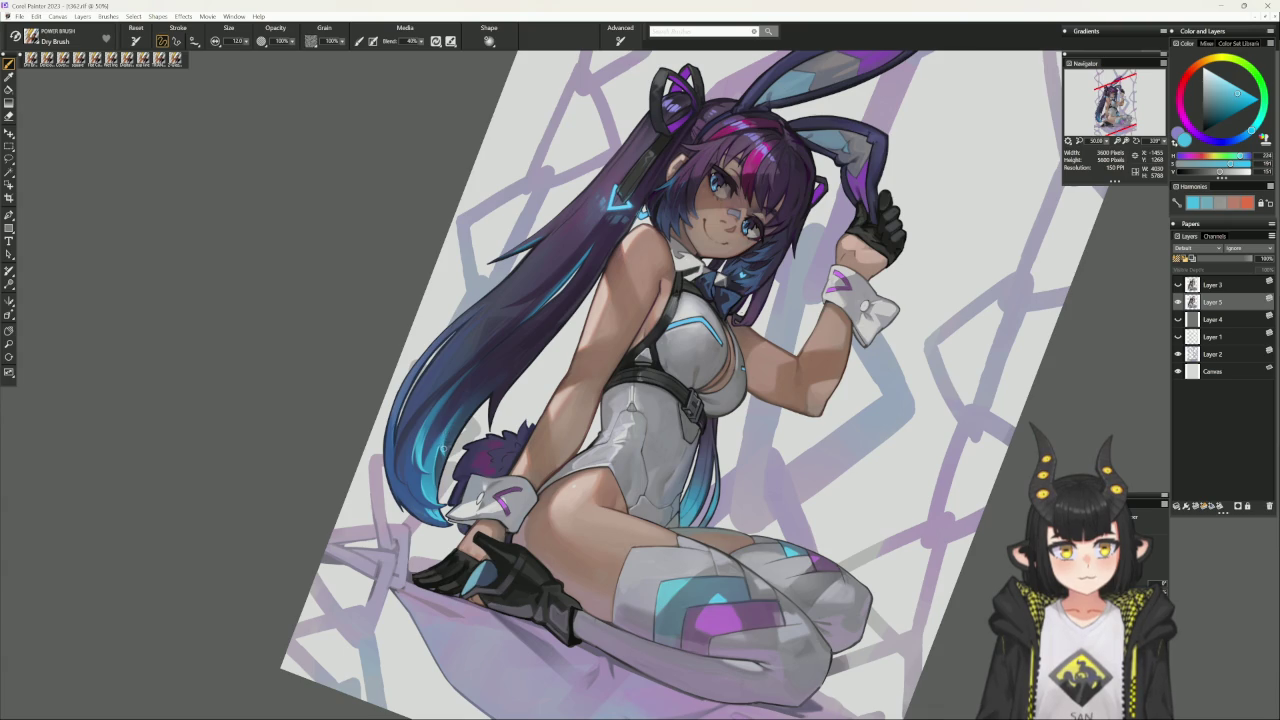
alt+click(446, 451)
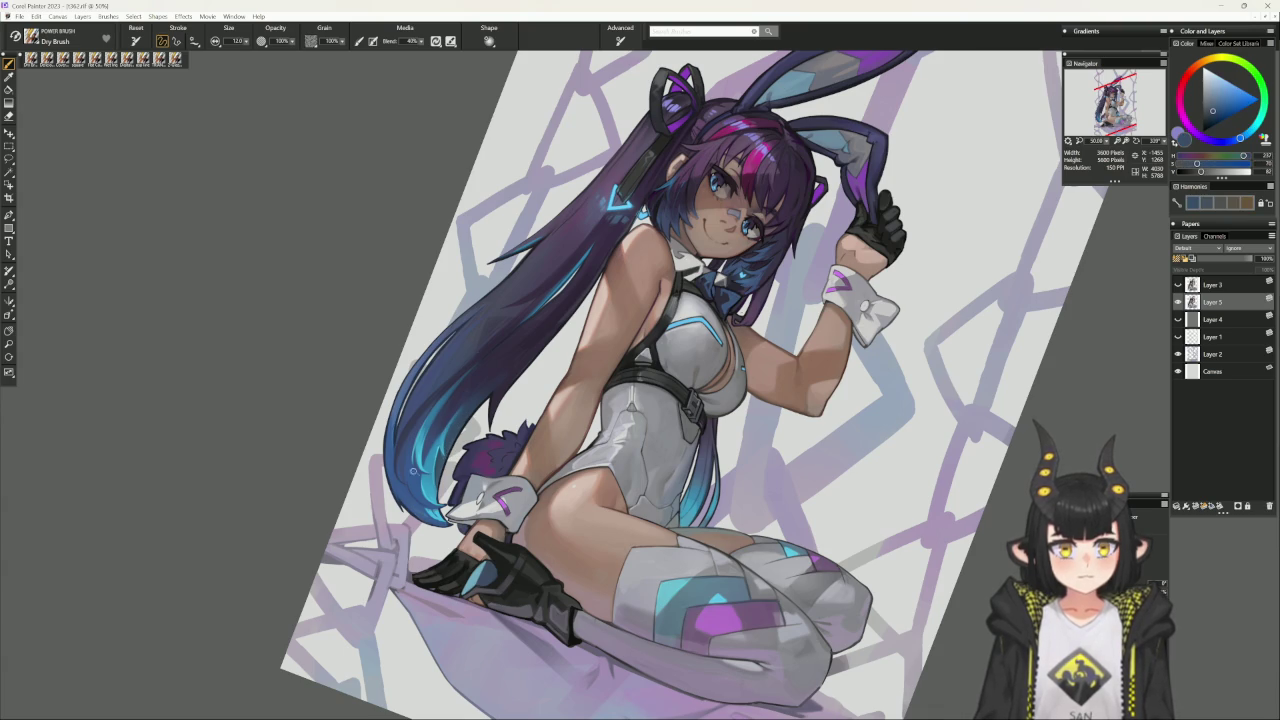
alt+click(477, 402)
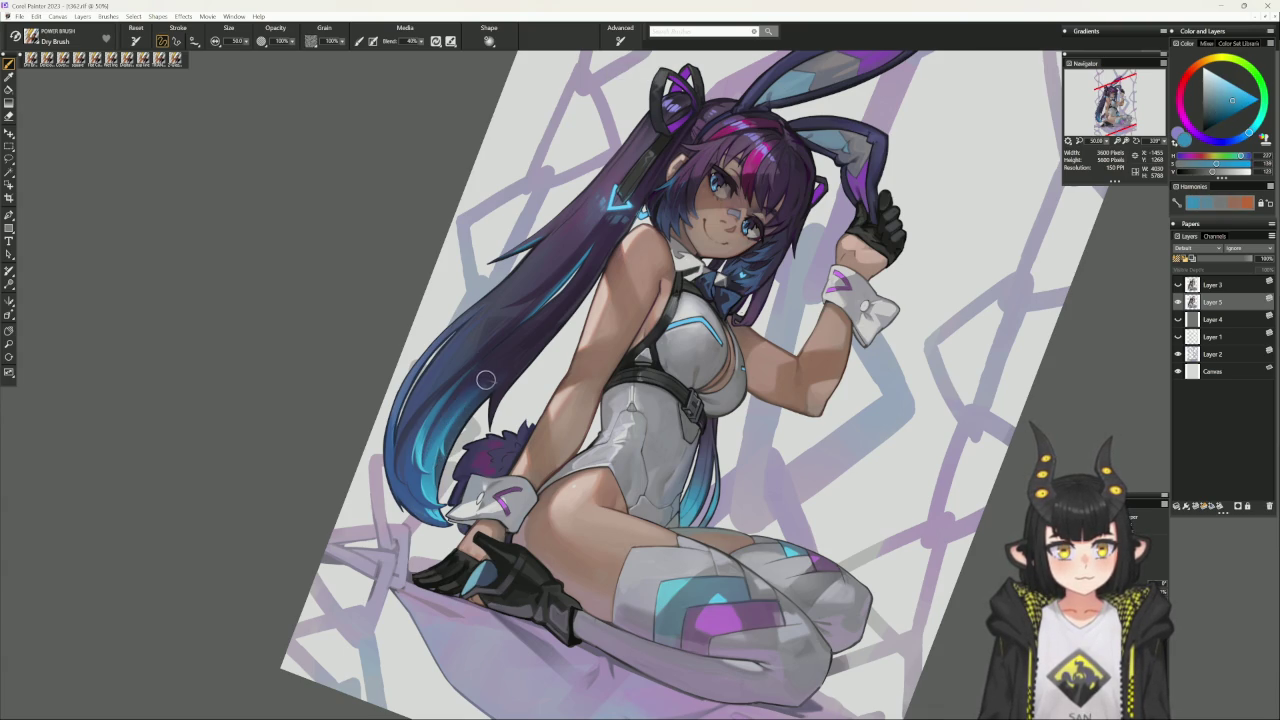
- Paint diagonal light-blue highlights along the hair, shrink the brush to about 22, and re-level the canvas
drag(434, 454, 492, 378)
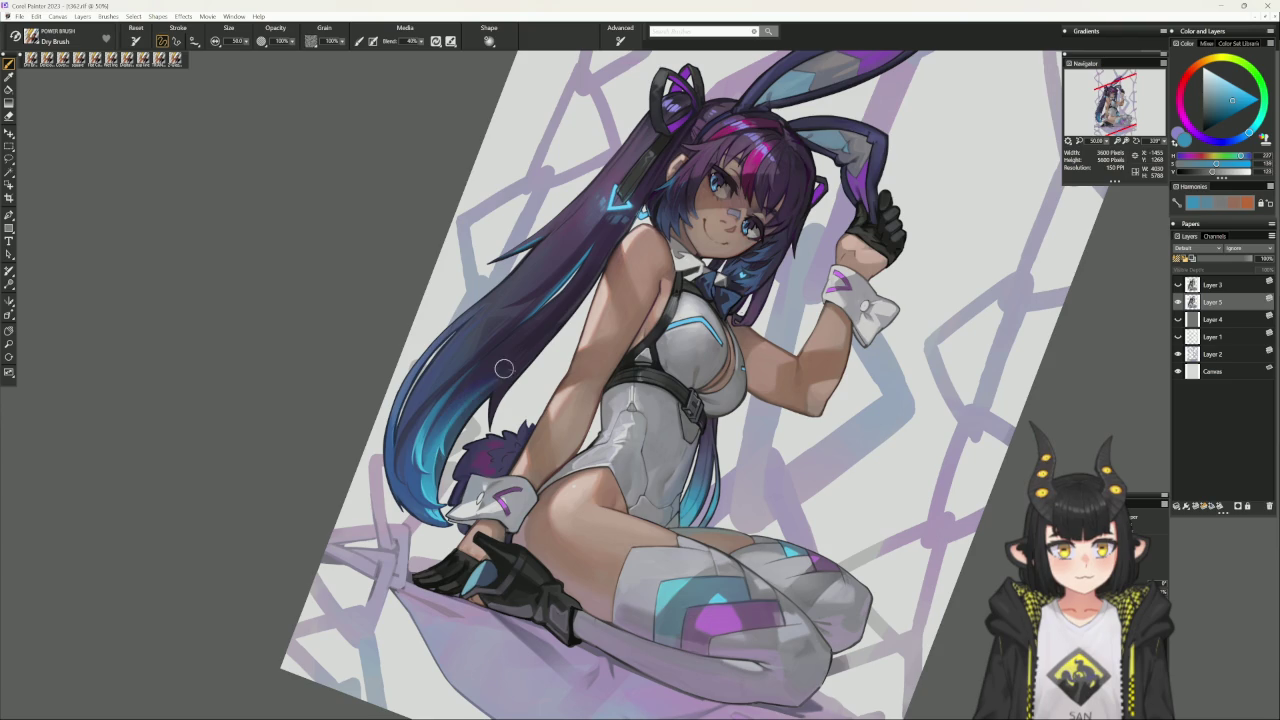
key(ctrl+z)
drag(432, 458, 494, 378)
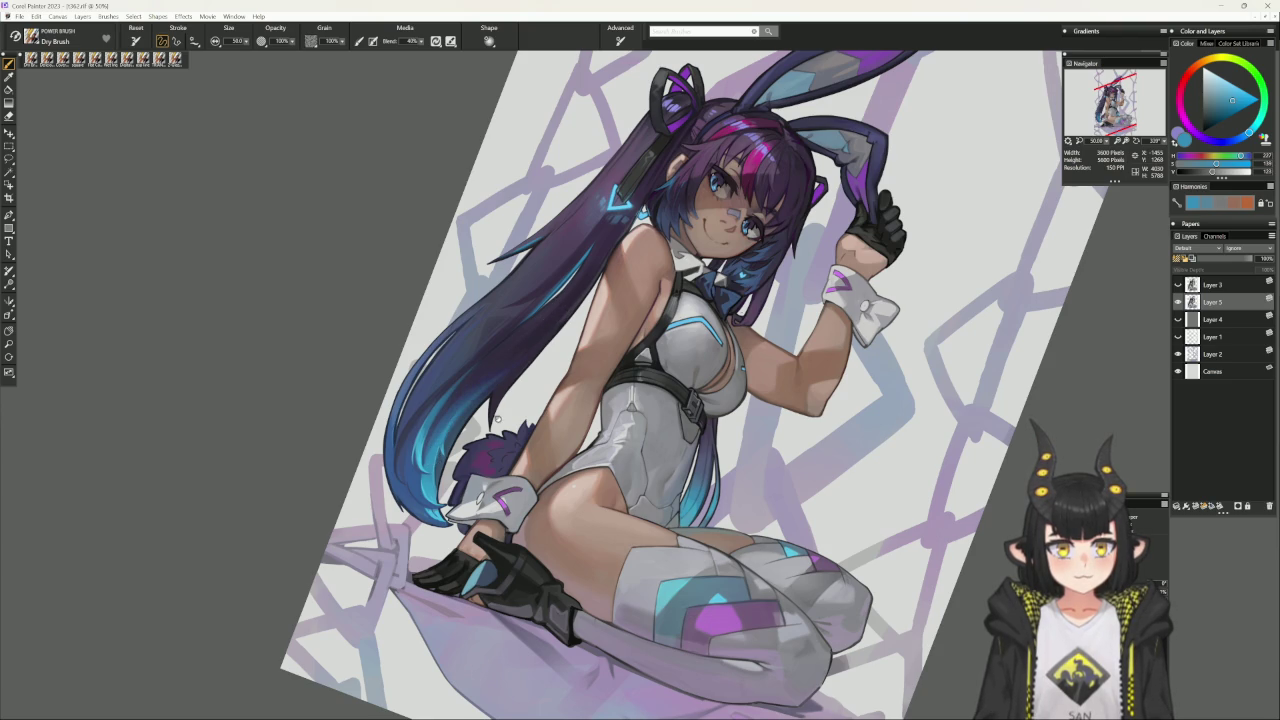
drag(421, 445, 471, 367)
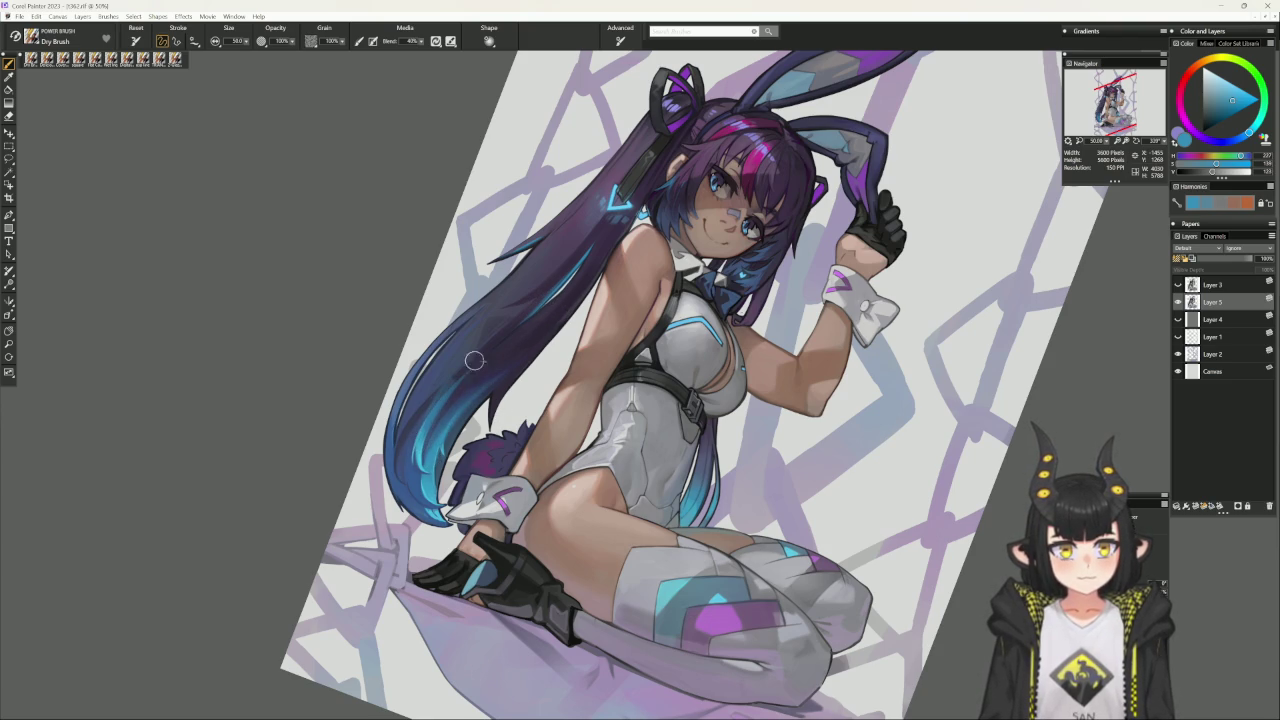
key(bracketleft)
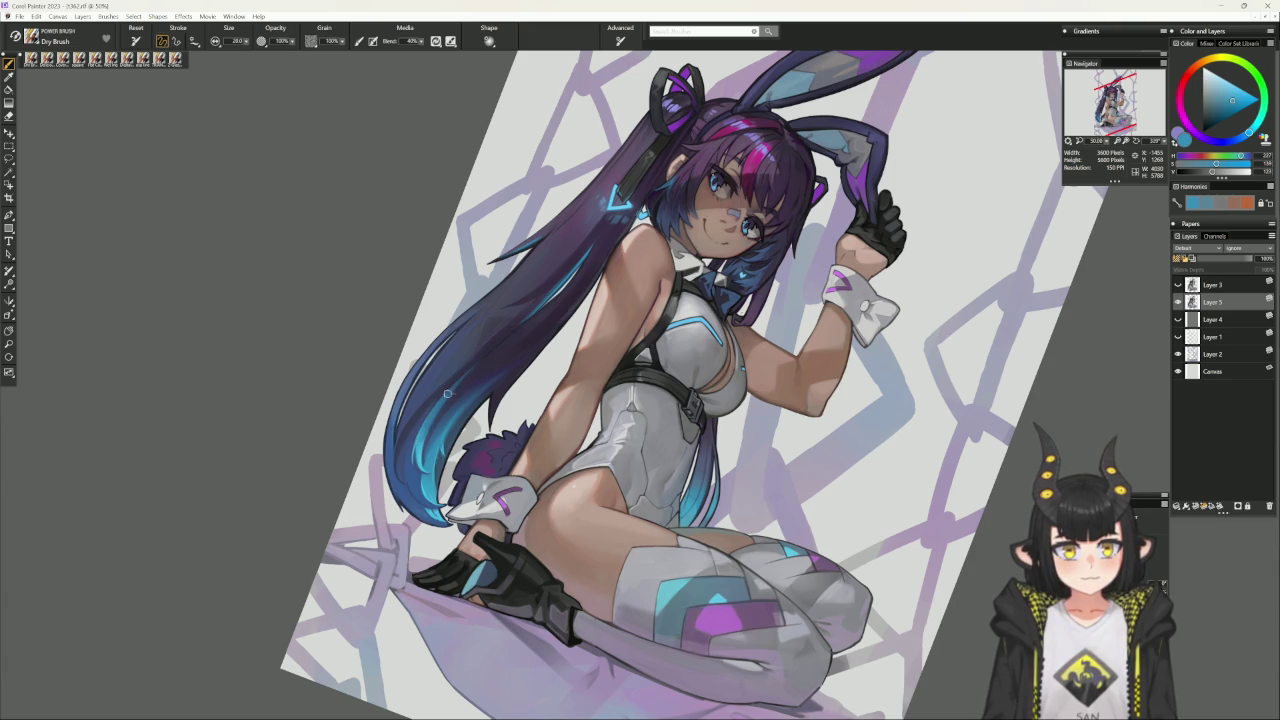
drag(519, 350, 397, 546)
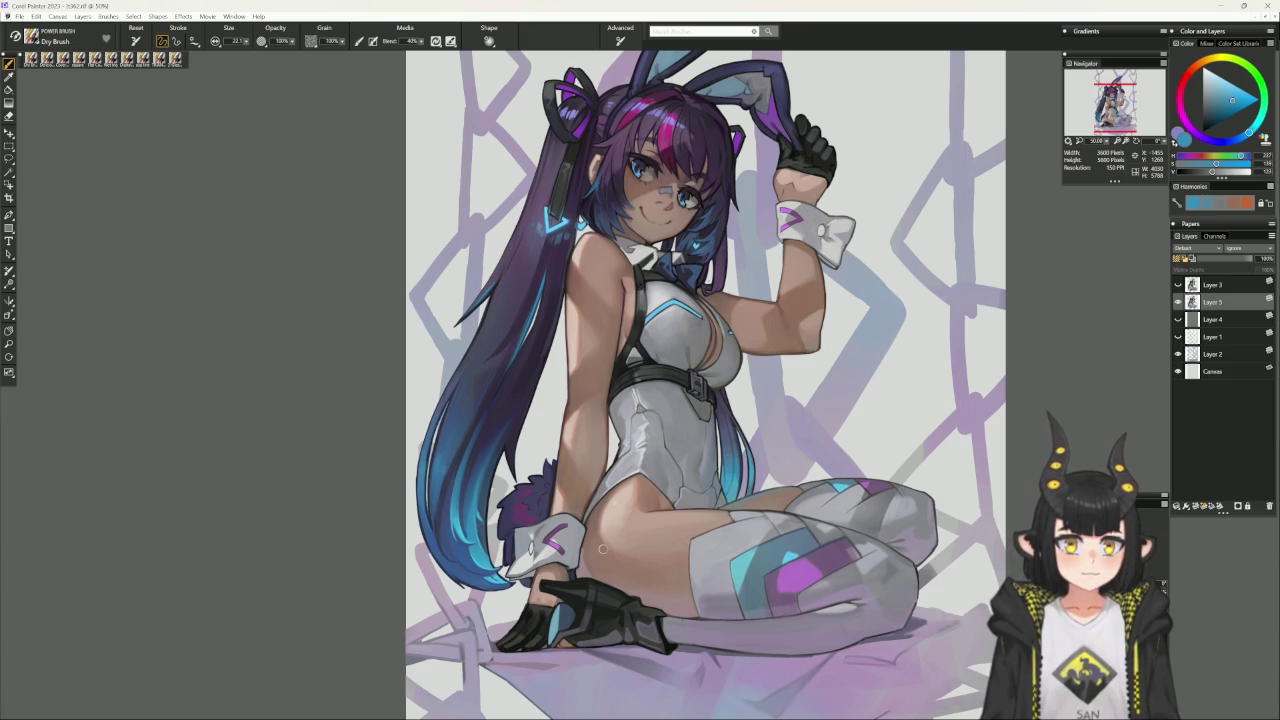
- Select the Flat Color brush, sample the hair's muted greyish blue, and zoom out to 33%
click(128, 59)
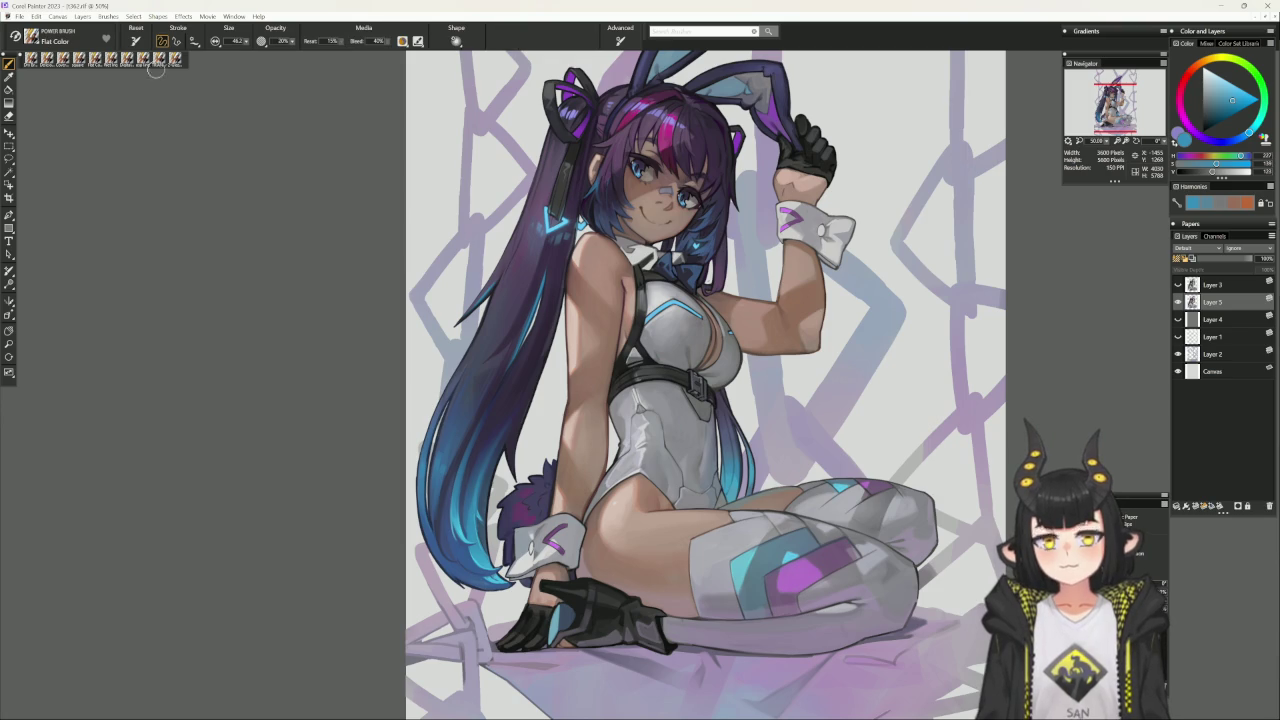
alt+click(440, 452)
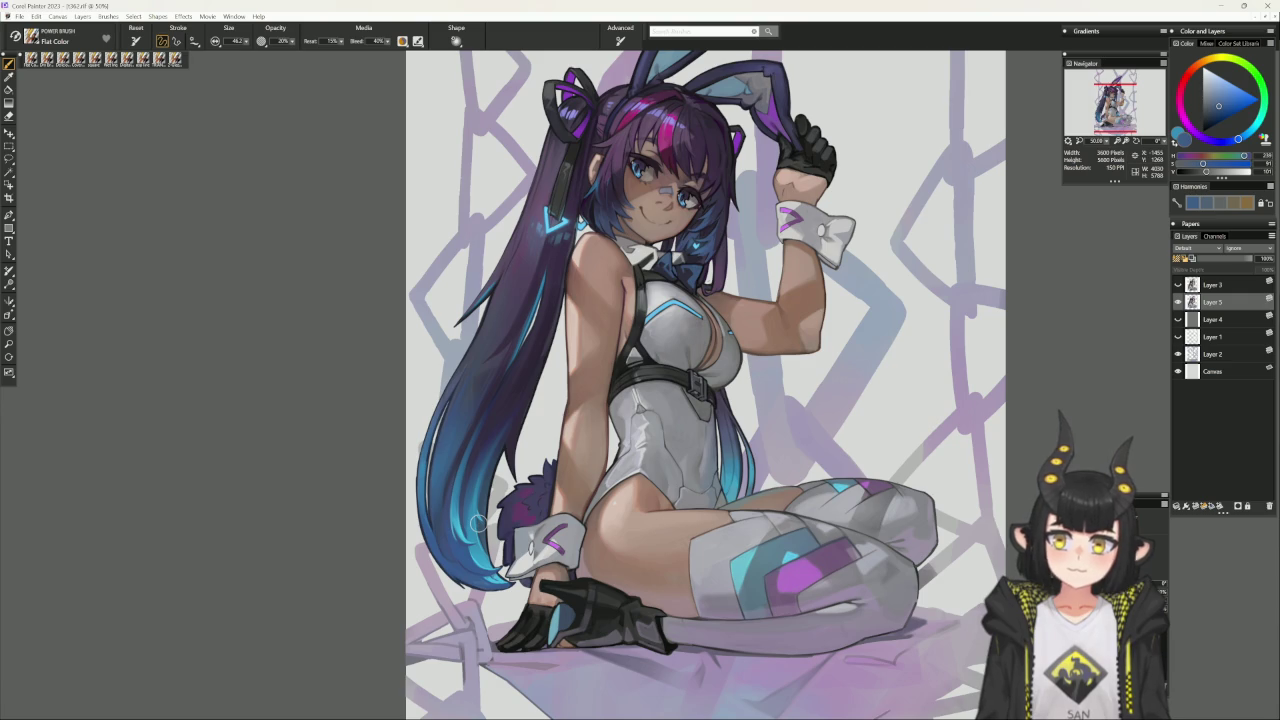
key(ctrl+minus)
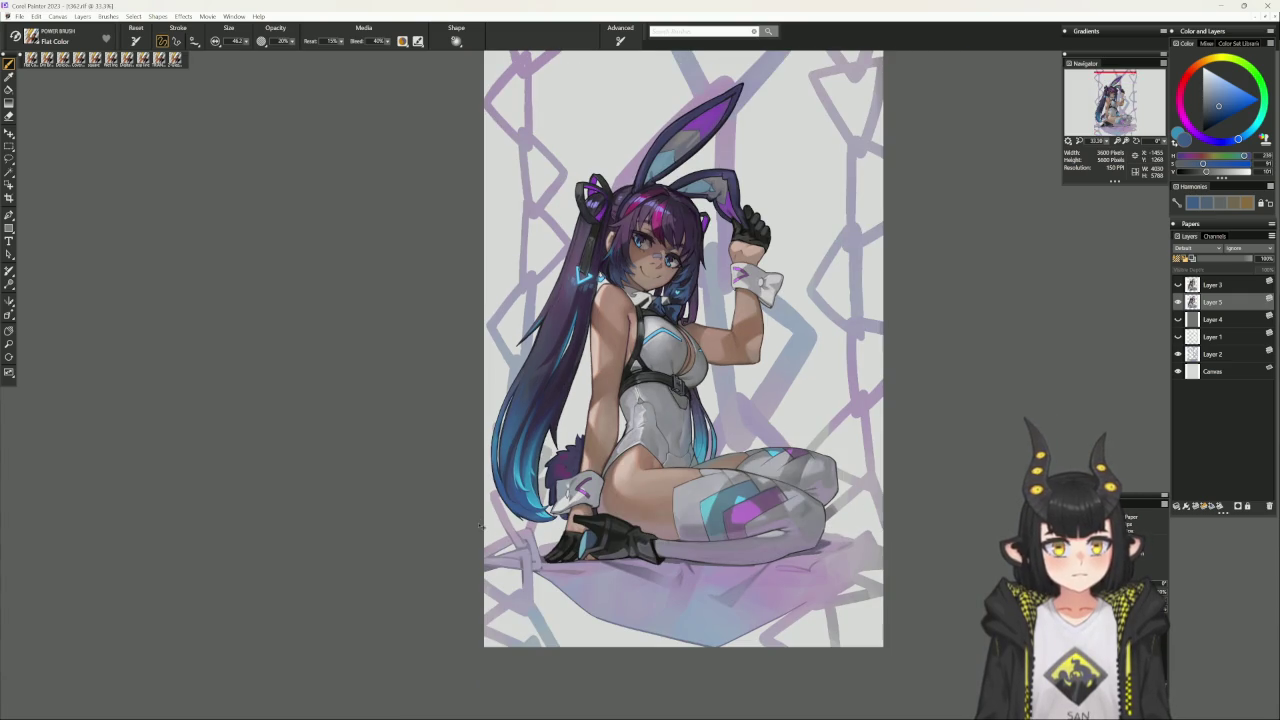
- Refine the colour to a darker, desaturated blue, reposition the artwork, and zoom to 50%
alt+click(524, 412)
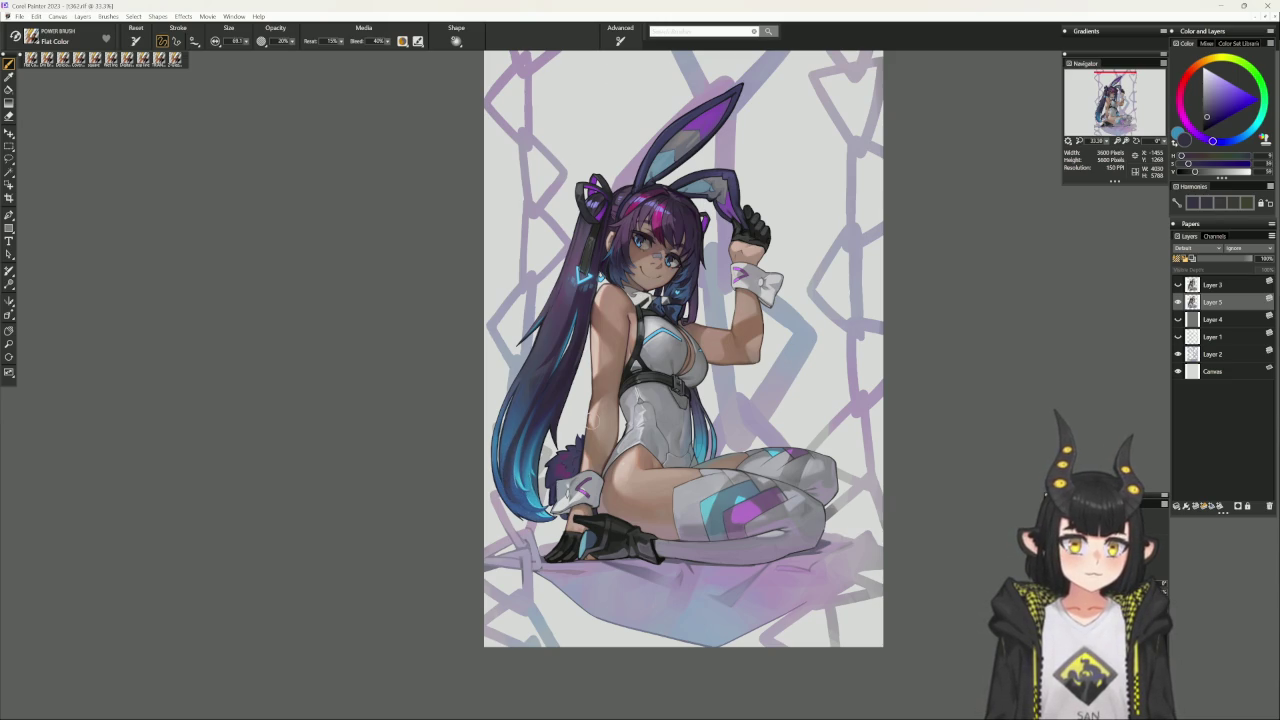
alt+click(502, 432)
key(bracketleft)
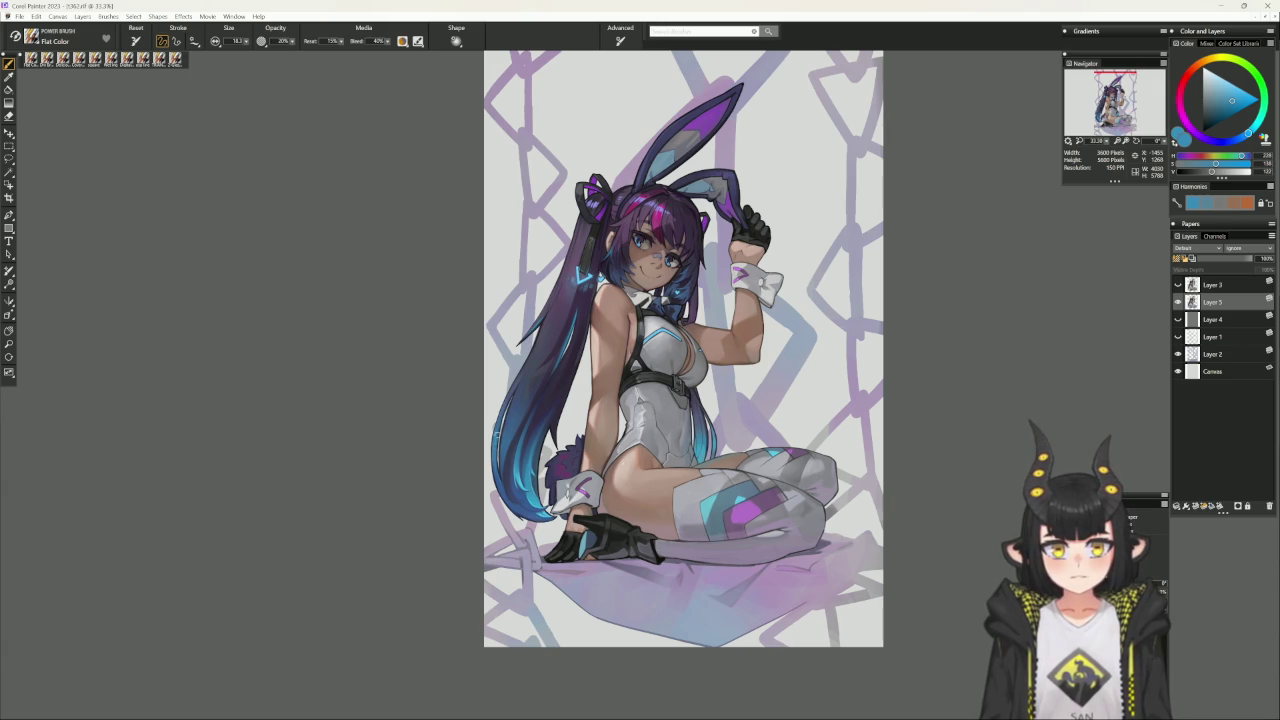
alt+click(499, 426)
alt+click(524, 385)
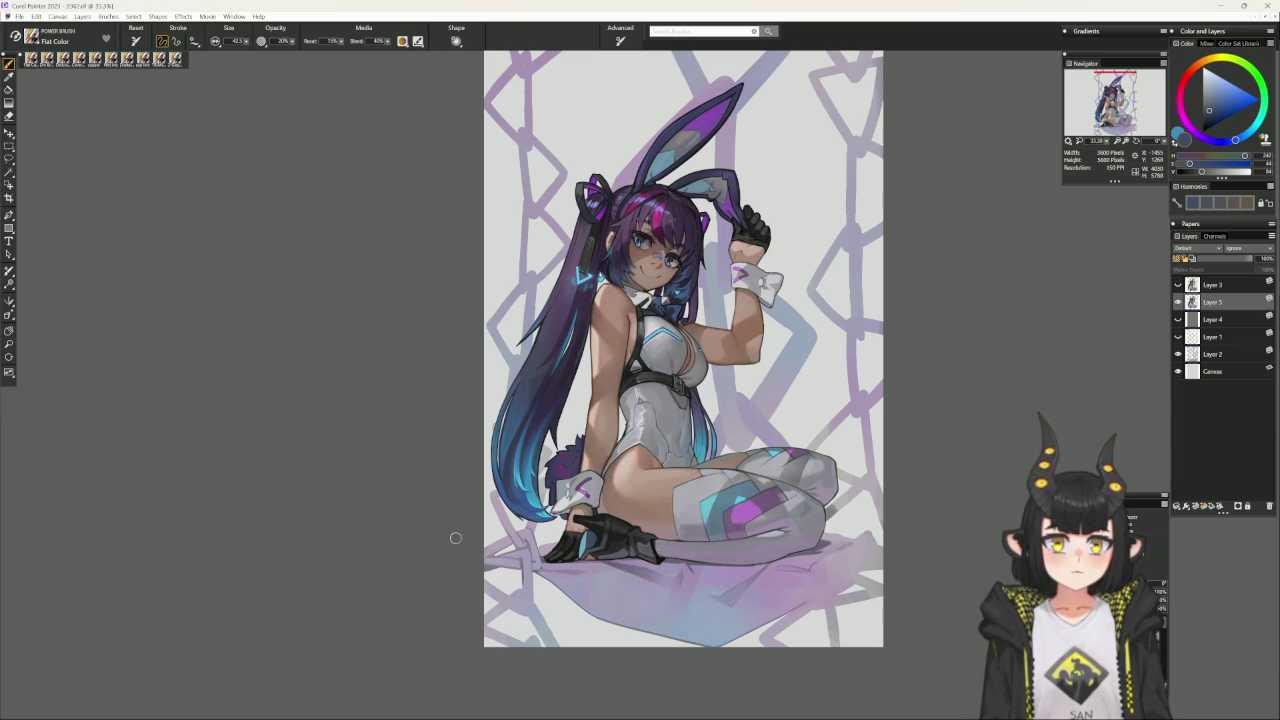
drag(455, 538, 402, 628)
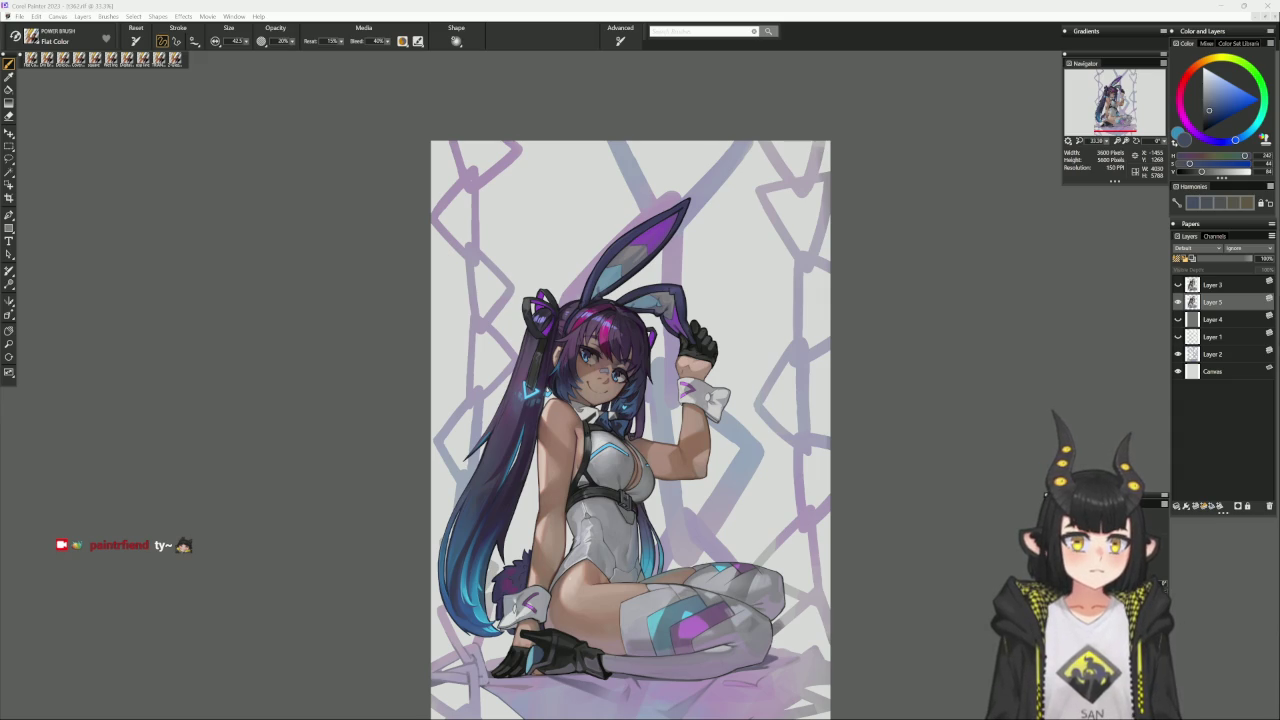
key(ctrl+plus)
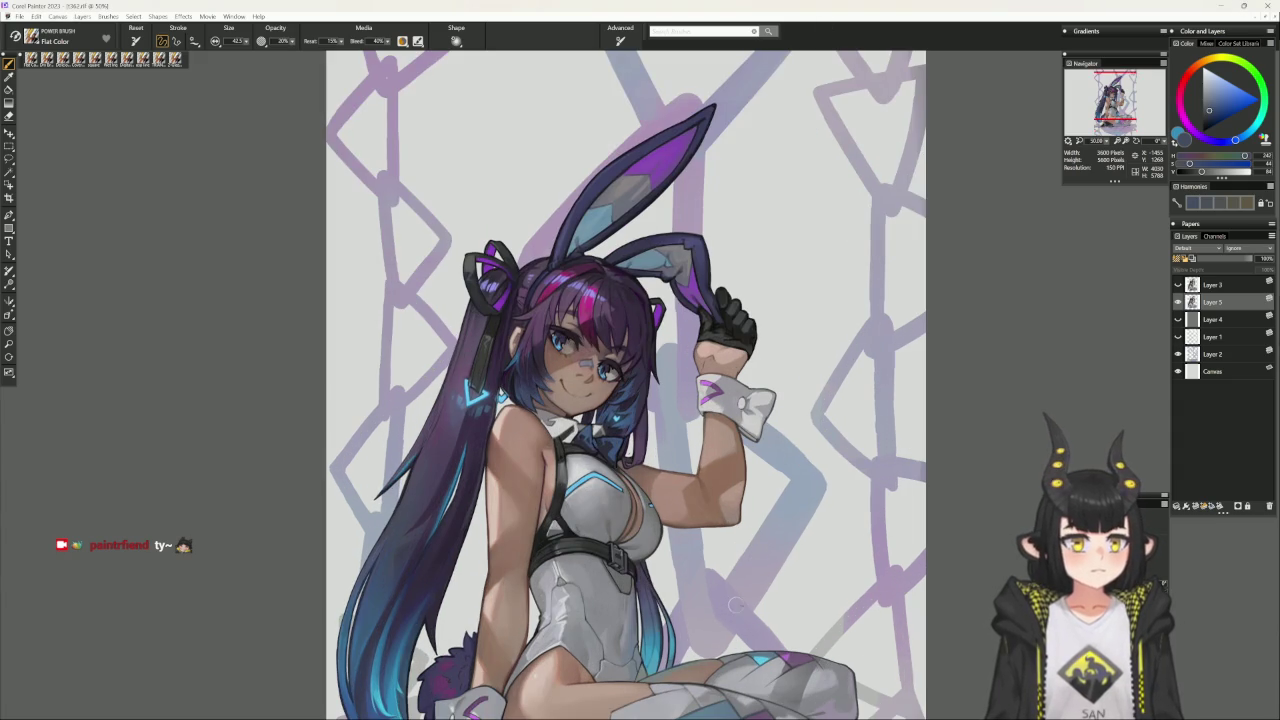
drag(778, 613, 733, 498)
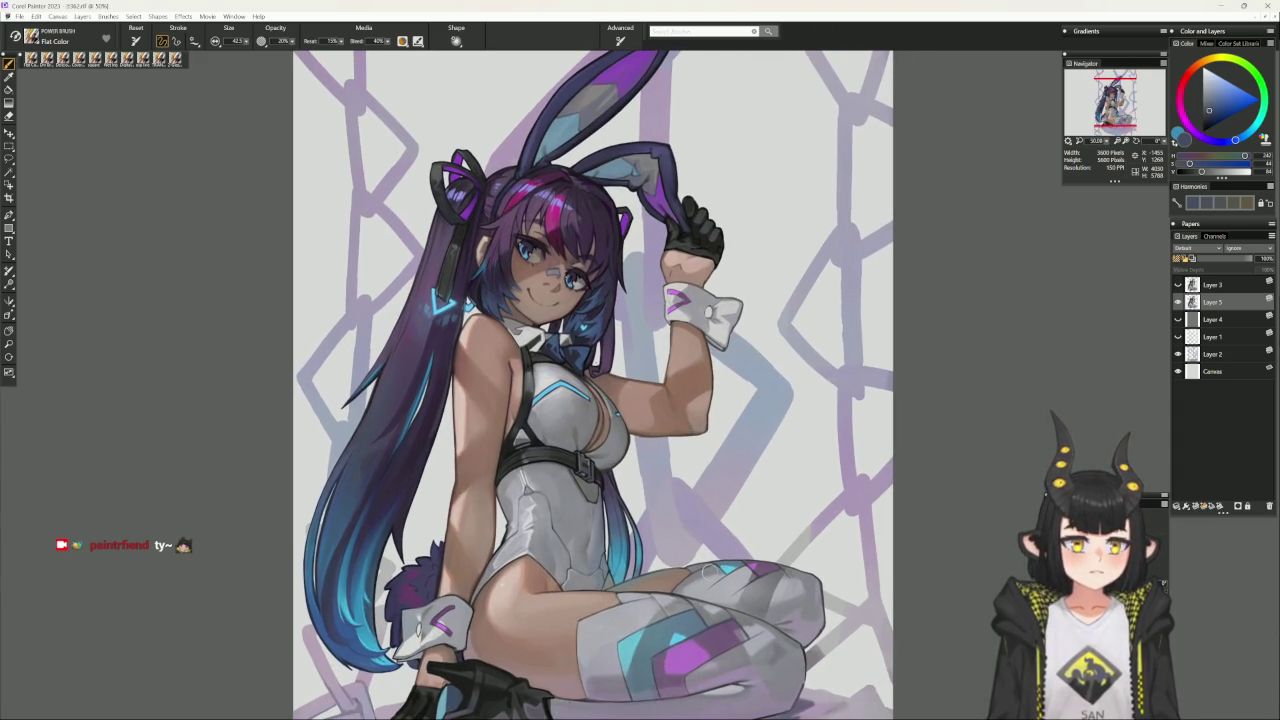
drag(666, 628, 640, 592)
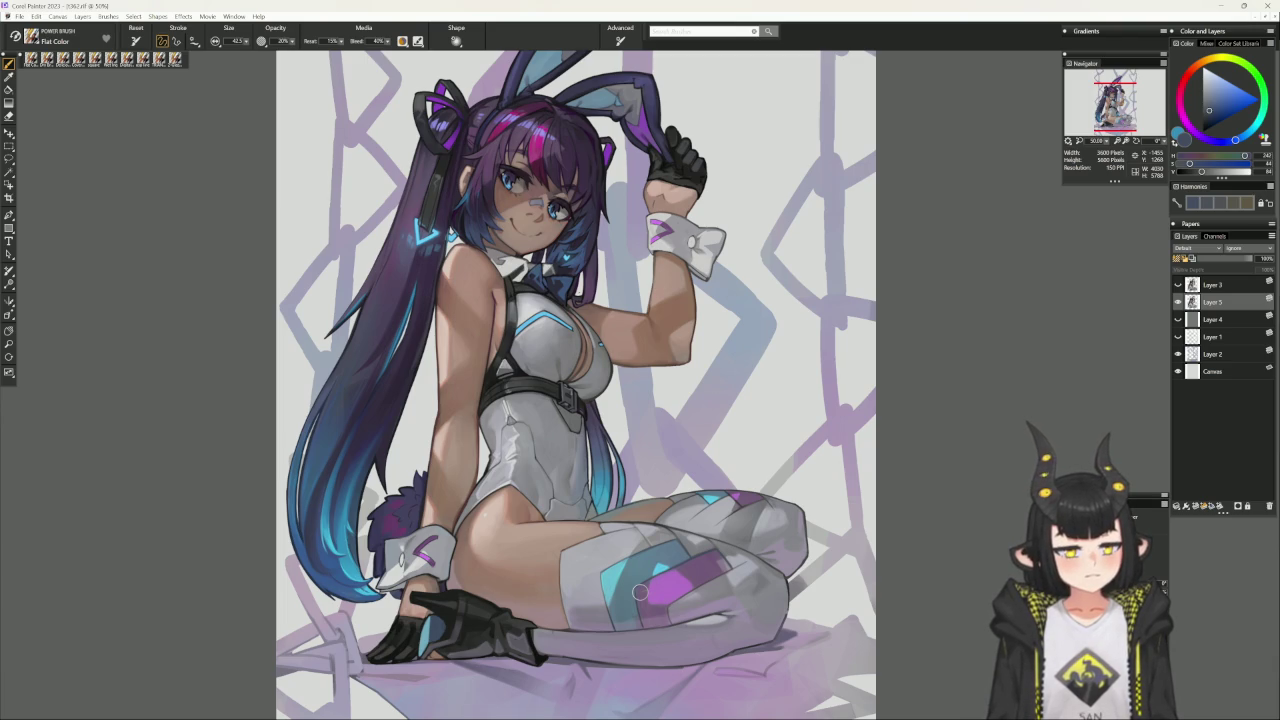
mouse_move(641, 593)
mouse_down()
mouse_move(650, 470)
mouse_move(795, 487)
mouse_up()
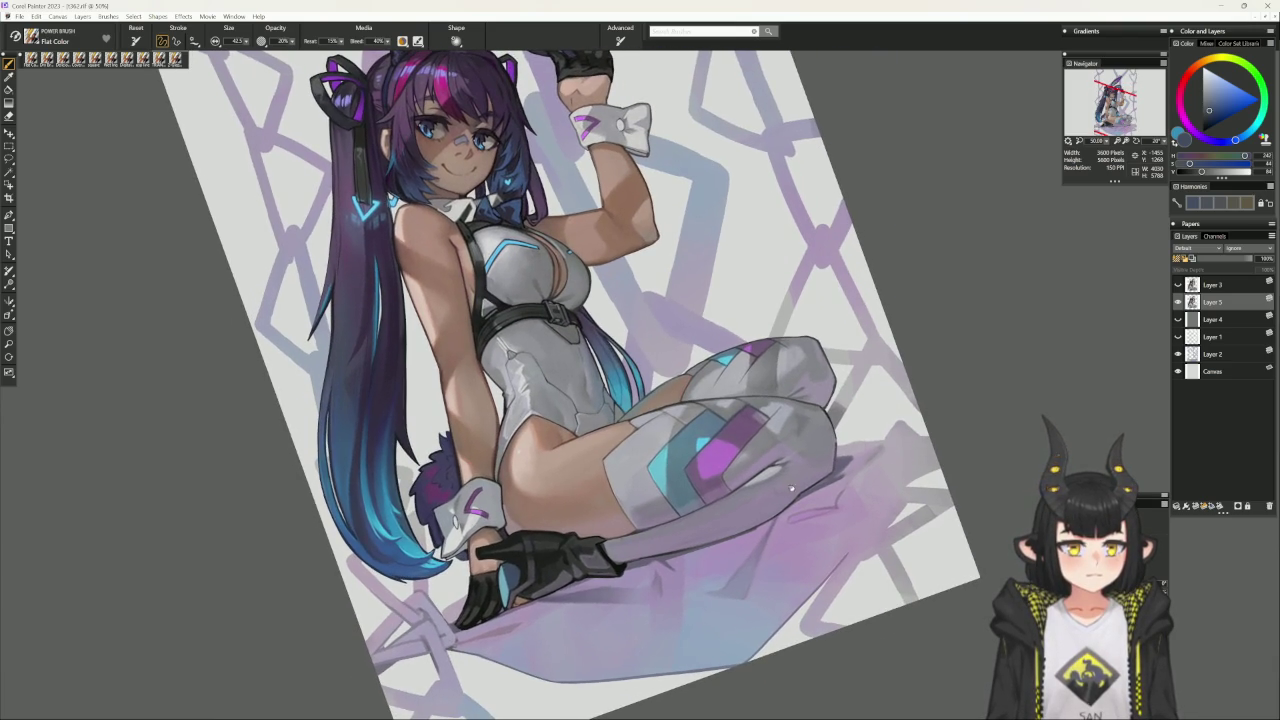
click(757, 525)
drag(603, 525, 665, 533)
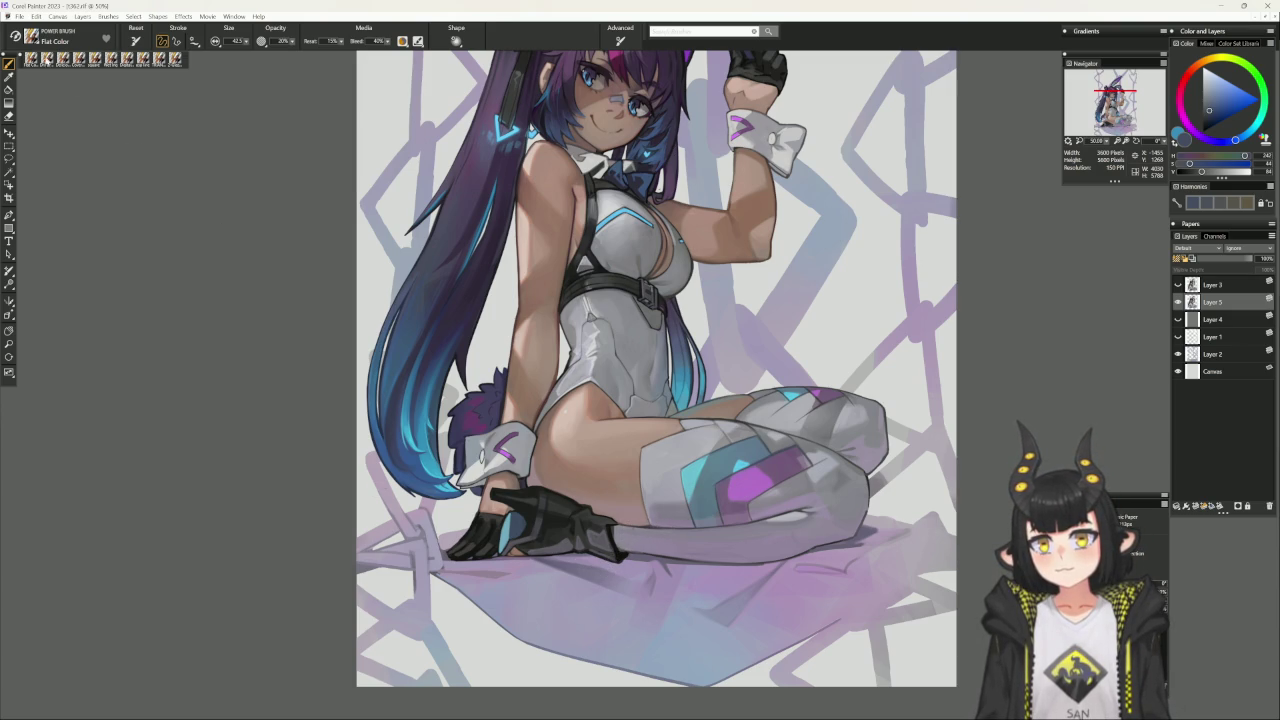
- Switch to the Dry Brush with a much lighter colour and size about 43
click(88, 60)
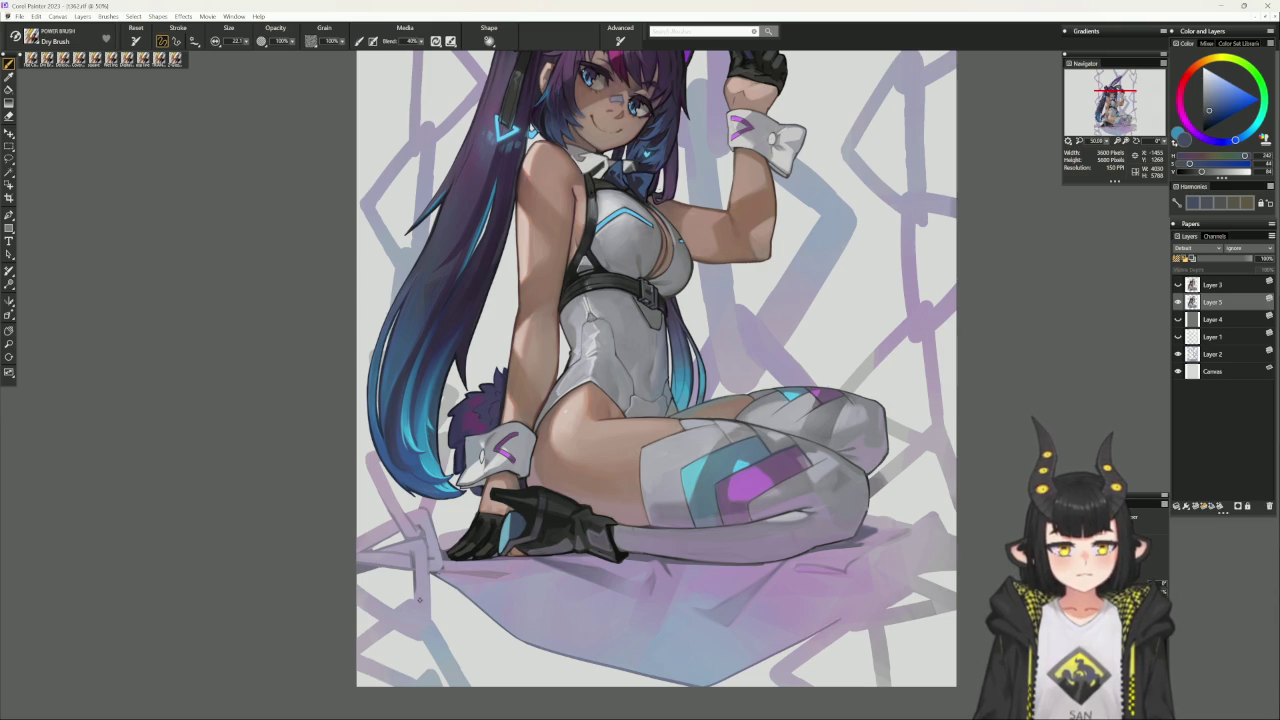
alt+click(427, 627)
key(bracketright)
key(bracketright)
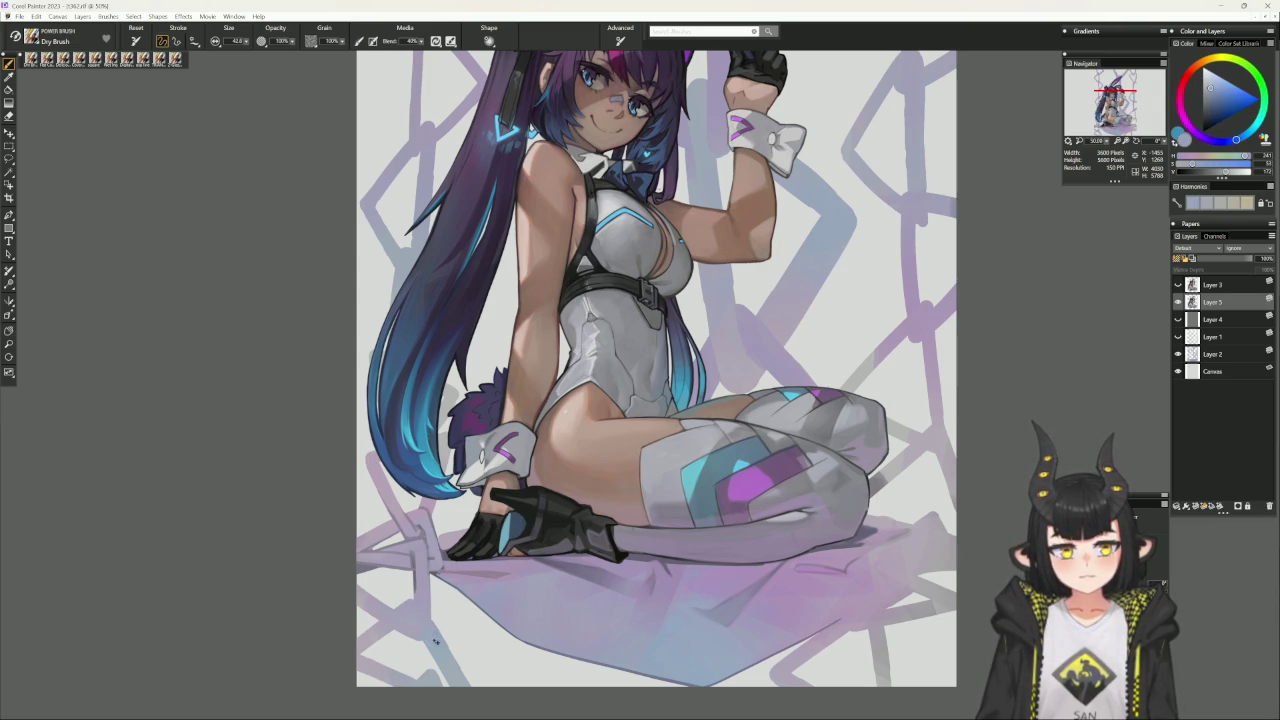
- Make Layer 2 active, choose a greyish purple, and return to the Flat Color brush
click(1212, 354)
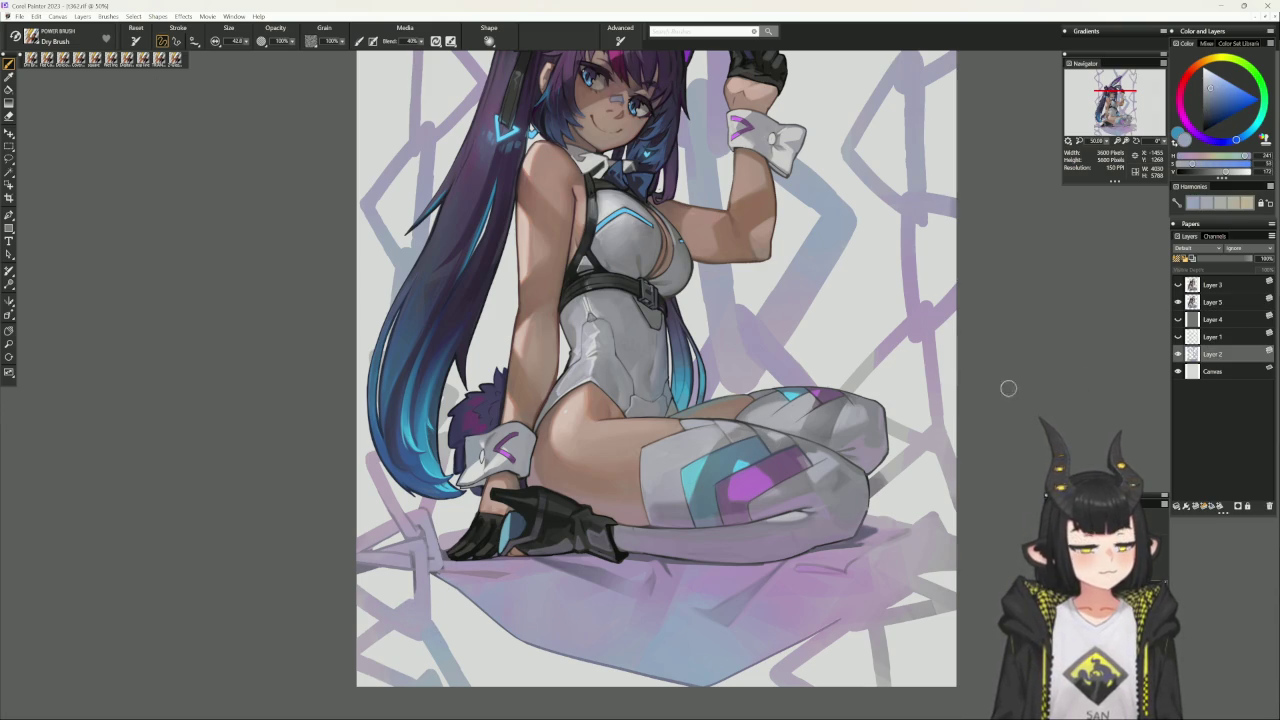
alt+click(406, 608)
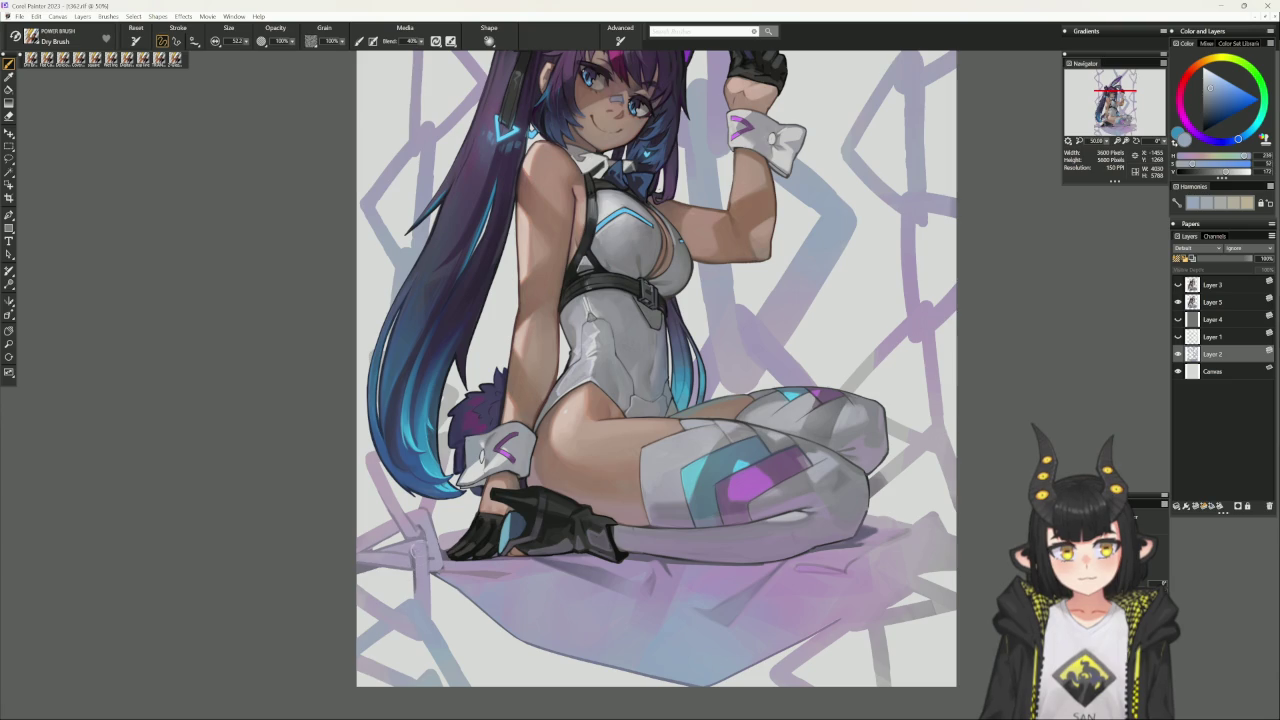
alt+click(411, 548)
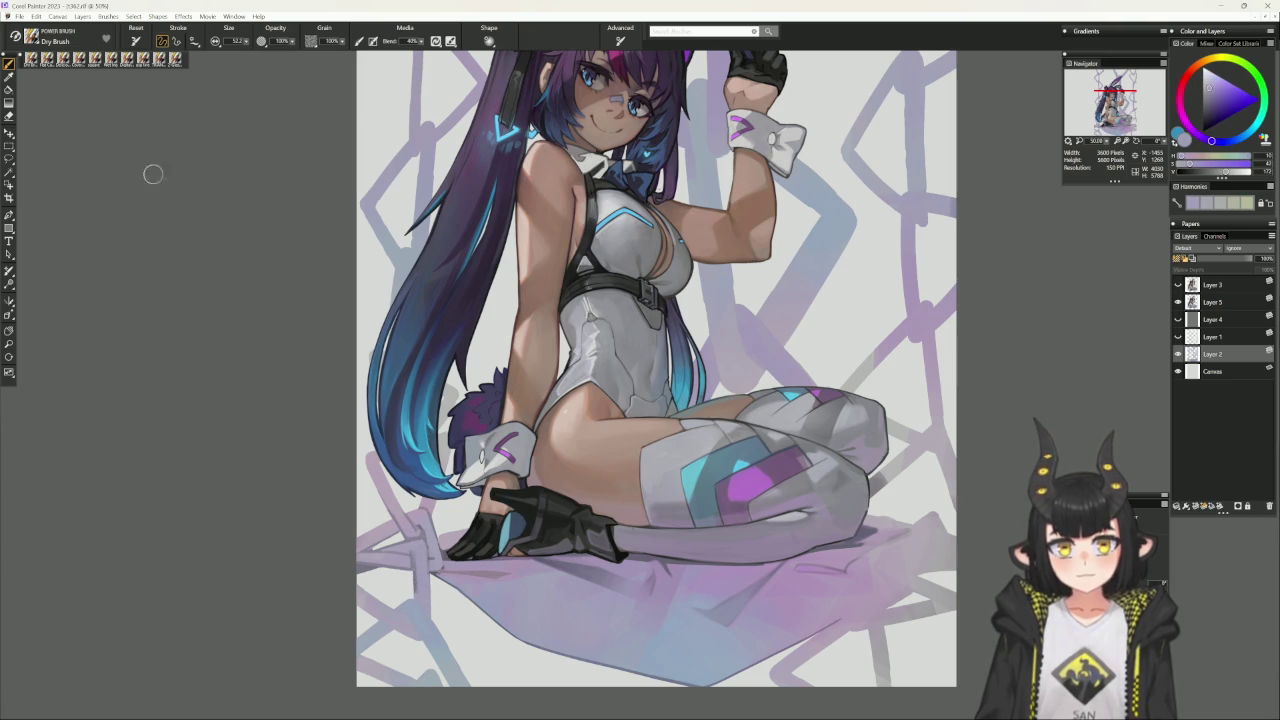
click(54, 62)
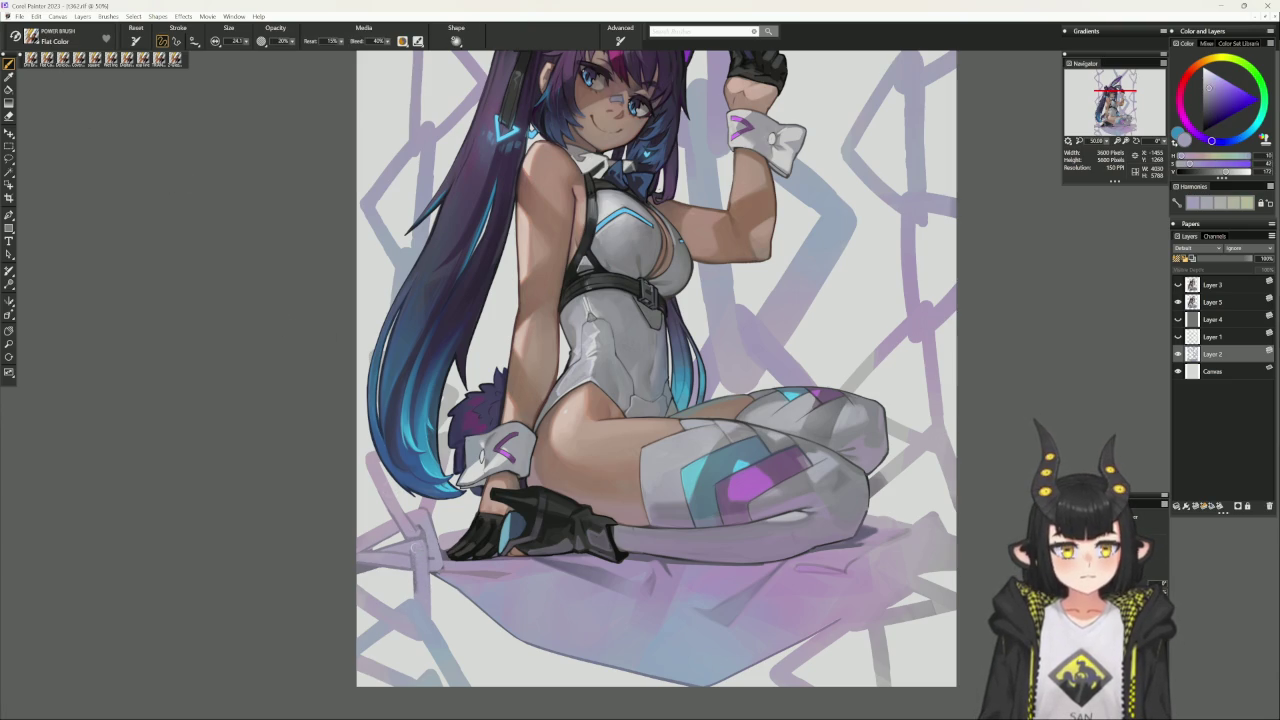